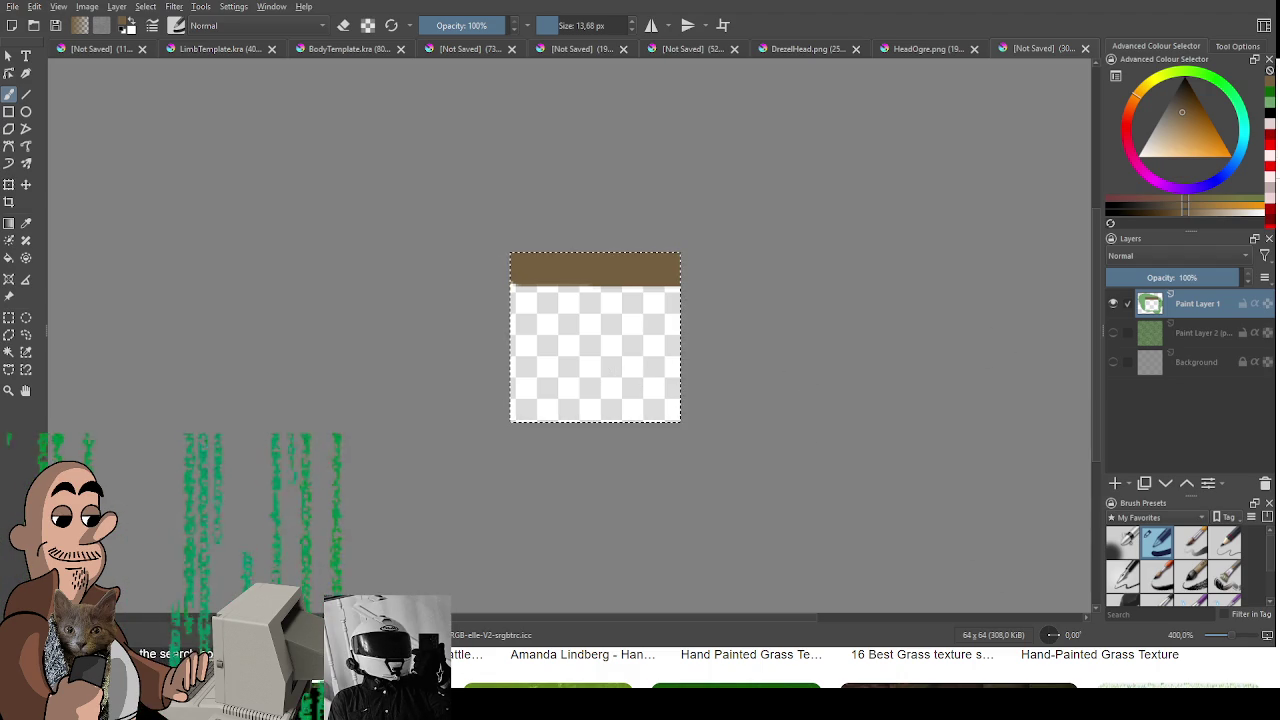
Step: Undo the brown band and clear the selected square on a visible Paint Layer 2
key("ctrl+z")
left_click(1200, 332)
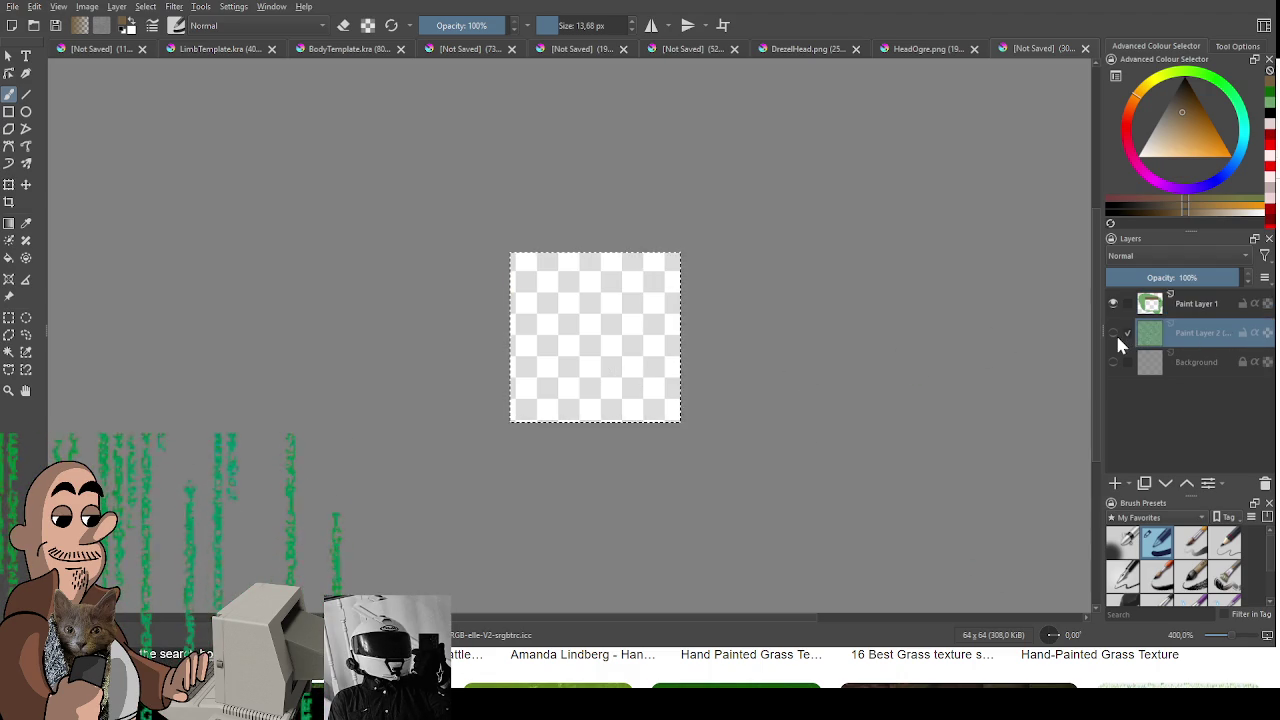
left_click(1113, 332)
key("Delete")
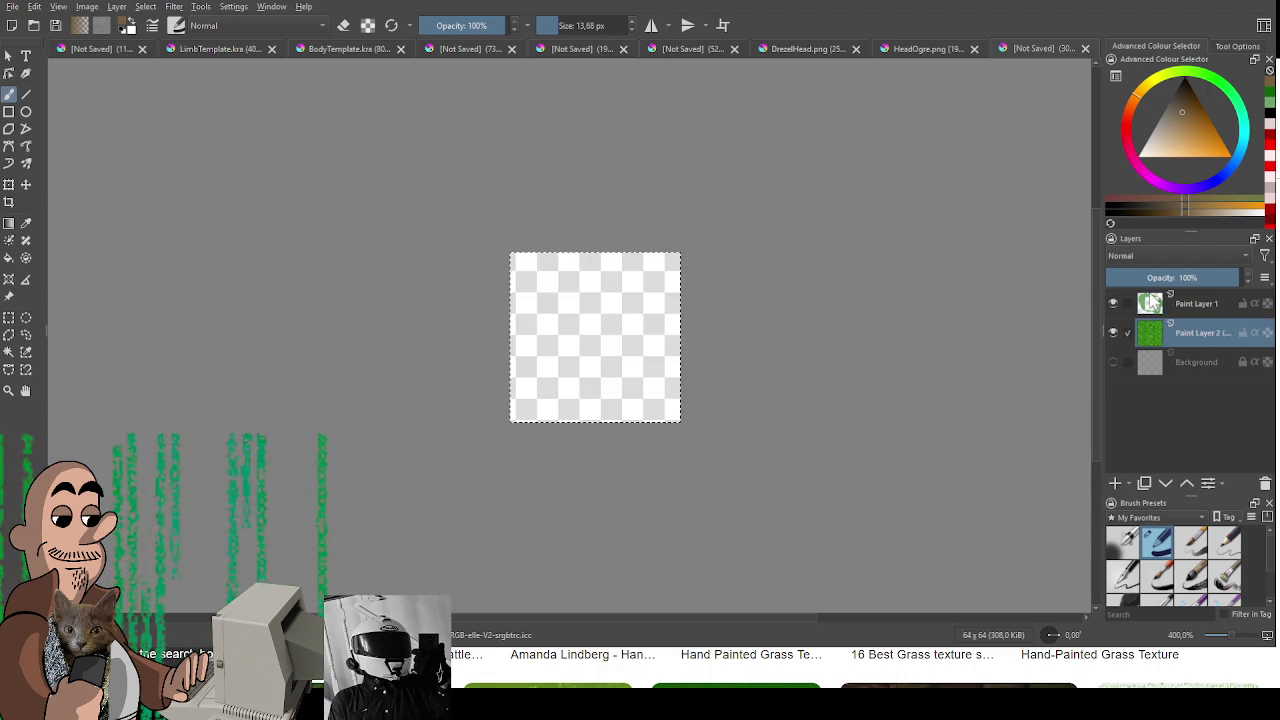
Step: Try a brown stroke on Paint Layer 1, undo it, and deselect the canvas
left_click(1152, 302)
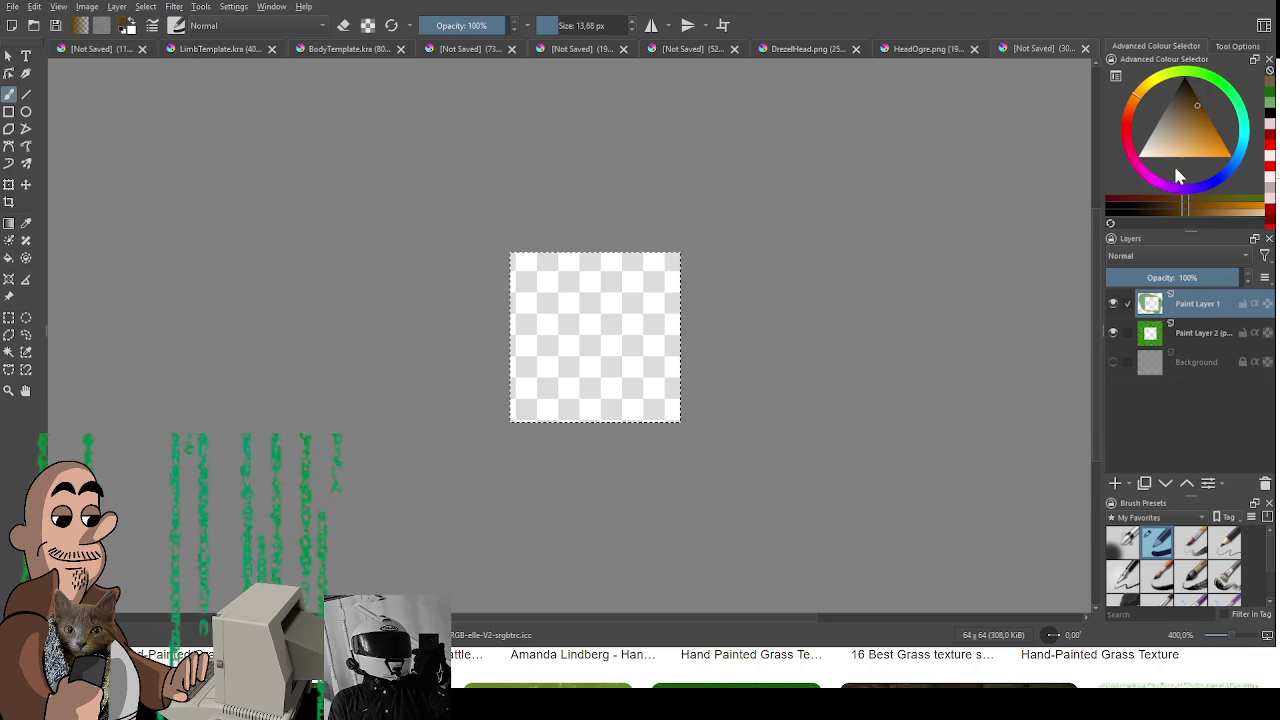
left_click(1200, 332)
left_click_drag(605, 330, 660, 283)
key("ctrl+z")
key("ctrl+shift+a")
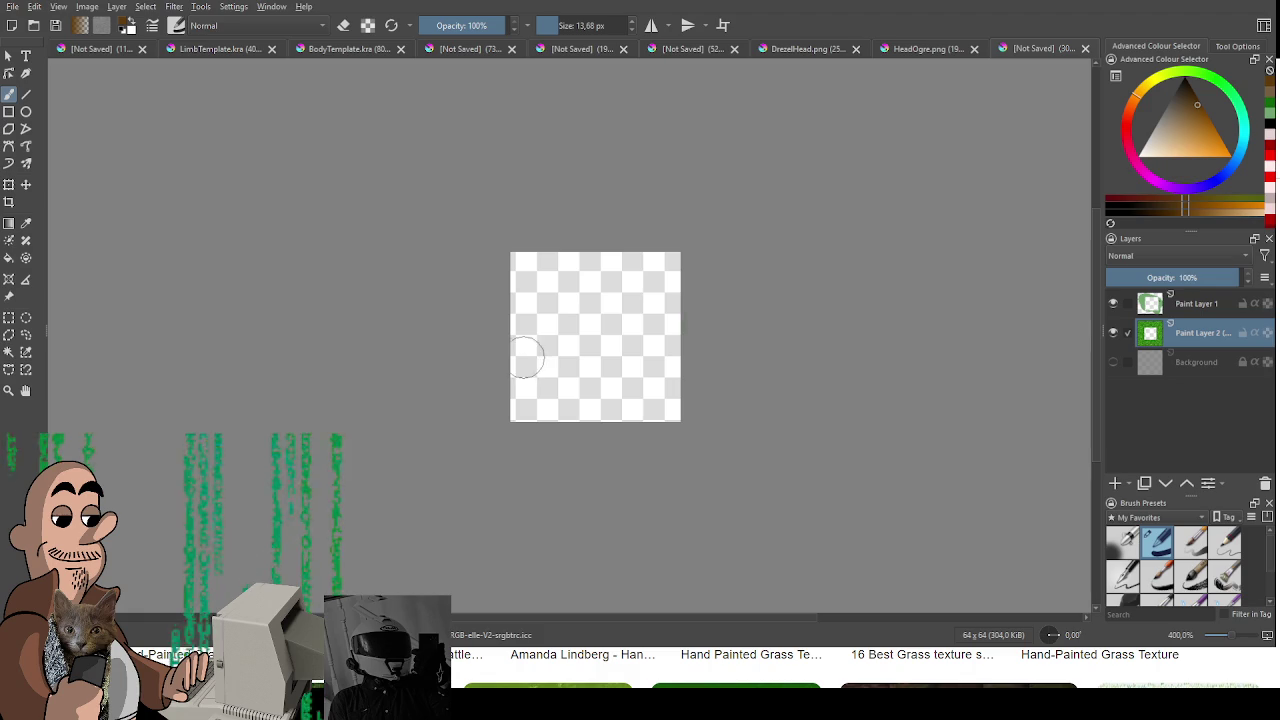
Step: Shrink the brush to a fine 2.68 px
key("bracketleft")
key("bracketleft")
key("bracketleft")
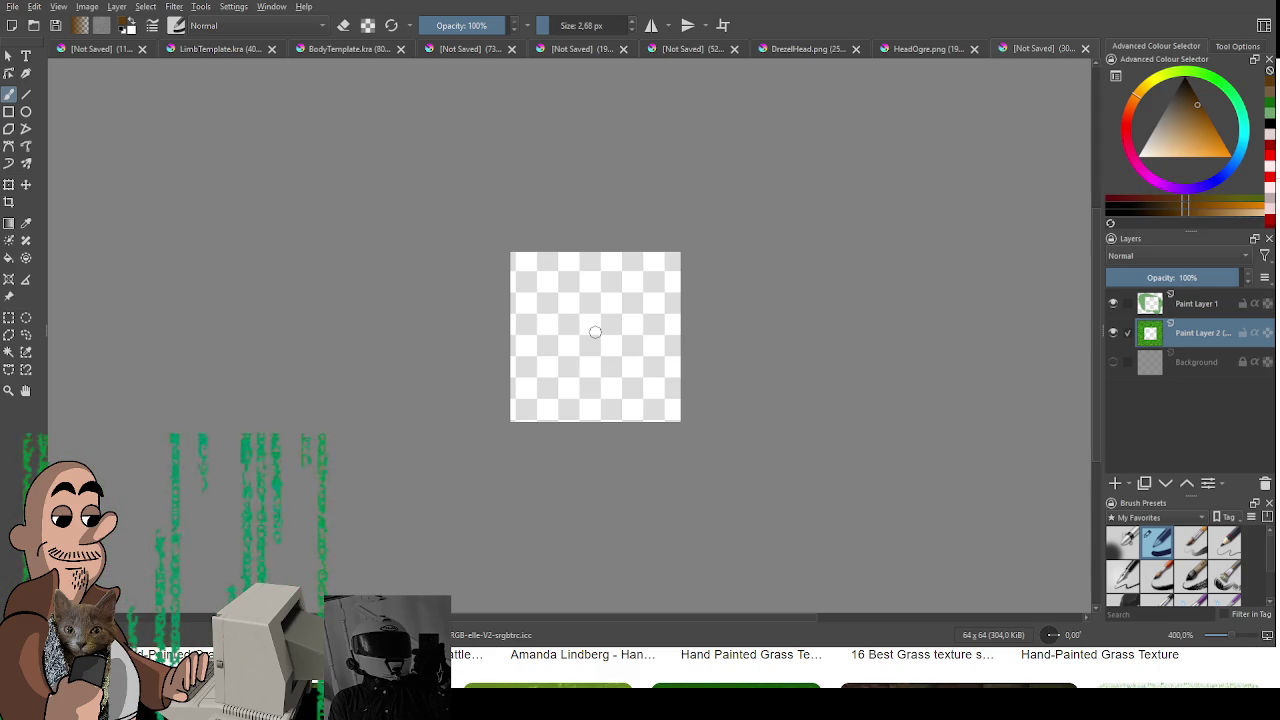
scroll(595, 340, "up", 1)
scroll(592, 360, "up", 2)
scroll(576, 362, "up", 1)
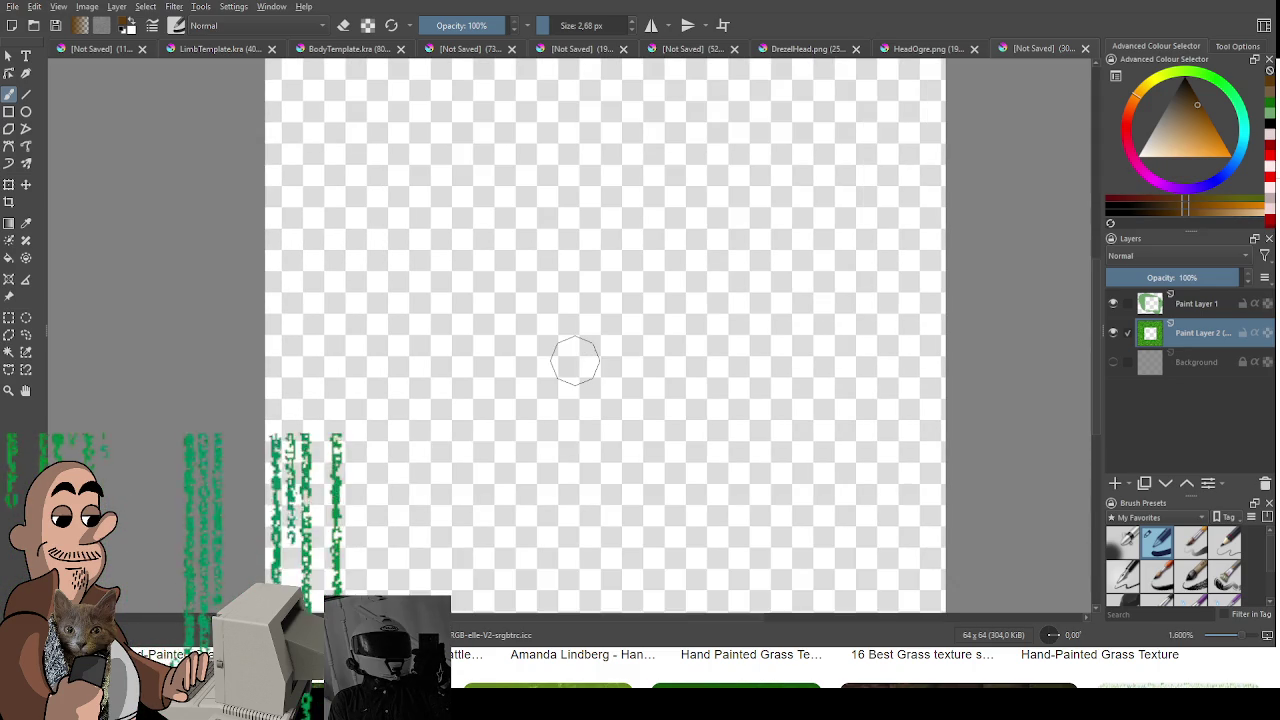
scroll(676, 348, "down", 1)
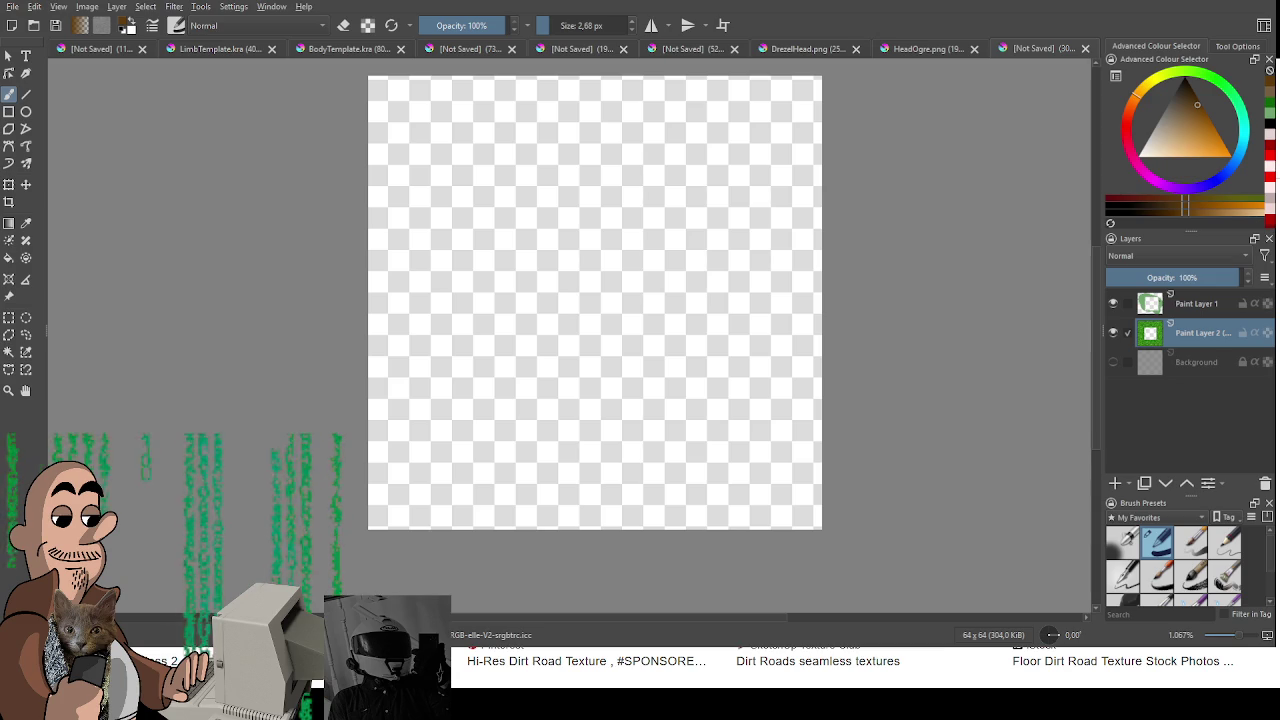
Step: Draw a wavy brown edge line across the top of the canvas
left_click_drag(388, 190, 596, 212)
key("ctrl+z")
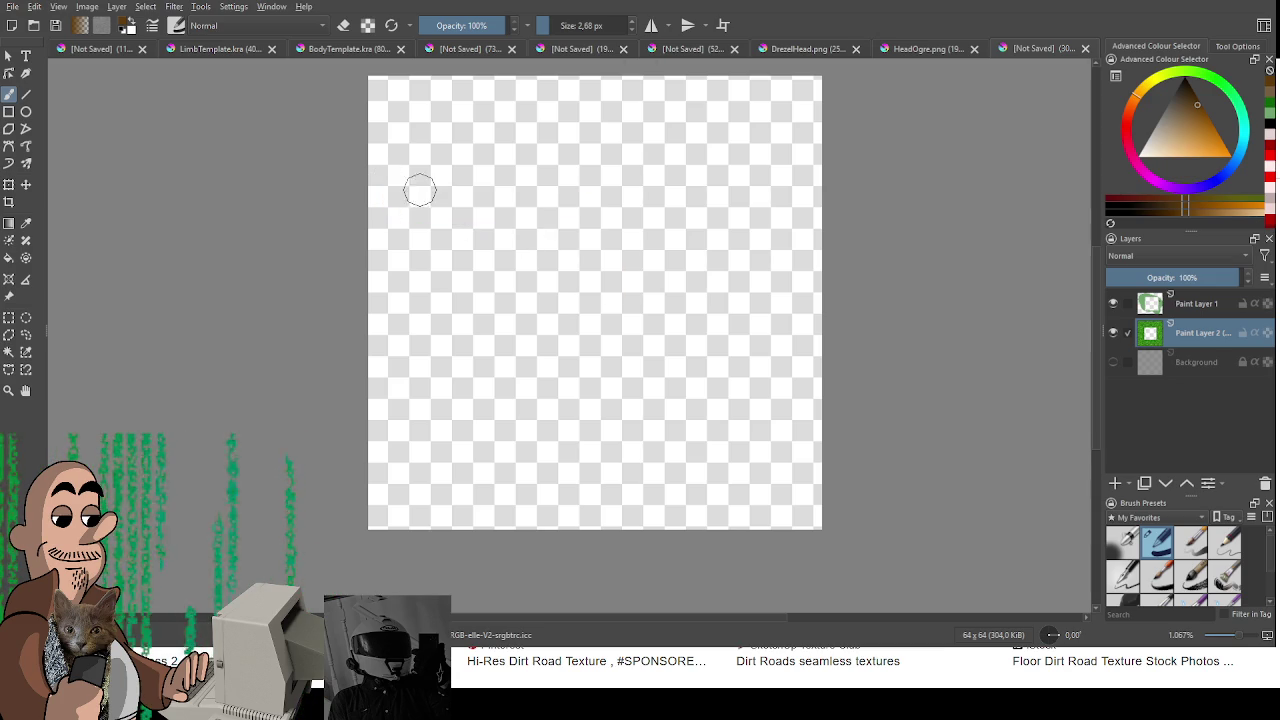
mouse_move(372, 176)
left_mouse_down()
mouse_move(450, 237)
mouse_move(634, 194)
left_mouse_up()
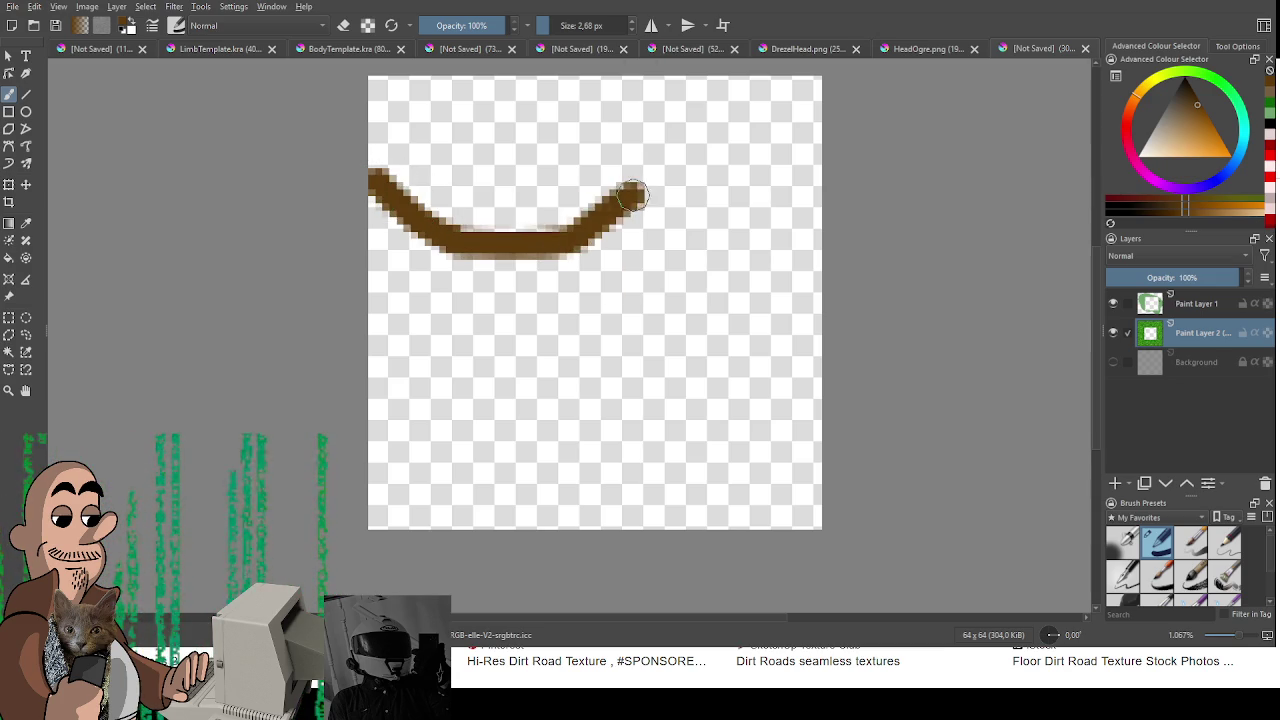
key("ctrl+z")
mouse_move(372, 177)
left_mouse_down()
mouse_move(428, 246)
mouse_move(505, 228)
mouse_move(562, 178)
mouse_move(588, 224)
left_mouse_up()
key("ctrl+z")
mouse_move(555, 176)
left_mouse_down()
mouse_move(611, 191)
mouse_move(635, 272)
mouse_move(726, 280)
mouse_move(771, 214)
mouse_move(822, 212)
left_mouse_up()
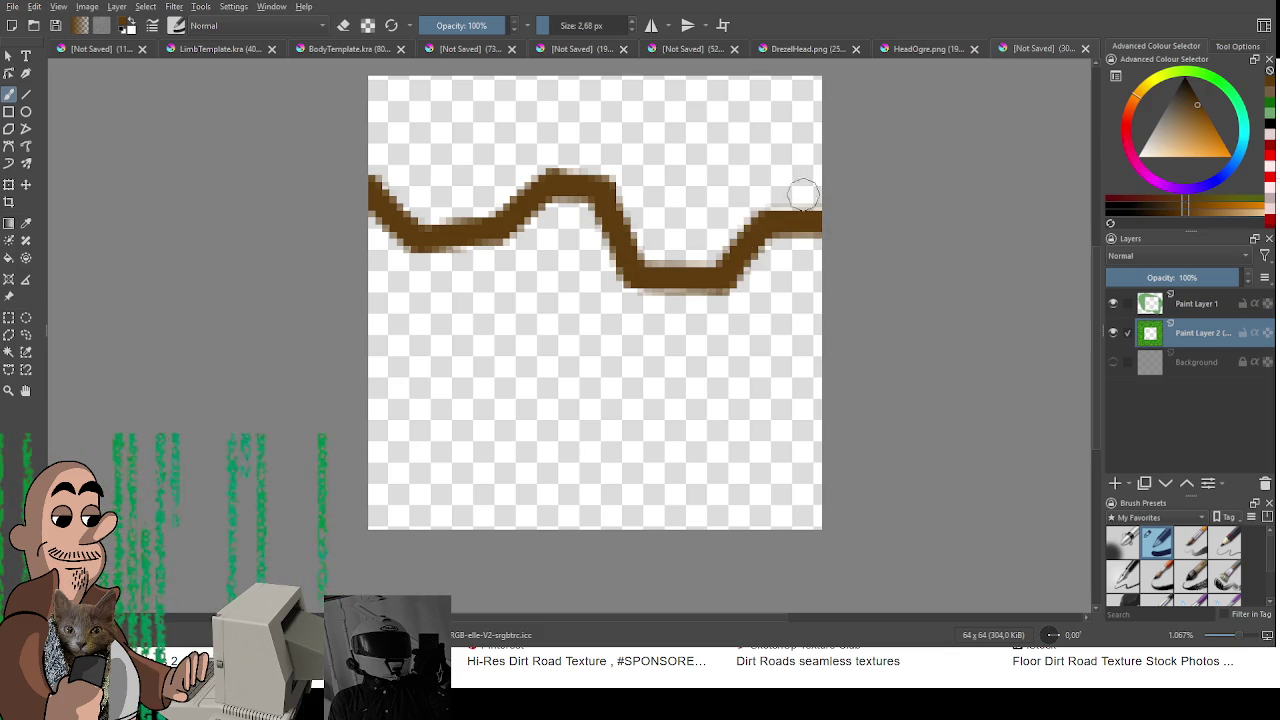
Step: Fill above the line brown with a bigger brush, then restore the 128x128 grass image
key("bracketright")
key("bracketright")
key("bracketright")
mouse_move(435, 196)
left_mouse_down()
mouse_move(400, 100)
mouse_move(406, 148)
mouse_move(500, 129)
mouse_move(460, 204)
mouse_move(560, 137)
mouse_move(623, 171)
mouse_move(651, 243)
mouse_move(706, 246)
mouse_move(806, 171)
mouse_move(791, 109)
mouse_move(716, 76)
left_mouse_up()
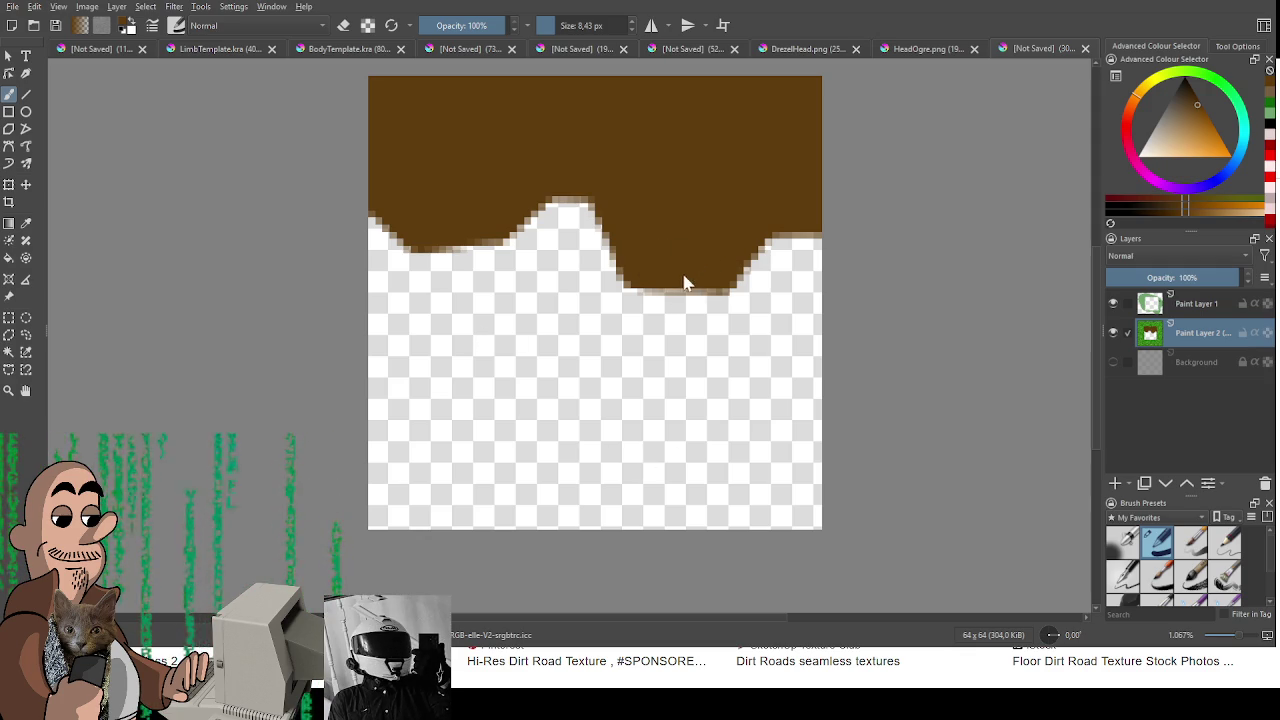
key("ctrl+z")
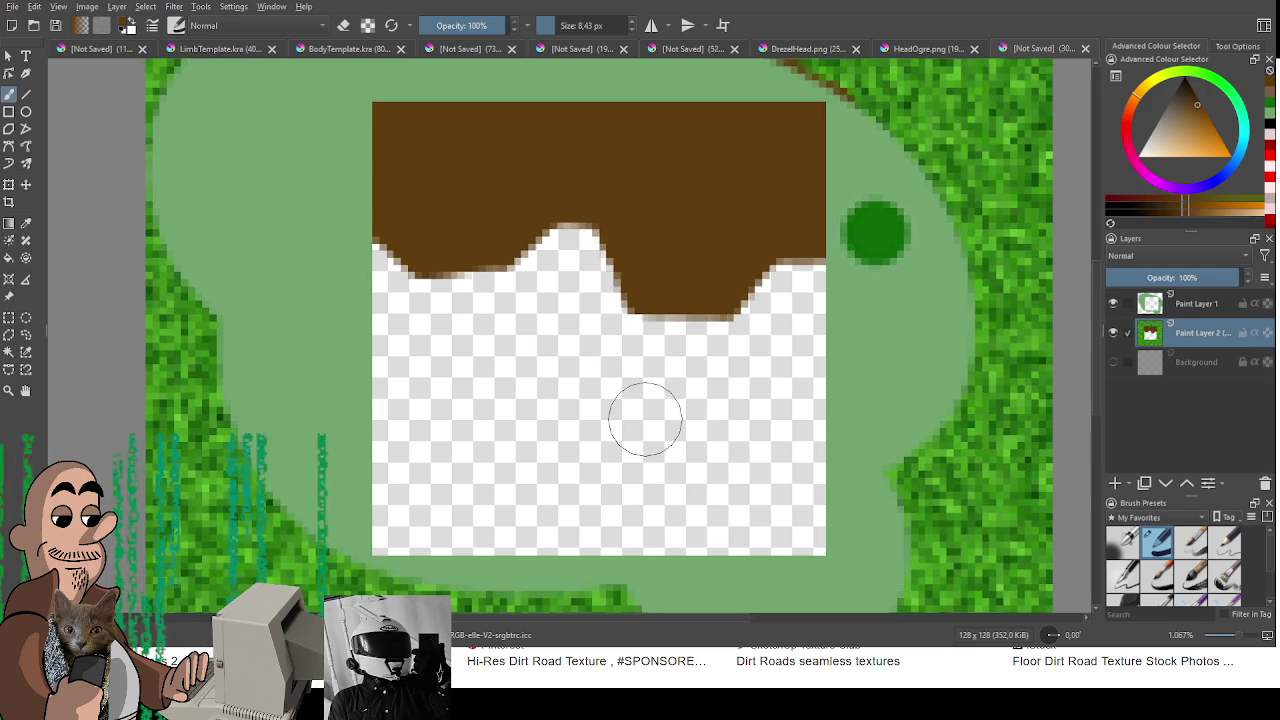
Step: Erase the grass texture and green blob from the 128x128 canvas
scroll(644, 419, "down", 1)
scroll(640, 418, "down", 1)
key("e")
mouse_move(530, 190)
left_mouse_down()
mouse_move(640, 190)
mouse_move(580, 570)
left_mouse_up()
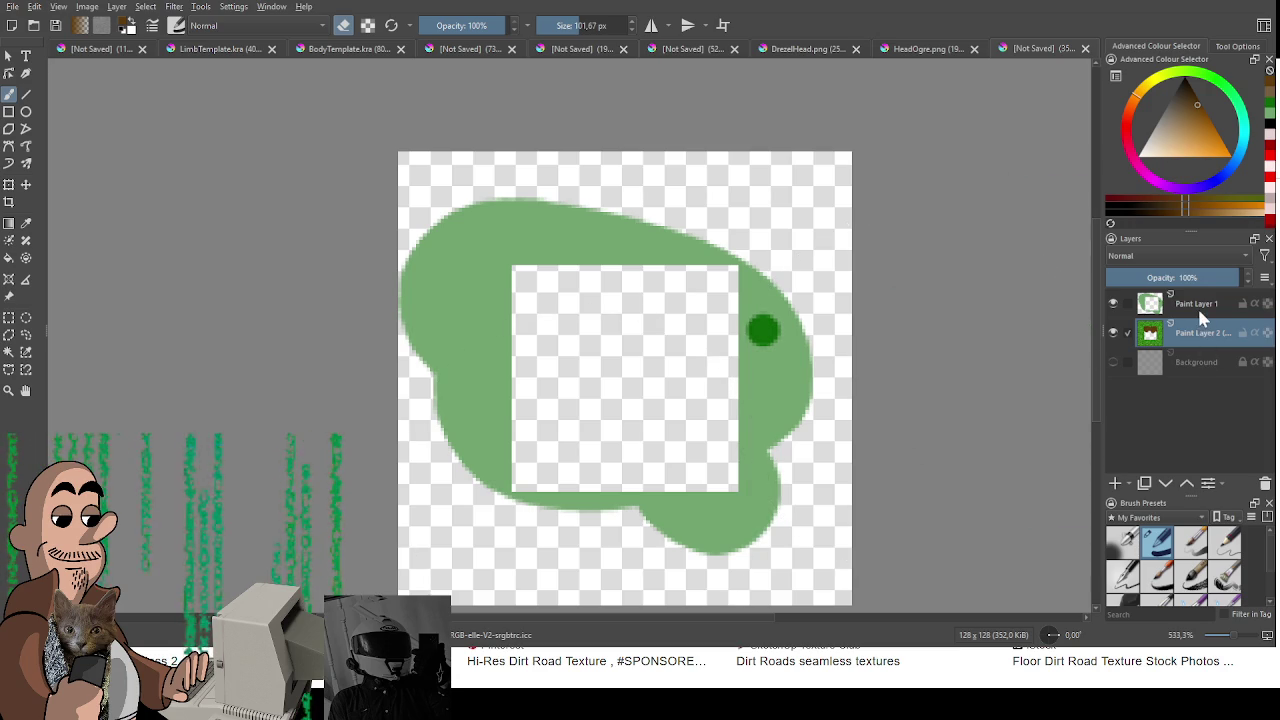
left_click_drag(657, 390, 1000, 290)
Step: Return to the brown brush, discarding a test stroke
scroll(645, 273, "up", 1)
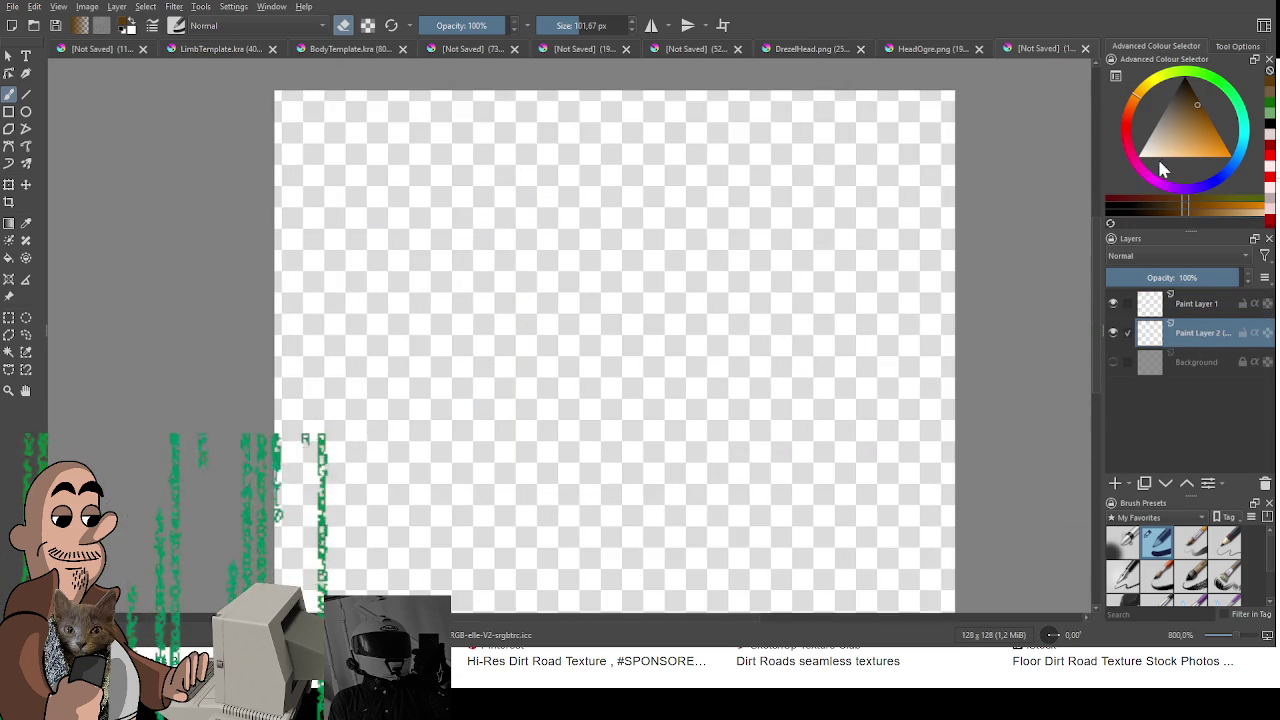
scroll(593, 212, "down", 1)
mouse_move(593, 245)
left_mouse_down()
mouse_move(520, 245)
mouse_move(588, 232)
left_mouse_up()
key("e")
key("ctrl+z")
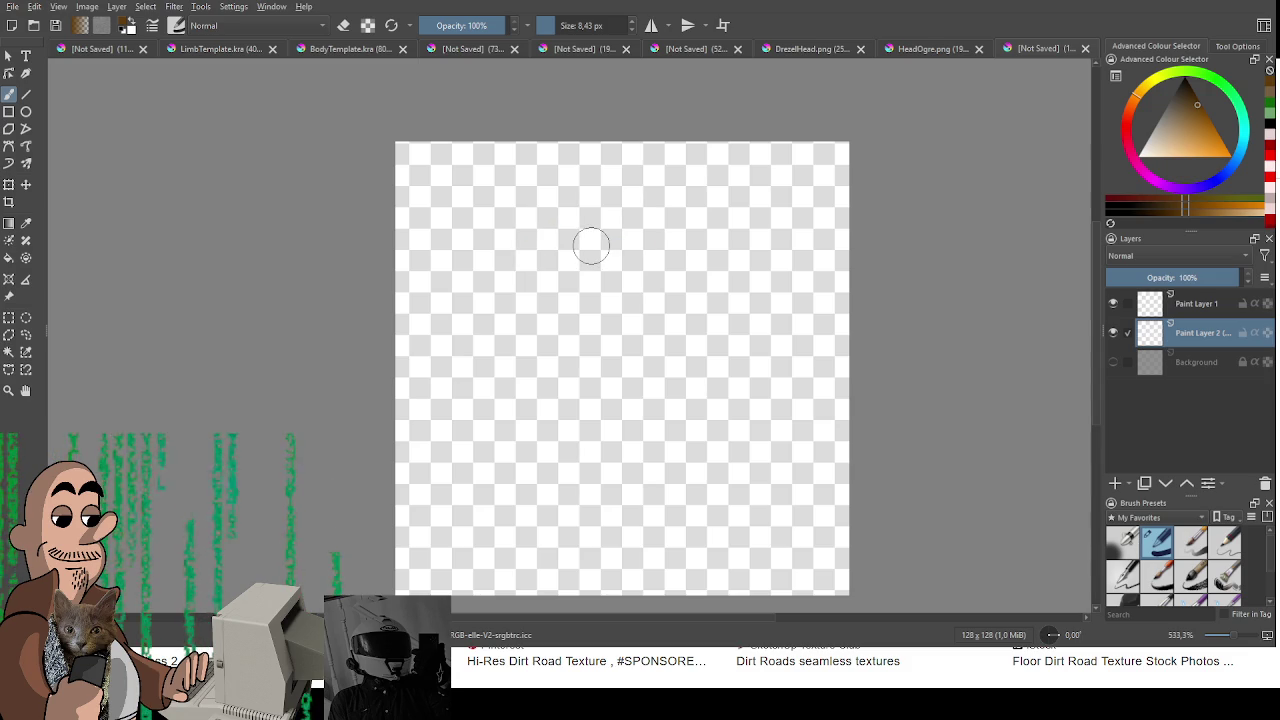
Step: Thin the brush and draw the left part of a dipping wavy brown line
left_click_drag(390, 228, 568, 286)
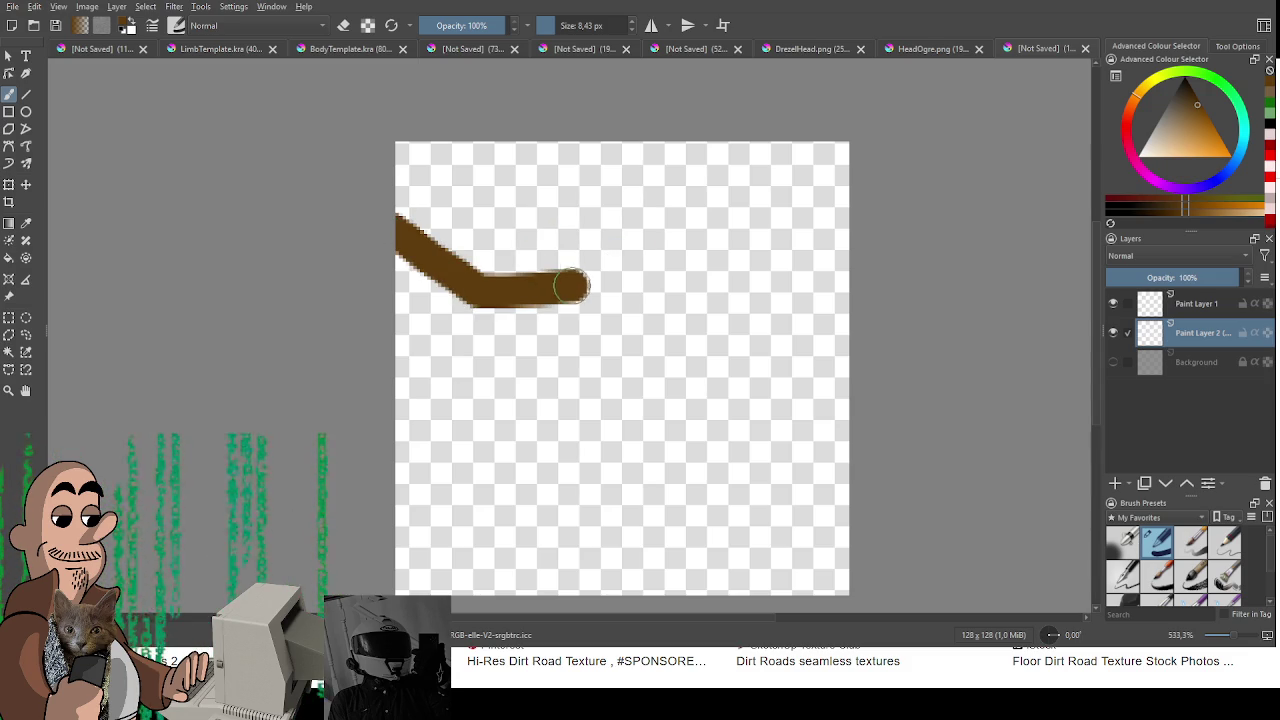
key("ctrl+z")
left_click_drag(392, 252, 442, 323)
key("ctrl+z")
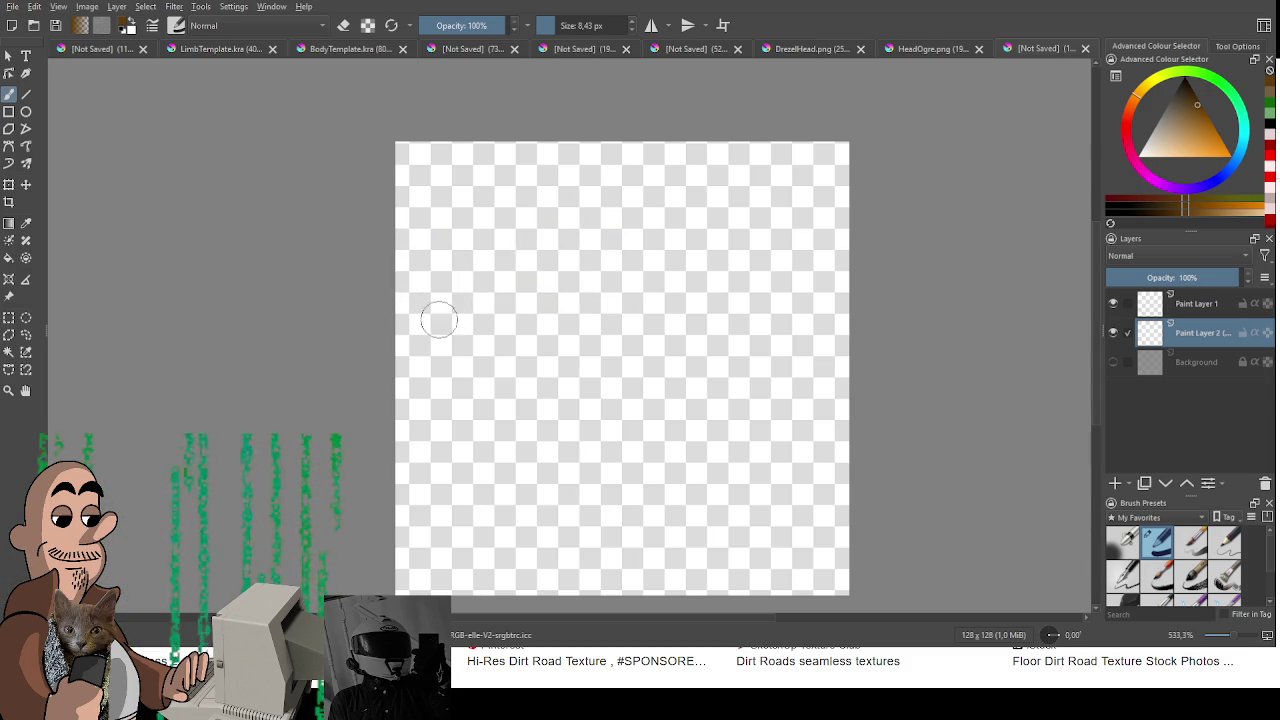
left_click_drag(417, 282, 381, 366)
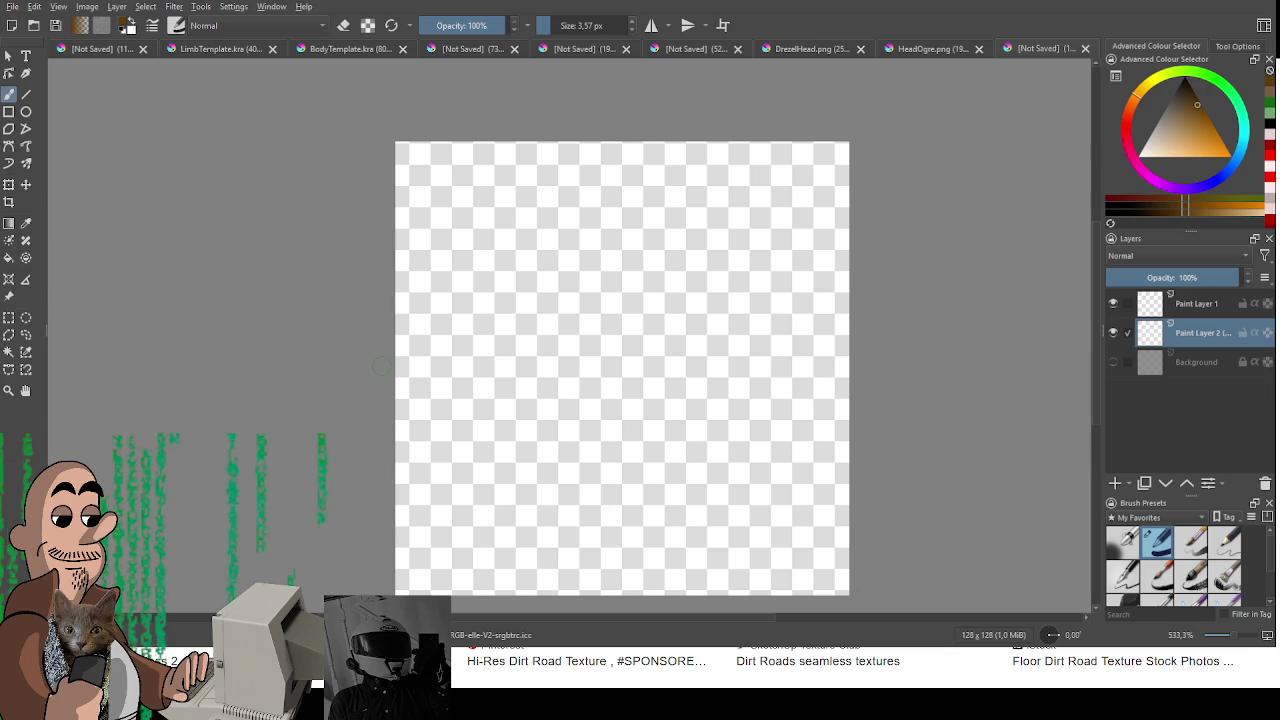
left_click_drag(392, 246, 590, 274)
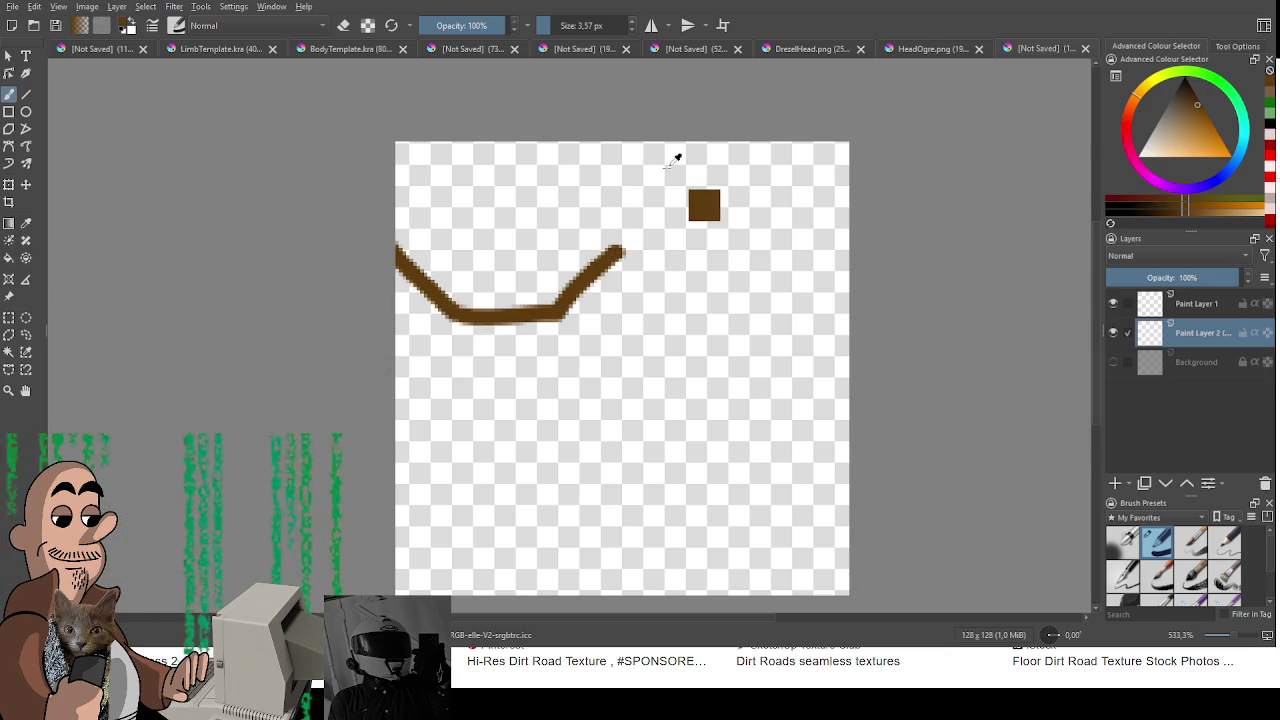
key("ctrl+z")
key("ctrl+z")
key("ctrl+z")
left_click_drag(396, 236, 592, 241)
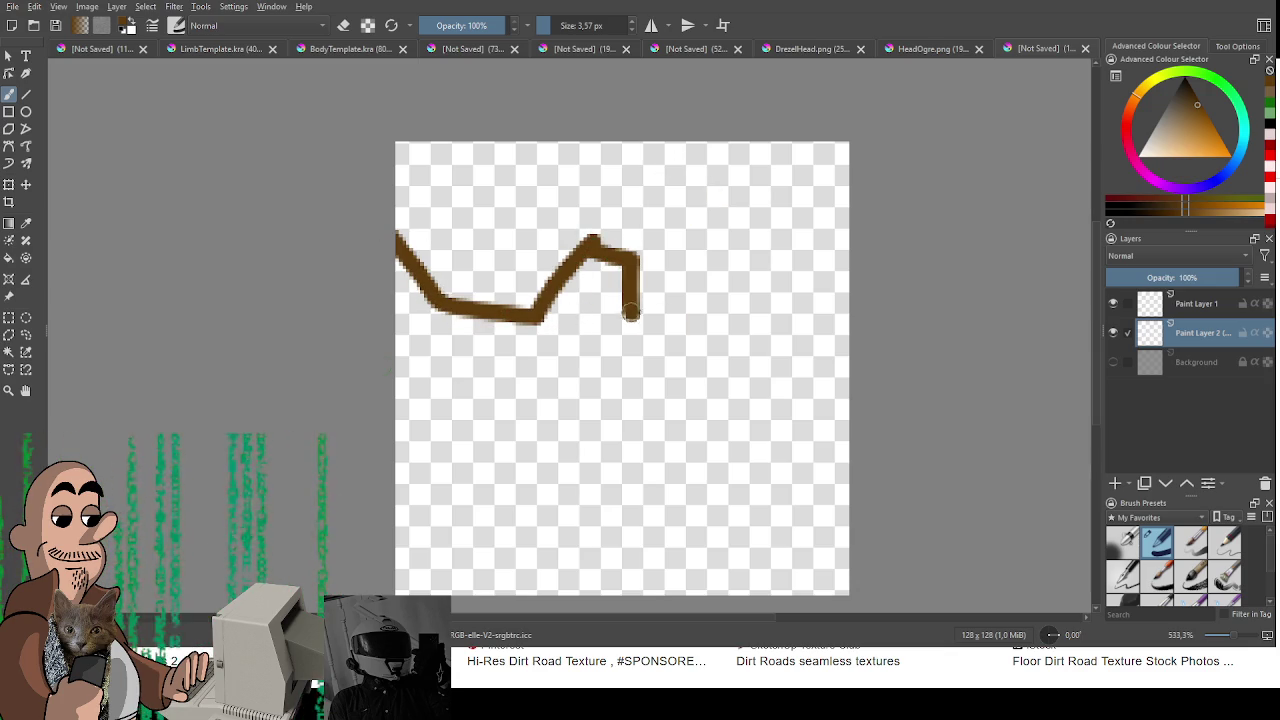
Step: Extend the wavy line to the right edge and paint brown above it
left_click_drag(592, 241, 718, 322)
key("ctrl+z")
left_click_drag(634, 262, 663, 328)
key("ctrl+z")
mouse_move(634, 262)
left_mouse_down()
mouse_move(651, 312)
mouse_move(737, 309)
mouse_move(760, 263)
mouse_move(785, 258)
mouse_move(866, 282)
left_mouse_up()
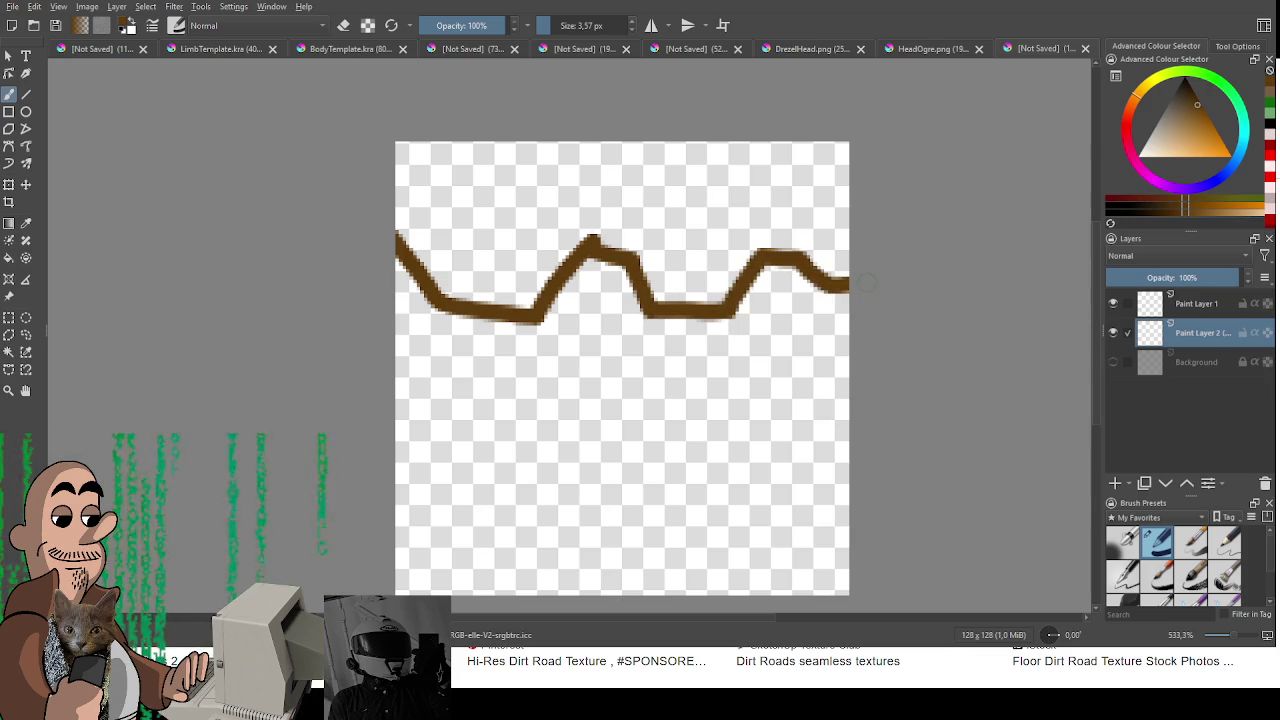
key("ctrl+z")
key("ctrl+z")
mouse_move(760, 263)
left_mouse_down()
mouse_move(800, 257)
mouse_move(818, 280)
mouse_move(843, 283)
left_mouse_up()
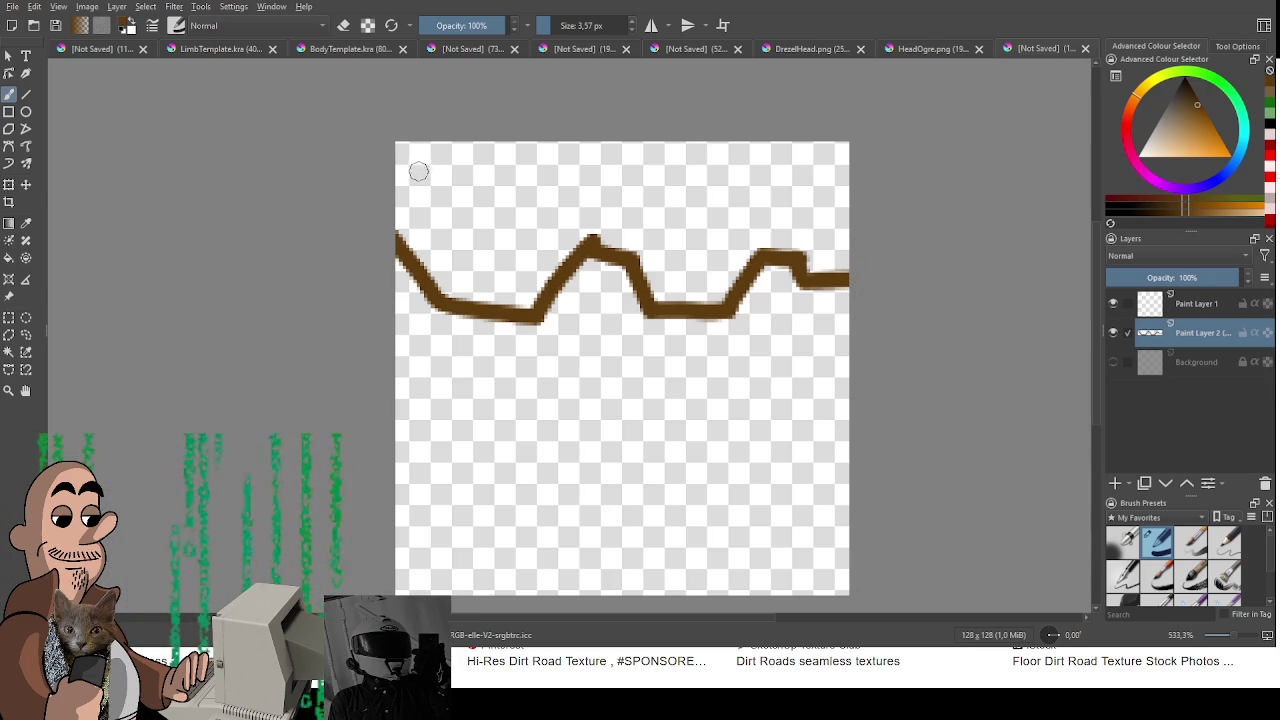
mouse_move(428, 165)
left_mouse_down()
mouse_move(428, 214)
mouse_move(471, 257)
mouse_move(586, 157)
mouse_move(466, 171)
mouse_move(640, 158)
mouse_move(623, 186)
mouse_move(523, 243)
mouse_move(518, 270)
mouse_move(643, 200)
mouse_move(694, 214)
mouse_move(655, 285)
mouse_move(686, 280)
mouse_move(771, 206)
mouse_move(712, 230)
mouse_move(820, 212)
mouse_move(831, 263)
mouse_move(838, 200)
mouse_move(840, 215)
left_mouse_up()
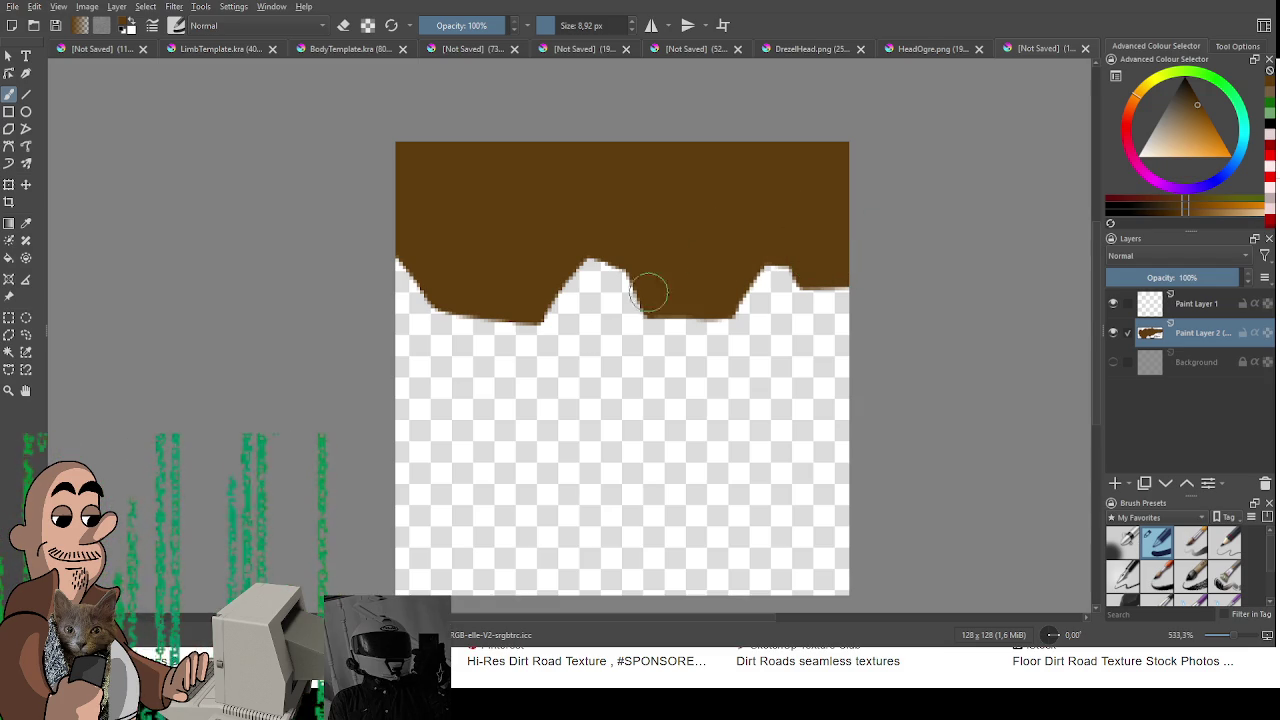
Step: Tidy the wavy edge's bumps and notch using the eraser and brown brush
key("e")
mouse_move(566, 293)
left_mouse_down()
mouse_move(575, 262)
mouse_move(540, 320)
mouse_move(572, 262)
mouse_move(595, 262)
mouse_move(620, 287)
left_mouse_up()
mouse_move(756, 307)
left_mouse_down()
mouse_move(764, 280)
mouse_move(783, 276)
mouse_move(795, 323)
left_mouse_up()
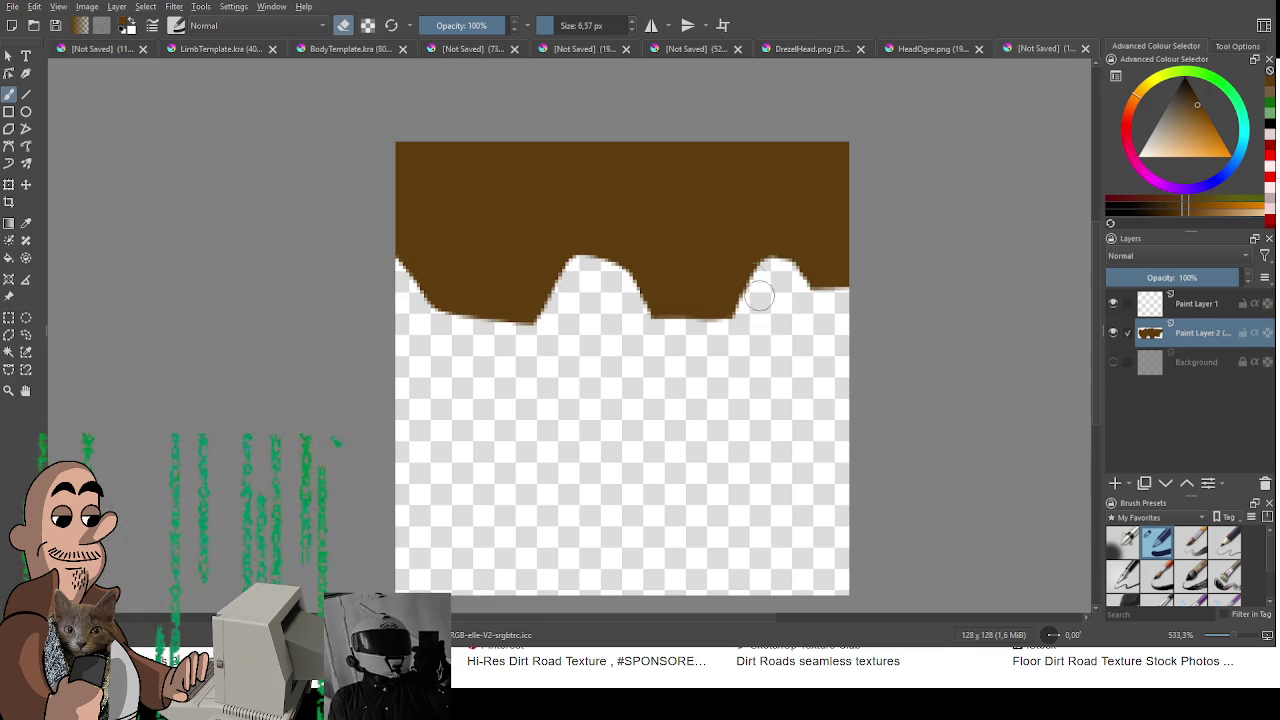
key("e")
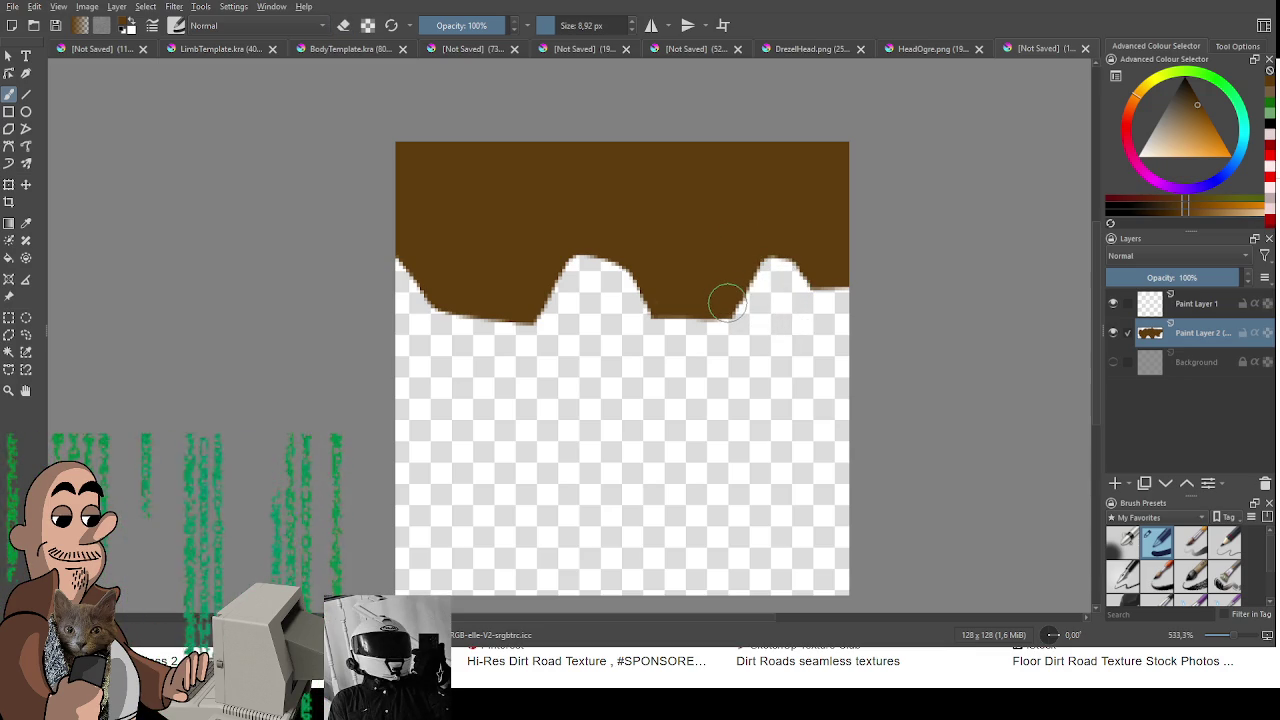
key("e")
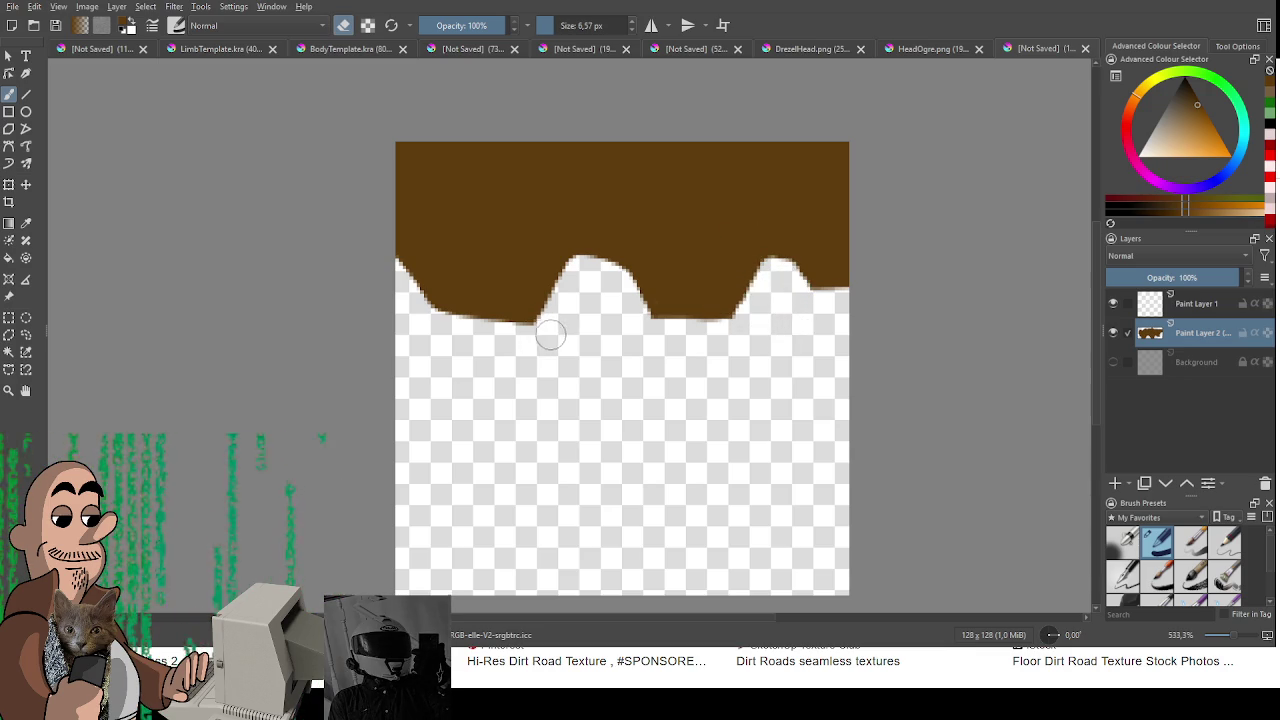
left_click_drag(577, 277, 557, 323)
key("e")
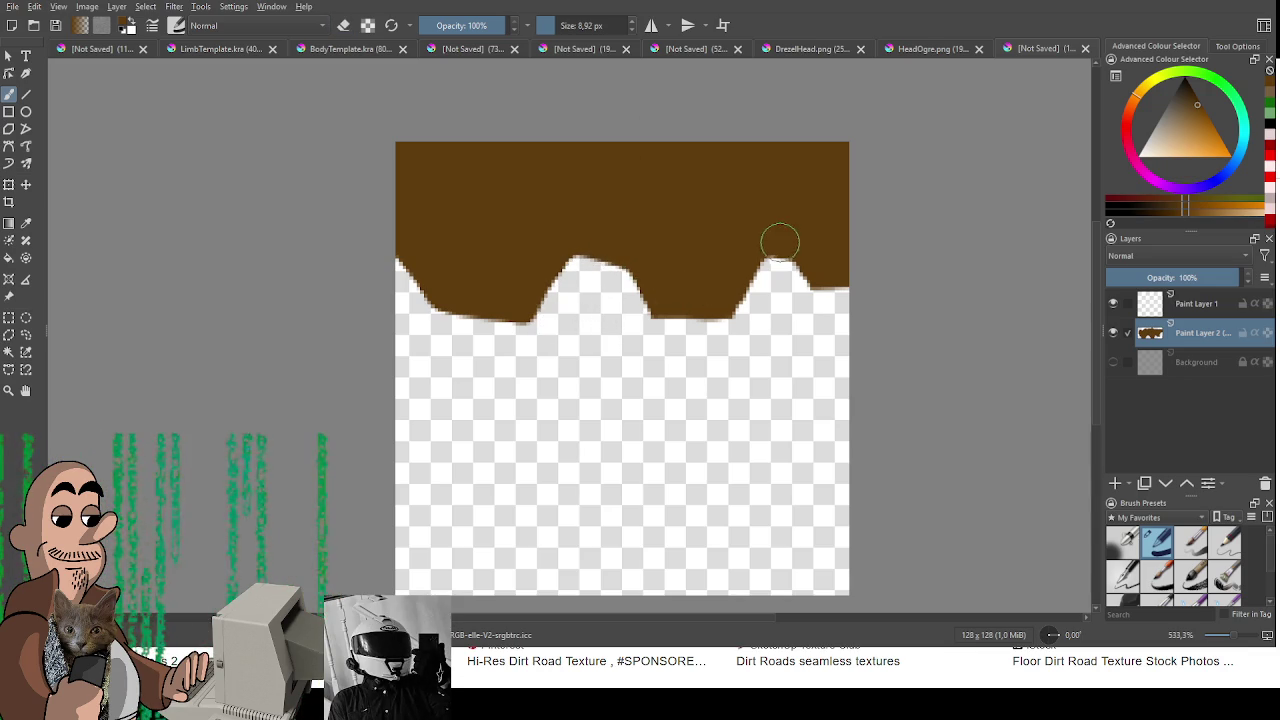
left_click_drag(666, 300, 718, 305)
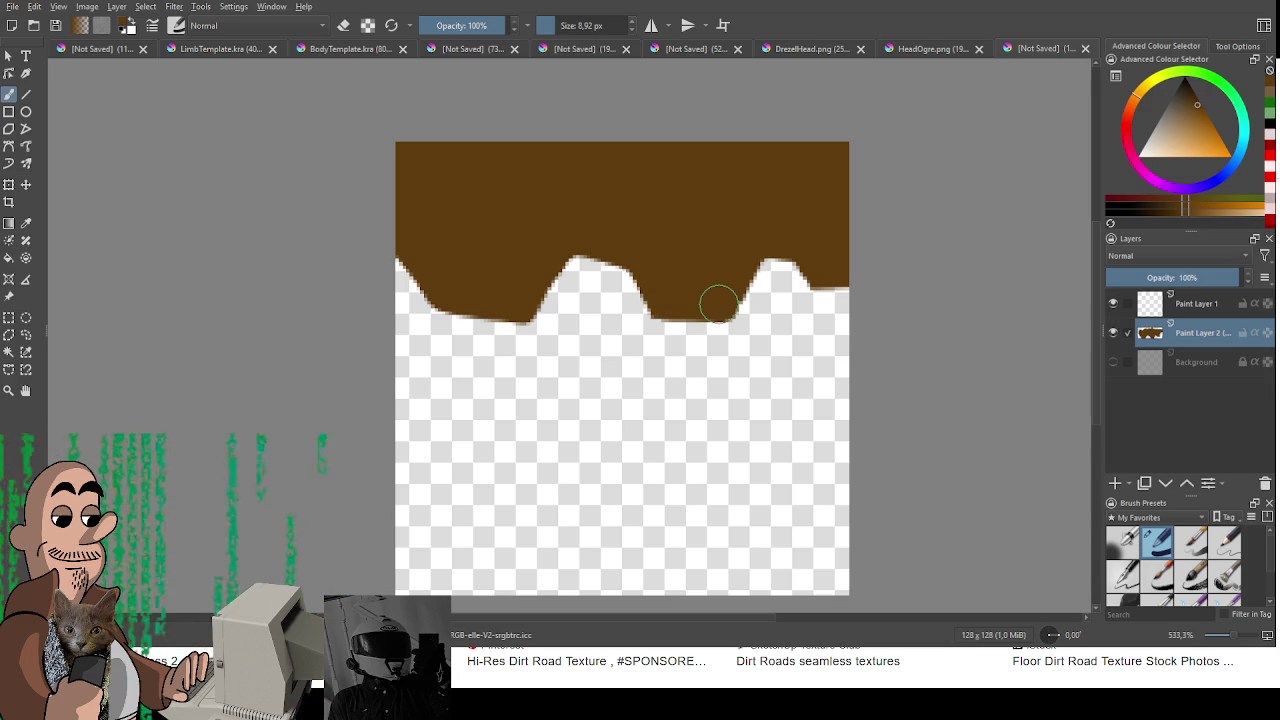
Step: Paint lighter brown over the top area, leaving a dark rim along the edge
left_click(1196, 112)
mouse_move(490, 172)
left_mouse_down()
mouse_move(458, 255)
mouse_move(410, 205)
mouse_move(470, 162)
mouse_move(529, 194)
mouse_move(501, 268)
mouse_move(471, 251)
mouse_move(468, 190)
left_mouse_up()
key("ctrl+z")
mouse_move(562, 214)
left_mouse_down()
mouse_move(580, 209)
mouse_move(660, 260)
mouse_move(714, 251)
mouse_move(633, 176)
mouse_move(470, 152)
mouse_move(451, 189)
mouse_move(617, 149)
left_mouse_up()
mouse_move(791, 206)
left_mouse_down()
mouse_move(800, 217)
mouse_move(780, 211)
mouse_move(765, 155)
left_mouse_up()
left_click_drag(406, 158, 406, 196)
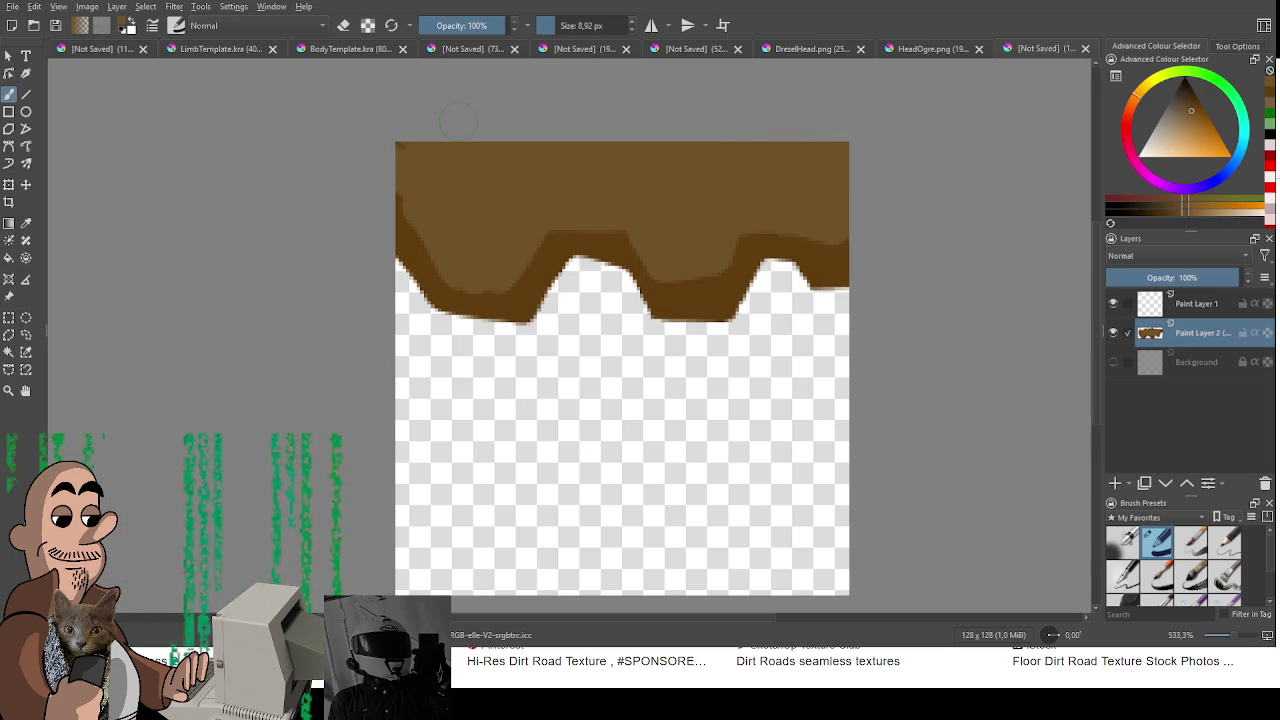
Step: Brush dark brown blobs across the upper brown band, then select all and zoom out
left_click_drag(420, 188, 412, 202)
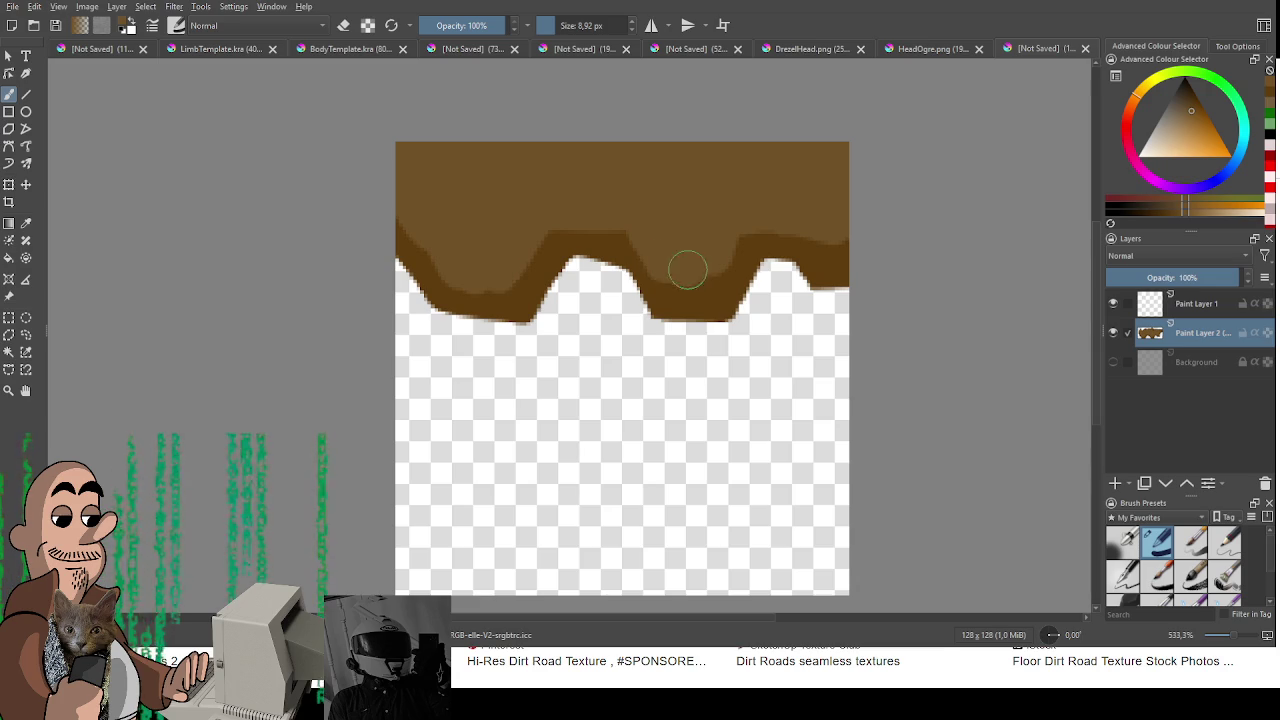
left_click(1193, 102)
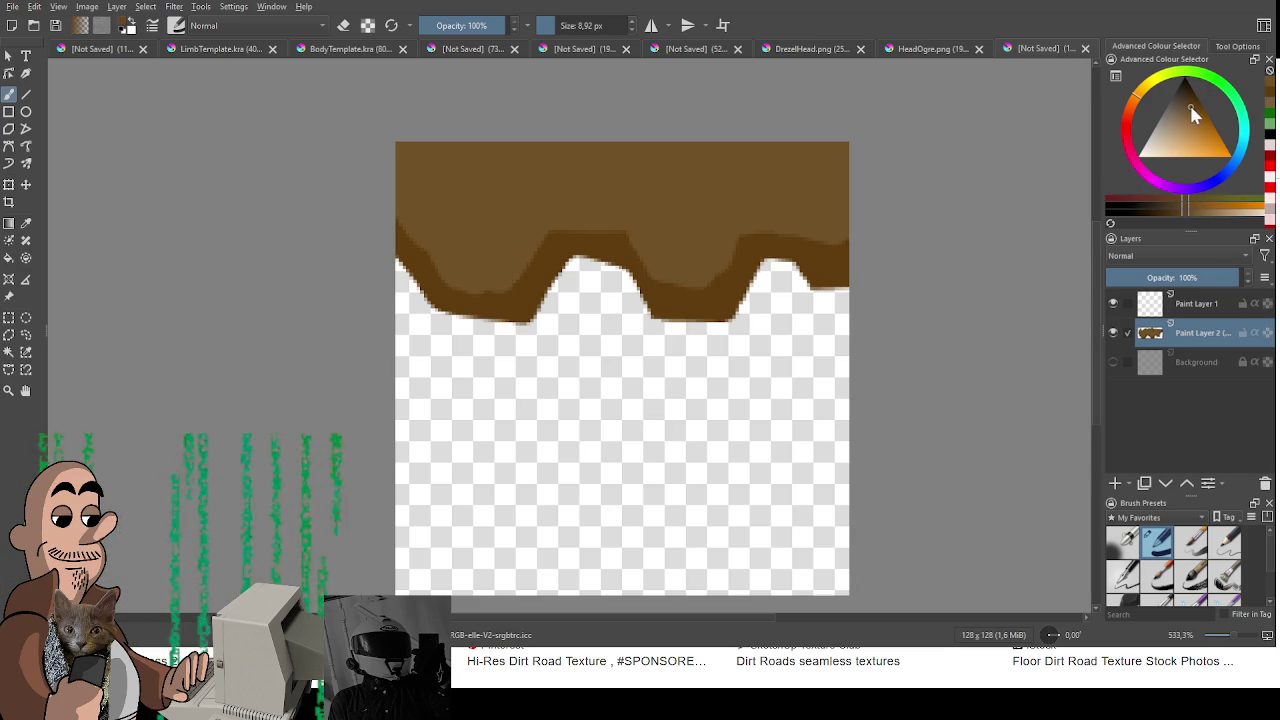
mouse_move(495, 230)
left_mouse_down()
mouse_move(443, 251)
mouse_move(500, 171)
mouse_move(486, 229)
mouse_move(500, 200)
left_mouse_up()
mouse_move(663, 217)
left_mouse_down()
mouse_move(709, 177)
mouse_move(594, 238)
left_mouse_up()
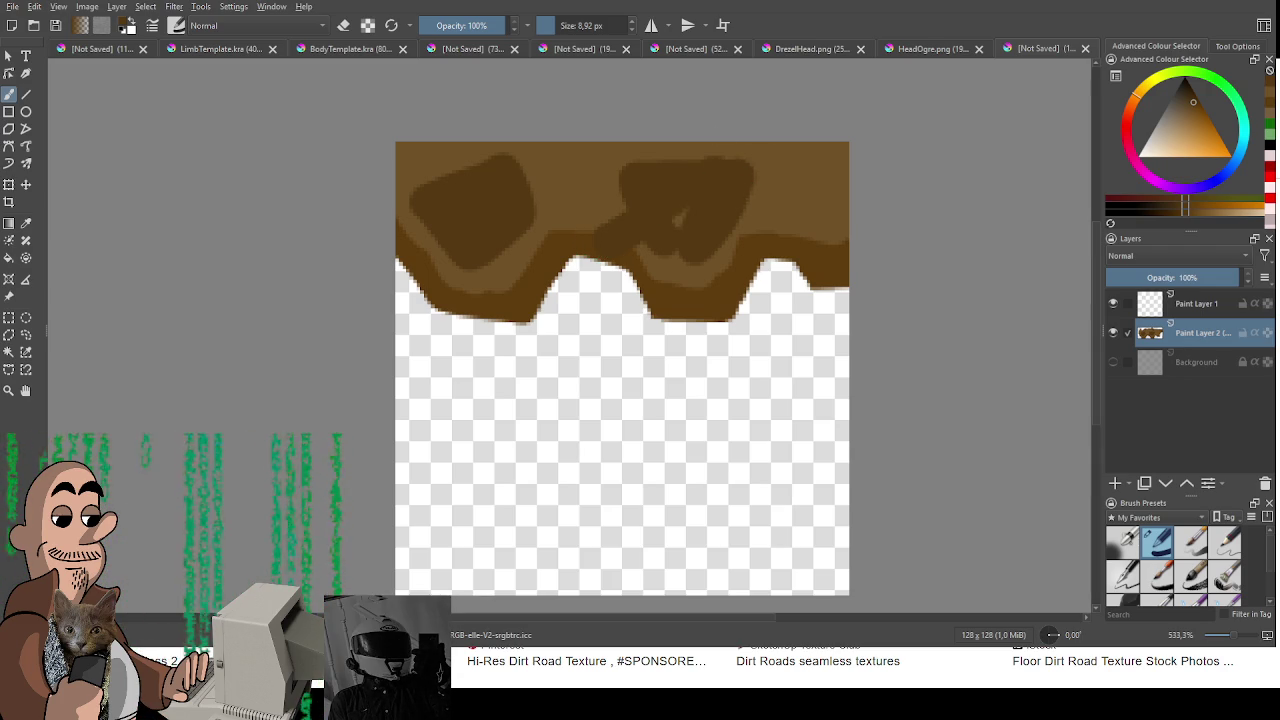
key("ctrl+z")
mouse_move(633, 176)
left_mouse_down()
mouse_move(668, 235)
mouse_move(709, 209)
mouse_move(663, 171)
mouse_move(694, 200)
left_mouse_up()
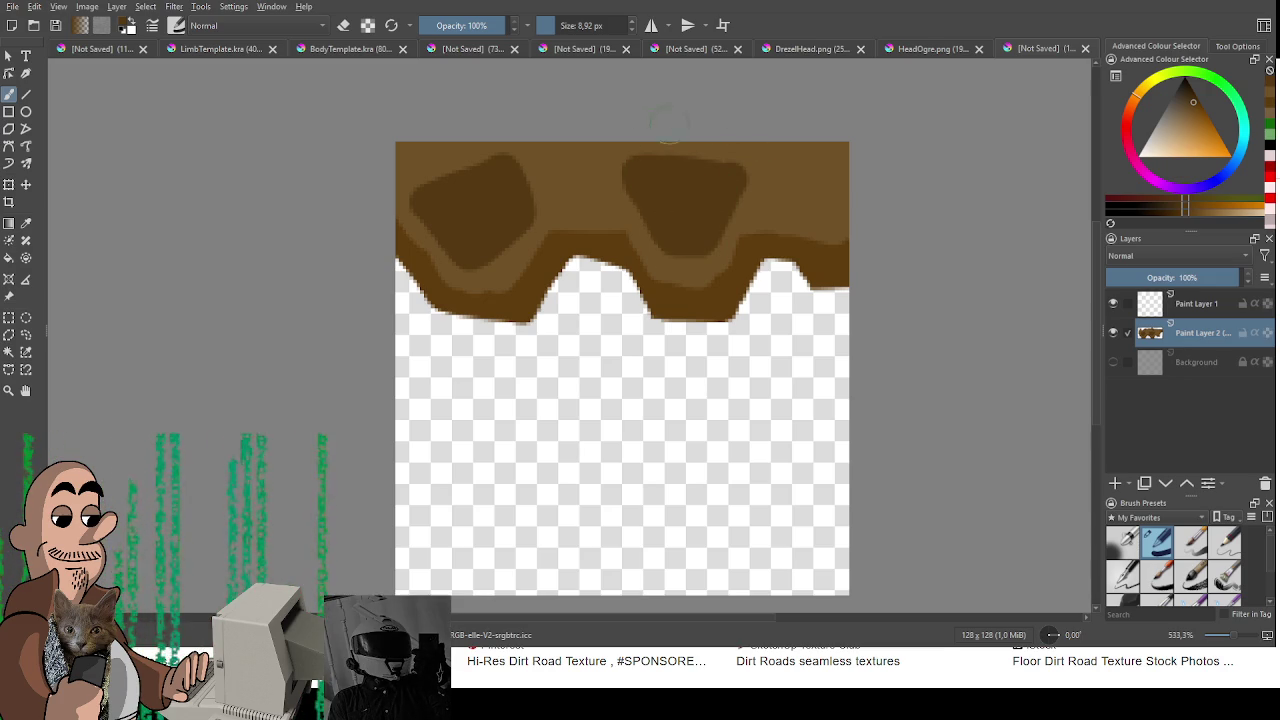
mouse_move(509, 194)
left_mouse_down()
mouse_move(633, 176)
mouse_move(486, 177)
left_mouse_up()
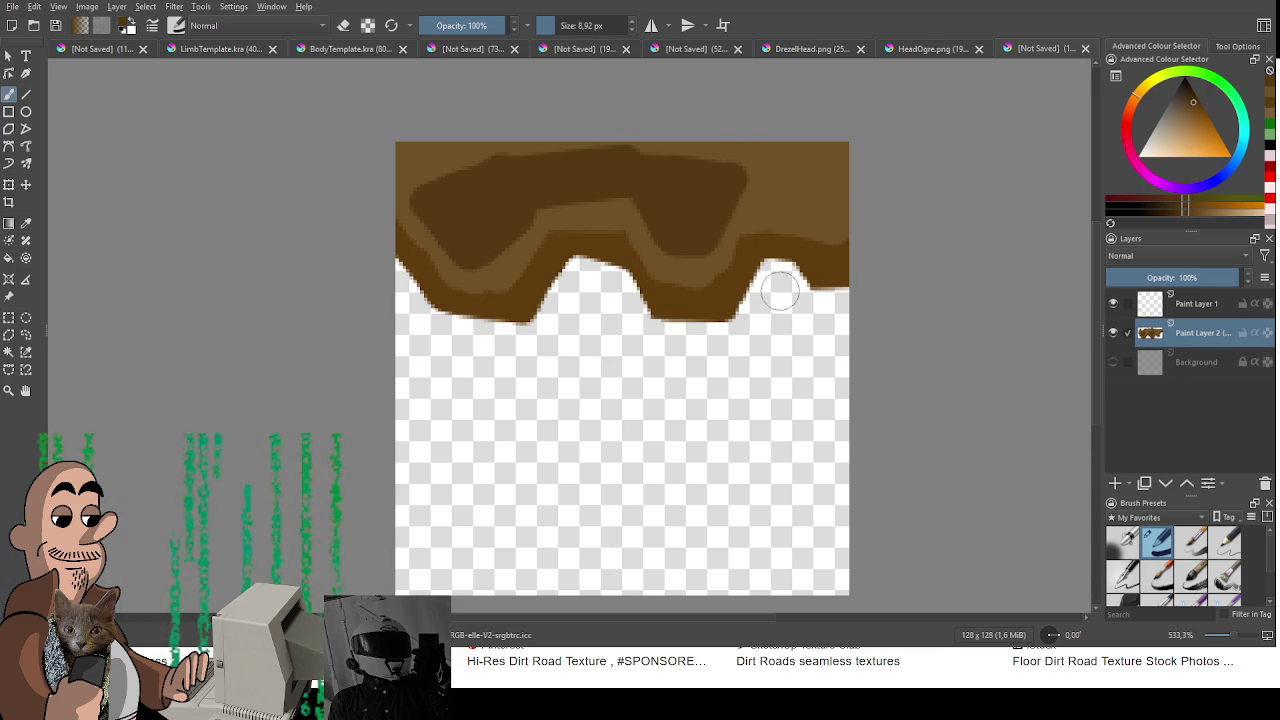
key("minus")
key("ctrl+a")
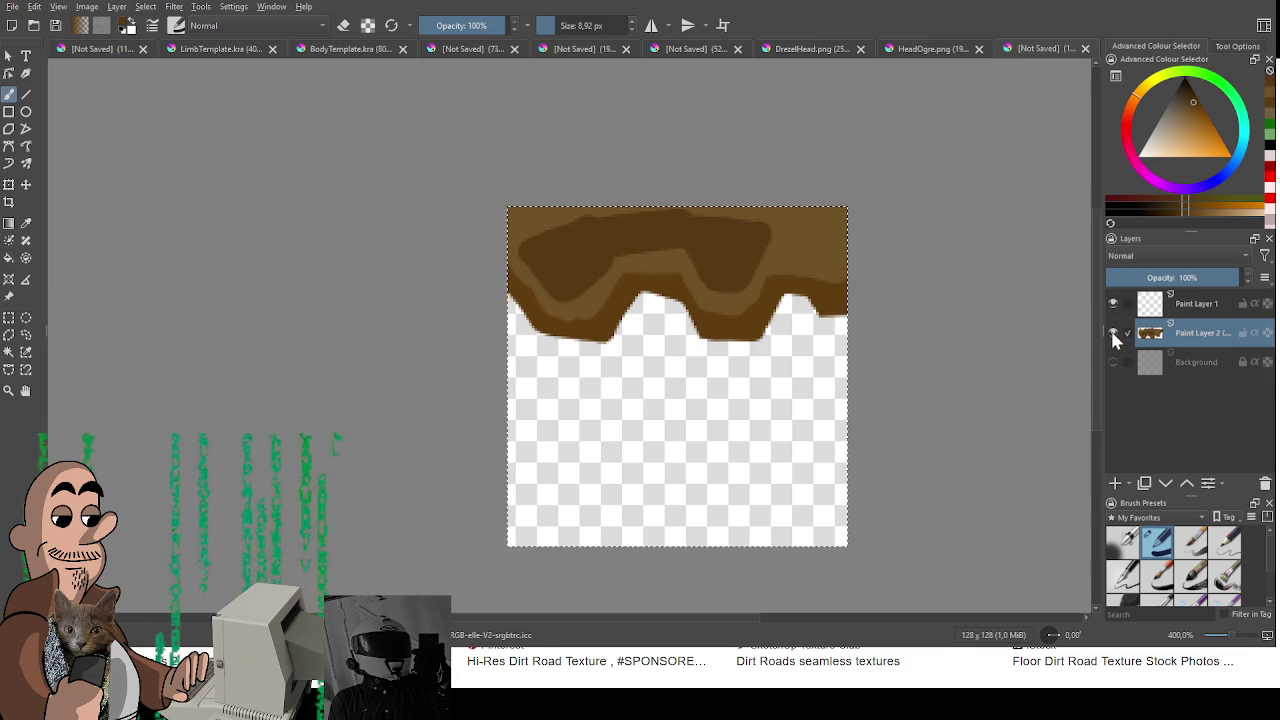
Step: Hide Paint Layer 2 and cover Paint Layer 1 in green with a large brush
left_click(1113, 332)
left_click_drag(1208, 80, 1228, 86)
key("bracketright")
key("bracketright")
key("bracketright")
left_click(1183, 305)
mouse_move(600, 300)
left_mouse_down()
mouse_move(766, 429)
mouse_move(737, 400)
left_mouse_up()
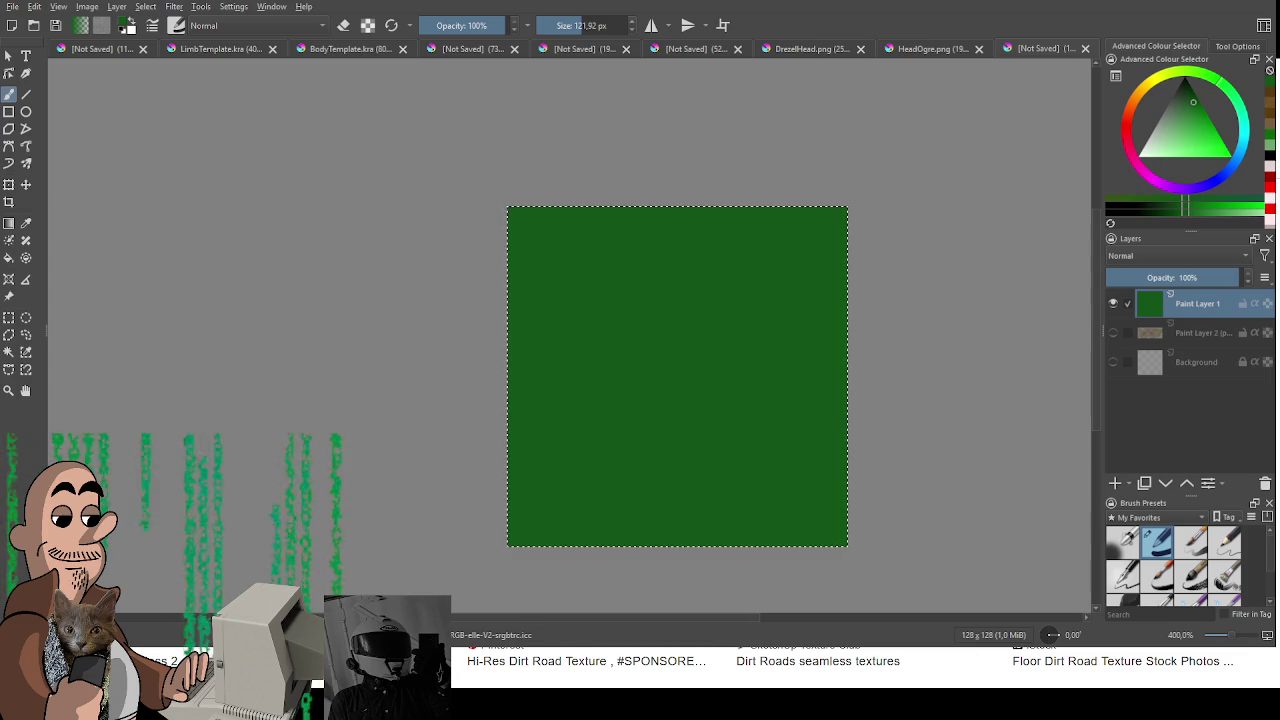
Step: Erase all the green paint from Paint Layer 1
scroll(641, 245, "down", 2)
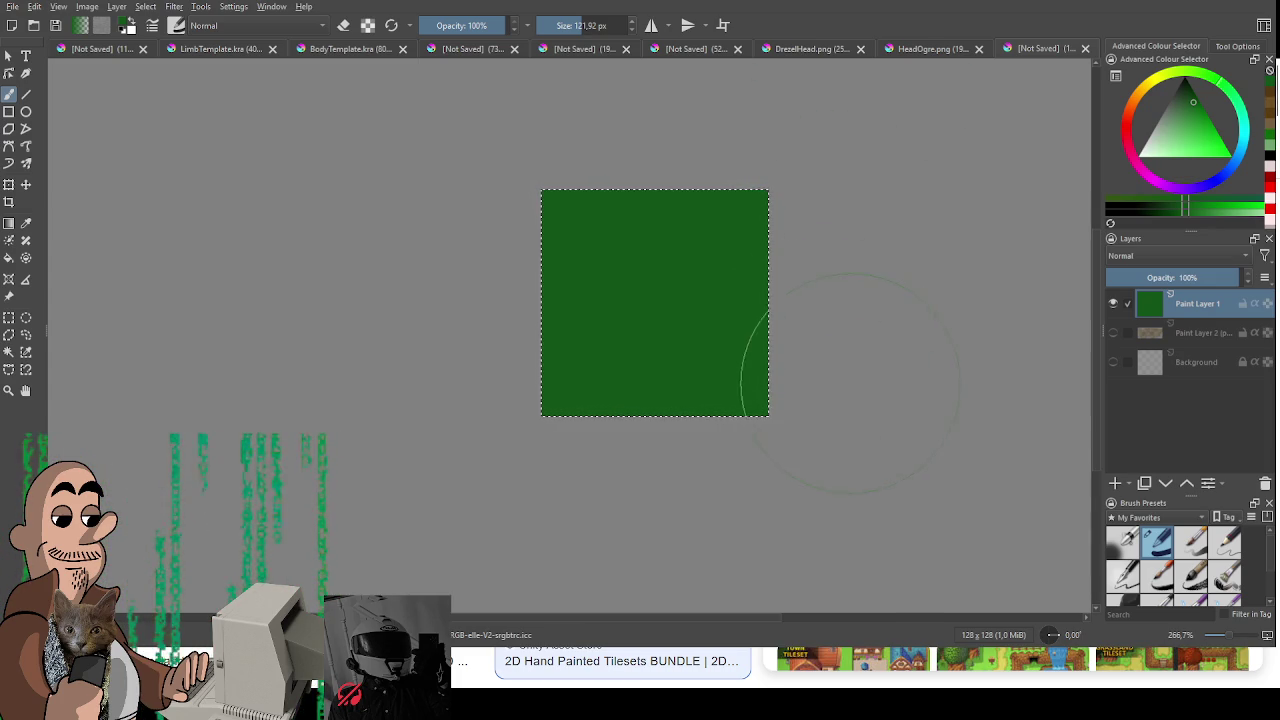
left_click_drag(786, 371, 726, 366)
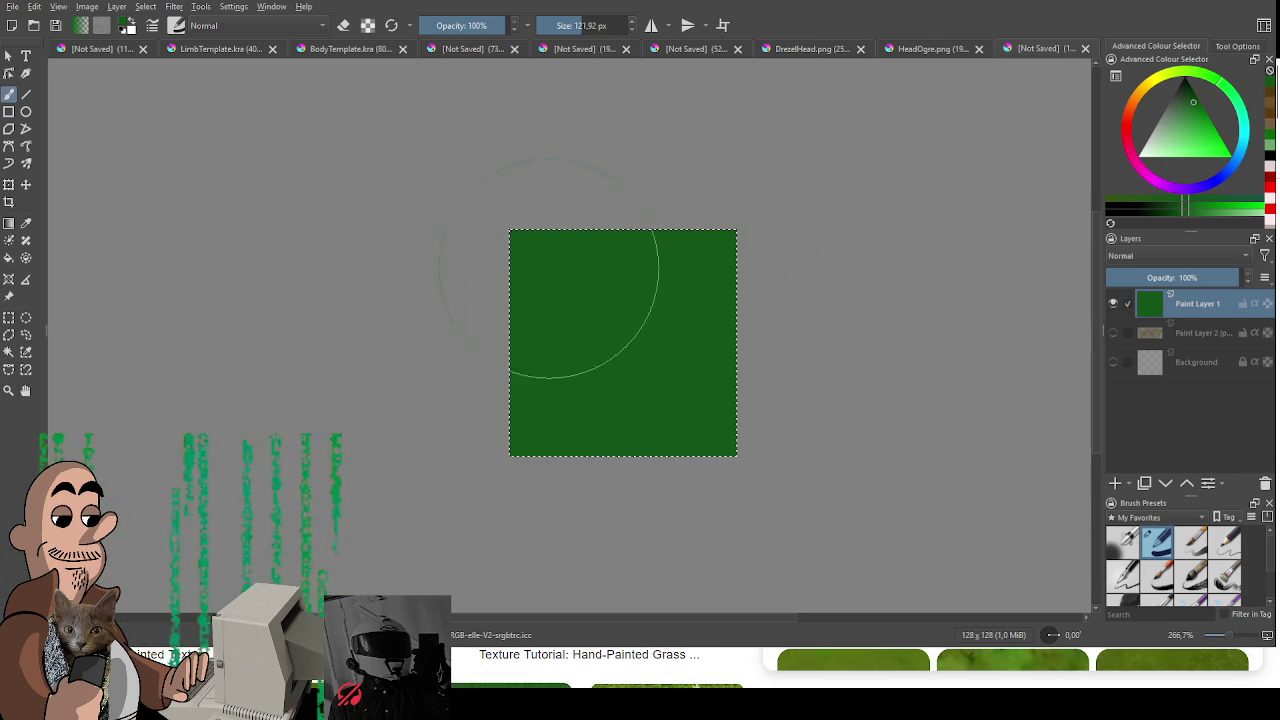
key("e")
left_click_drag(558, 334, 576, 395)
left_click_drag(600, 330, 540, 330)
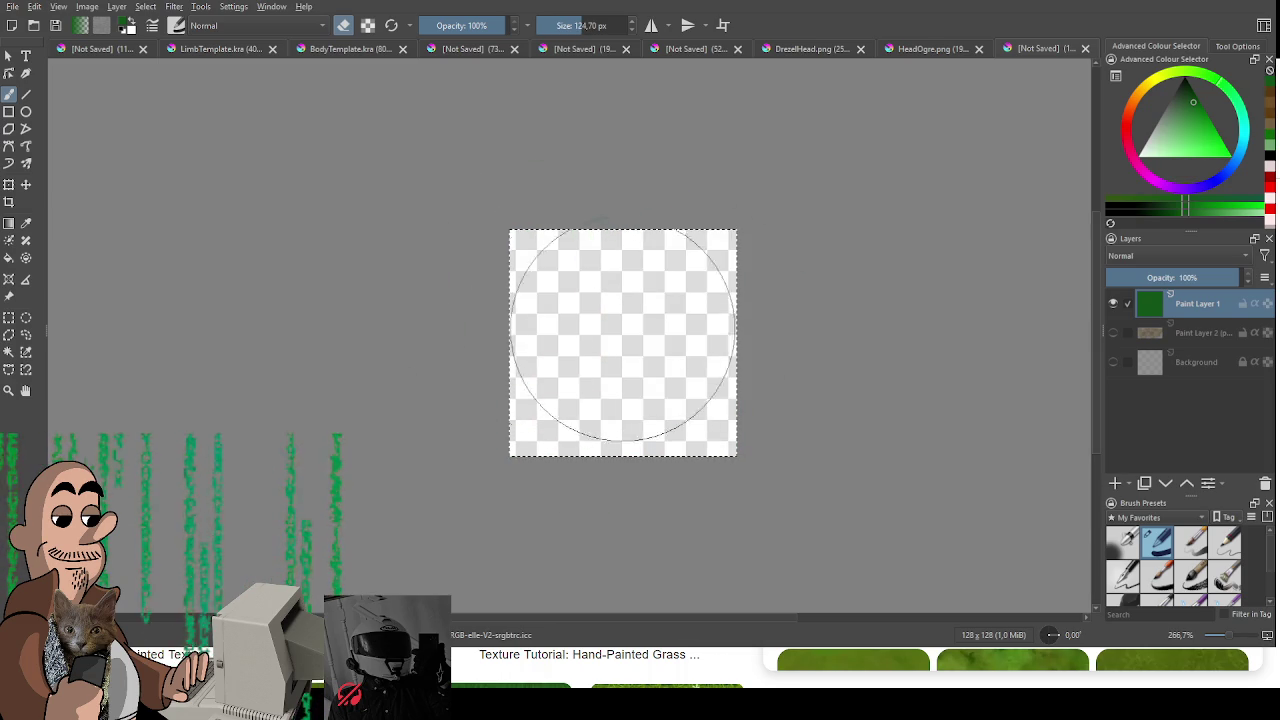
Step: Check the character sheet and LimbTemplate.kra, then switch to BodyTemplate.kra
left_click(80, 50)
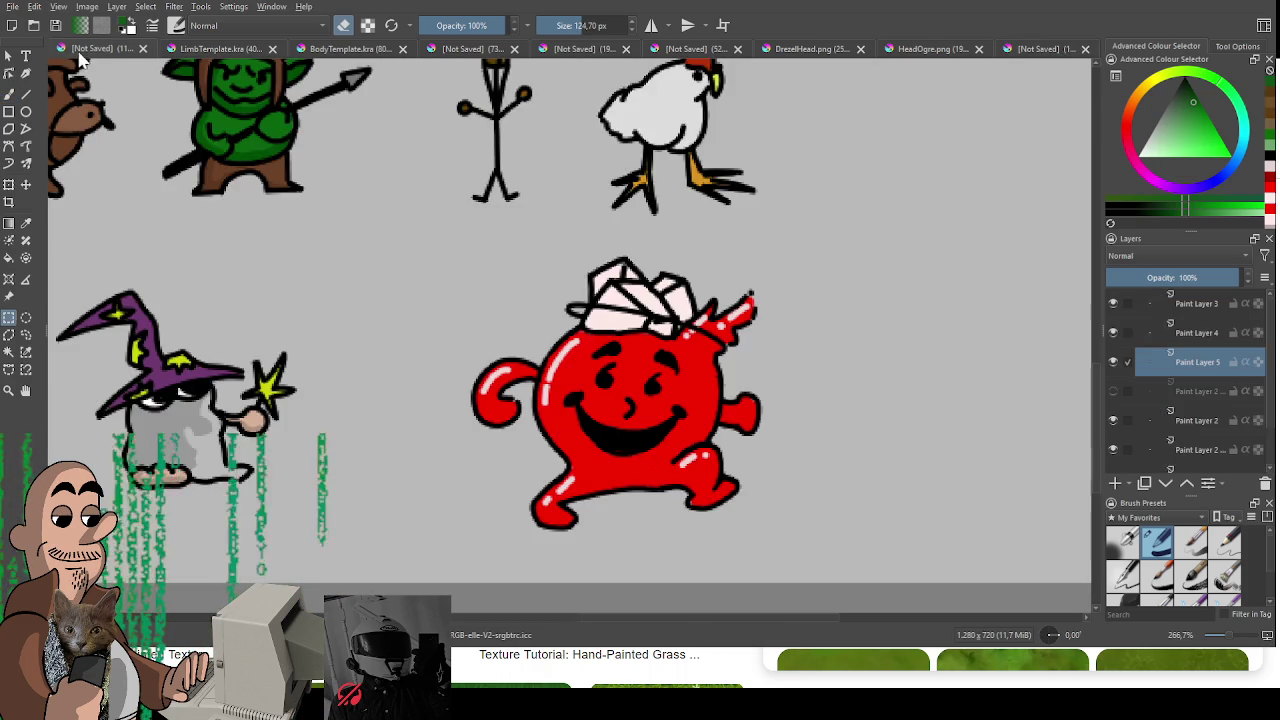
scroll(337, 263, "down", 2)
scroll(384, 261, "down", 2)
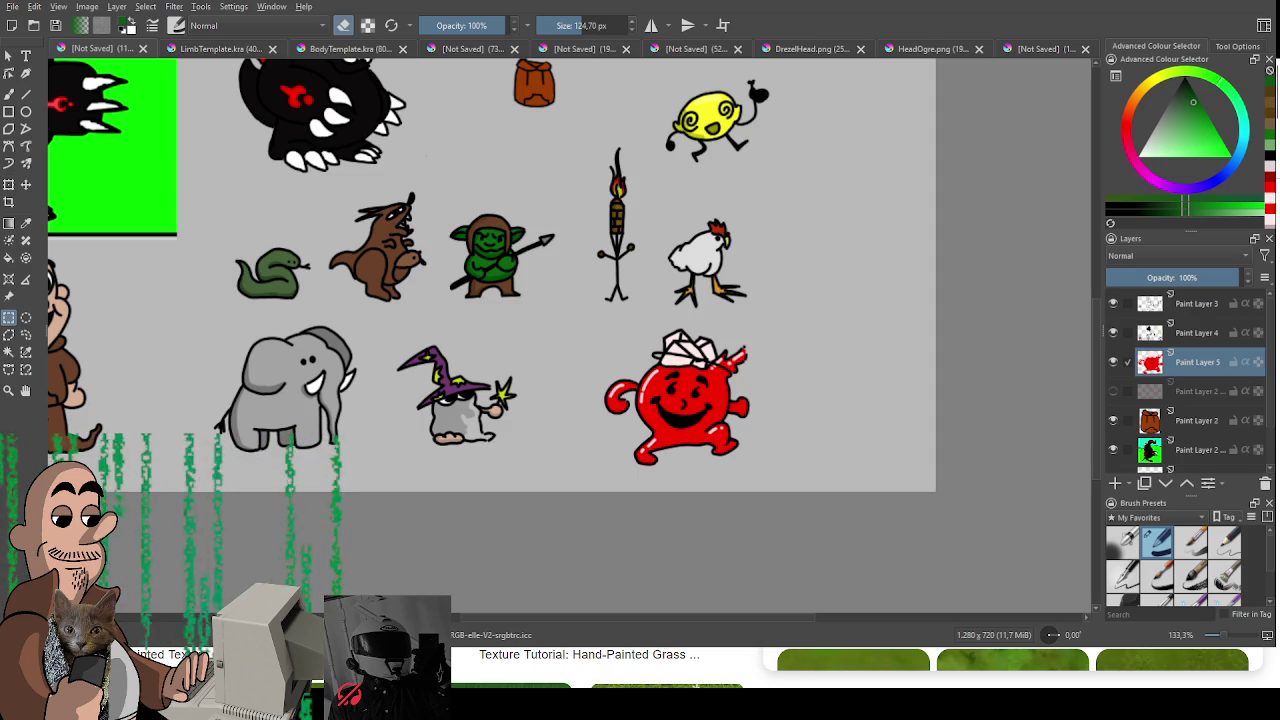
key("minus")
key("minus")
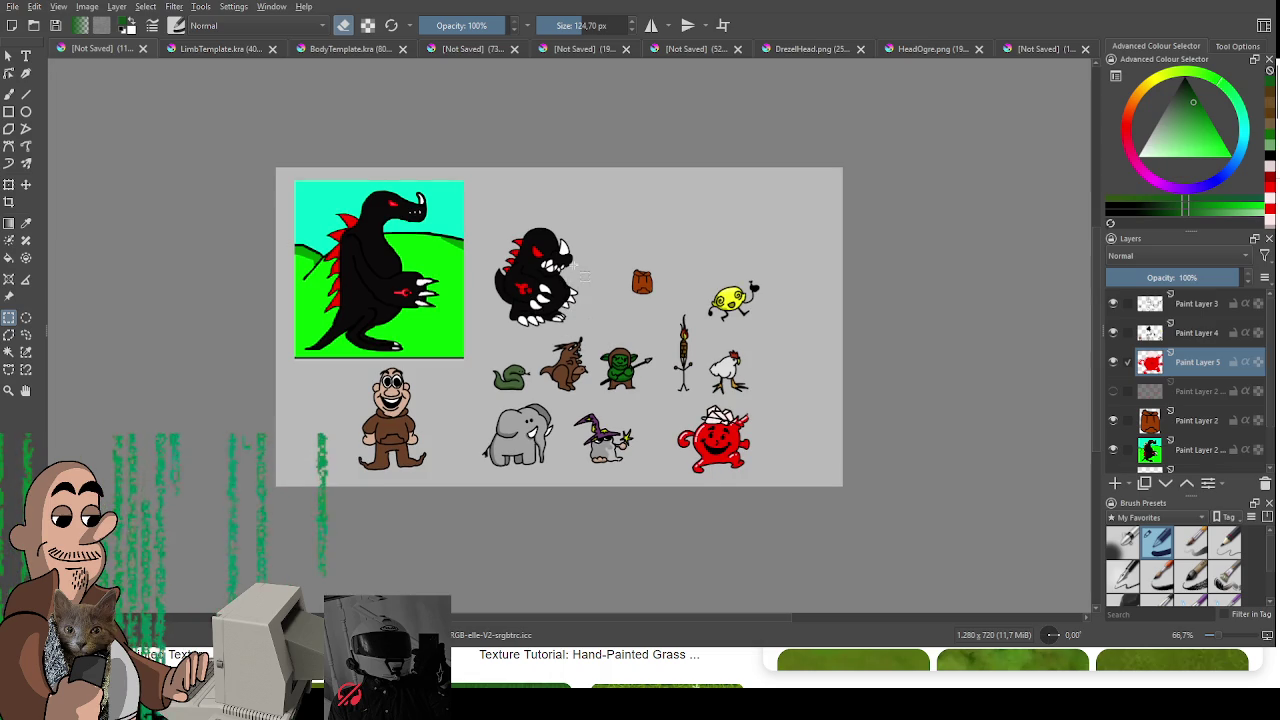
left_click(196, 55)
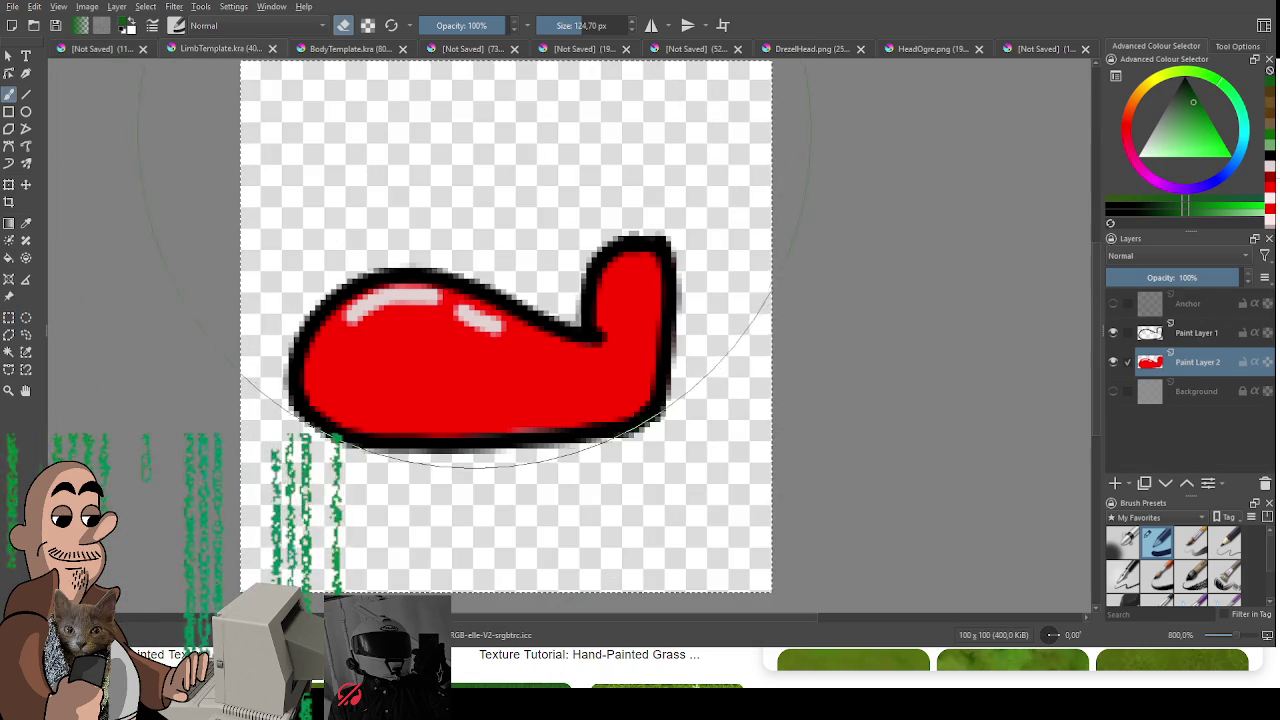
left_click(342, 48)
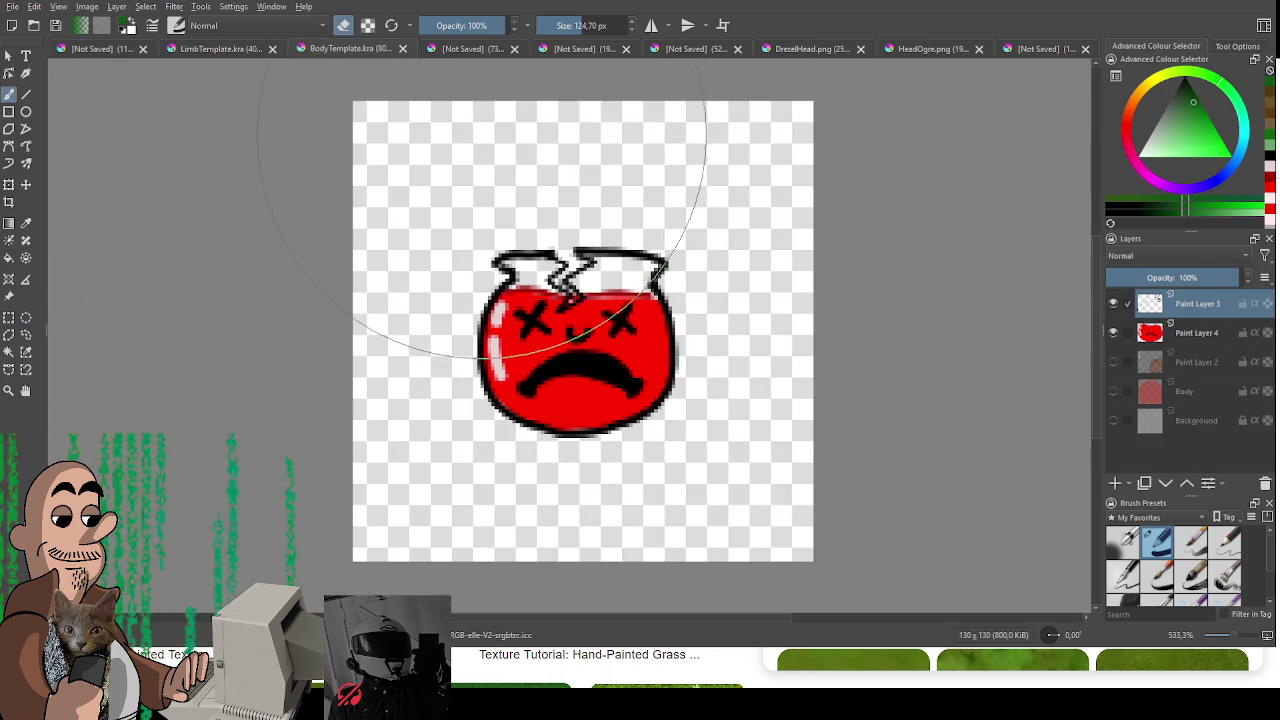
Step: Erase the jar's line art and red fill, then set a small black brush
left_click_drag(480, 210, 657, 314)
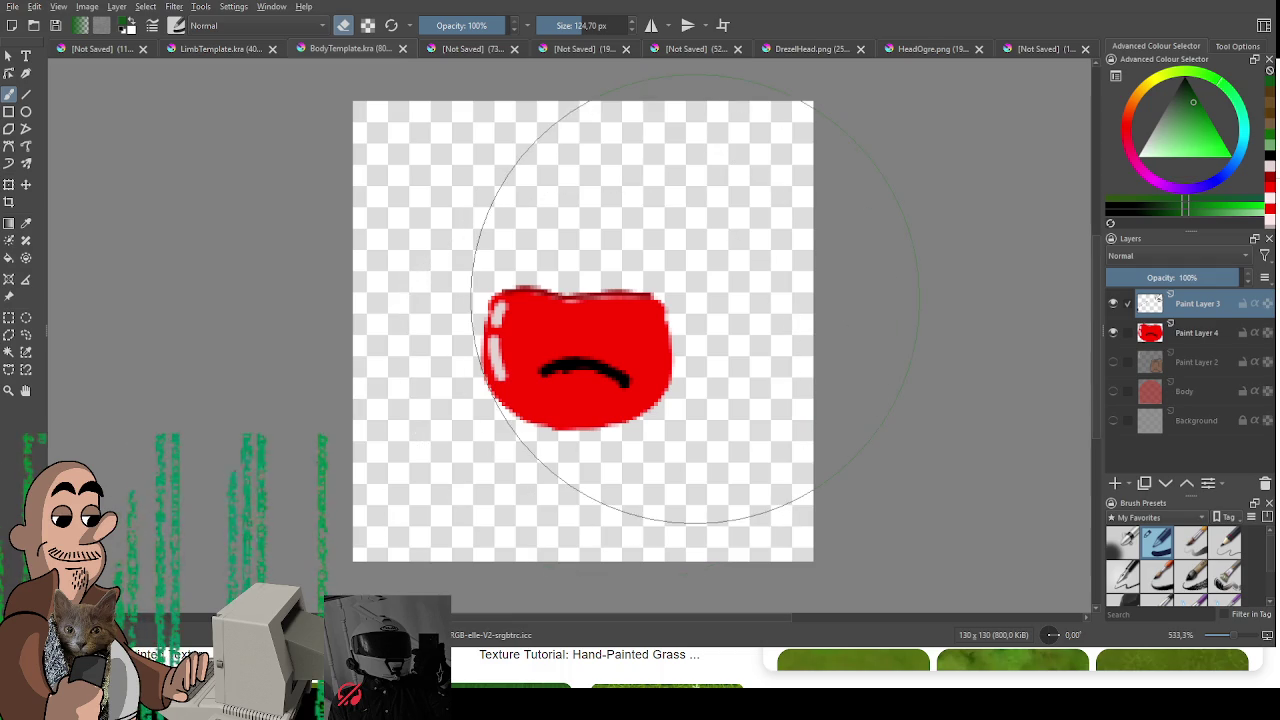
left_click(1197, 332)
left_click(656, 322)
left_click(1188, 150)
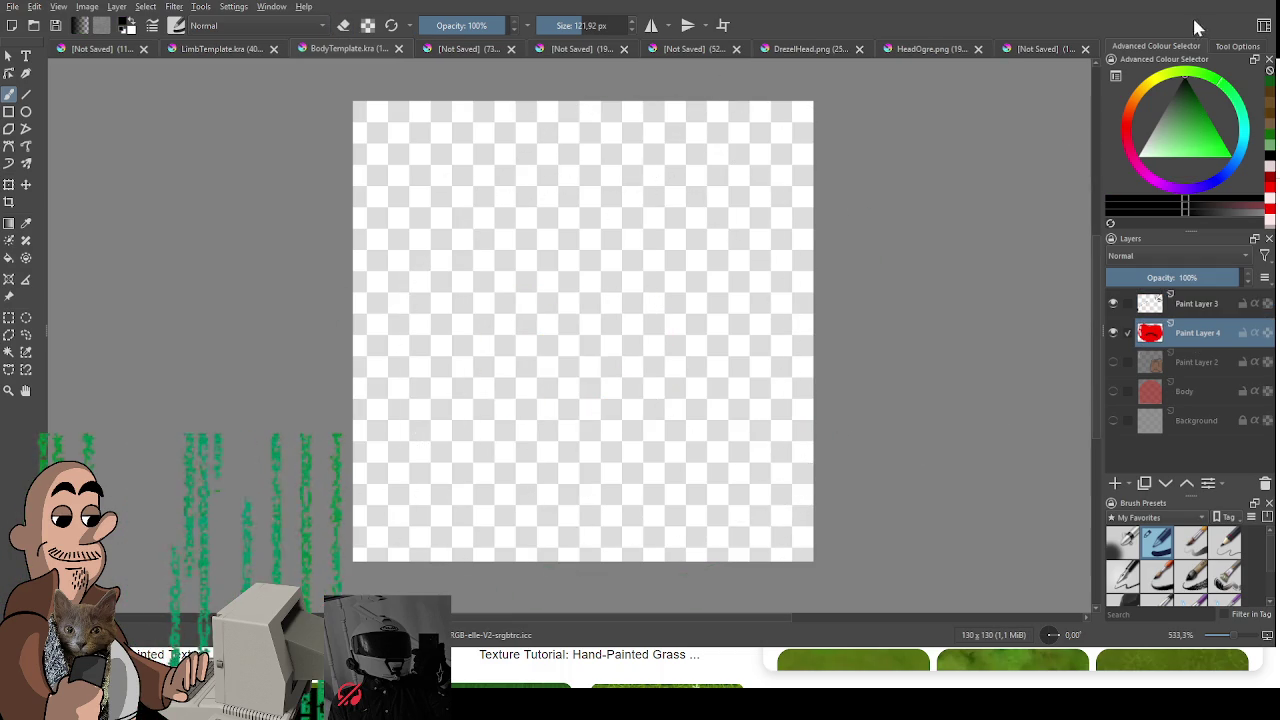
mouse_move(593, 308)
left_mouse_down()
mouse_move(341, 400)
mouse_move(481, 337)
left_mouse_up()
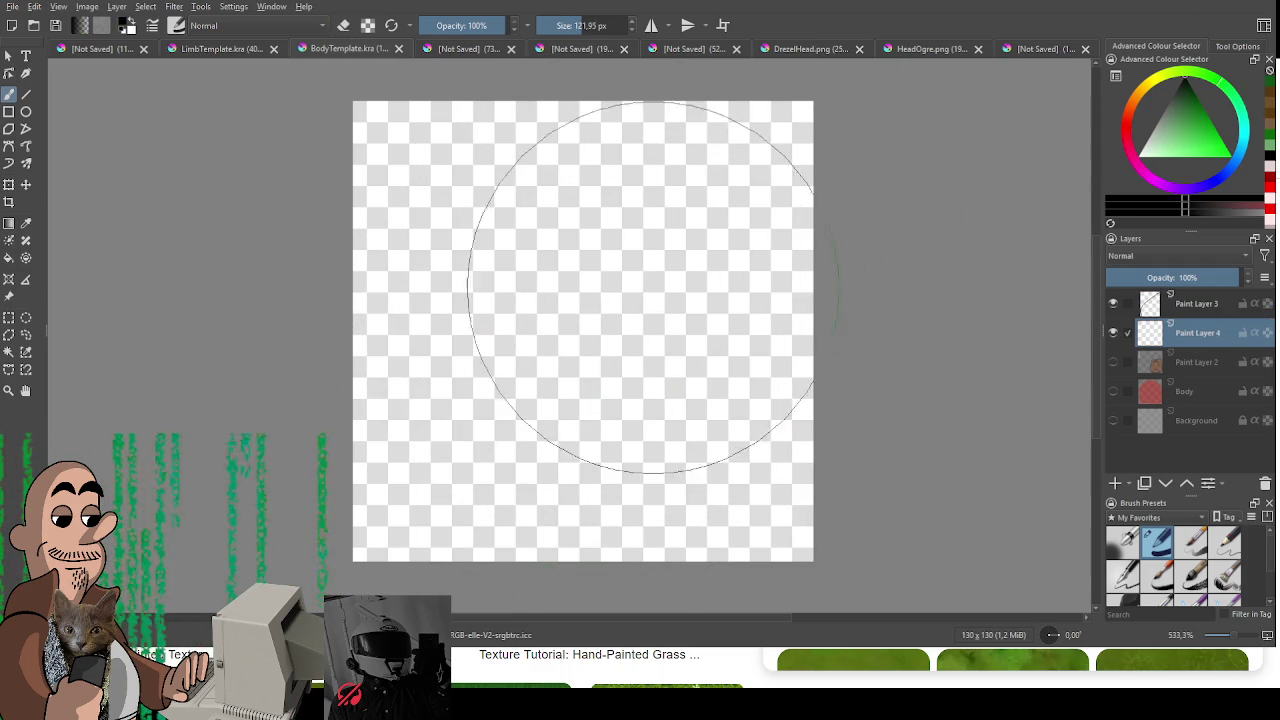
scroll(652, 322, "up", 1)
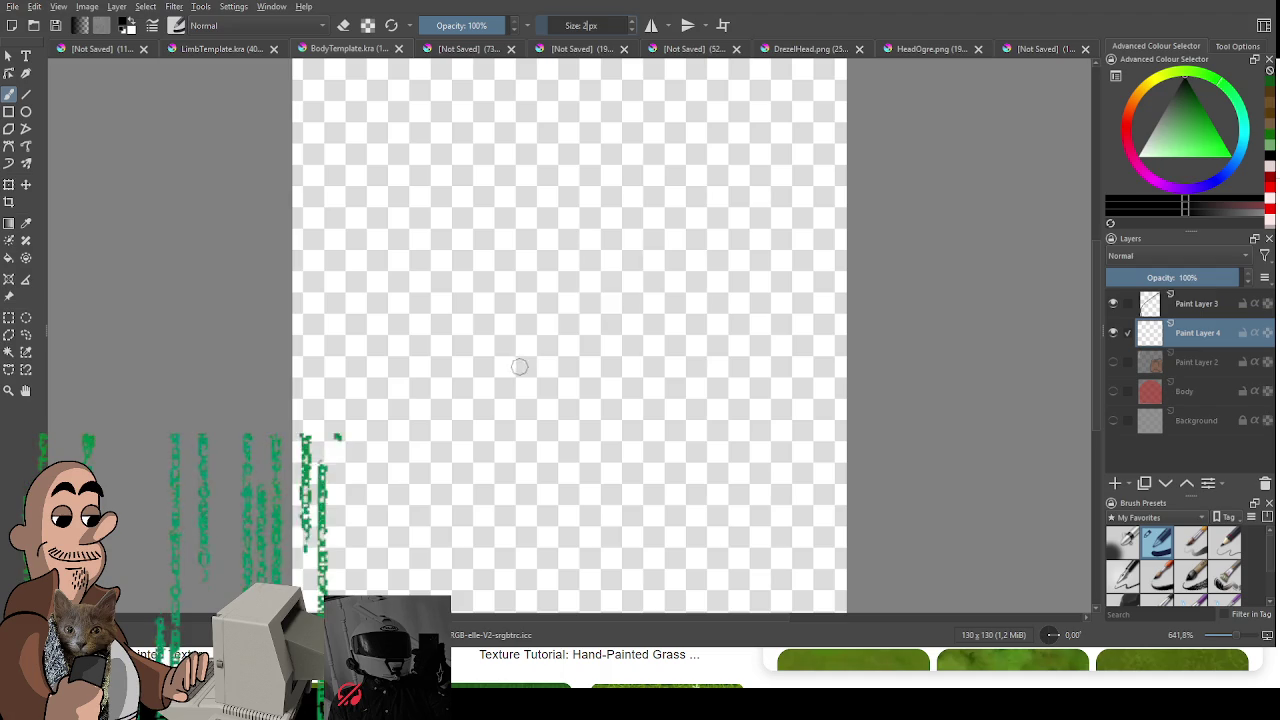
Step: Draw the stump's oval top in black outline
left_click_drag(515, 372, 495, 450)
key("ctrl+z")
scroll(643, 318, "down", 1)
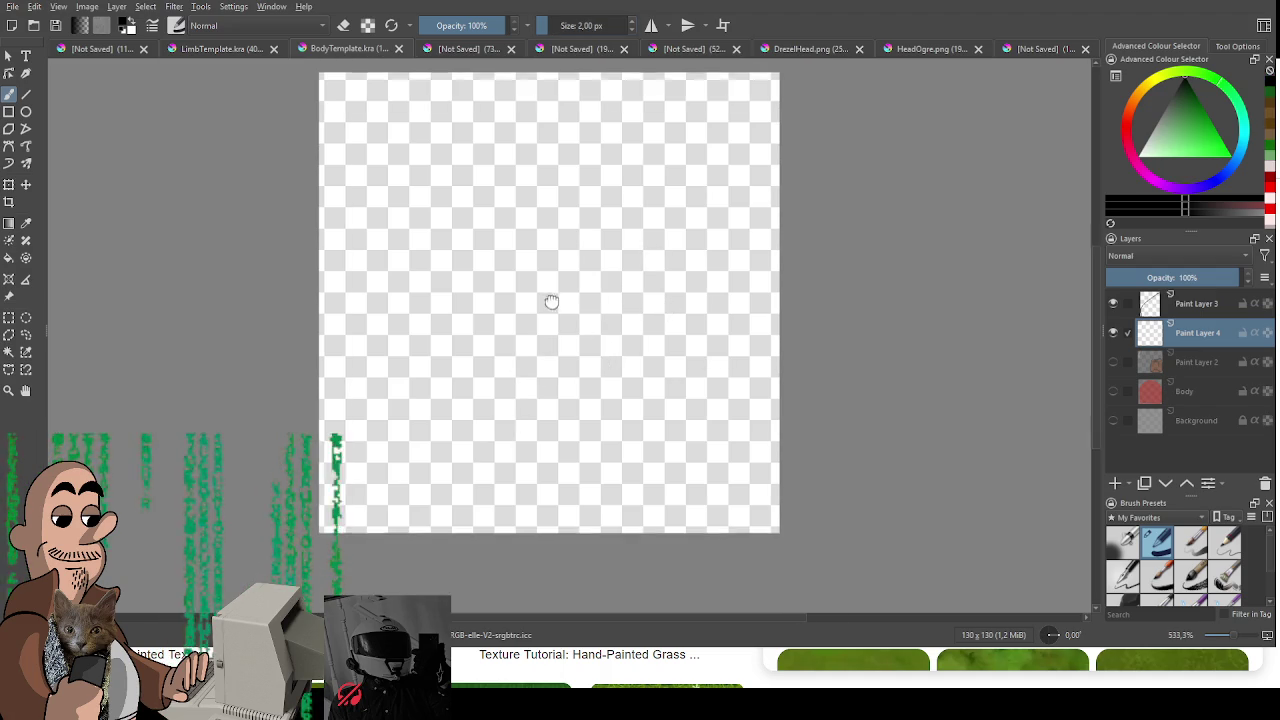
left_click_drag(400, 352, 490, 320)
key("ctrl+z")
mouse_move(405, 292)
left_mouse_down()
mouse_move(708, 290)
mouse_move(380, 370)
mouse_move(720, 316)
mouse_move(728, 330)
left_mouse_up()
key("ctrl+z")
key("ctrl+z")
left_click_drag(386, 334, 530, 360)
key("ctrl+z")
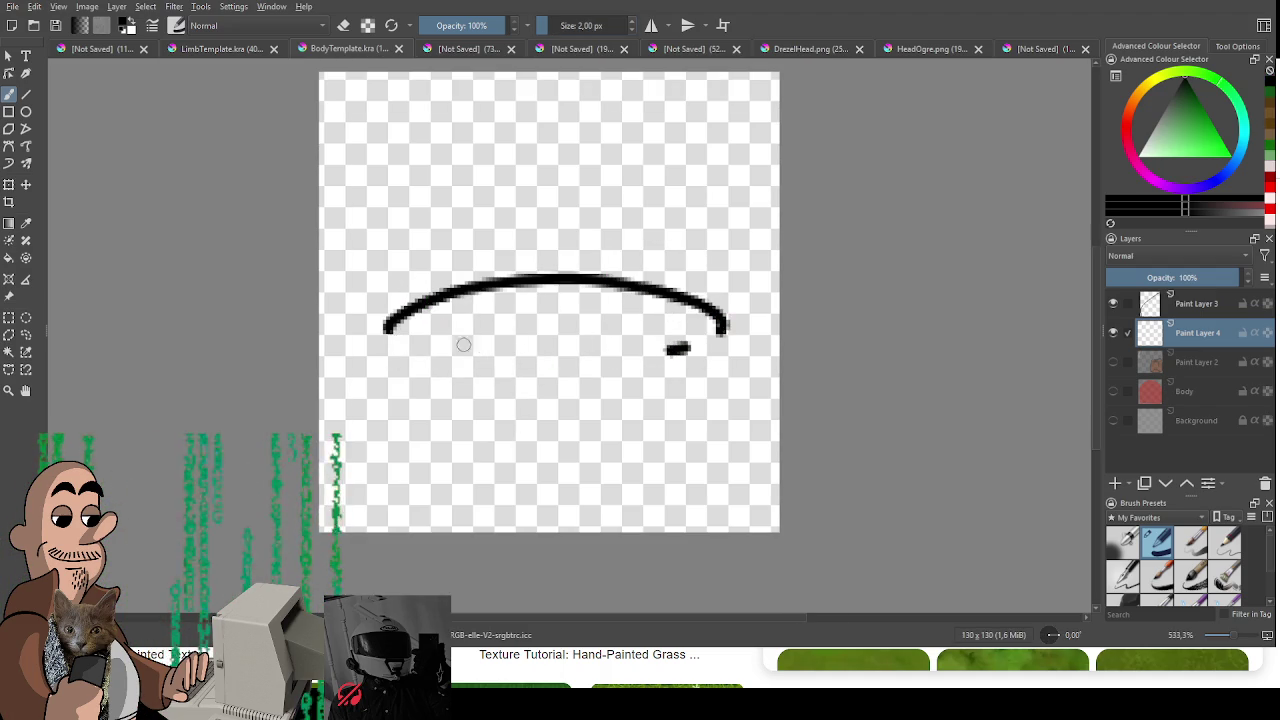
mouse_move(386, 330)
left_mouse_down()
mouse_move(462, 364)
mouse_move(722, 330)
left_mouse_up()
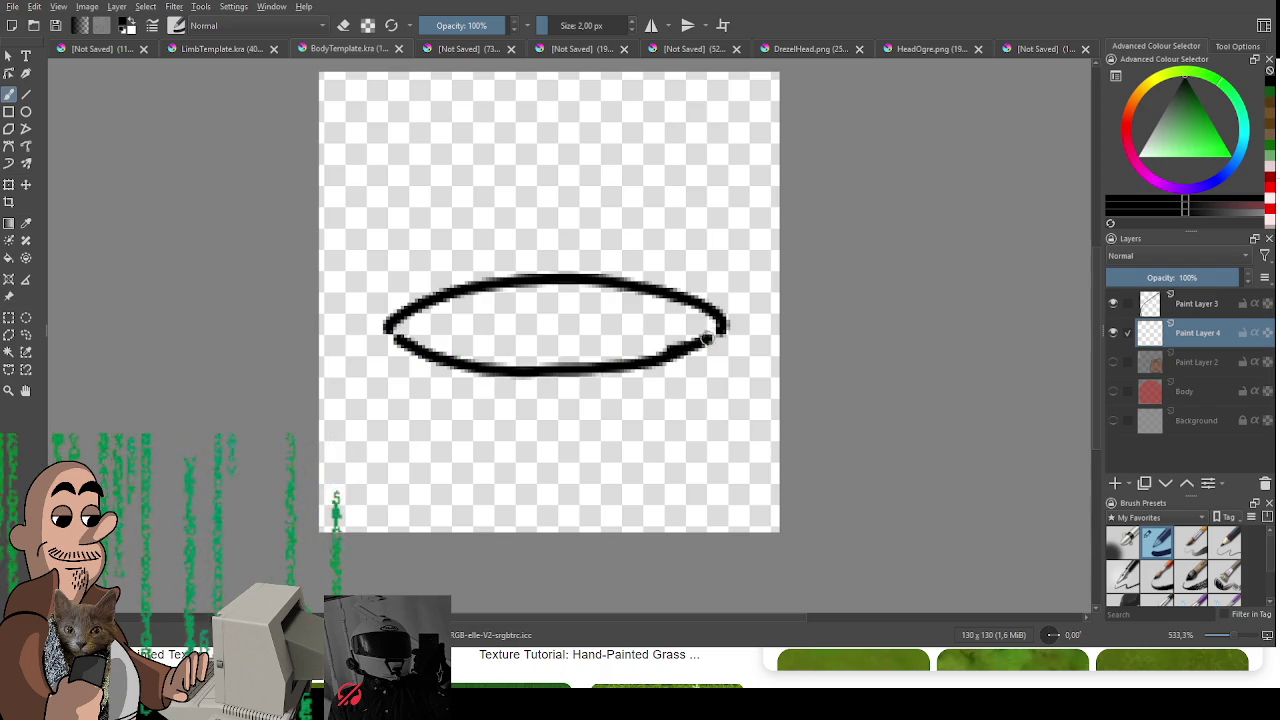
Step: Draw the stump's left and right sides with spreading roots
mouse_move(384, 325)
left_mouse_down()
mouse_move(384, 409)
mouse_move(323, 434)
mouse_move(400, 447)
mouse_move(376, 506)
mouse_move(480, 464)
left_mouse_up()
mouse_move(722, 330)
left_mouse_down()
mouse_move(708, 405)
mouse_move(756, 497)
left_mouse_up()
mouse_move(732, 497)
left_mouse_down()
mouse_move(670, 463)
mouse_move(756, 496)
left_mouse_up()
key("ctrl+z")
key("ctrl+z")
left_click_drag(668, 462, 758, 495)
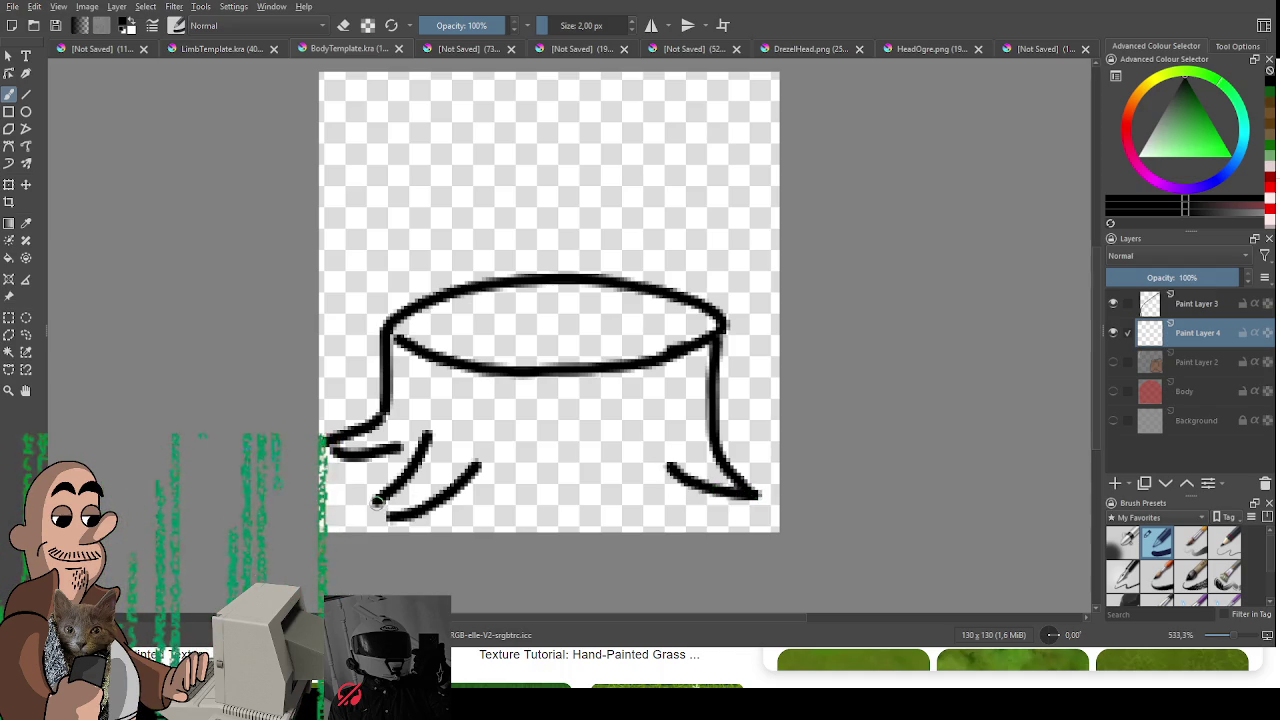
left_click_drag(392, 514, 372, 505)
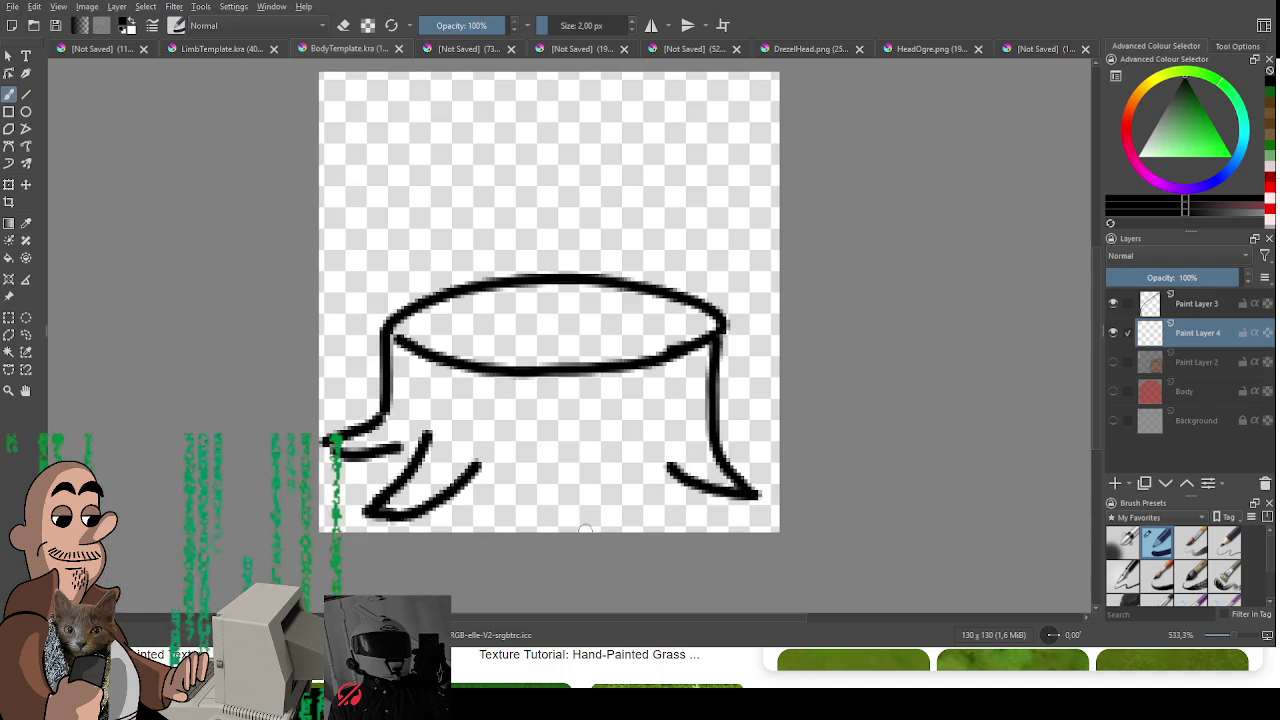
Step: Move the stump drawing higher on the canvas with the Transform tool
key("ctrl+t")
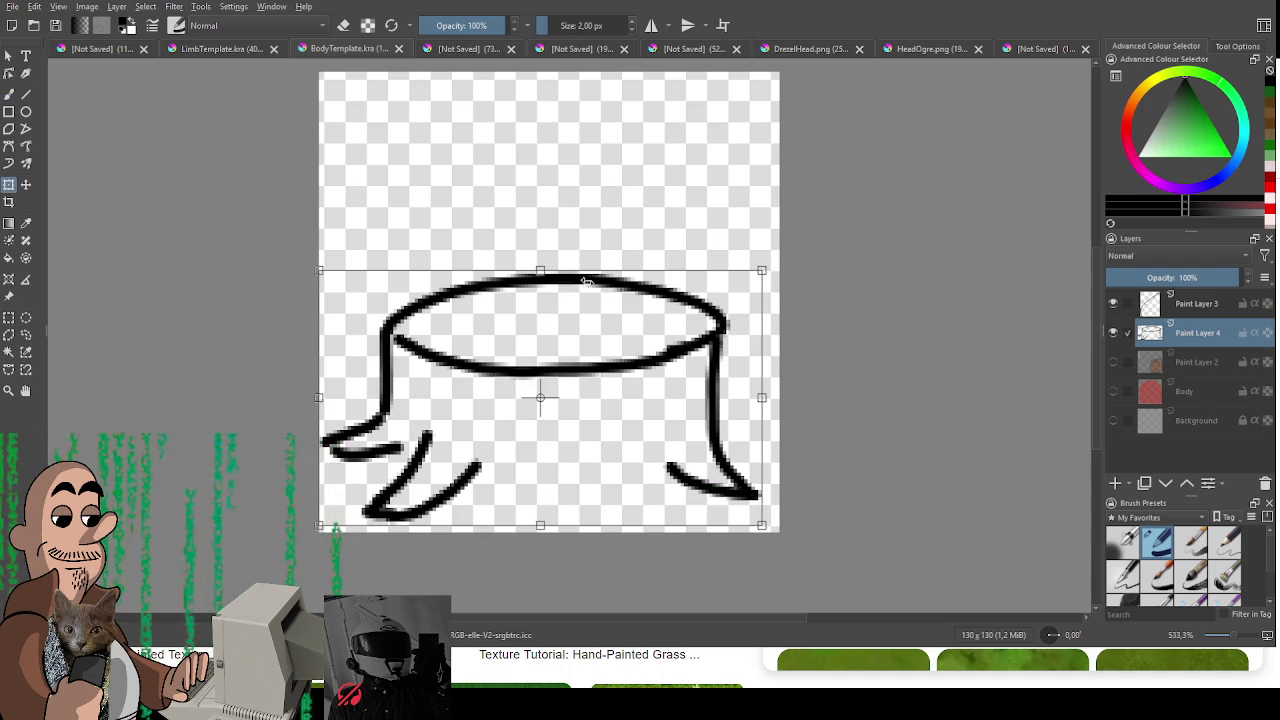
left_click_drag(550, 326, 558, 238)
key("Return")
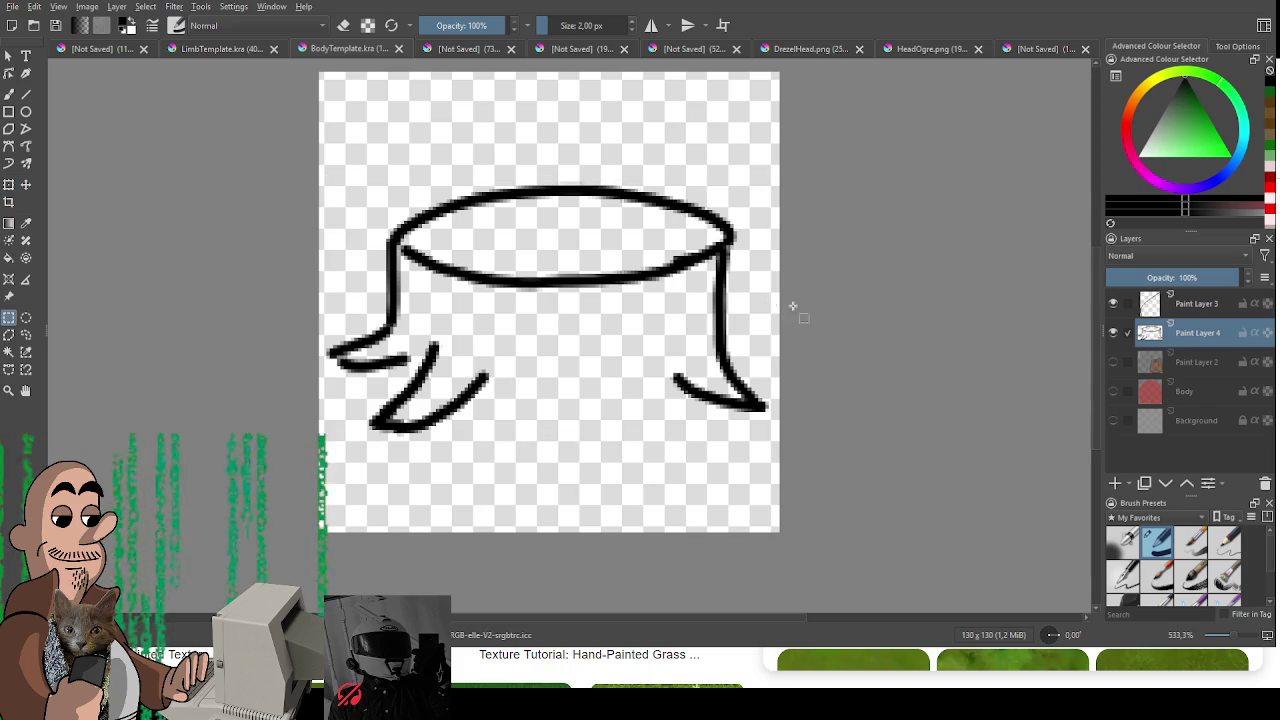
key("b")
Step: Bridge the base between the left and right roots
left_click_drag(506, 373, 486, 450)
key("ctrl+z")
mouse_move(493, 368)
left_mouse_down()
mouse_move(495, 468)
mouse_move(567, 374)
mouse_move(665, 478)
left_mouse_up()
key("ctrl+z")
left_click_drag(572, 370, 650, 458)
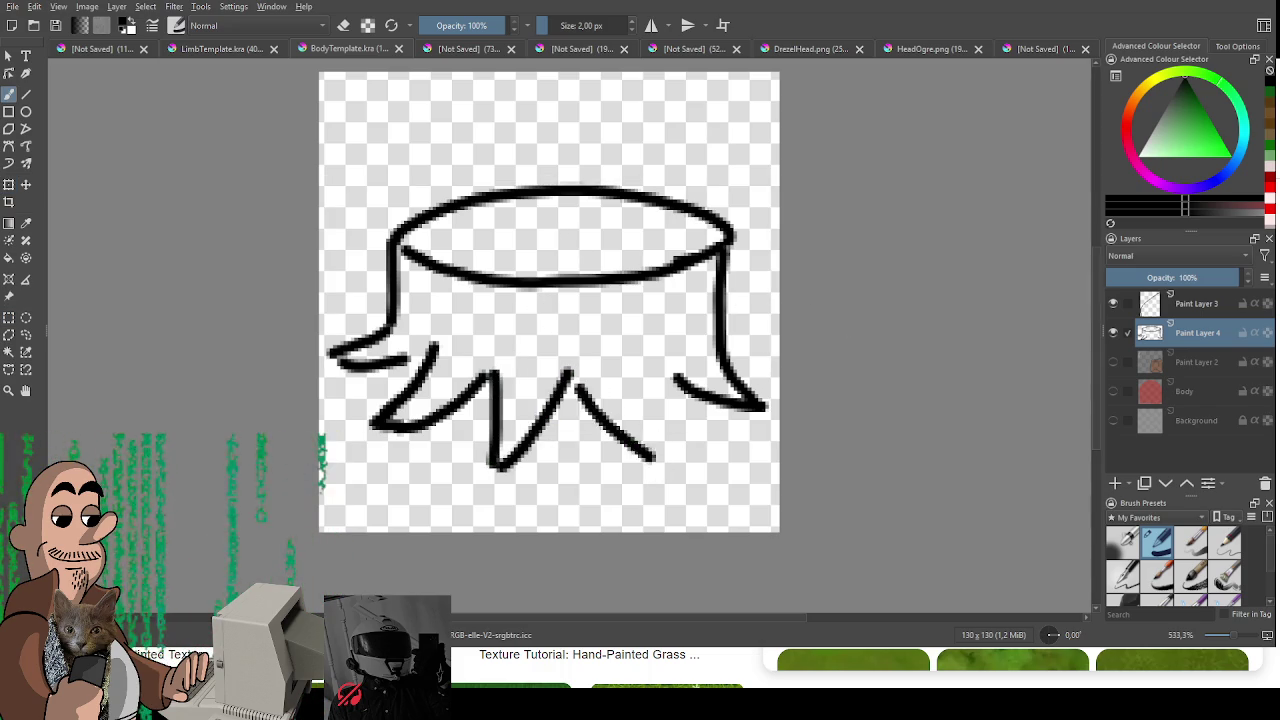
key("ctrl+z")
key("ctrl+z")
key("ctrl+z")
mouse_move(480, 378)
left_mouse_down()
mouse_move(606, 420)
mouse_move(660, 462)
mouse_move(668, 370)
left_mouse_up()
key("ctrl+z")
left_click_drag(561, 403, 534, 400)
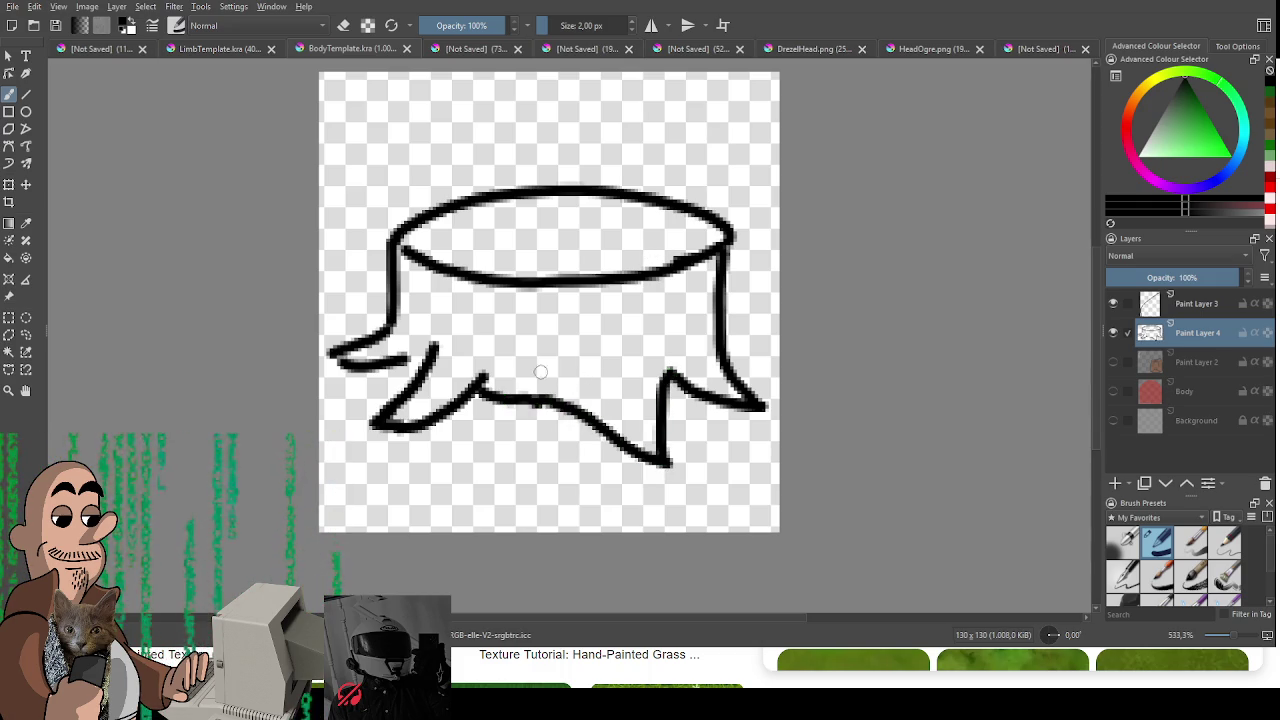
Step: Close the gap in the left root outline and draw a ring spiral on the stump top
key("e")
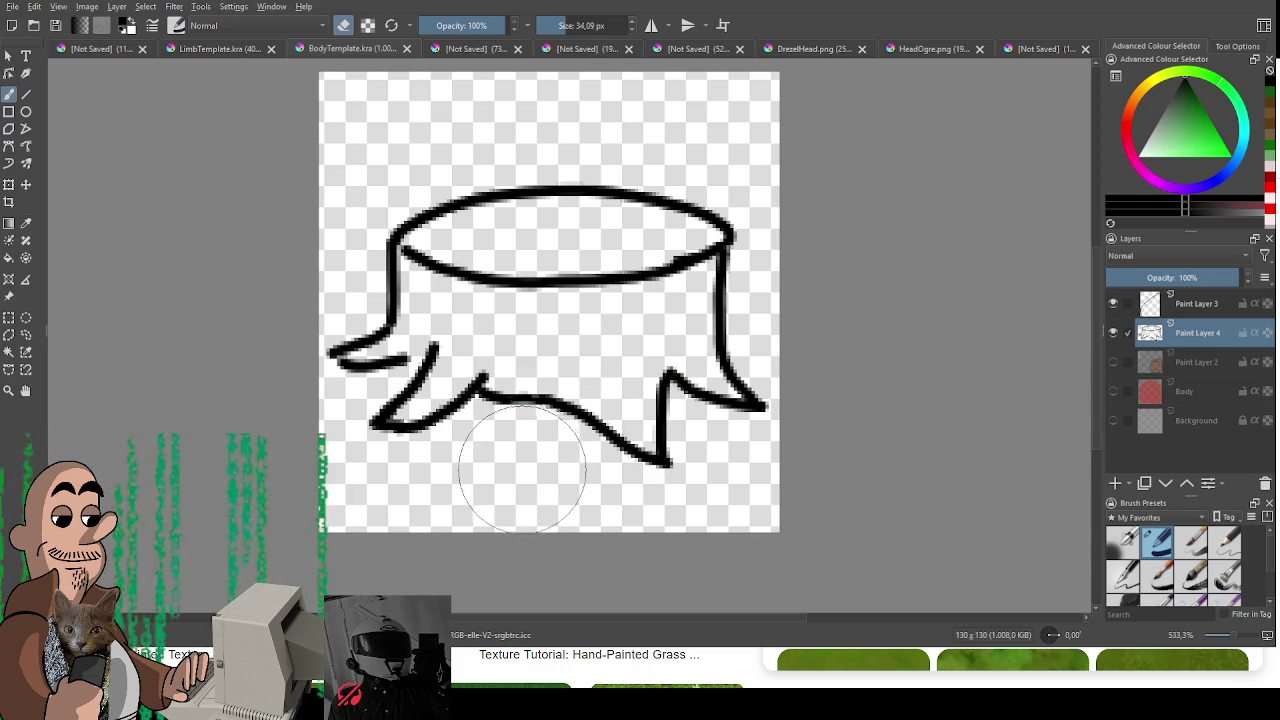
key("e")
left_click_drag(401, 356, 435, 346)
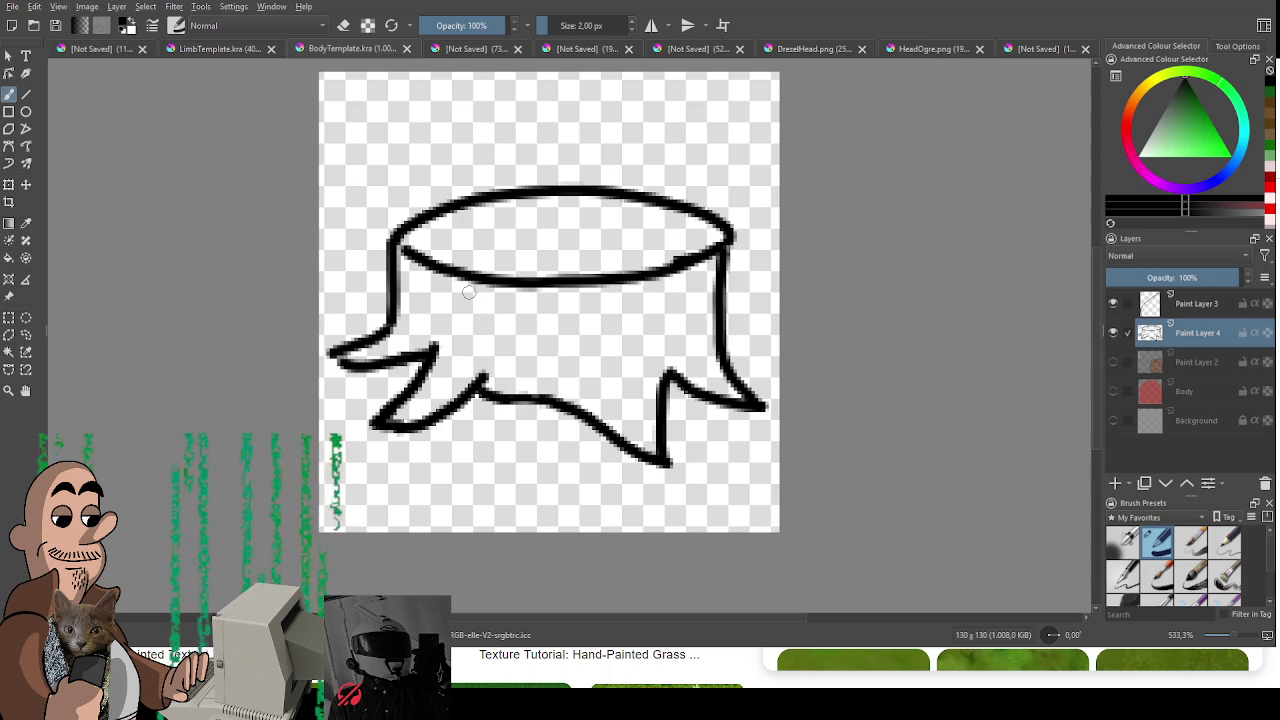
mouse_move(517, 263)
left_mouse_down()
mouse_move(470, 216)
mouse_move(680, 242)
left_mouse_up()
key("ctrl+z")
mouse_move(525, 265)
left_mouse_down()
mouse_move(460, 222)
mouse_move(680, 222)
mouse_move(586, 260)
mouse_move(575, 228)
mouse_move(622, 241)
left_mouse_up()
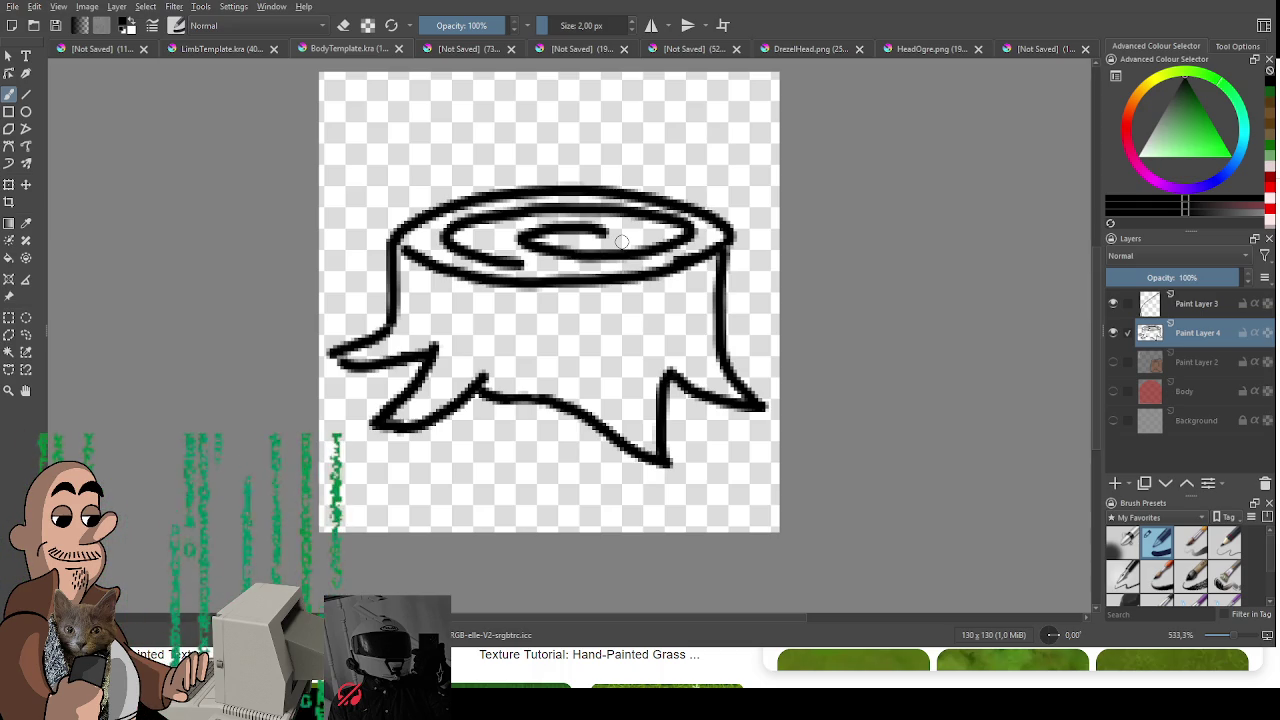
Step: Touch up the left root tip and right edge outline, then recentre the view
left_click_drag(347, 364, 333, 356)
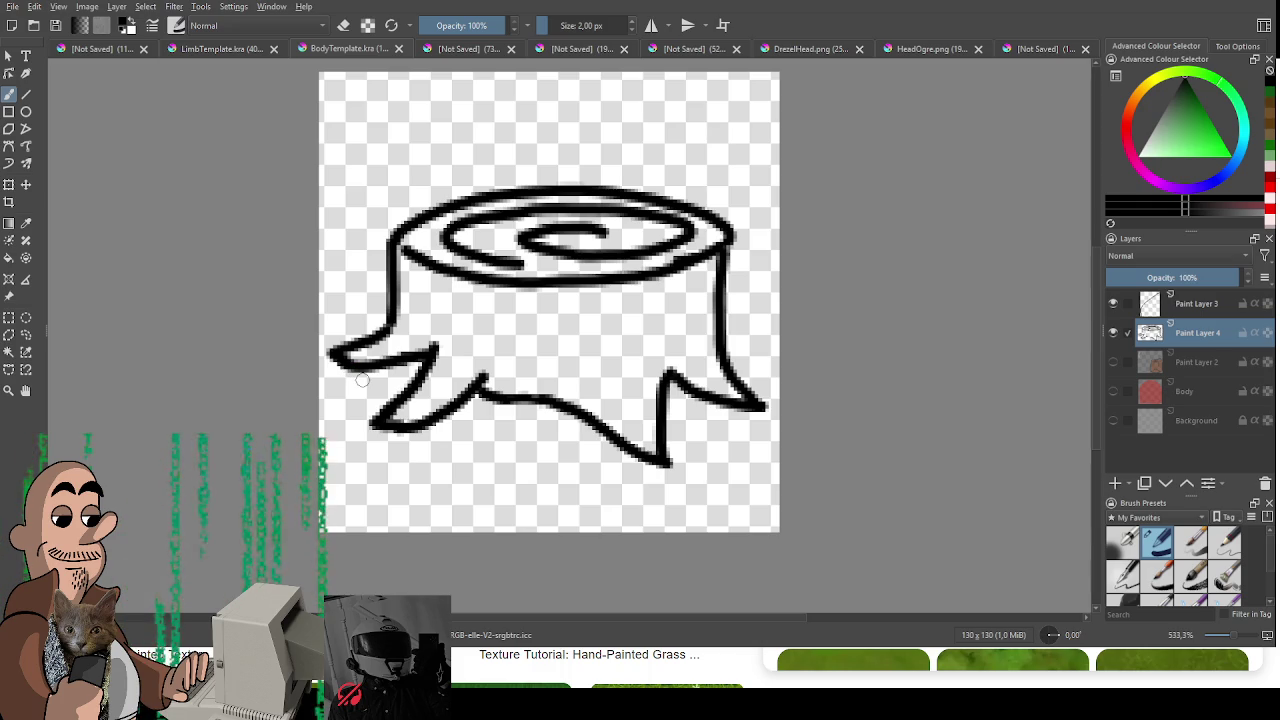
key("e")
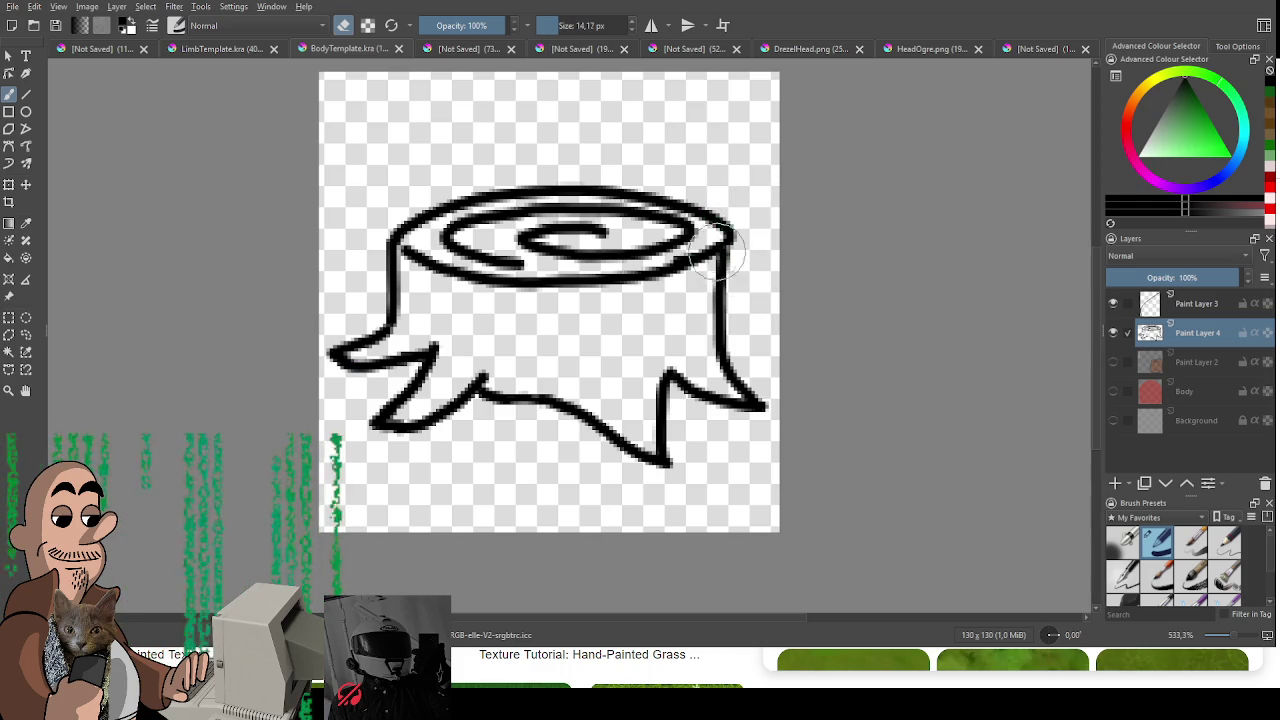
key("e")
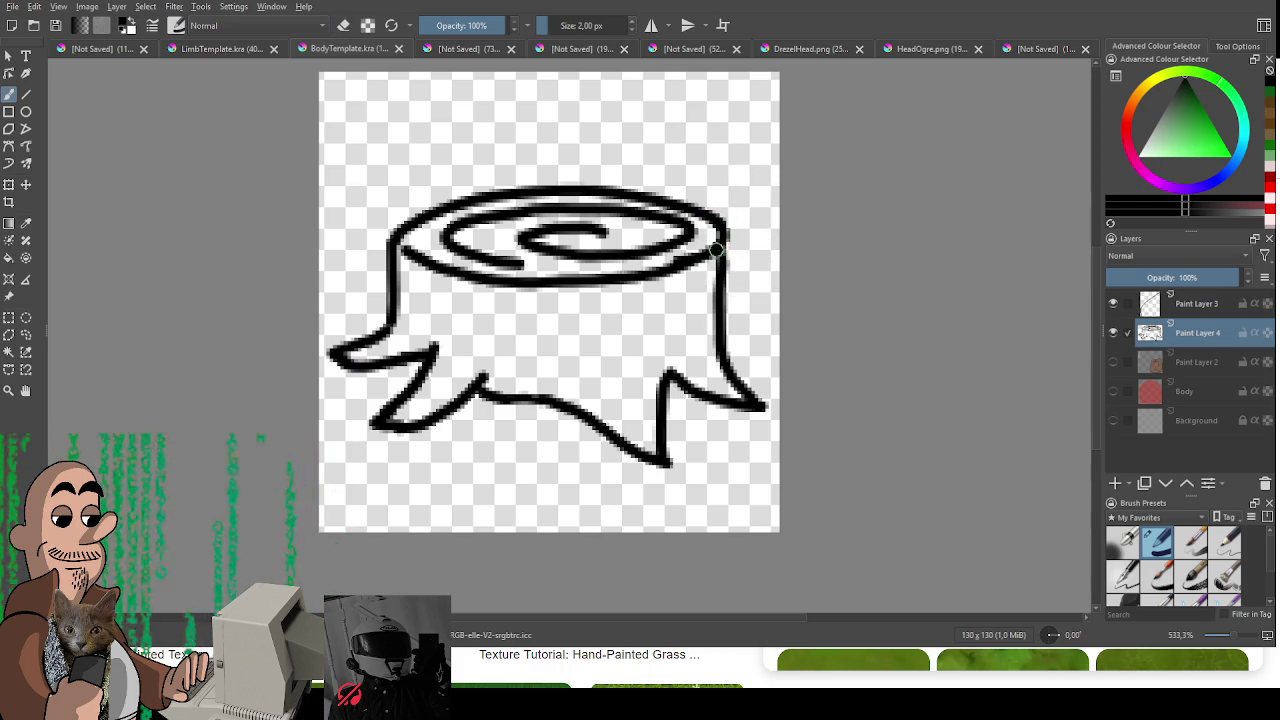
left_click_drag(722, 234, 726, 285)
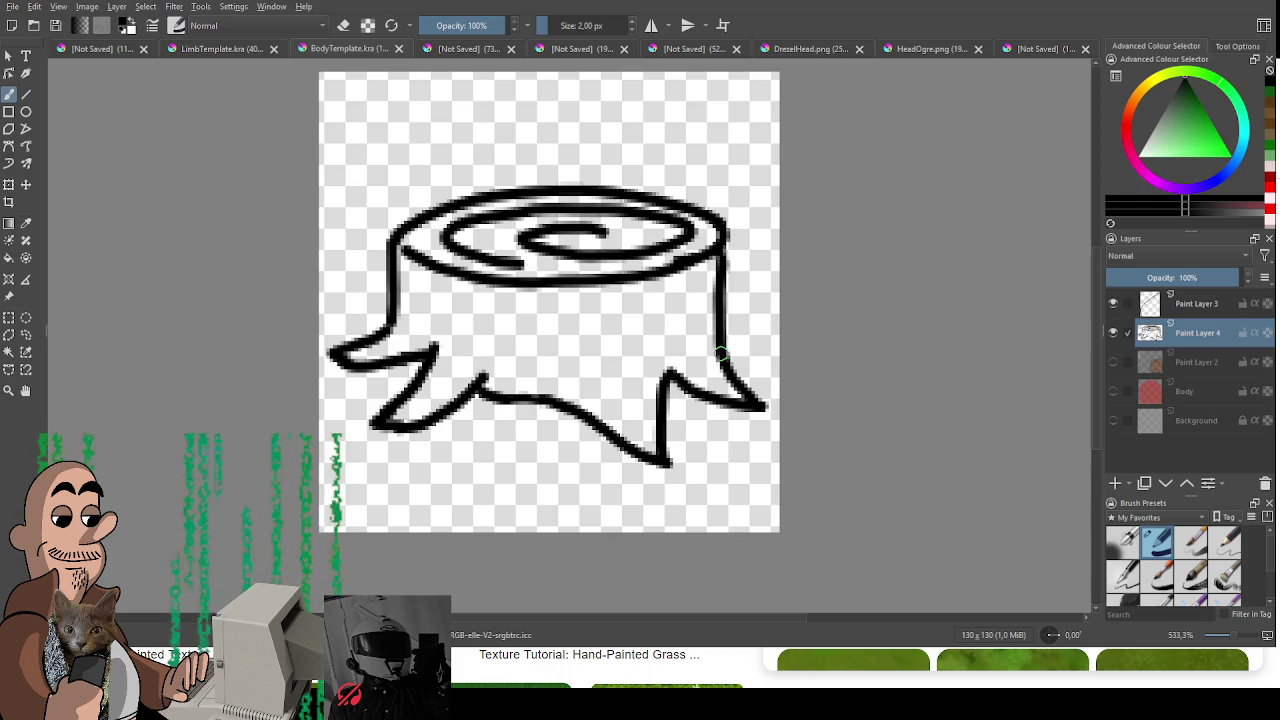
mouse_move(720, 353)
left_mouse_down()
mouse_move(594, 303)
mouse_move(552, 307)
left_mouse_up()
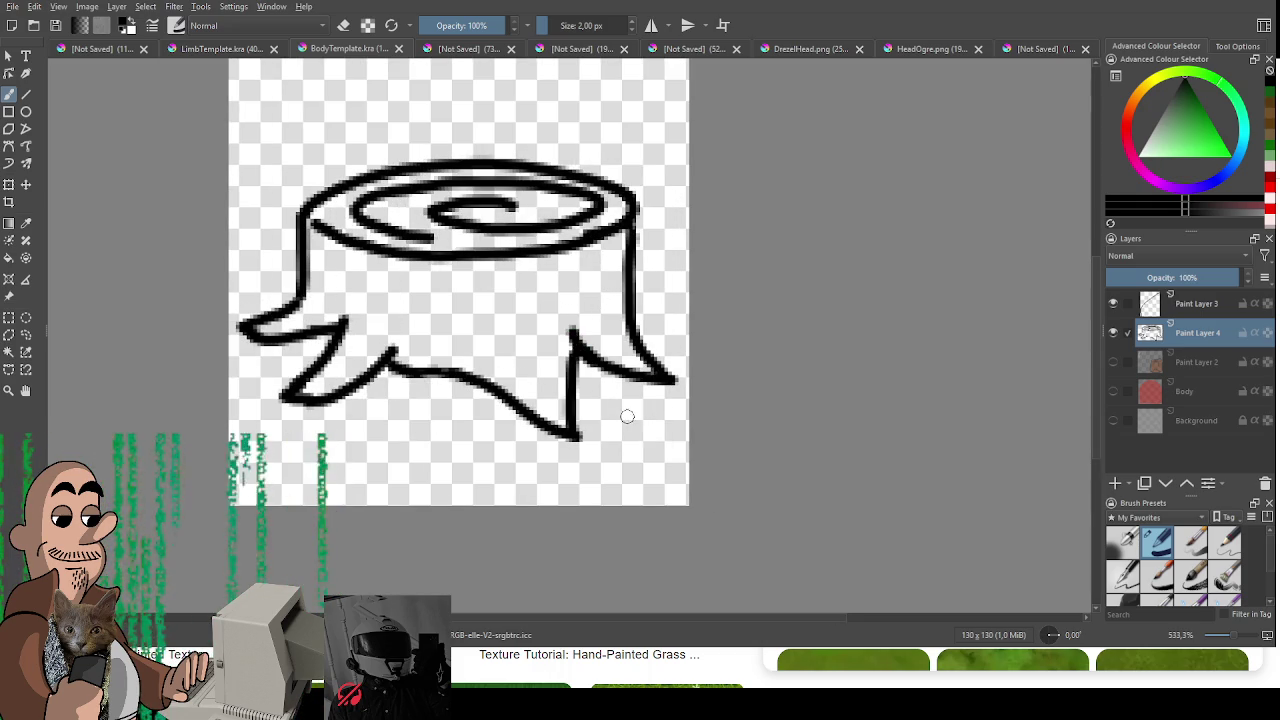
Step: Redraw the right root's inner line as a single smooth stroke to its tip
left_click_drag(590, 322, 574, 418)
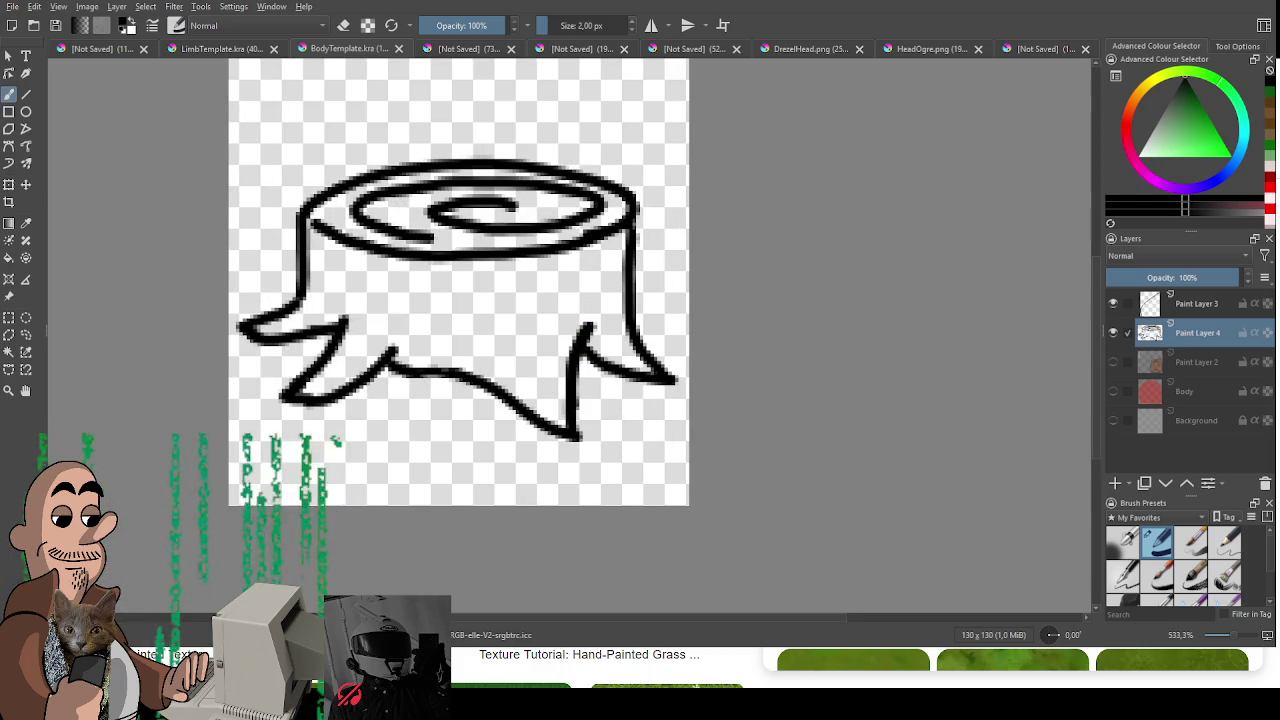
key("ctrl+z")
left_click_drag(585, 325, 572, 420)
key("ctrl+z")
left_click_drag(580, 327, 576, 440)
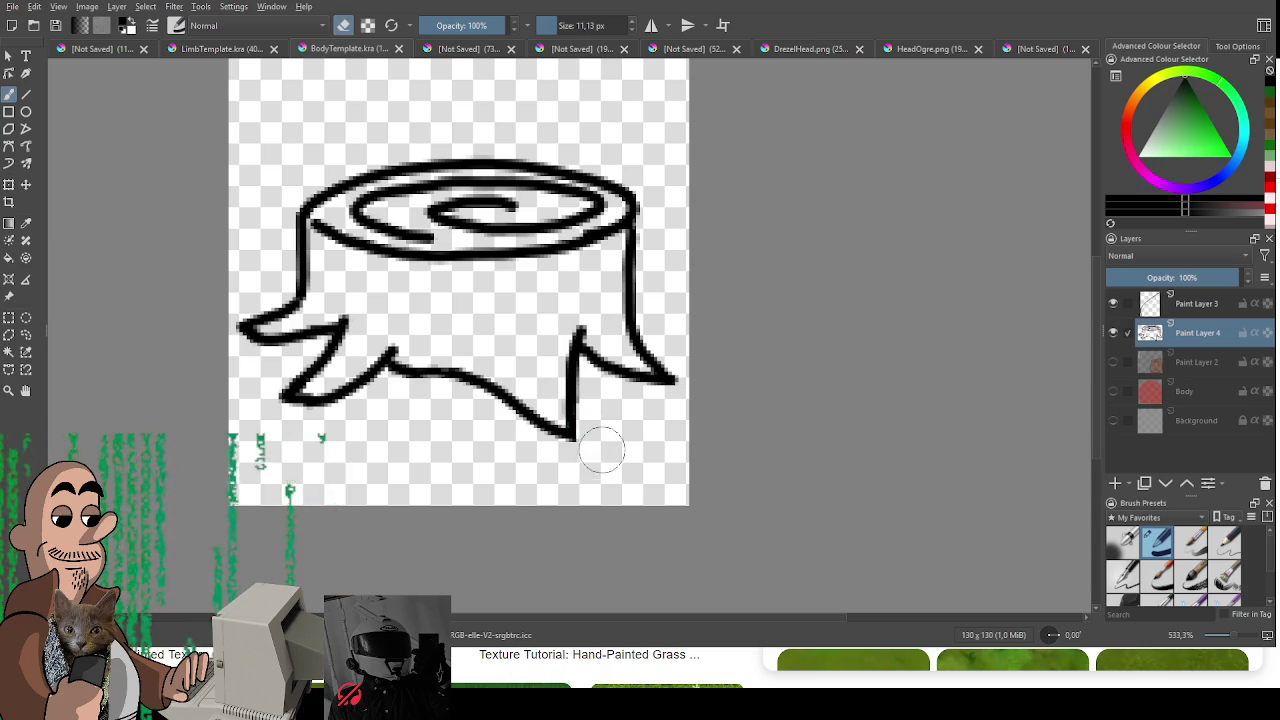
key("e")
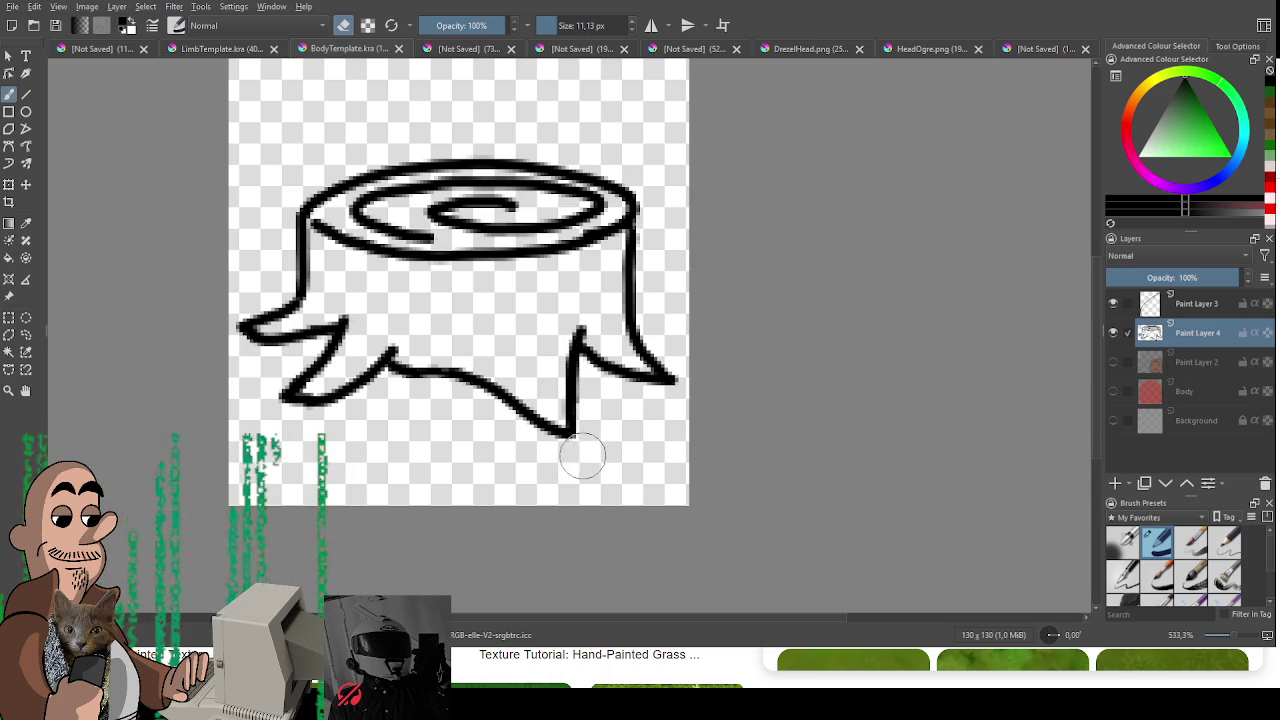
key("e")
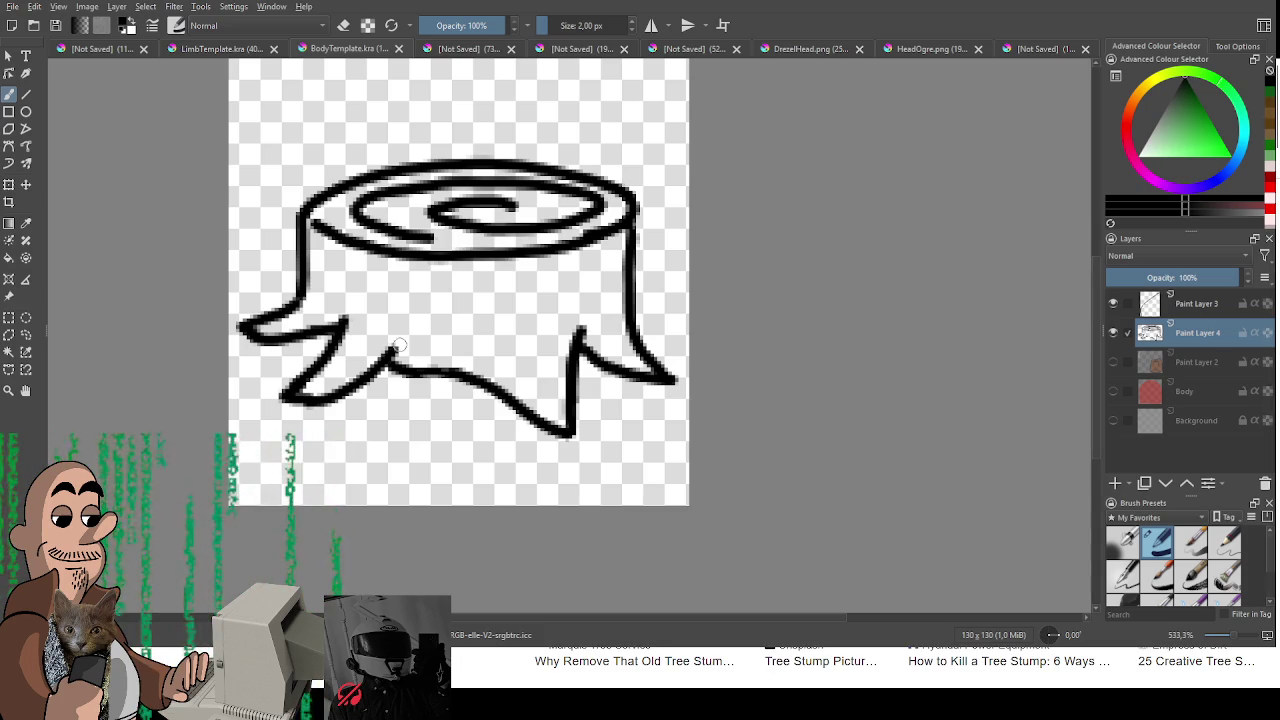
Step: Draw an M-shaped crack in the stump's middle and jagged splinters beside its right edge
left_click_drag(388, 375, 367, 297)
left_click_drag(385, 352, 439, 275)
mouse_move(424, 336)
left_mouse_down()
mouse_move(423, 384)
mouse_move(357, 305)
mouse_move(428, 290)
mouse_move(425, 380)
mouse_move(395, 370)
left_mouse_up()
key("ctrl+z")
key("ctrl+z")
key("ctrl+z")
key("ctrl+z")
key("e")
key("bracketleft")
key("bracketleft")
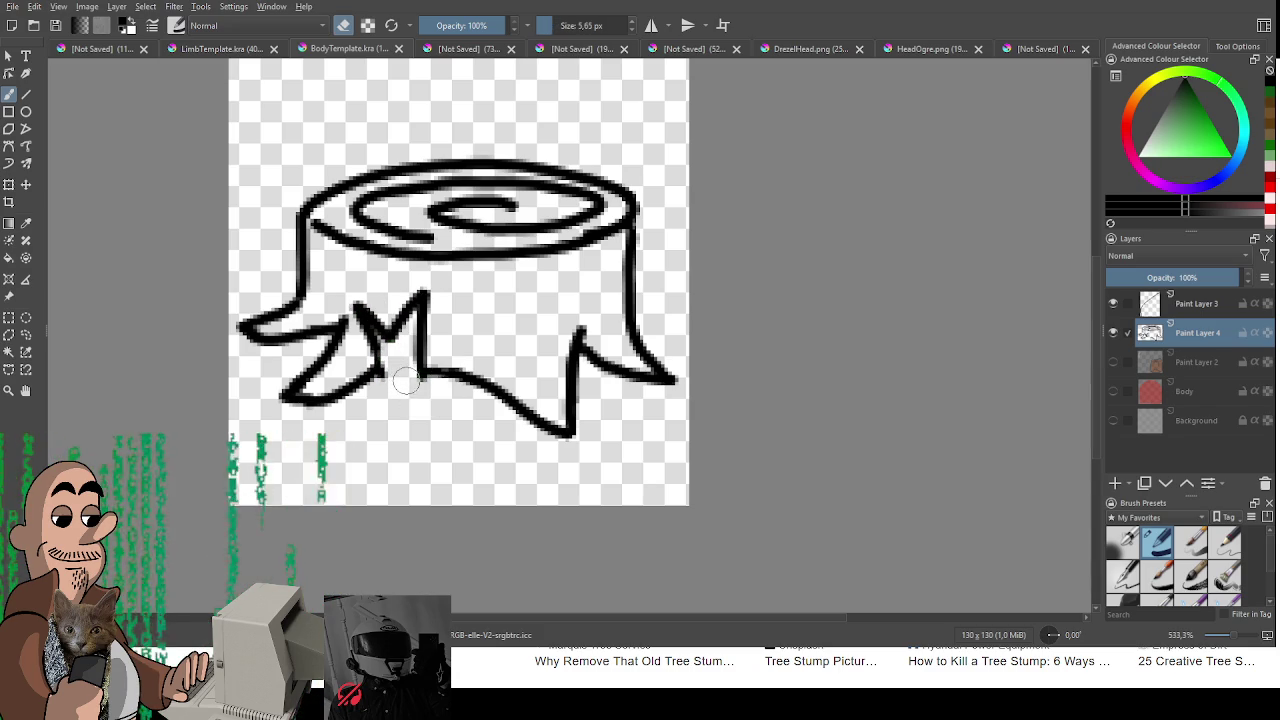
key("e")
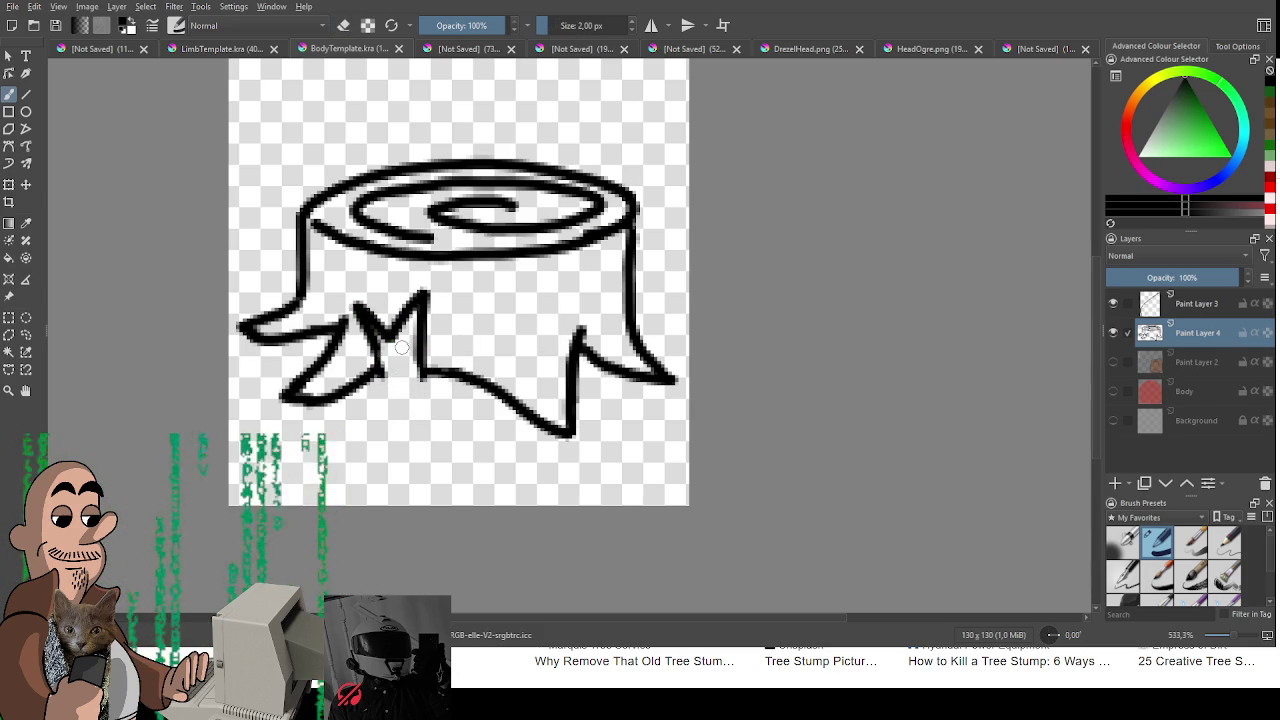
left_click_drag(387, 391, 418, 392)
key("ctrl+z")
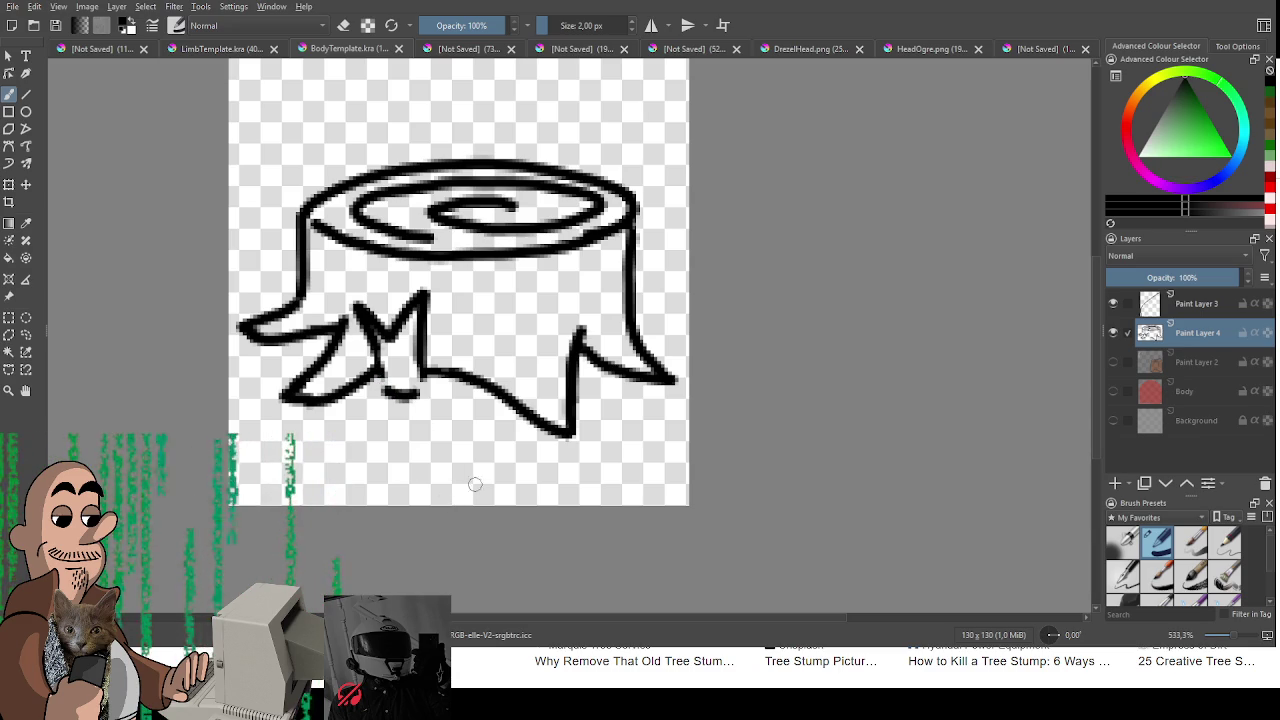
mouse_move(664, 254)
left_mouse_down()
mouse_move(638, 296)
mouse_move(646, 350)
left_mouse_up()
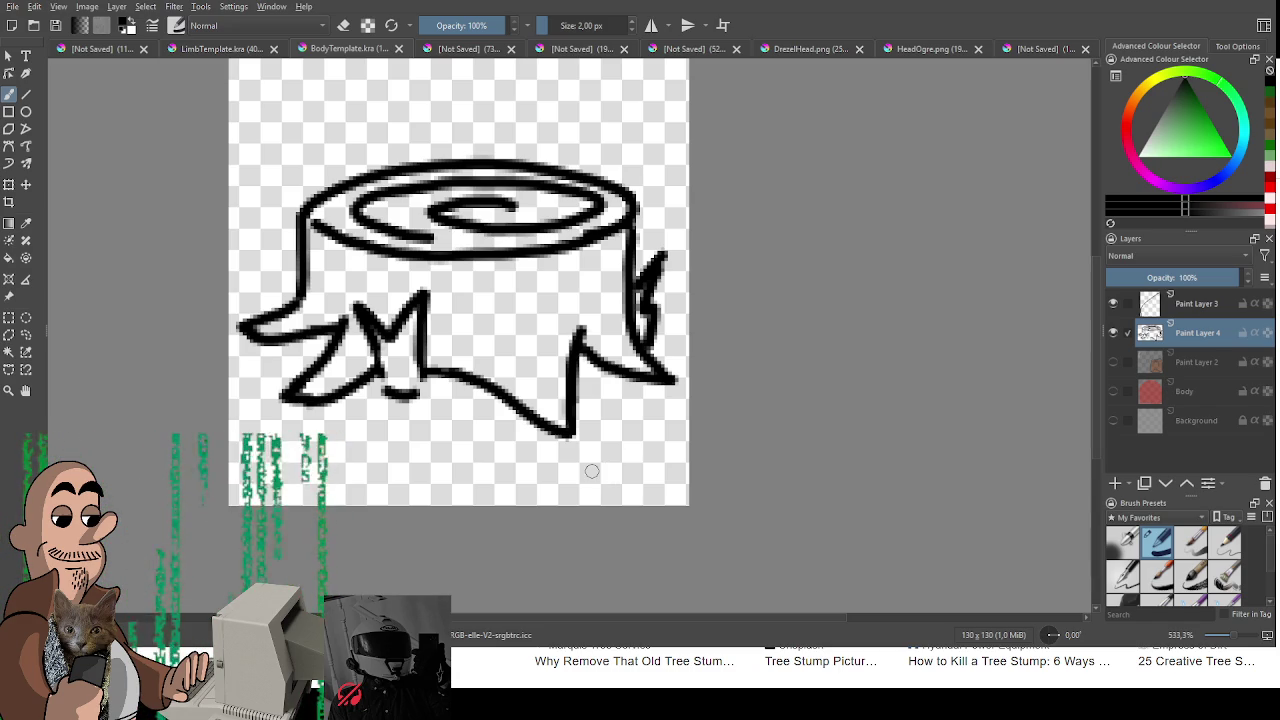
Step: Erase and redraw the stump's top rim as a looser, larger outline
key("e")
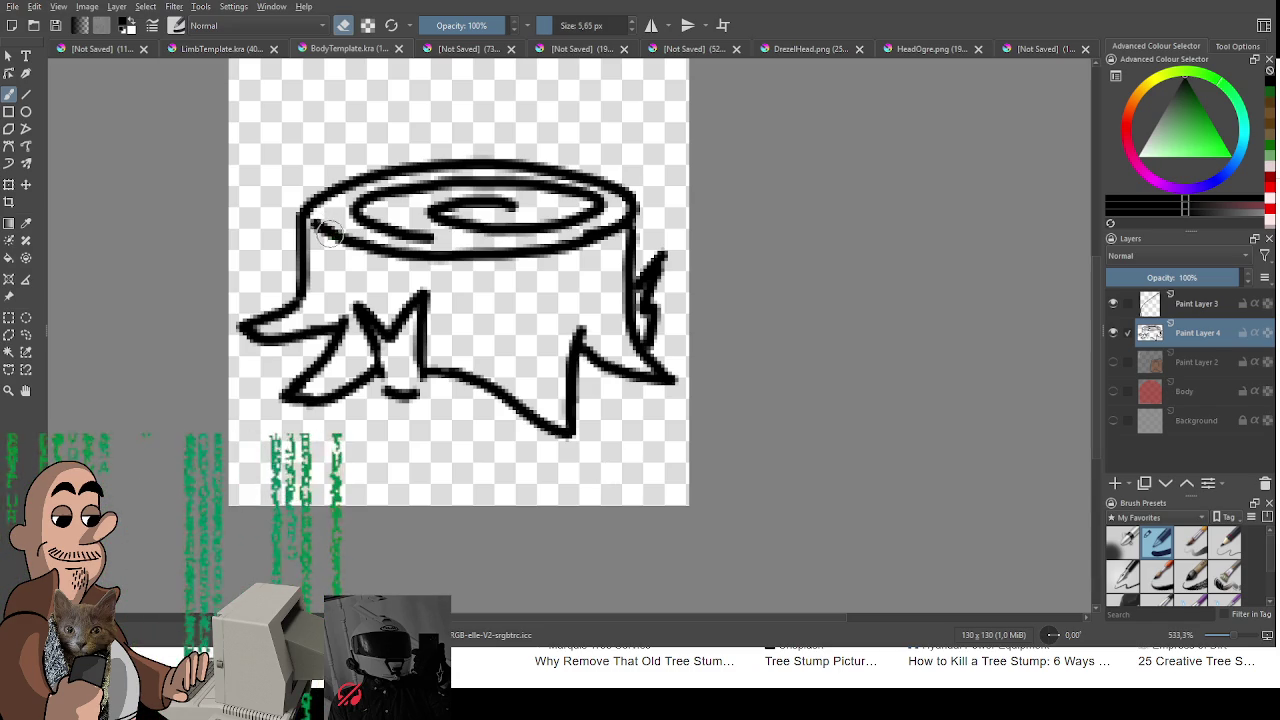
left_click_drag(335, 233, 557, 245)
key("e")
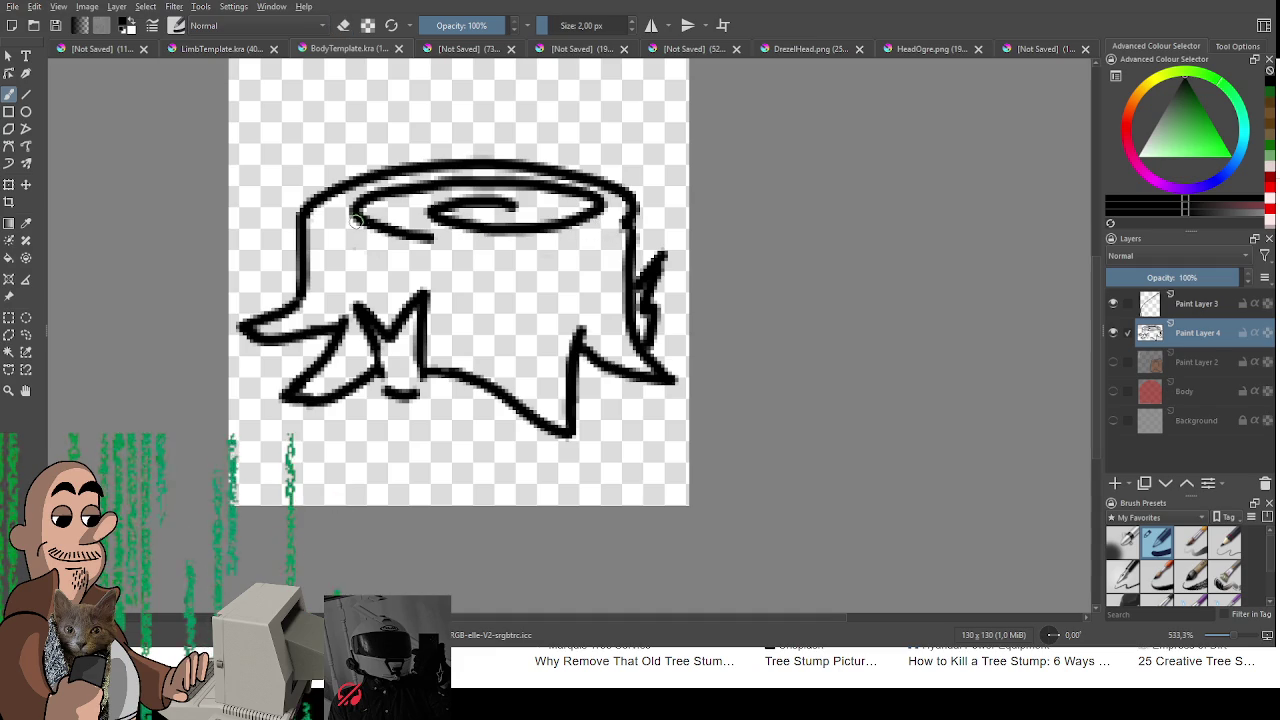
mouse_move(310, 225)
left_mouse_down()
mouse_move(415, 264)
mouse_move(585, 248)
left_mouse_up()
key("e")
mouse_move(622, 198)
left_mouse_down()
mouse_move(565, 162)
mouse_move(392, 168)
mouse_move(318, 192)
mouse_move(306, 212)
mouse_move(428, 158)
mouse_move(522, 162)
mouse_move(605, 190)
mouse_move(632, 226)
mouse_move(560, 162)
mouse_move(628, 200)
mouse_move(634, 218)
left_mouse_up()
key("e")
key("ctrl+z")
key("e")
key("e")
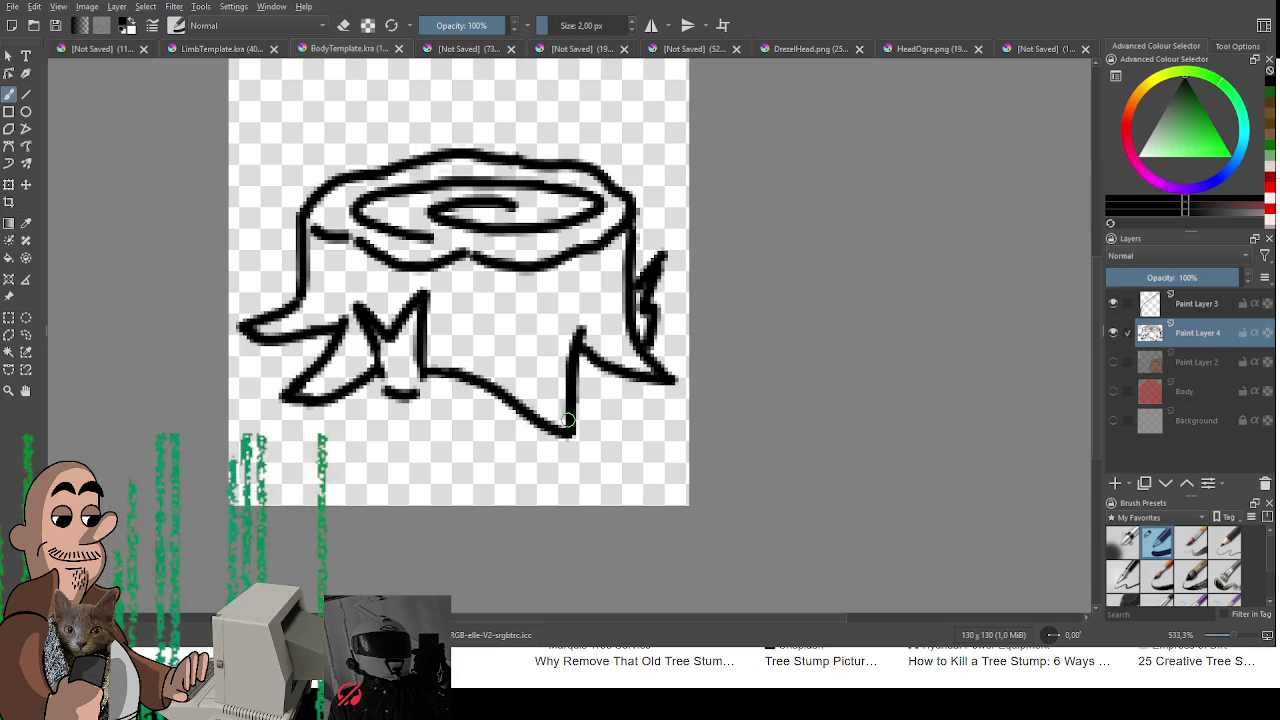
left_click_drag(1161, 130, 1188, 116)
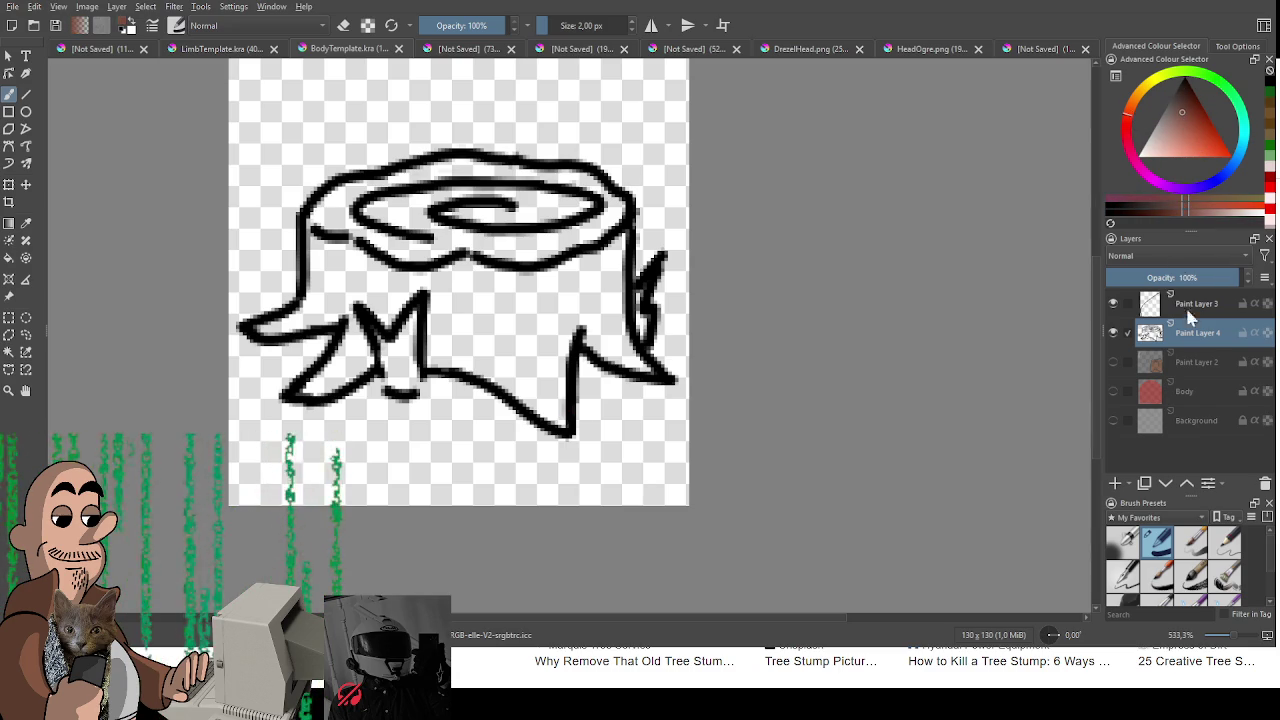
Step: On a new layer beneath the line art, paint the stump's body and roots brown
left_click(1116, 483)
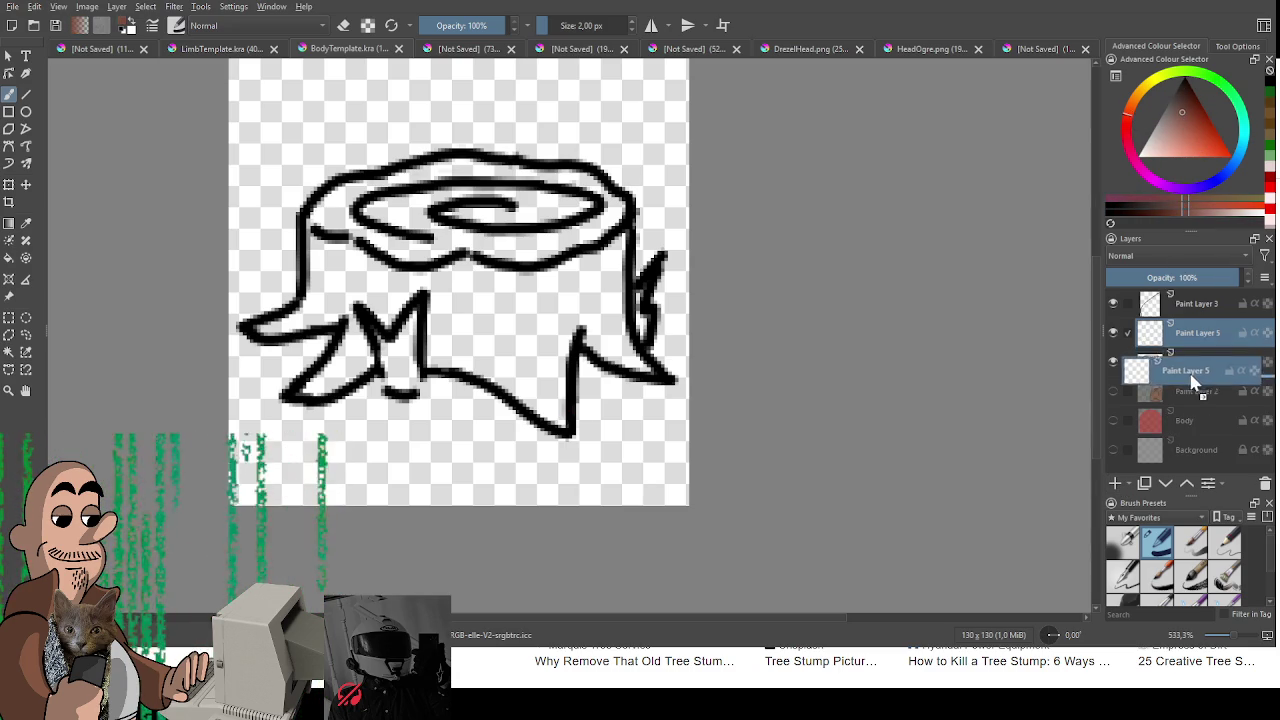
mouse_move(335, 258)
left_mouse_down()
mouse_move(338, 205)
mouse_move(358, 190)
mouse_move(278, 326)
mouse_move(345, 315)
mouse_move(335, 245)
mouse_move(497, 272)
mouse_move(610, 262)
mouse_move(625, 240)
mouse_move(560, 270)
left_mouse_up()
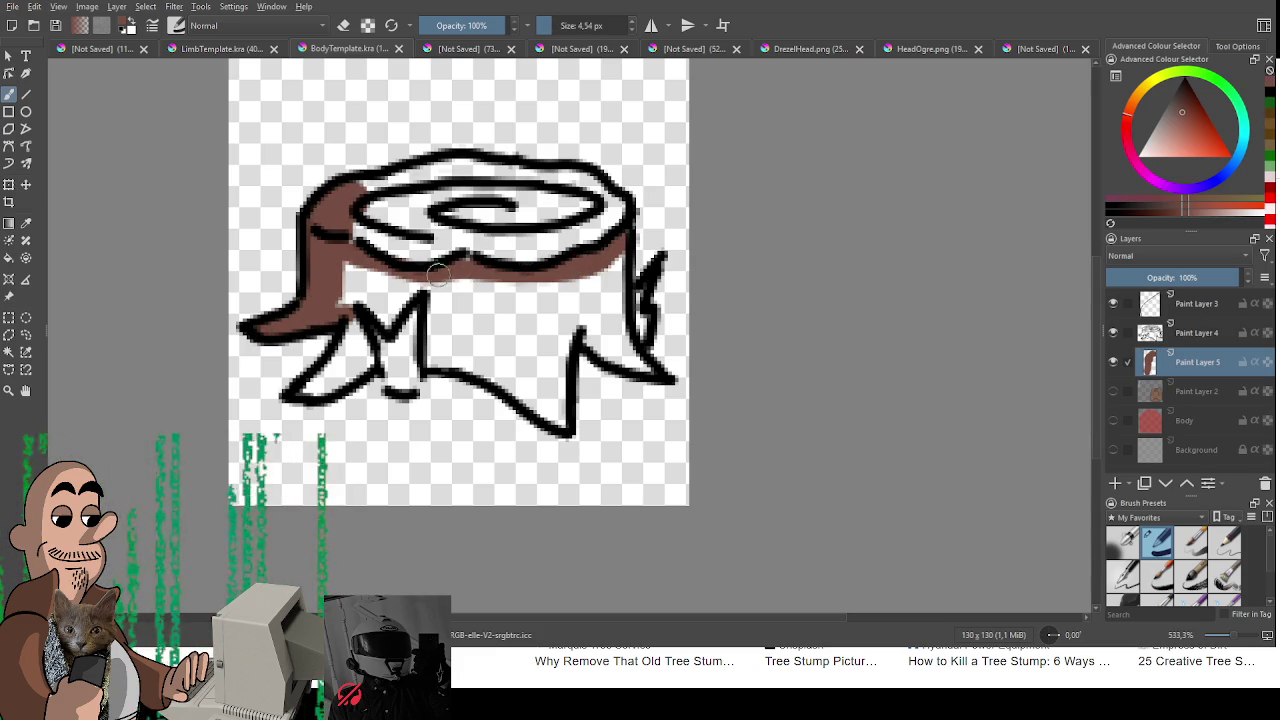
mouse_move(620, 240)
left_mouse_down()
mouse_move(612, 336)
mouse_move(660, 380)
mouse_move(621, 243)
mouse_move(635, 360)
mouse_move(580, 340)
mouse_move(595, 280)
mouse_move(609, 348)
mouse_move(576, 286)
mouse_move(562, 400)
mouse_move(437, 362)
mouse_move(435, 285)
mouse_move(468, 300)
mouse_move(462, 330)
left_mouse_up()
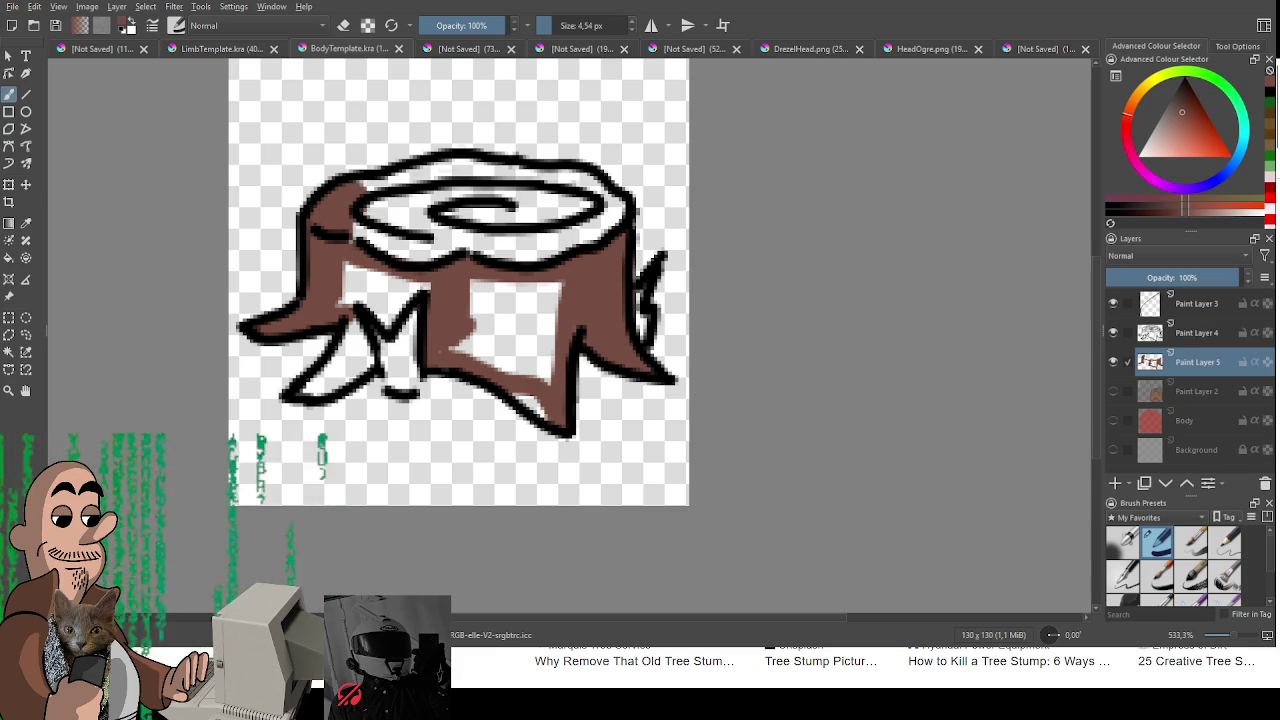
mouse_move(475, 288)
left_mouse_down()
mouse_move(533, 285)
mouse_move(527, 408)
mouse_move(500, 355)
mouse_move(463, 331)
left_mouse_up()
mouse_move(355, 338)
left_mouse_down()
mouse_move(300, 395)
mouse_move(345, 385)
mouse_move(370, 350)
mouse_move(352, 335)
left_mouse_up()
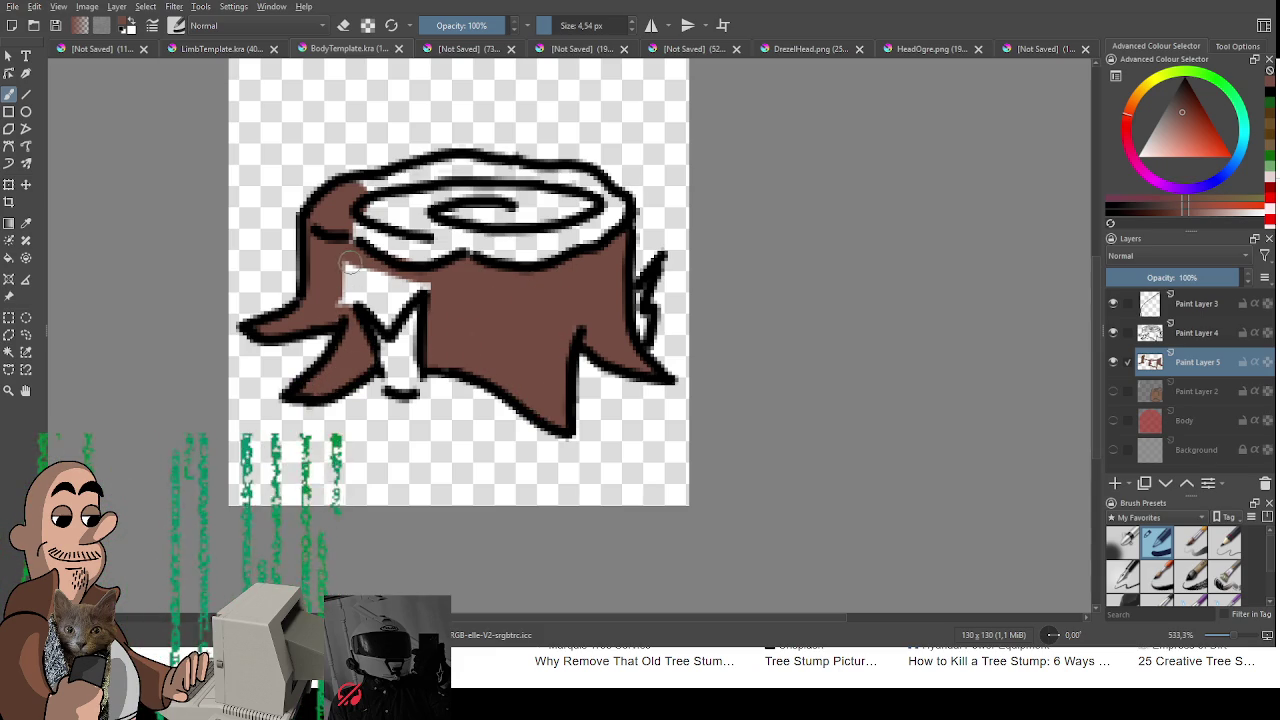
left_click_drag(350, 262, 352, 300)
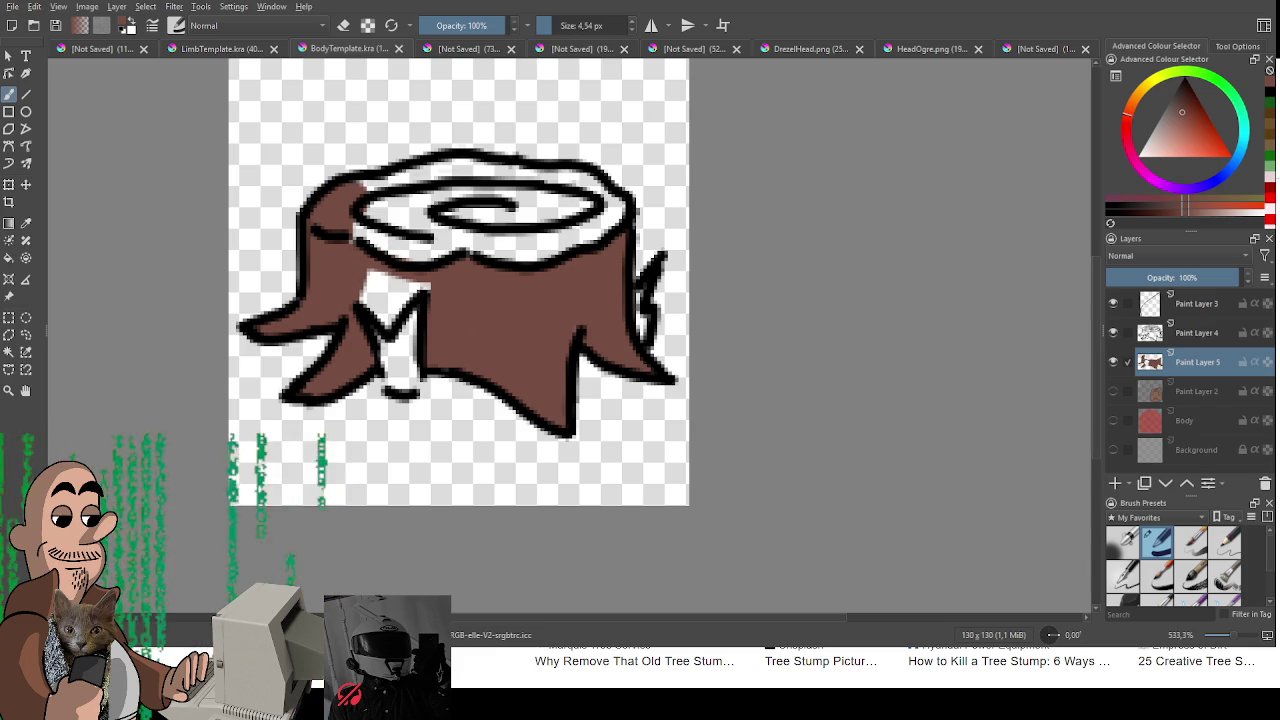
mouse_move(380, 295)
left_mouse_down()
mouse_move(368, 300)
mouse_move(390, 315)
mouse_move(425, 280)
mouse_move(382, 280)
mouse_move(388, 300)
left_mouse_up()
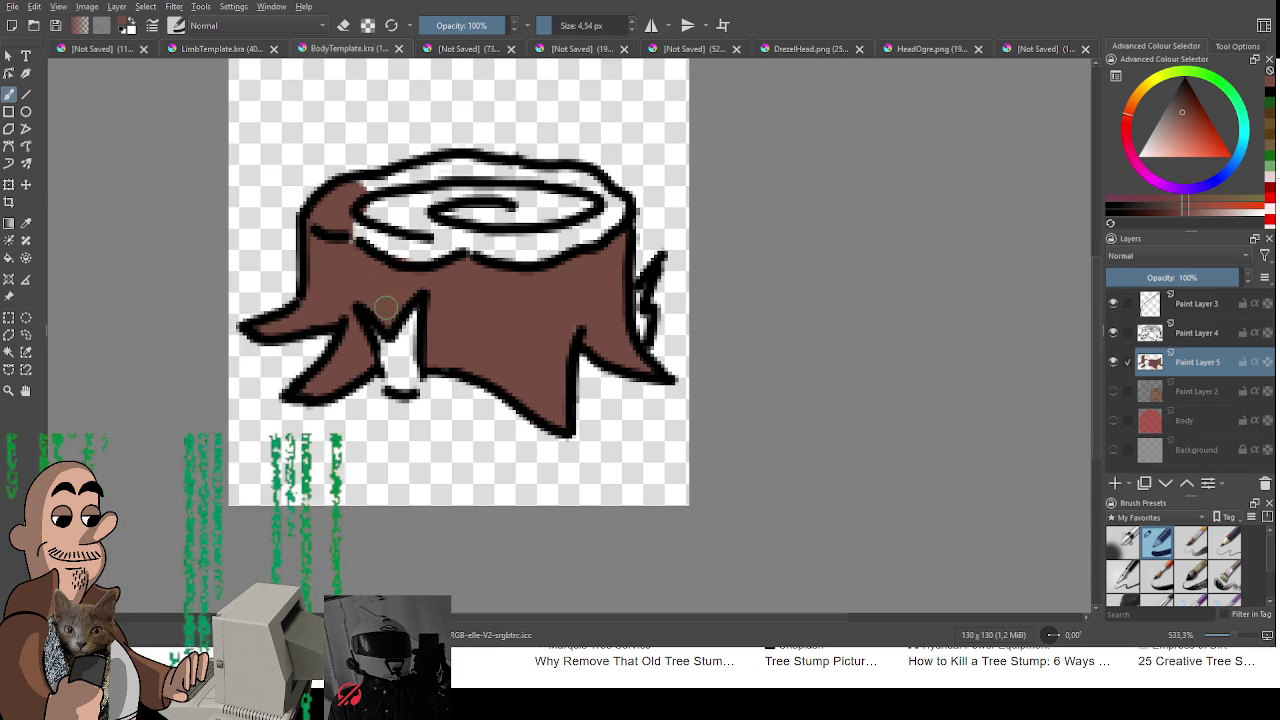
mouse_move(372, 251)
left_mouse_down()
mouse_move(388, 275)
mouse_move(360, 222)
mouse_move(345, 230)
mouse_move(318, 215)
mouse_move(365, 186)
mouse_move(490, 208)
mouse_move(590, 195)
mouse_move(594, 222)
mouse_move(610, 192)
mouse_move(523, 166)
mouse_move(430, 163)
mouse_move(456, 181)
left_mouse_up()
Step: Paint the stump's top a lighter brown sampled from the body colour
left_click(1208, 213)
mouse_move(428, 234)
left_mouse_down()
mouse_move(395, 250)
mouse_move(440, 255)
mouse_move(470, 235)
mouse_move(500, 250)
mouse_move(620, 222)
mouse_move(530, 245)
mouse_move(470, 225)
left_mouse_up()
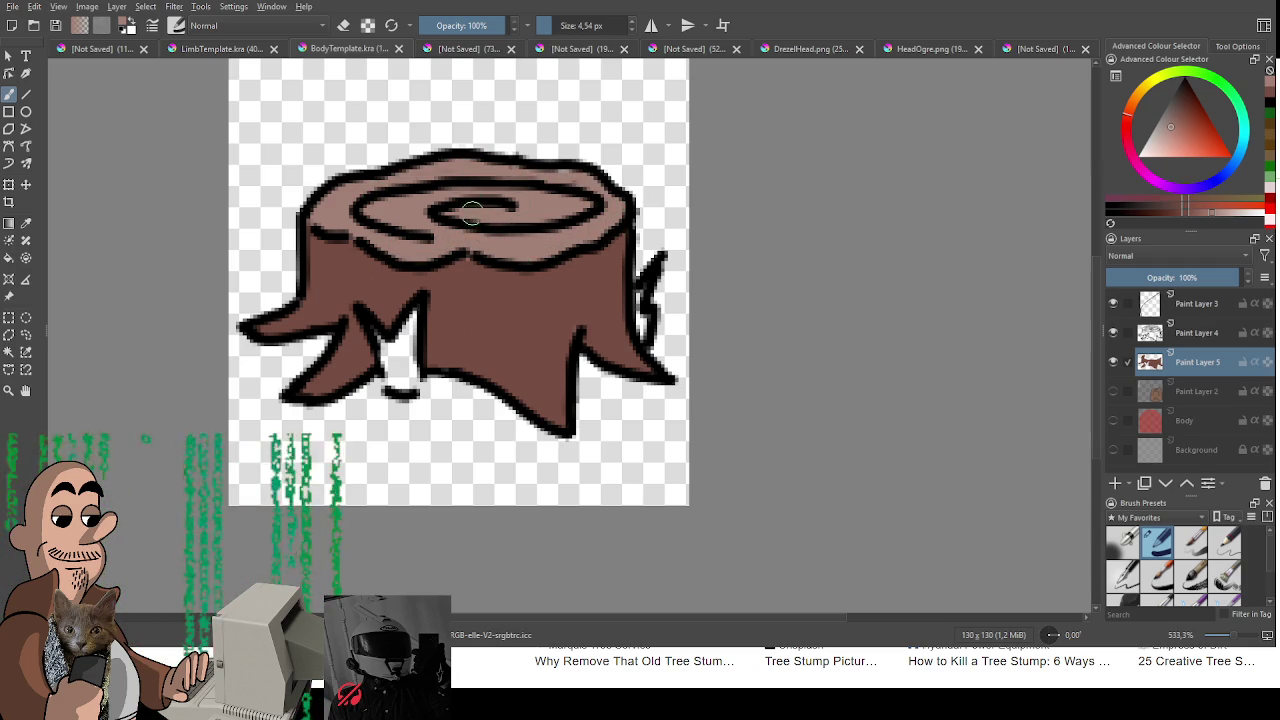
left_click(534, 322, "ctrl")
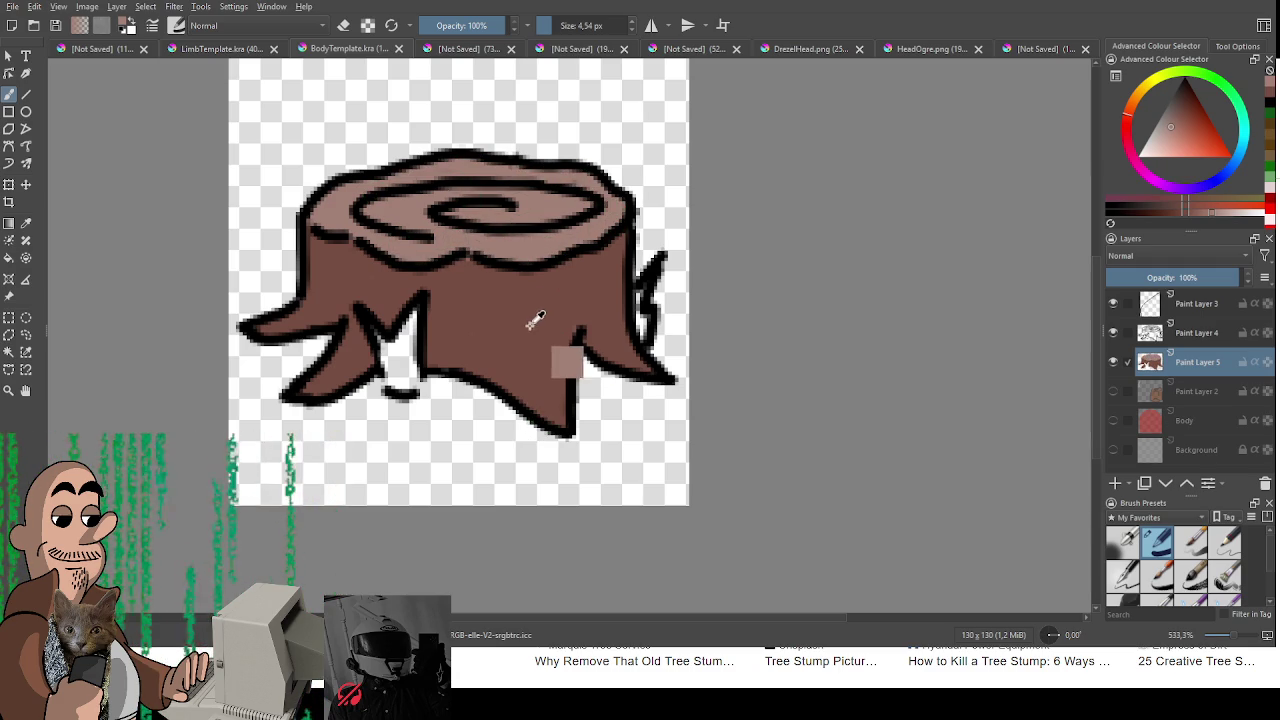
left_click(1176, 211)
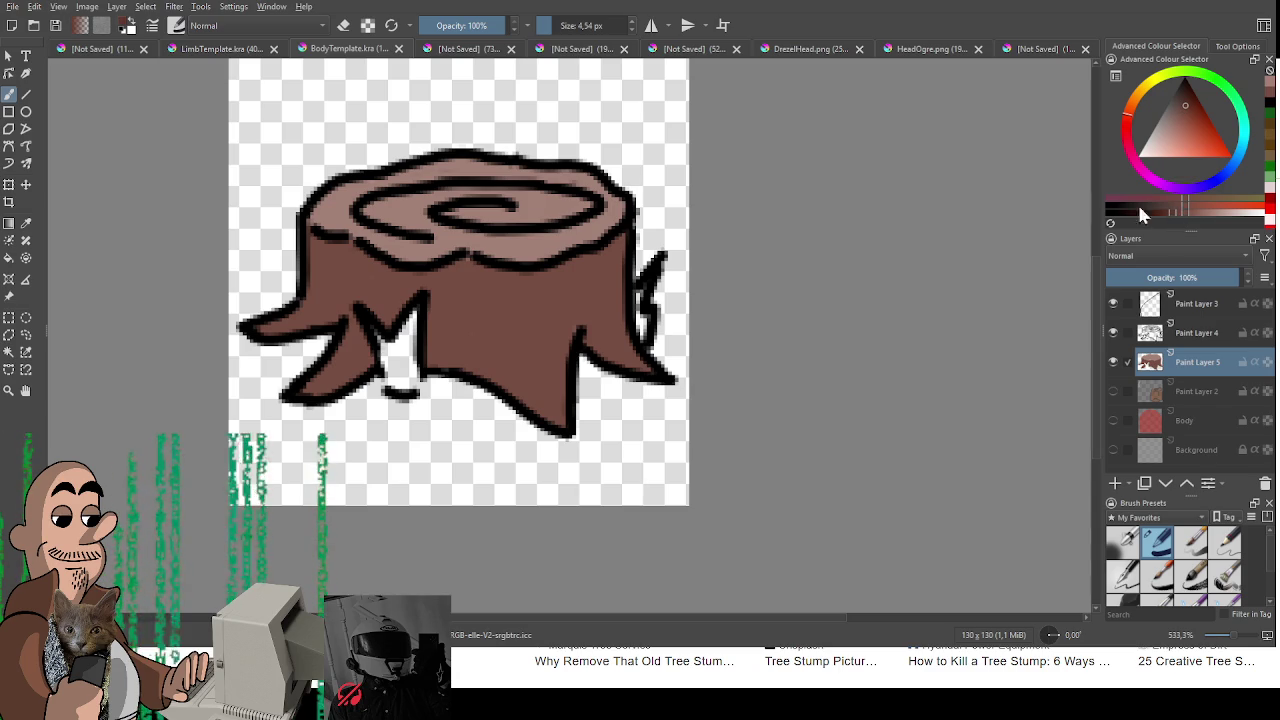
Step: With a smaller brush, add dark brown streaks on the stump's right side and front
left_click(548, 25)
scroll(640, 380, "up", 1)
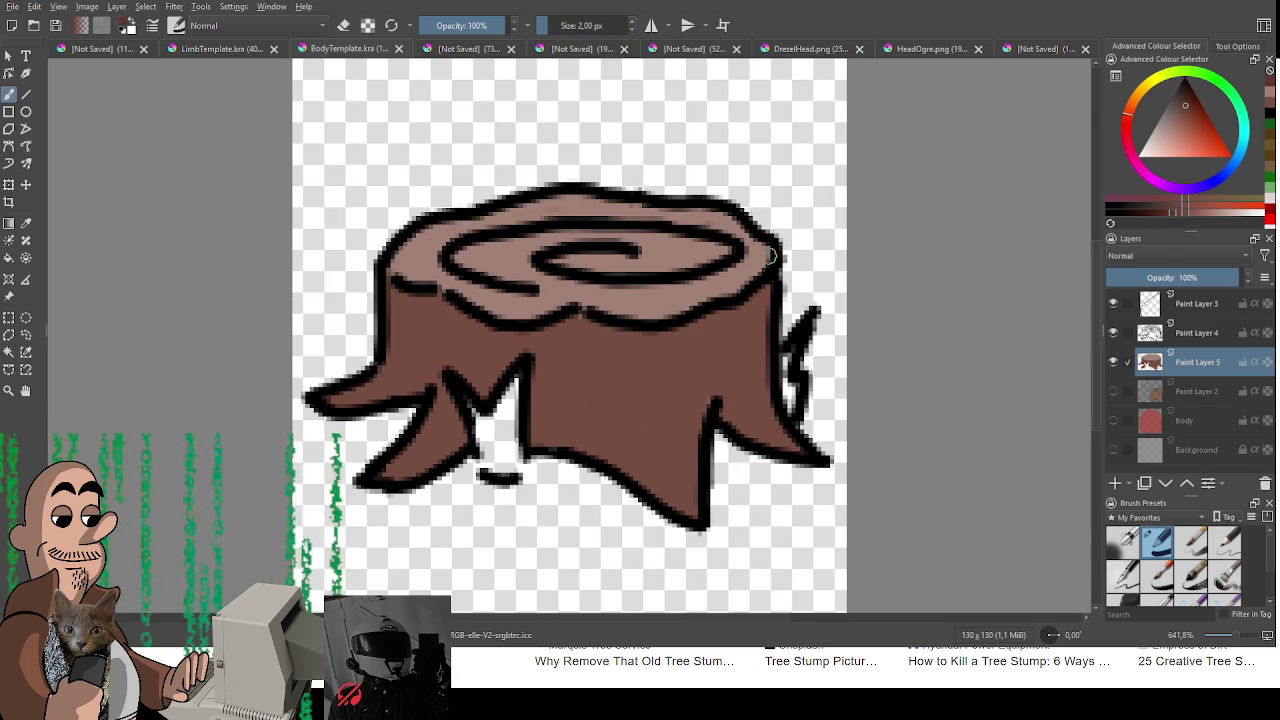
left_click_drag(765, 240, 695, 183)
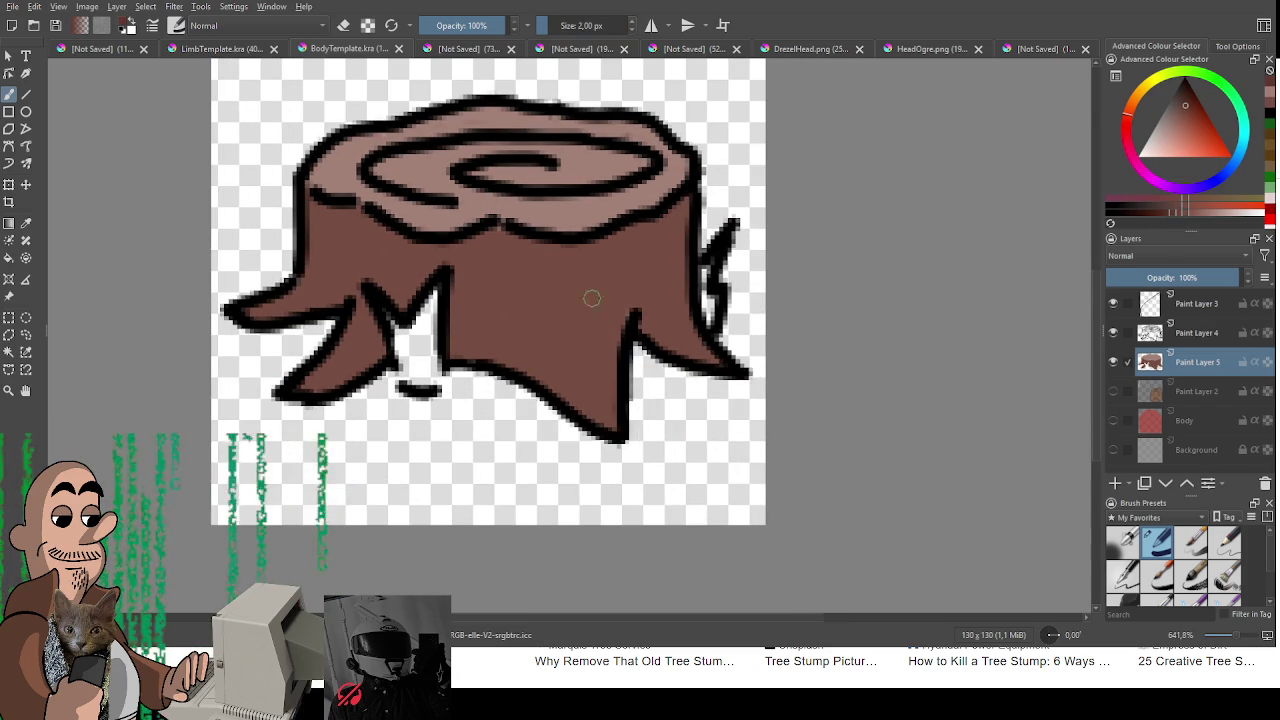
mouse_move(589, 252)
left_mouse_down()
mouse_move(595, 380)
mouse_move(610, 340)
mouse_move(598, 238)
mouse_move(651, 280)
mouse_move(659, 332)
left_mouse_up()
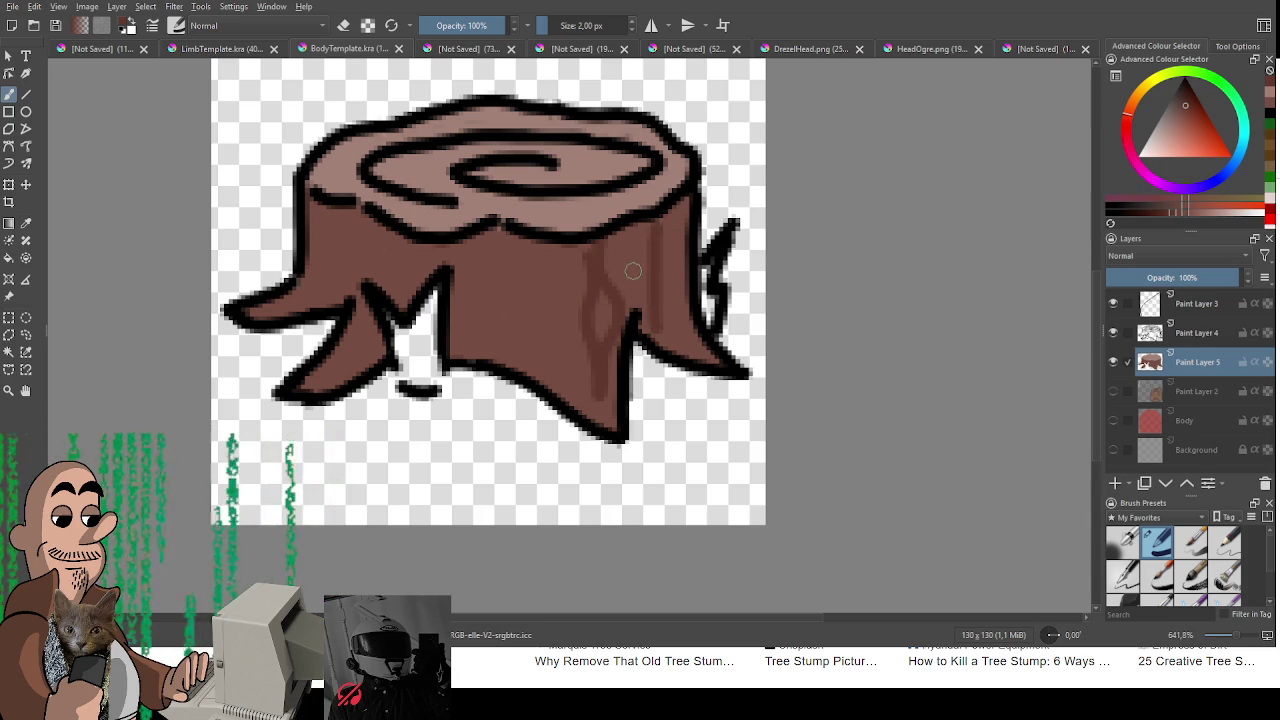
key("ctrl+z")
mouse_move(640, 222)
left_mouse_down()
mouse_move(640, 305)
mouse_move(646, 241)
left_mouse_up()
mouse_move(500, 232)
left_mouse_down()
mouse_move(508, 331)
mouse_move(516, 240)
left_mouse_up()
key("ctrl+z")
left_click_drag(503, 334, 492, 240)
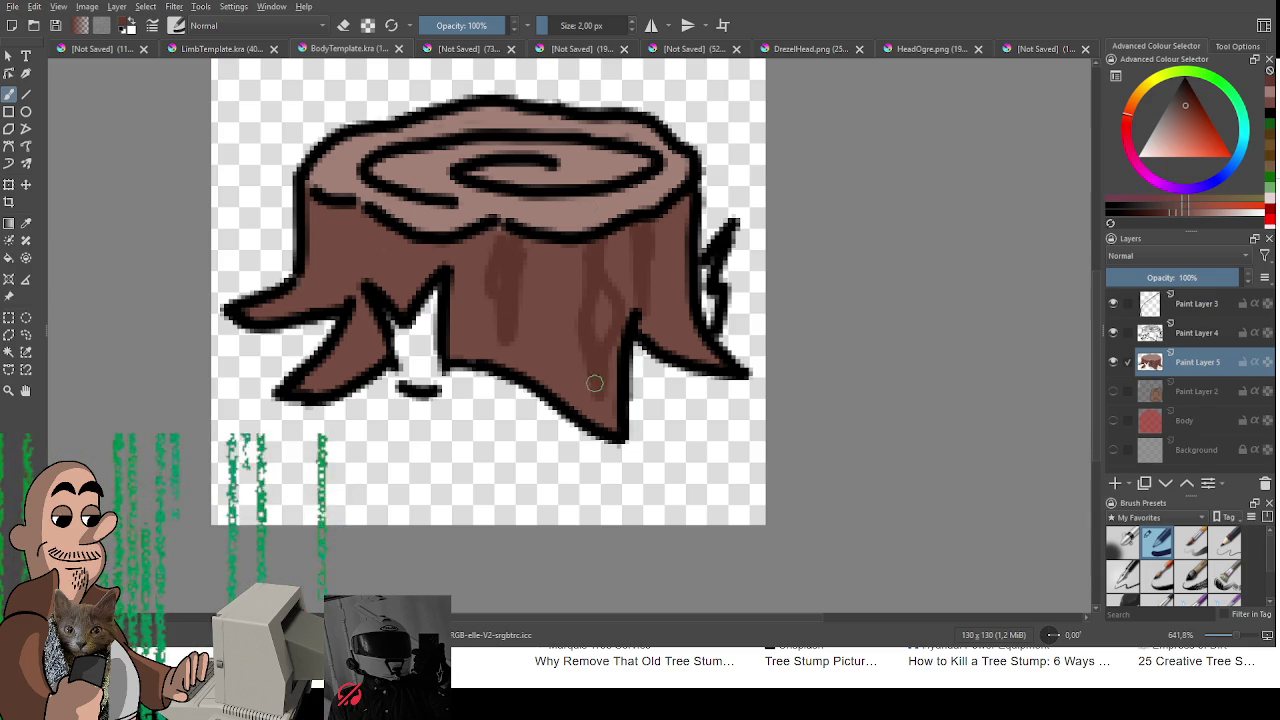
Step: Shade the left side, left root and spiral groove darker brown, then pick a muted green
mouse_move(340, 296)
left_mouse_down()
mouse_move(349, 224)
mouse_move(346, 264)
mouse_move(273, 318)
left_mouse_up()
mouse_move(362, 218)
left_mouse_down()
mouse_move(352, 325)
mouse_move(306, 392)
left_mouse_up()
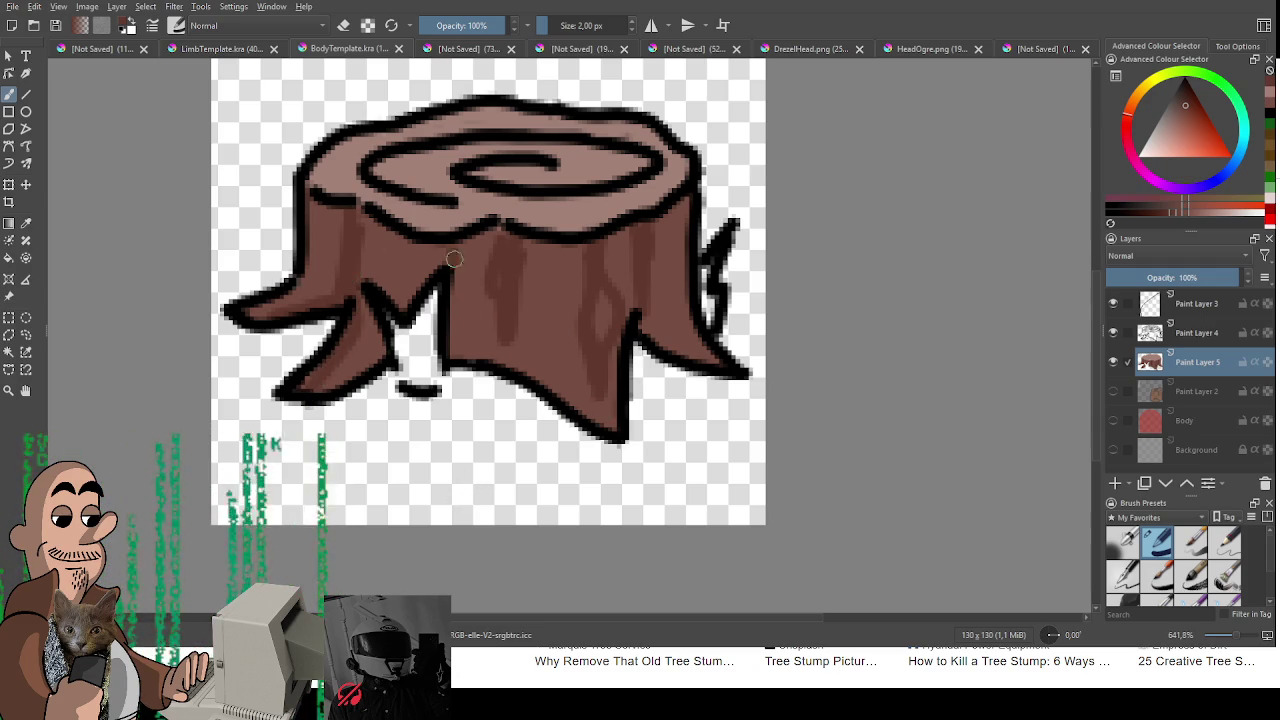
left_click_drag(452, 249, 462, 340)
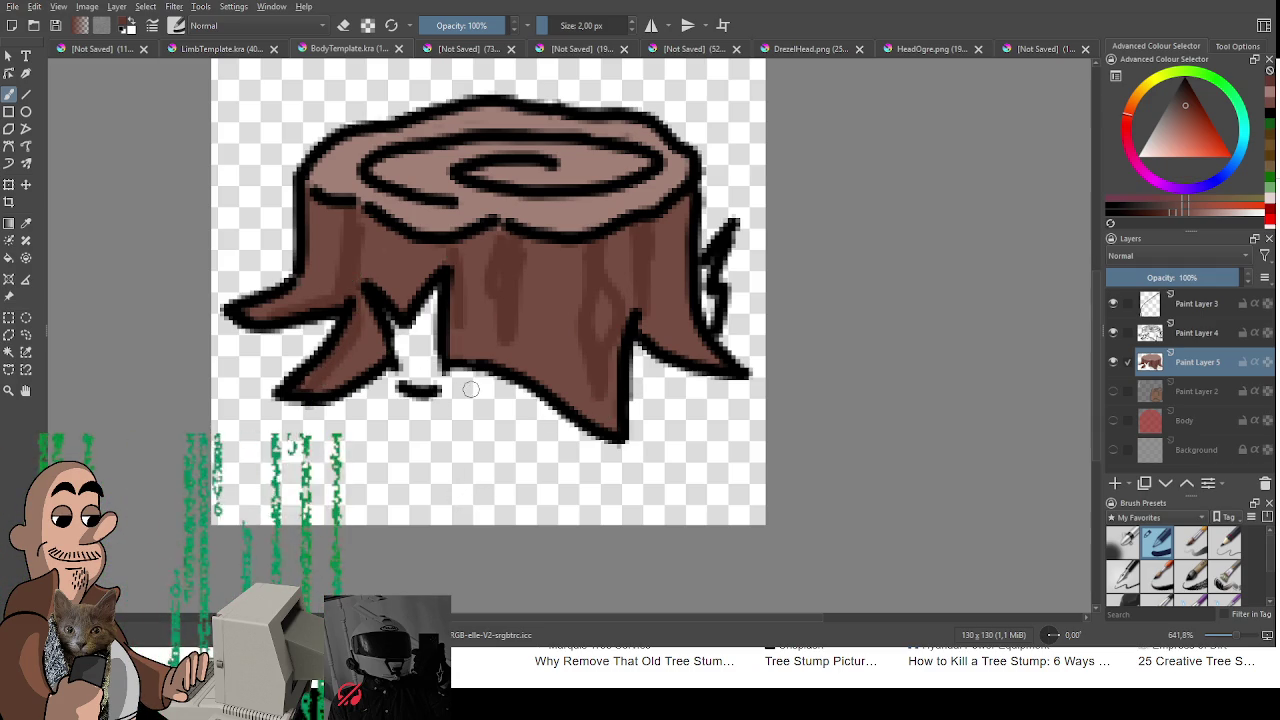
left_click_drag(443, 180, 380, 170)
mouse_move(600, 180)
left_mouse_down()
mouse_move(491, 177)
mouse_move(558, 163)
left_mouse_up()
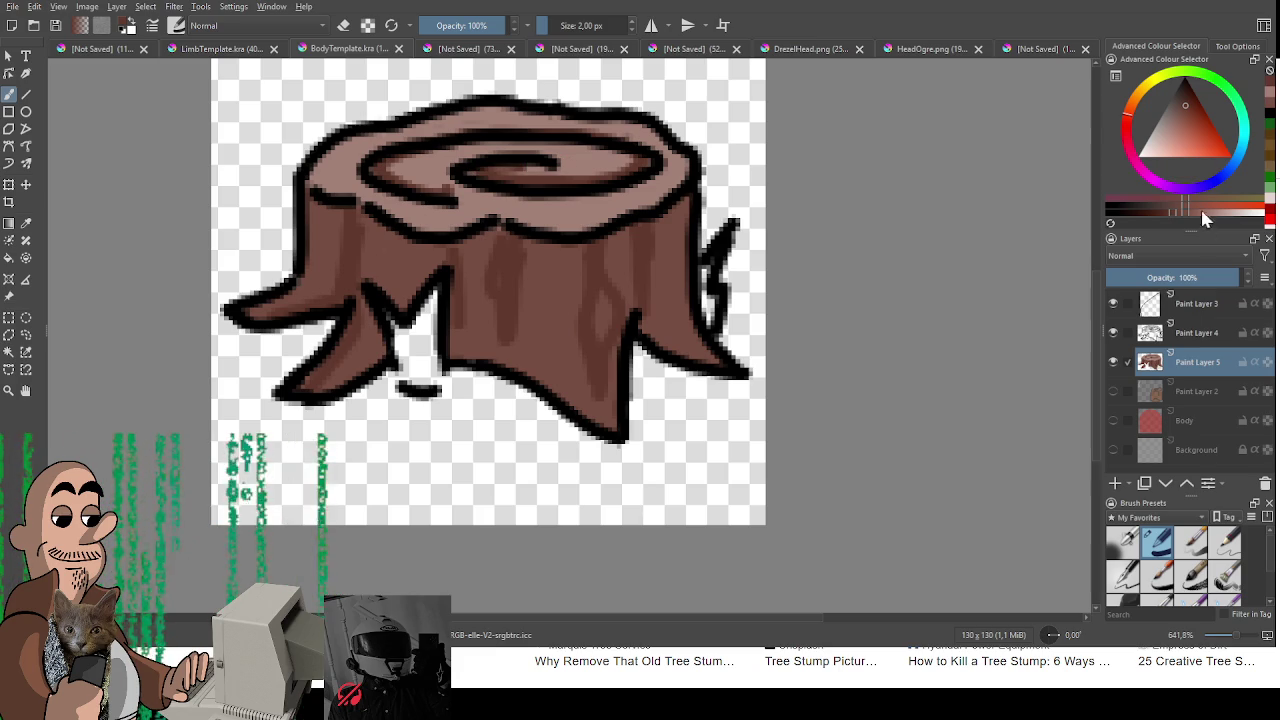
left_click_drag(1218, 88, 1203, 70)
left_click(1188, 120)
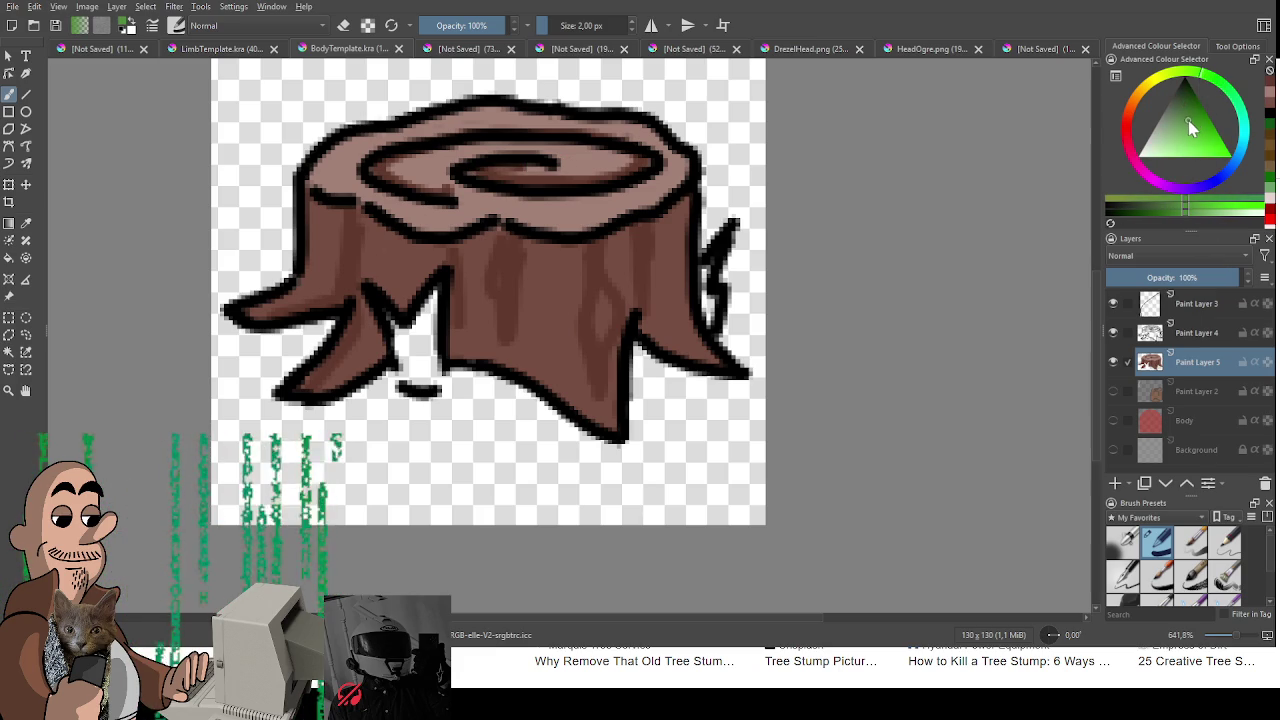
Step: Paint green grass tufts between the left roots and on the right side, then export the stump
mouse_move(385, 312)
left_mouse_down()
mouse_move(430, 302)
mouse_move(435, 395)
left_mouse_up()
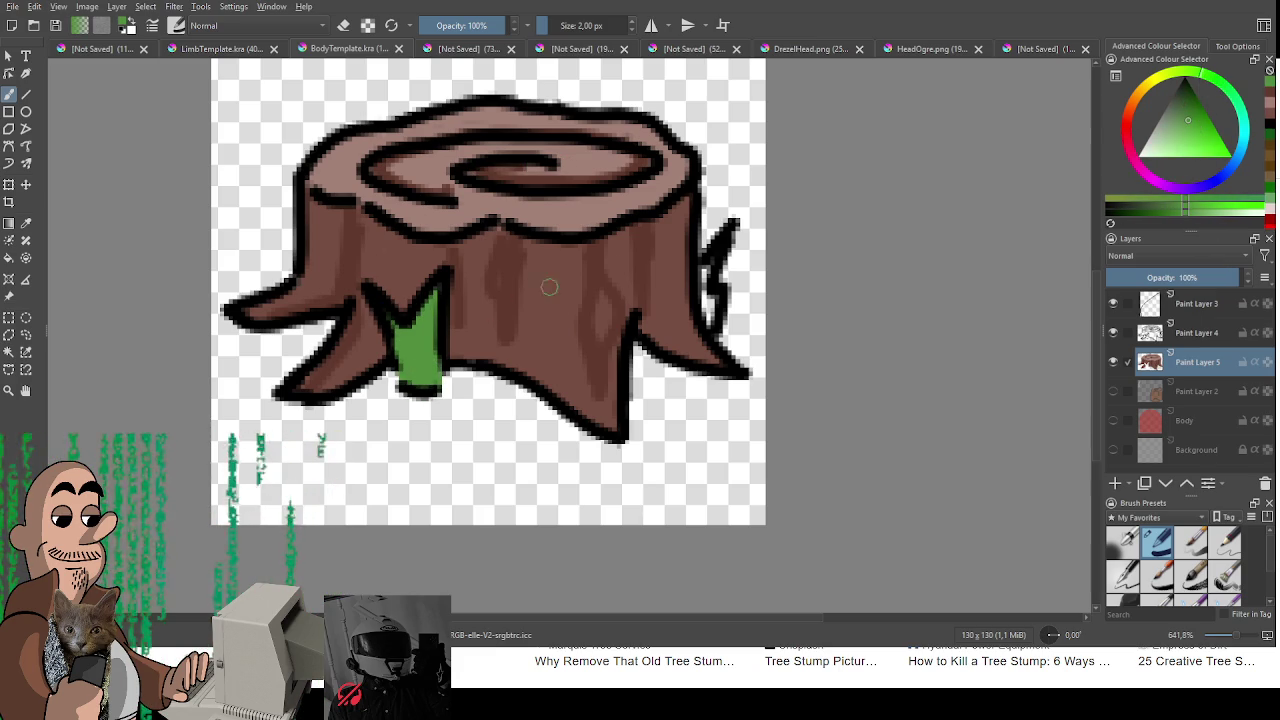
left_click_drag(709, 258, 711, 318)
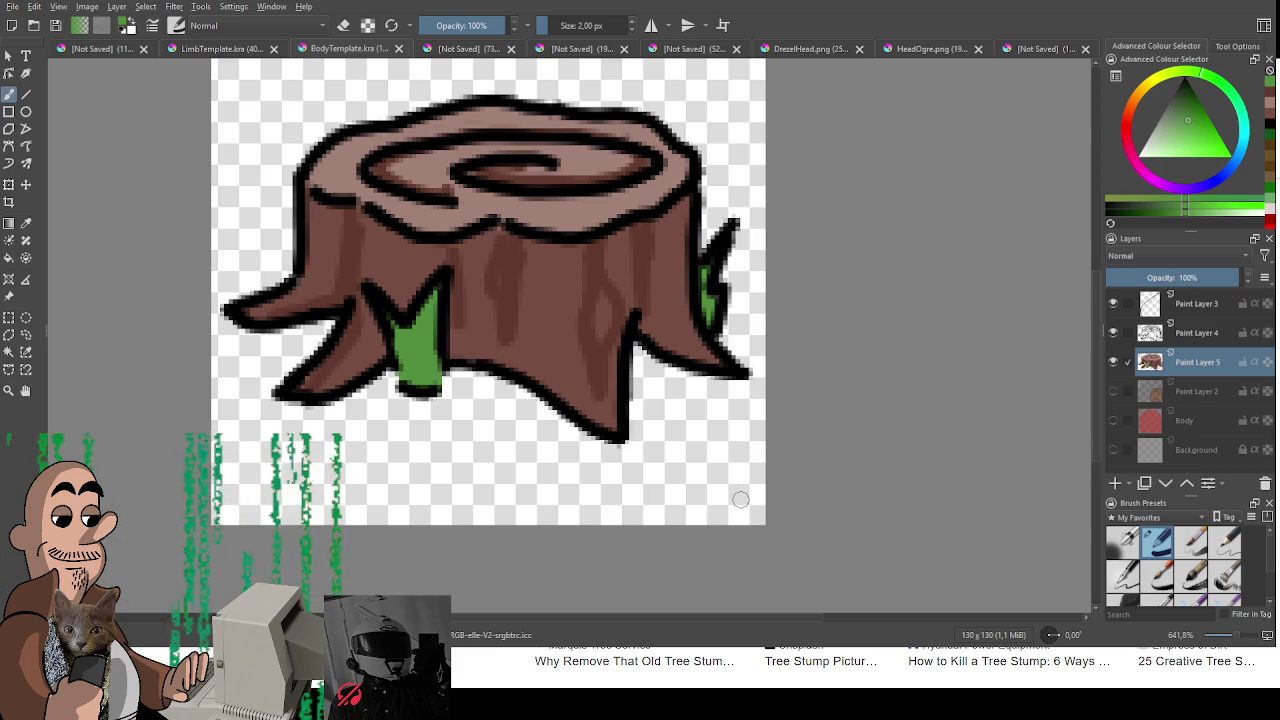
scroll(674, 434, "down", 2)
scroll(674, 473, "down", 1)
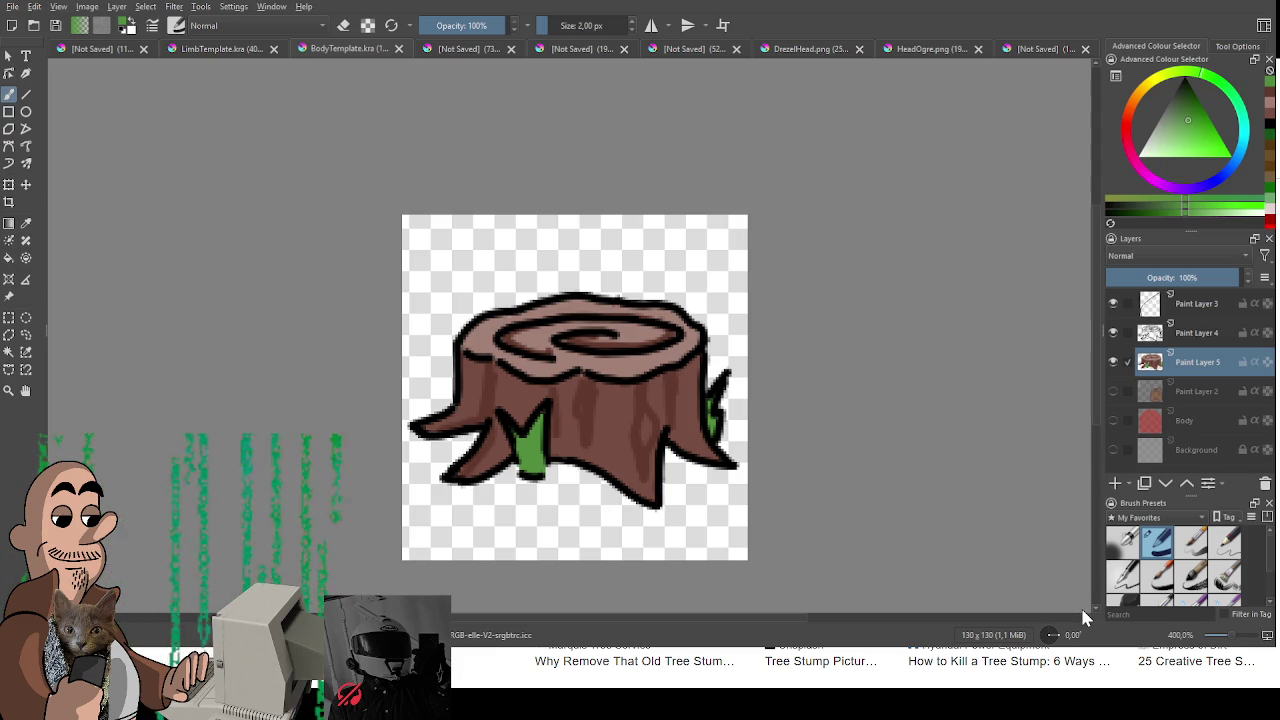
key("ctrl+s")
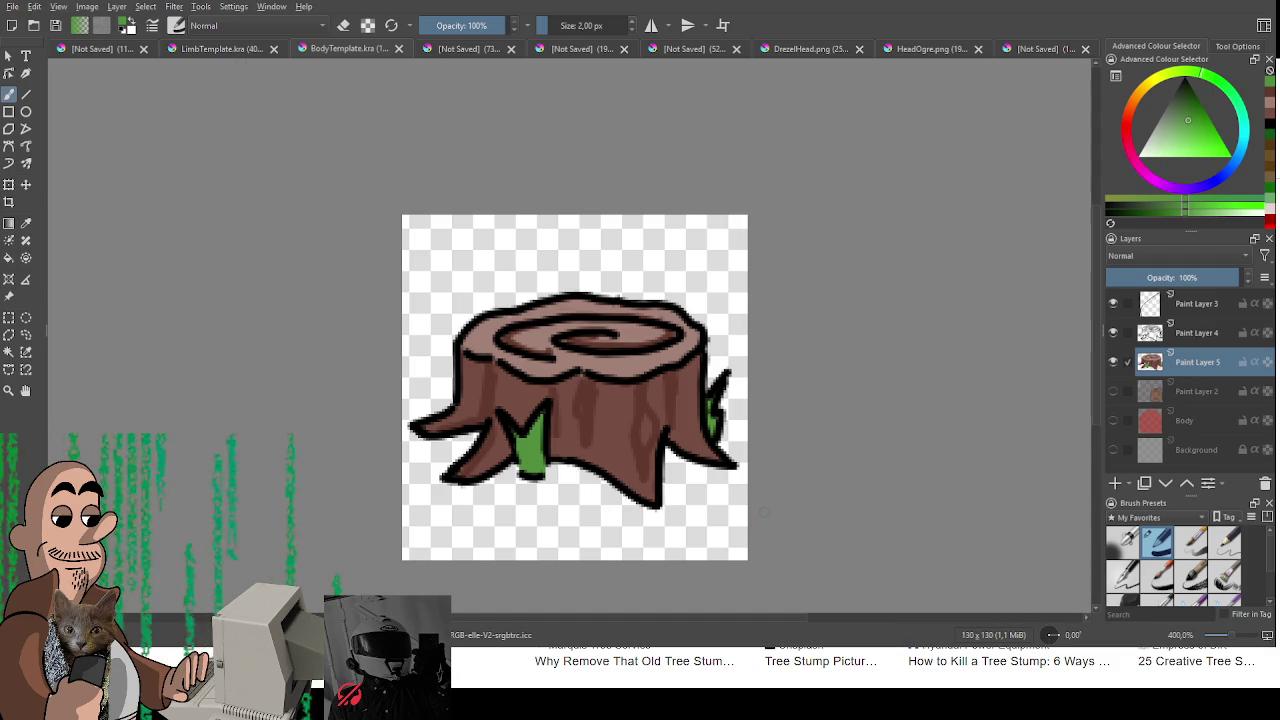
scroll(894, 420, "down", 1)
Step: Erase the stump from Paint Layers 5 and 4, delete Paint Layer 3, and reset to black
scroll(894, 420, "down", 2)
key("e")
left_click_drag(633, 296, 470, 380)
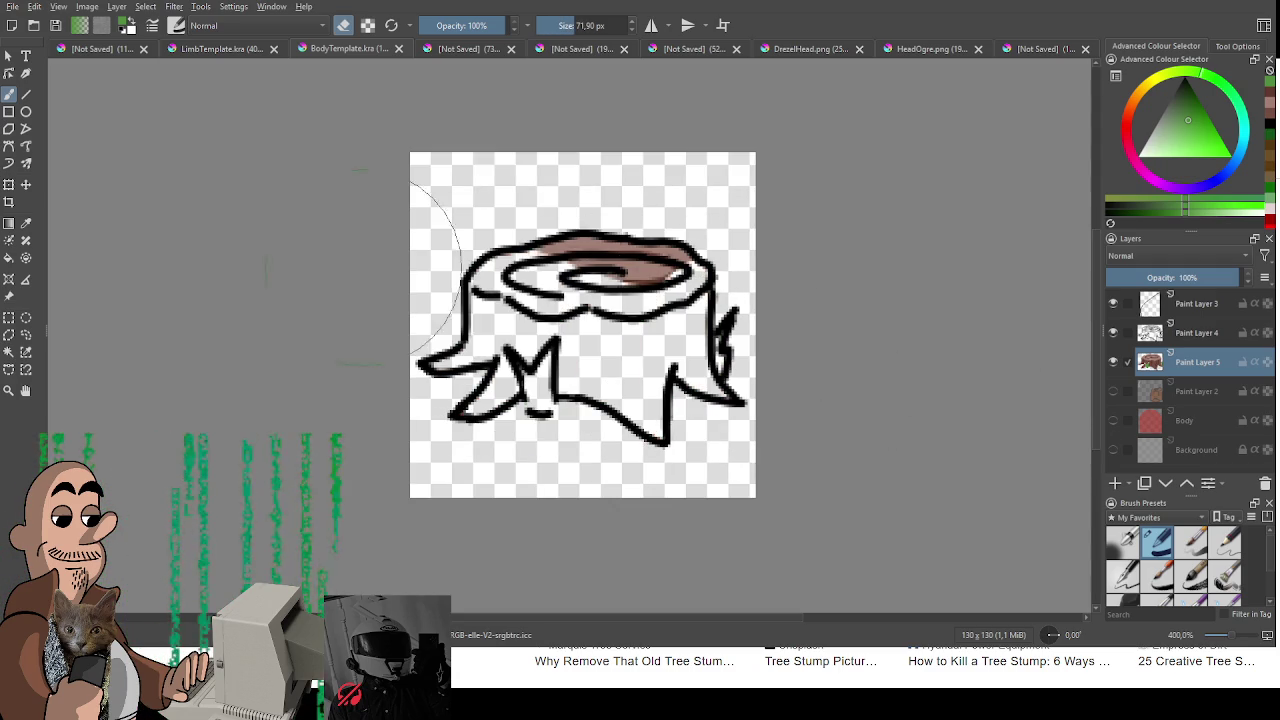
left_click_drag(460, 260, 690, 260)
left_click(1198, 333)
mouse_move(480, 420)
left_mouse_down()
mouse_move(678, 255)
mouse_move(700, 400)
left_mouse_up()
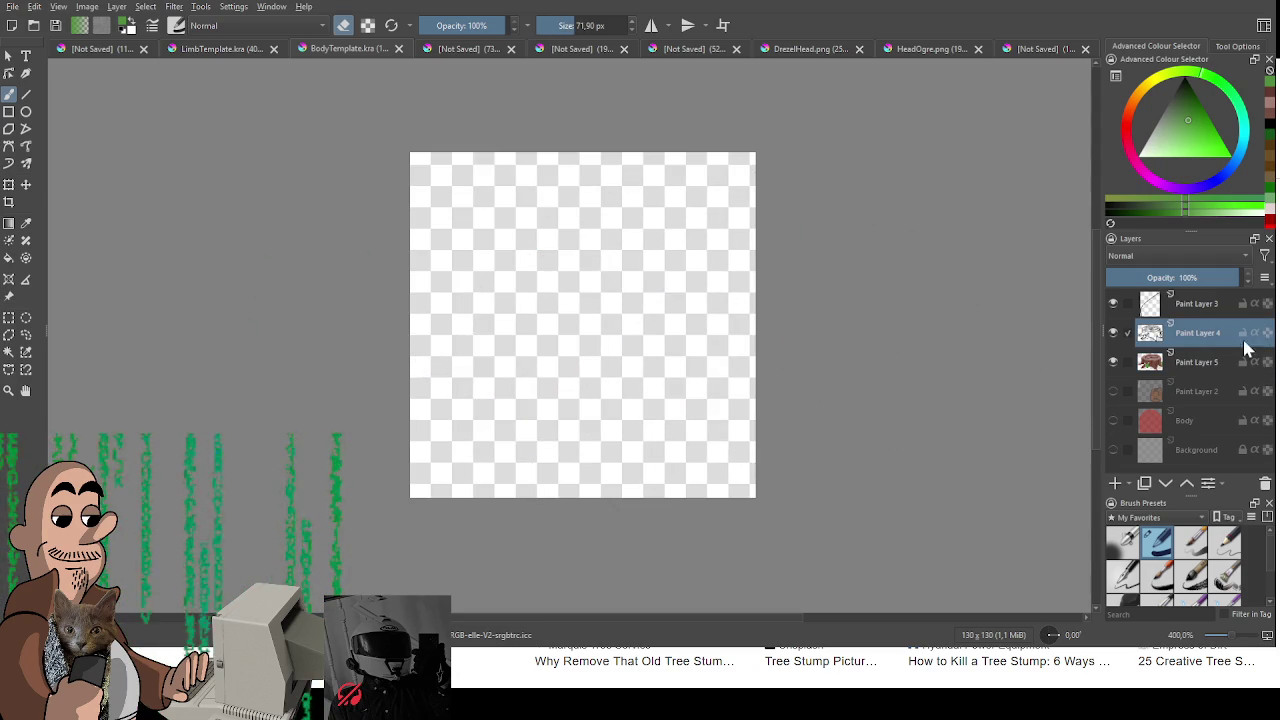
left_click(1205, 303)
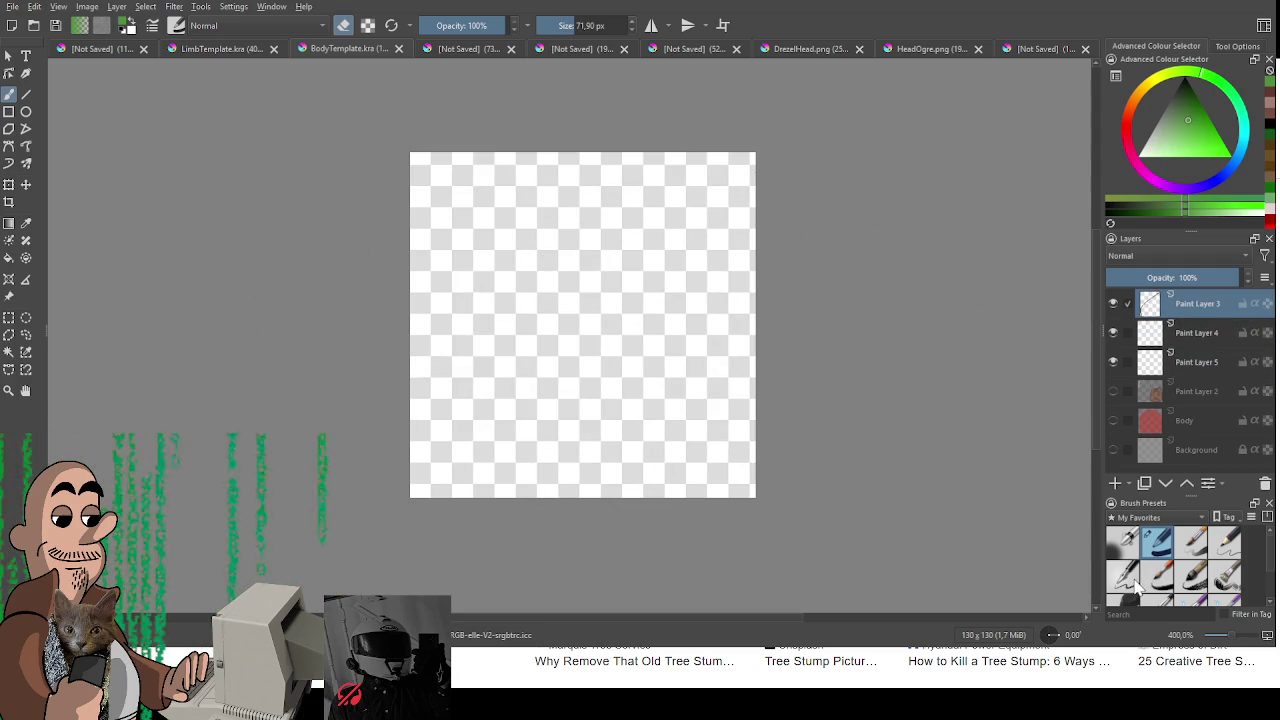
key("shift+Delete")
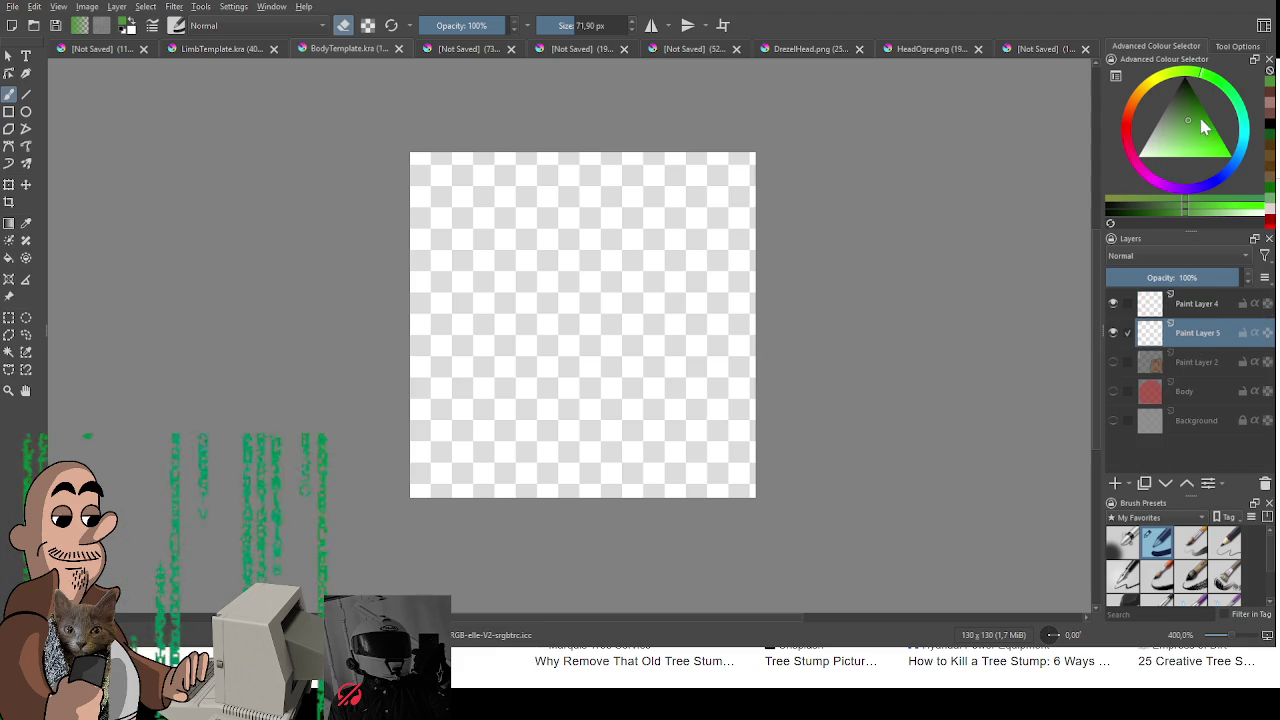
key("e")
key("d")
Step: Draw the black outline of a puffy, cloud-like bush with a scalloped bottom
mouse_move(643, 311)
left_mouse_down()
mouse_move(580, 315)
mouse_move(630, 372)
left_mouse_up()
key("ctrl+z")
key("ctrl+z")
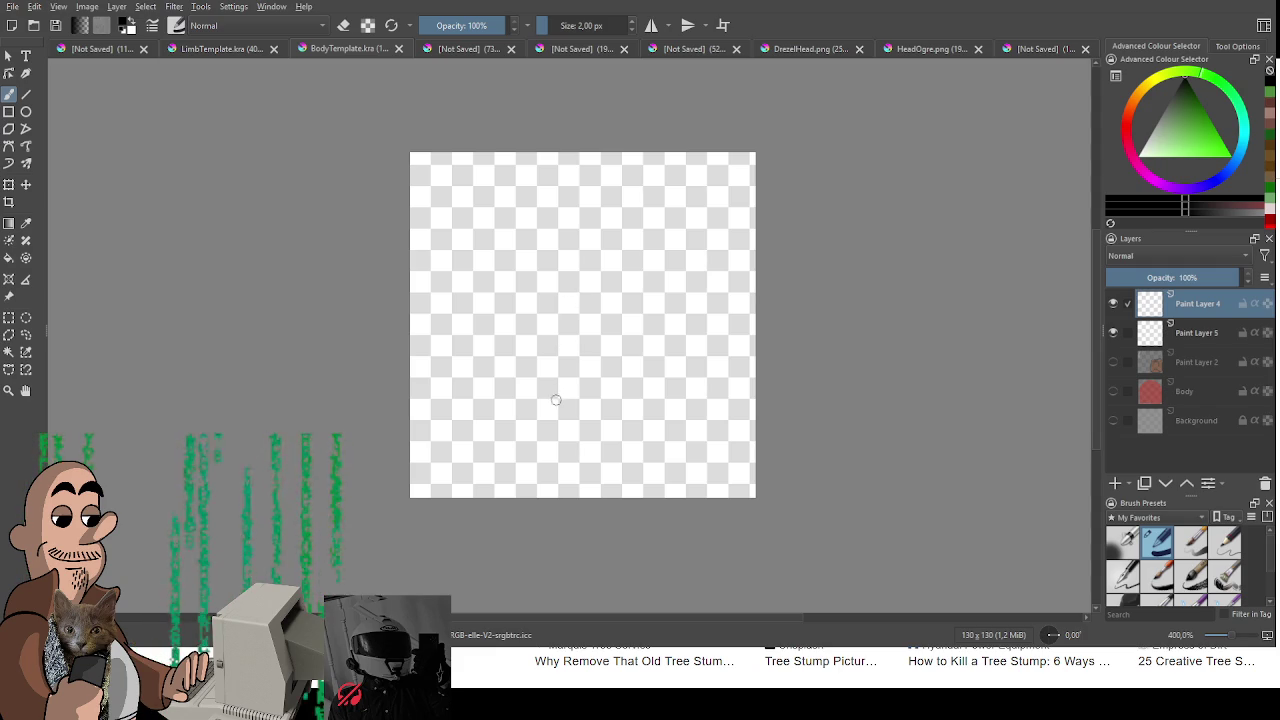
left_click_drag(551, 432, 601, 228)
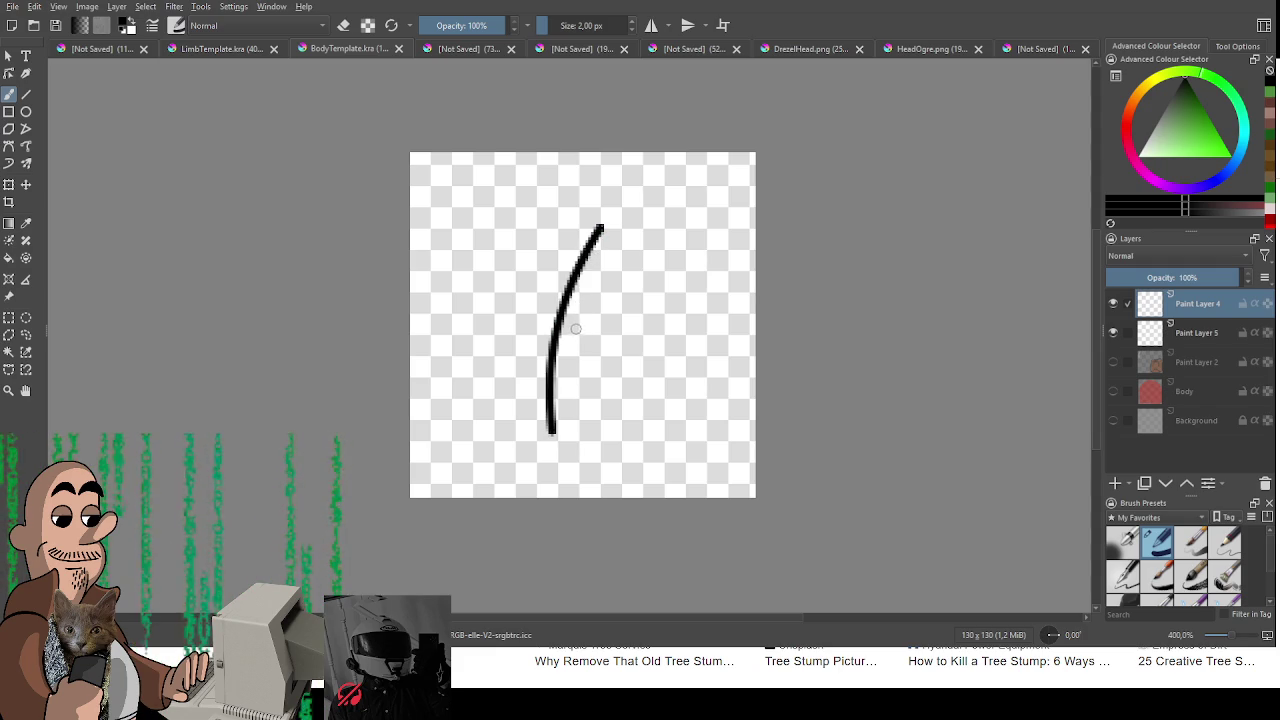
key("ctrl+z")
left_click_drag(569, 365, 584, 254)
key("ctrl+z")
left_click_drag(569, 365, 584, 254)
key("ctrl+z")
mouse_move(522, 402)
left_mouse_down()
mouse_move(535, 384)
mouse_move(647, 368)
left_mouse_up()
key("ctrl+z")
key("ctrl+z")
key("ctrl+z")
key("ctrl+z")
mouse_move(564, 372)
left_mouse_down()
mouse_move(576, 291)
mouse_move(572, 322)
left_mouse_up()
key("ctrl+z")
key("ctrl+z")
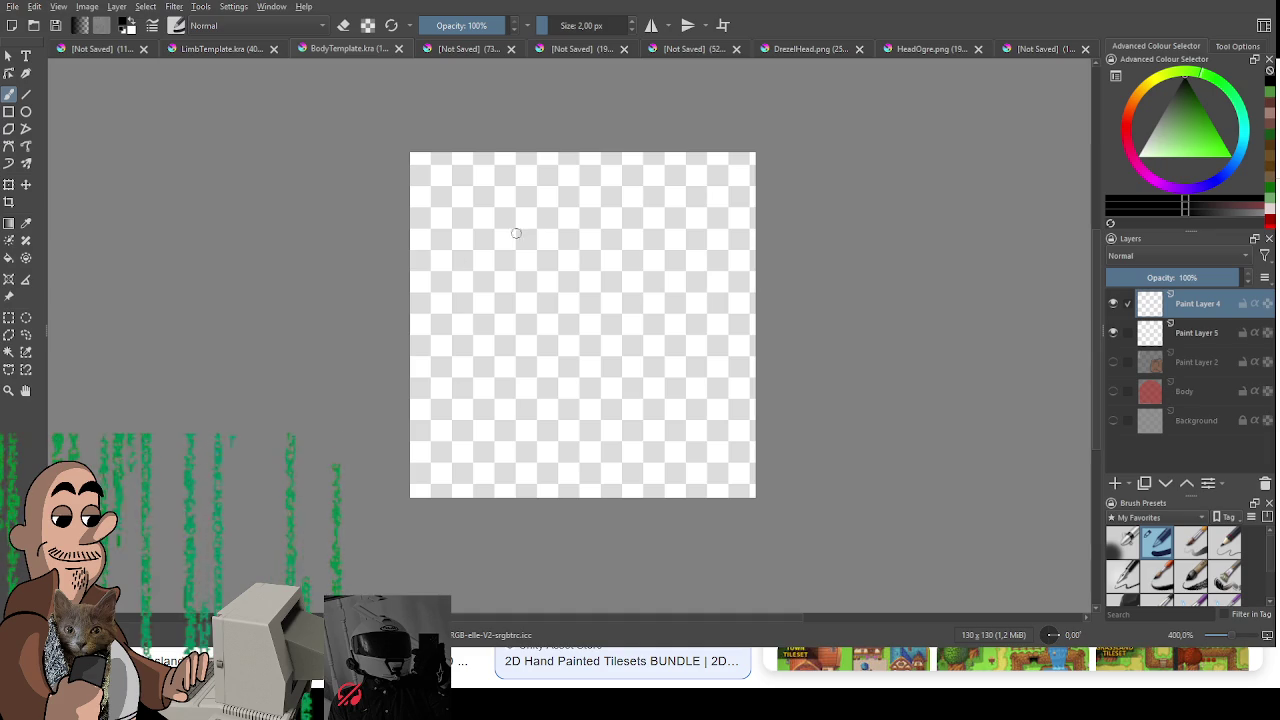
mouse_move(486, 450)
left_mouse_down()
mouse_move(447, 392)
mouse_move(490, 357)
left_mouse_up()
key("ctrl+z")
mouse_move(450, 415)
left_mouse_down()
mouse_move(460, 385)
mouse_move(567, 330)
mouse_move(540, 300)
mouse_move(640, 312)
mouse_move(679, 372)
mouse_move(682, 455)
mouse_move(626, 442)
mouse_move(482, 452)
mouse_move(452, 411)
left_mouse_up()
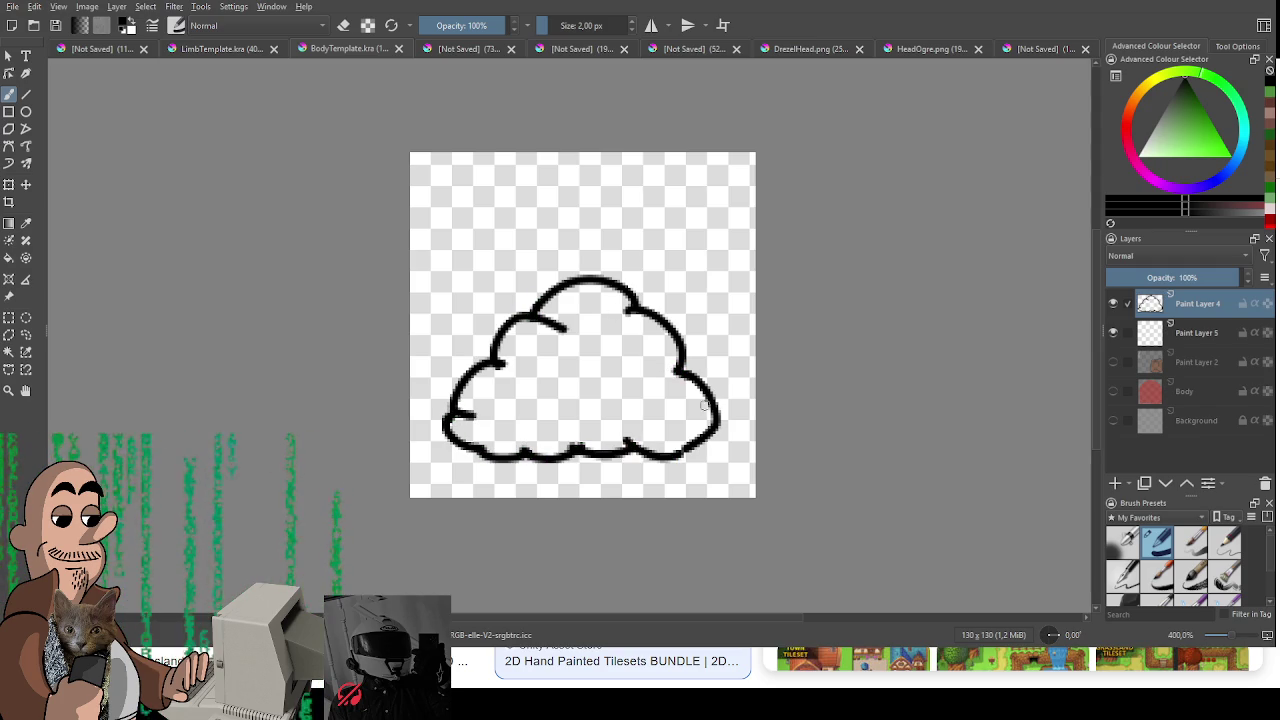
left_click(1197, 341)
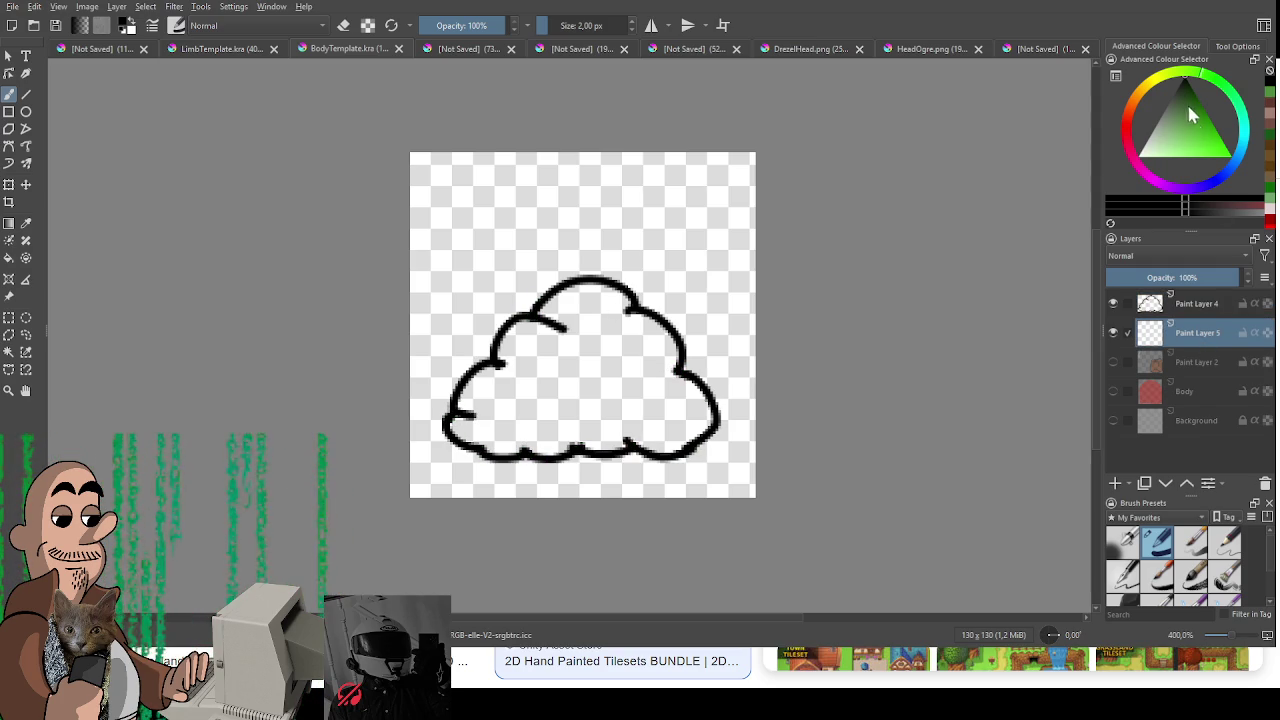
Step: Fill the inside of the bush outline with dark green
left_click_drag(1194, 121, 1184, 108)
mouse_move(551, 351)
left_mouse_down()
mouse_move(565, 323)
mouse_move(505, 360)
mouse_move(604, 298)
mouse_move(660, 340)
mouse_move(680, 392)
left_mouse_up()
key("ctrl+z")
key("ctrl+z")
mouse_move(610, 305)
left_mouse_down()
mouse_move(692, 402)
mouse_move(678, 435)
mouse_move(465, 422)
mouse_move(590, 316)
mouse_move(657, 409)
mouse_move(623, 434)
left_mouse_up()
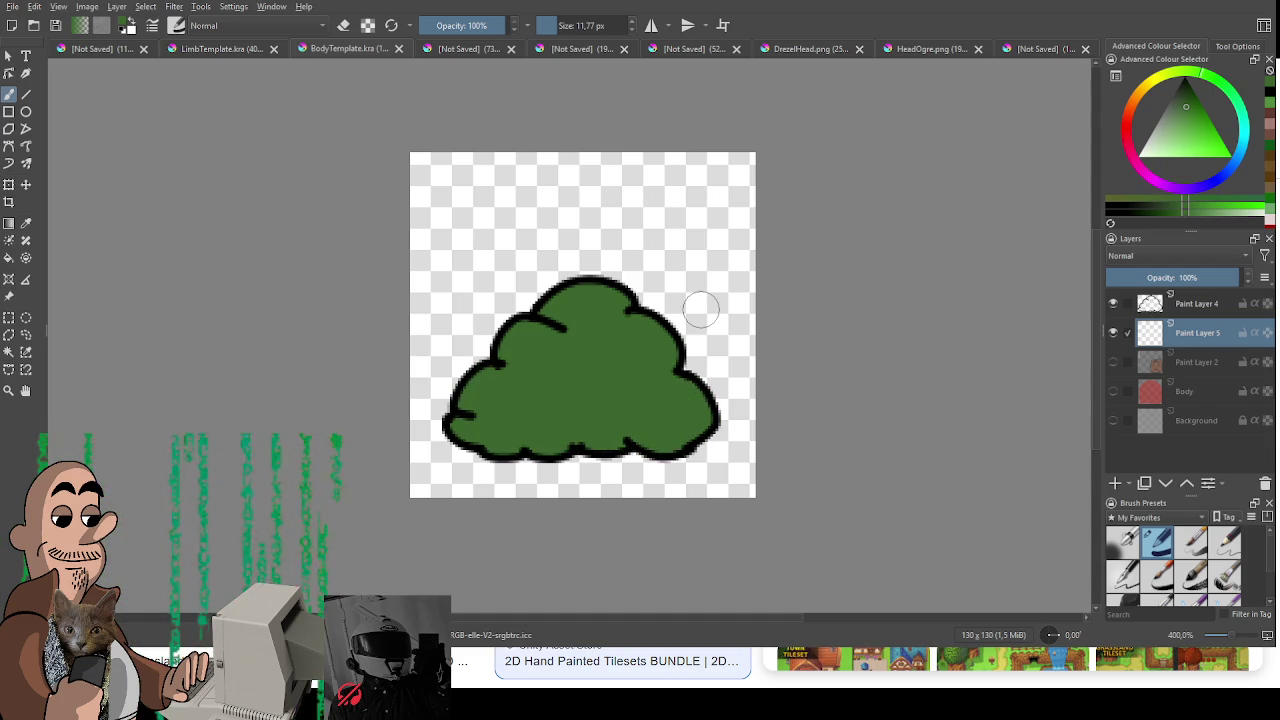
Step: Add lighter green highlight streaks across the bush's upper, left and right lobes
left_click(1189, 209)
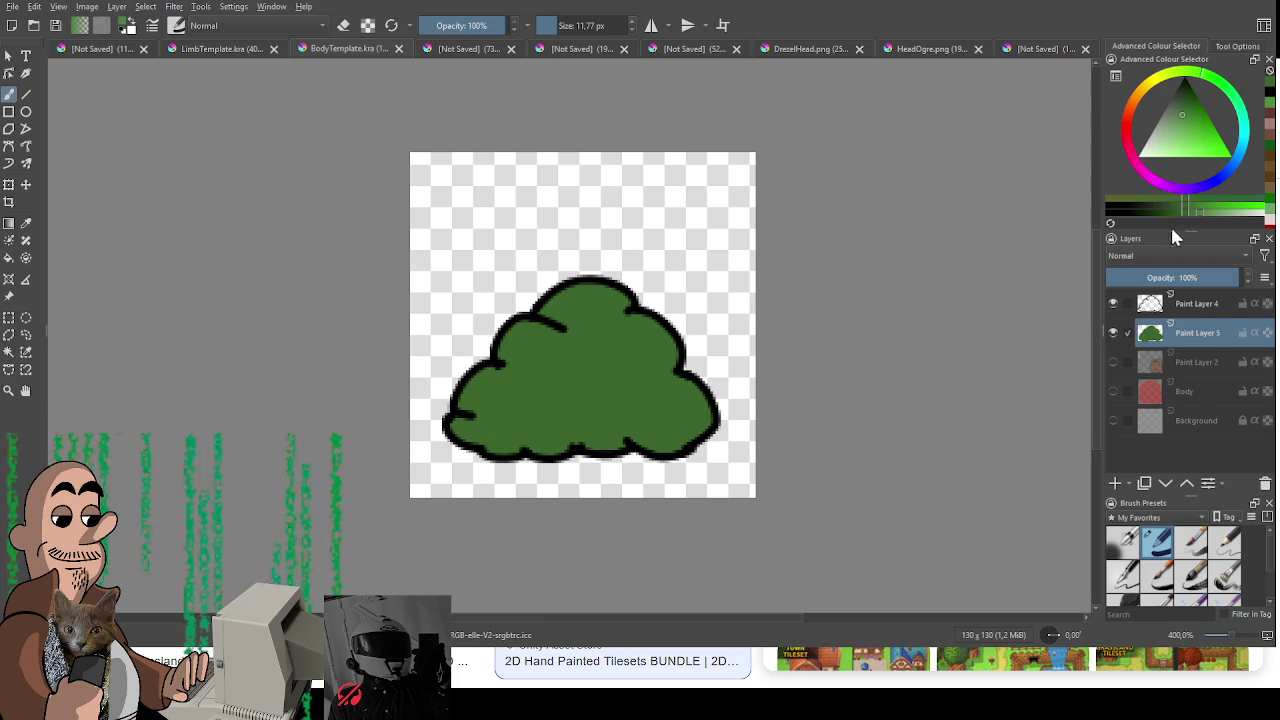
mouse_move(600, 372)
left_mouse_down()
mouse_move(510, 356)
mouse_move(540, 326)
left_mouse_up()
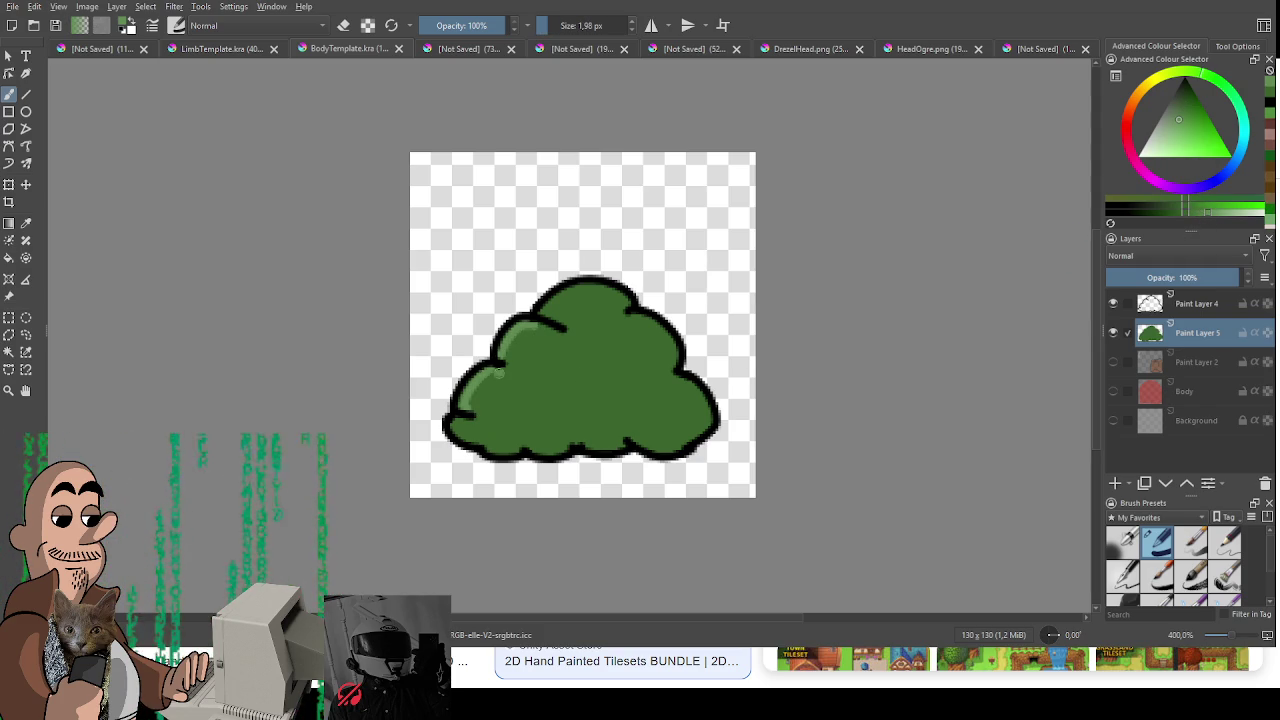
mouse_move(462, 405)
left_mouse_down()
mouse_move(522, 378)
mouse_move(452, 424)
left_mouse_up()
left_click_drag(566, 304, 604, 292)
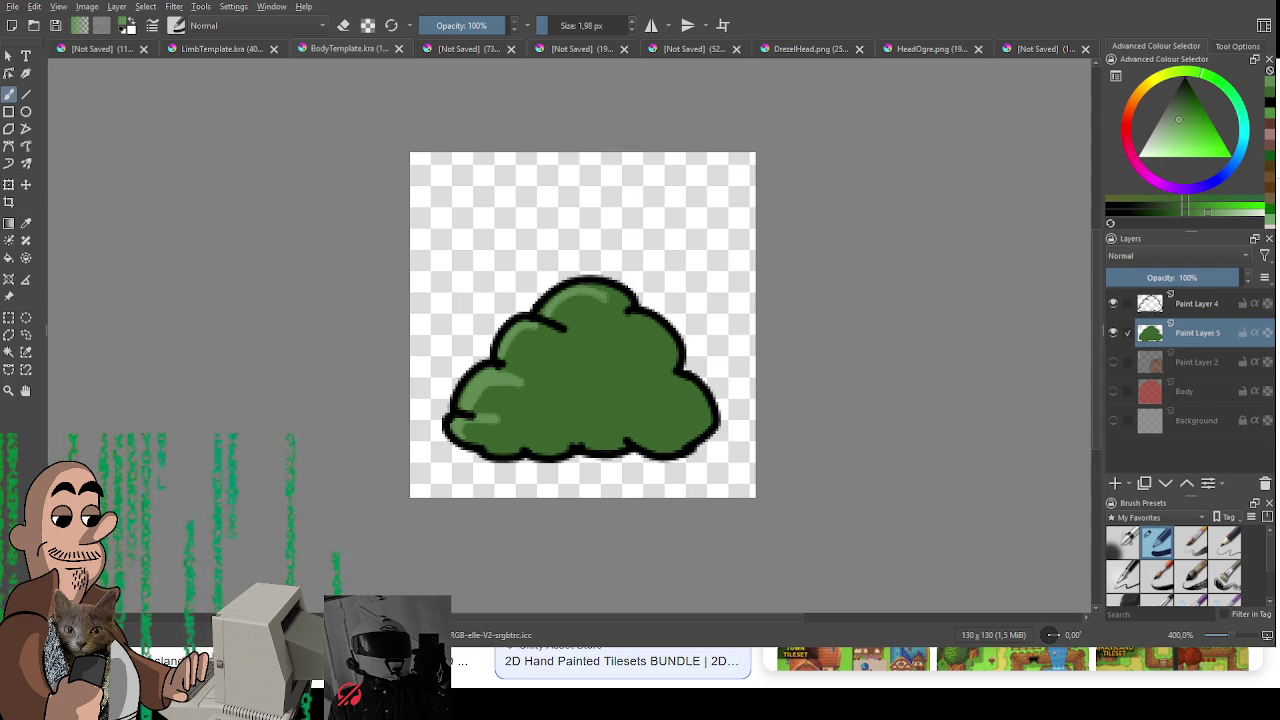
mouse_move(540, 325)
left_mouse_down()
mouse_move(503, 372)
mouse_move(612, 343)
left_mouse_up()
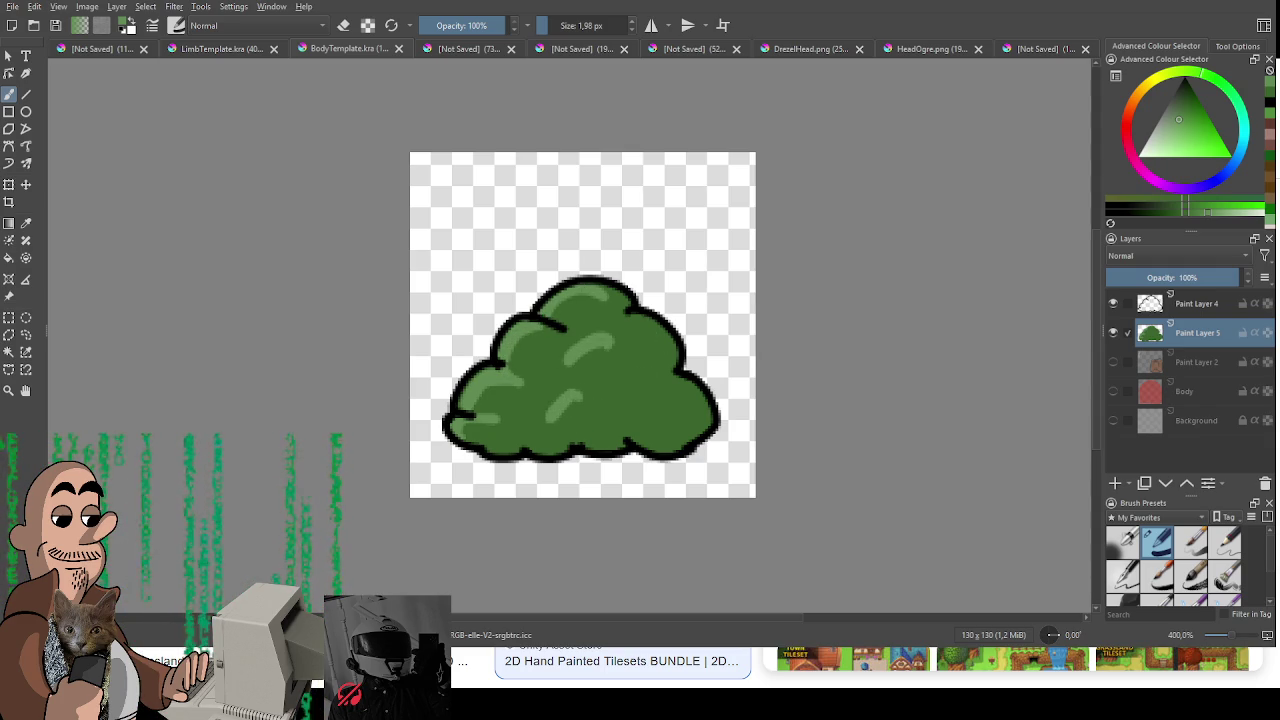
left_click_drag(638, 388, 707, 430)
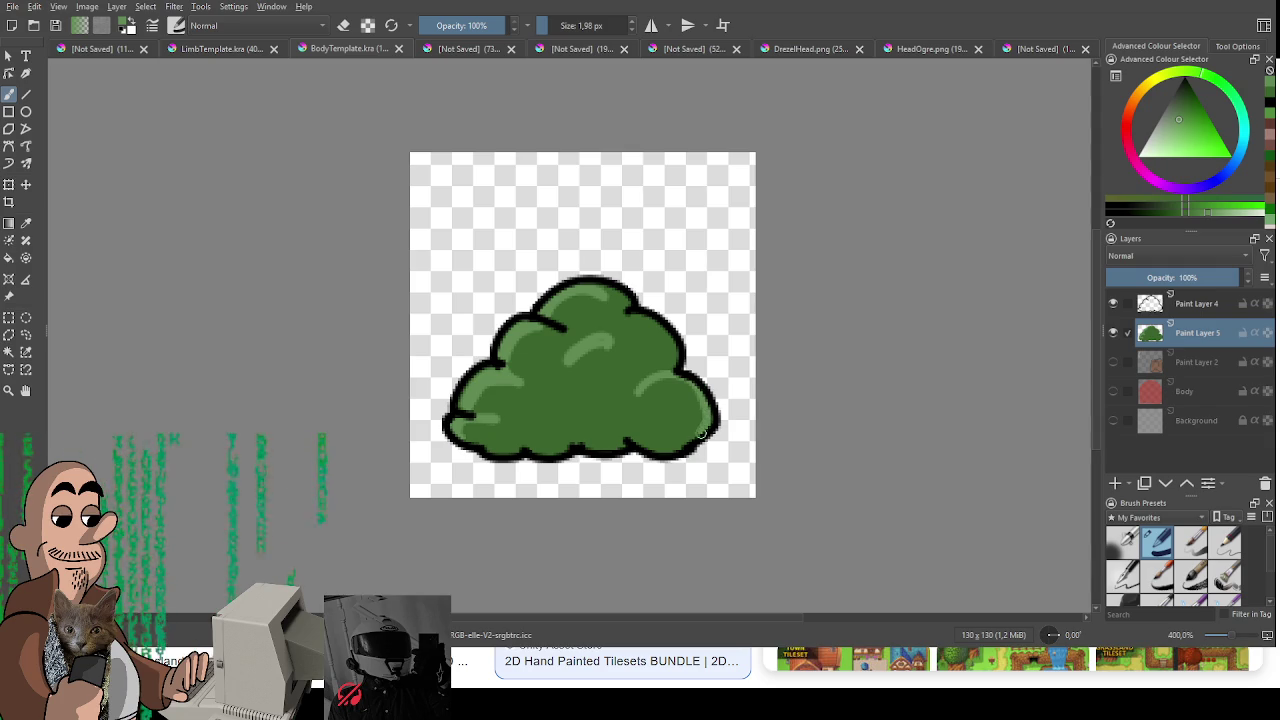
left_click_drag(664, 380, 700, 420)
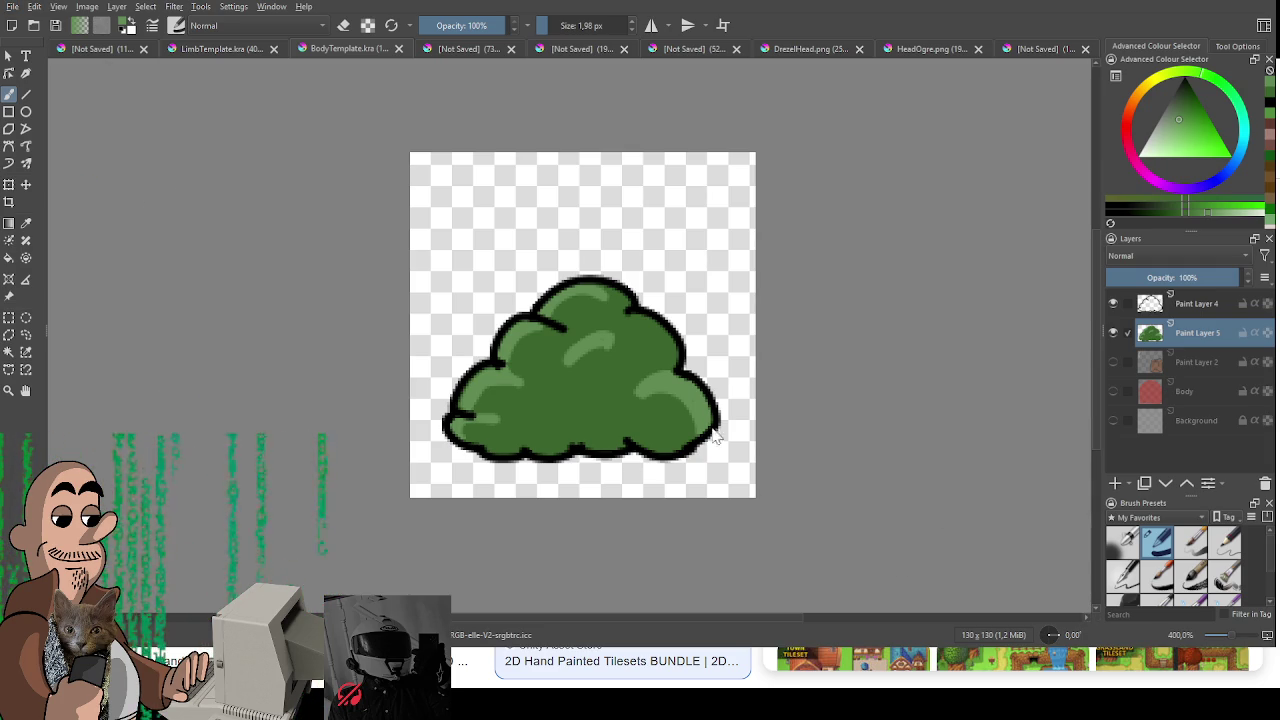
key("ctrl+a")
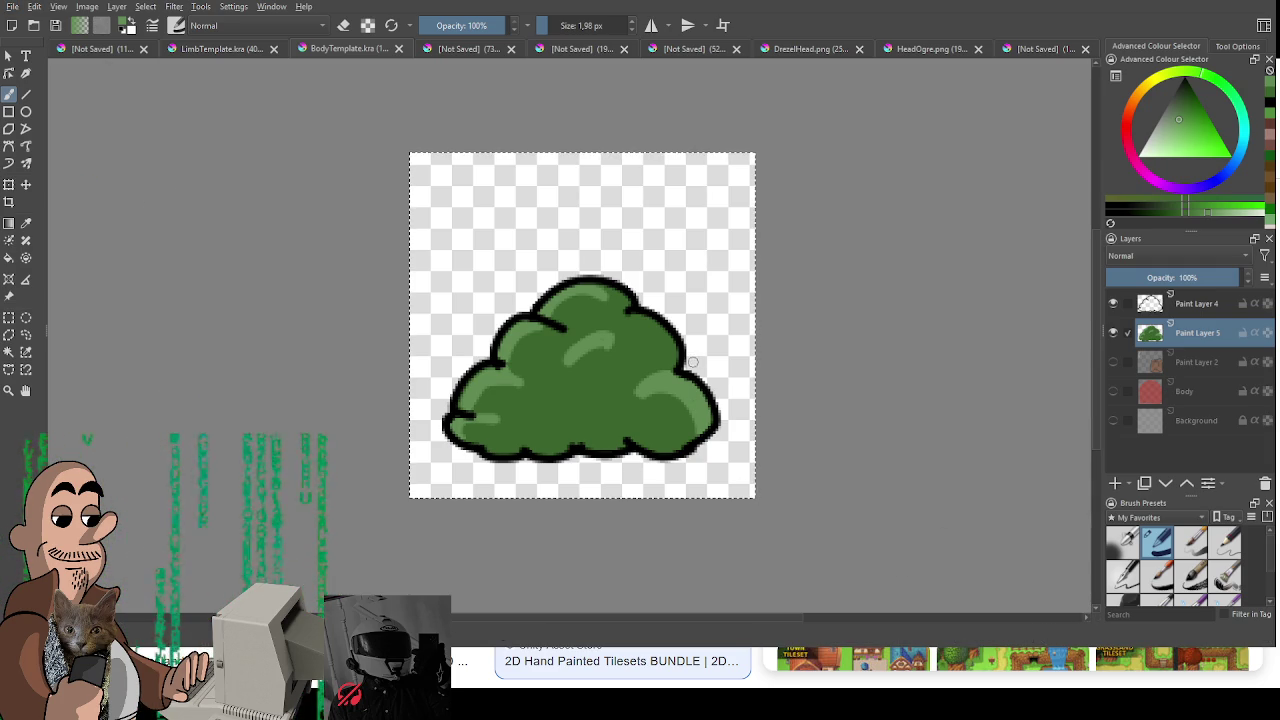
Step: Delete the bush art from the paint layers and switch to GameMaker's Room1 editor
key("Delete")
left_click(1195, 305)
key("Delete")
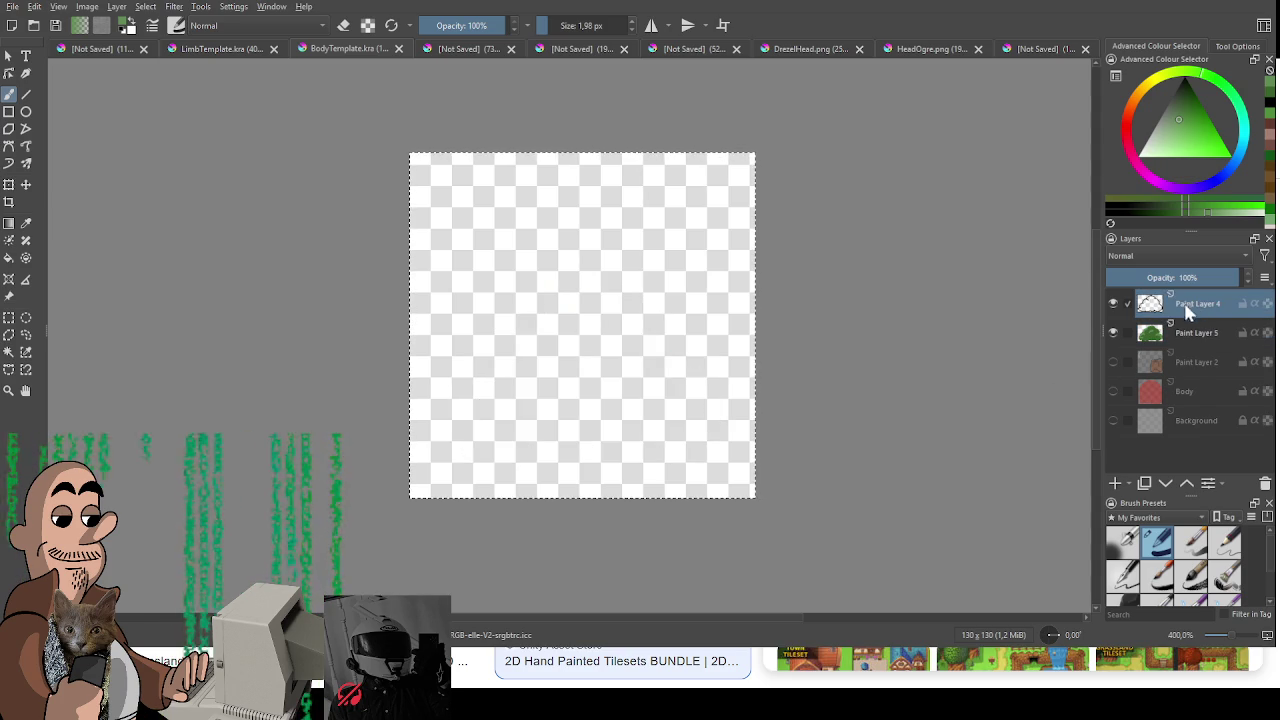
scroll(840, 346, "up", 1)
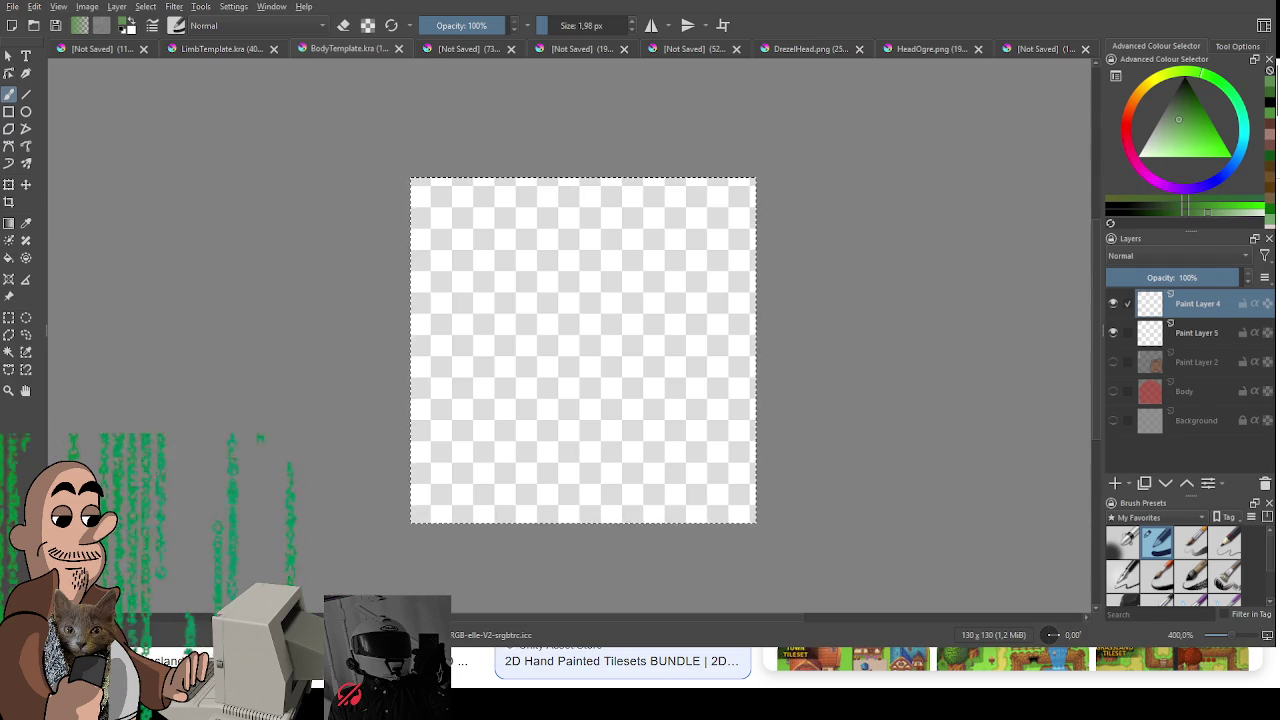
key("alt+Tab")
left_click_drag(829, 467, 767, 463)
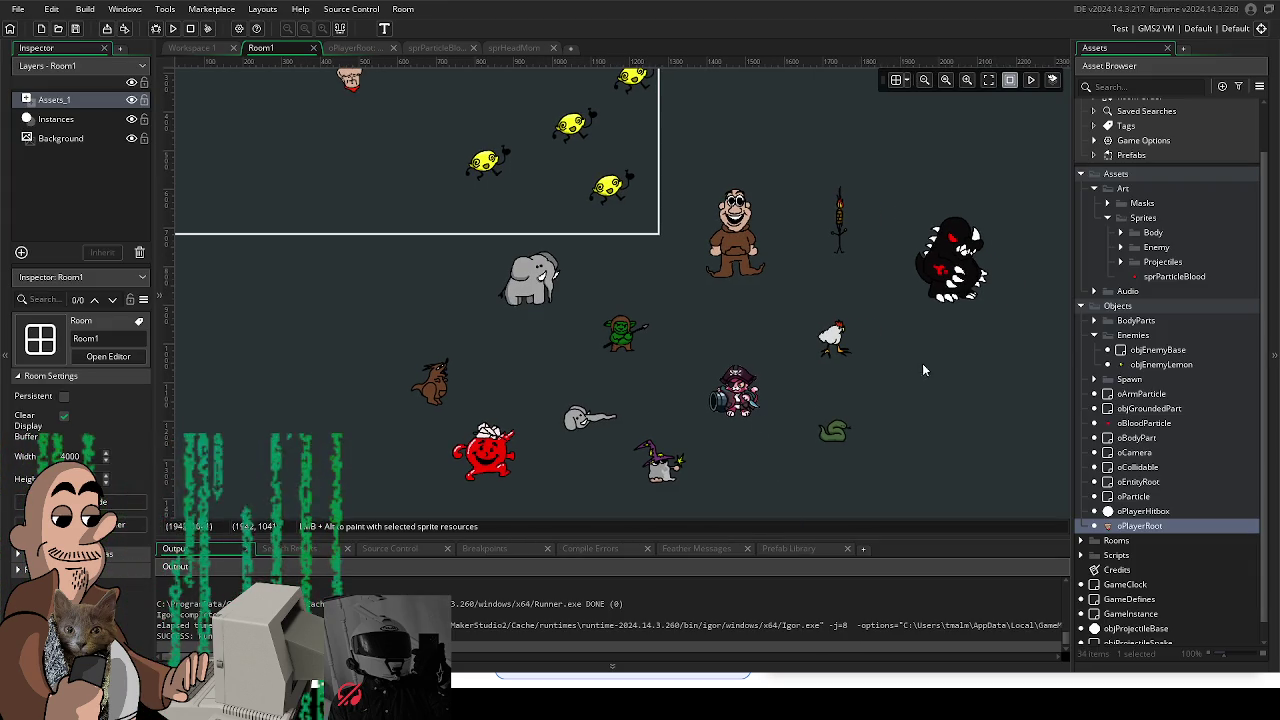
Step: Create an 'Environment' group under Sprites holding a new sprite with the imported stump image
left_click_drag(1003, 358, 929, 374)
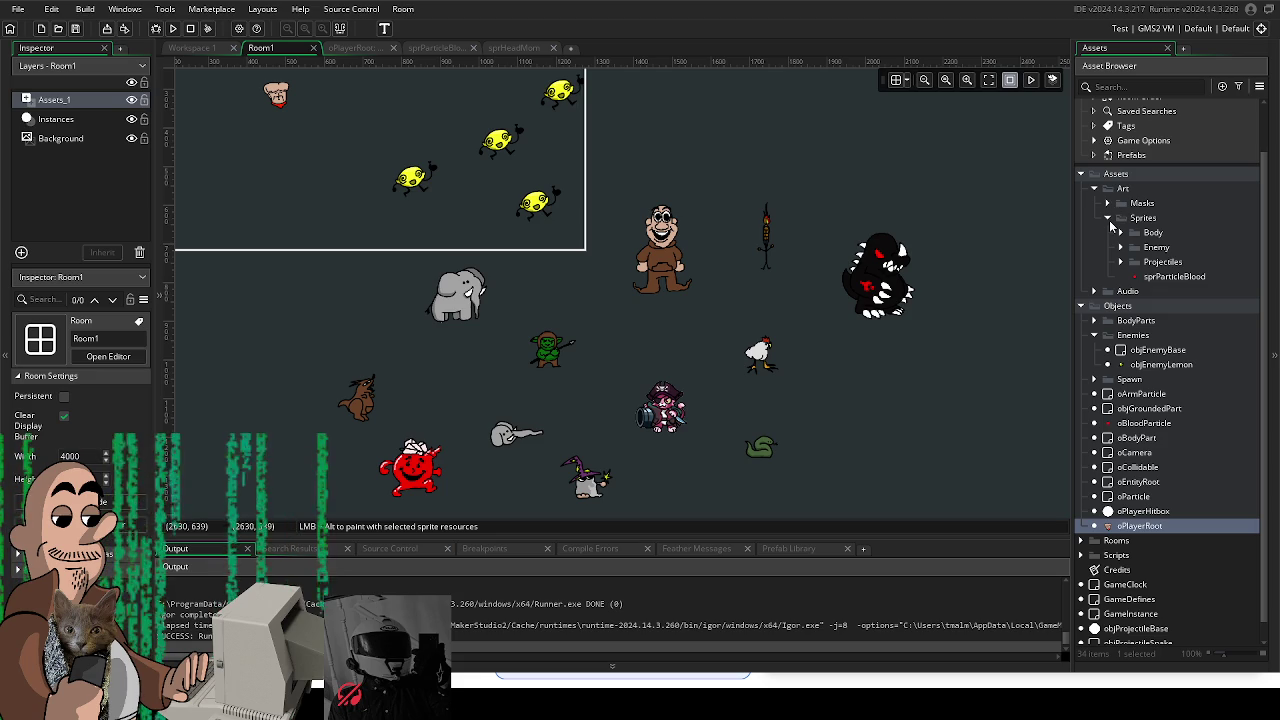
left_click(1138, 218)
right_click(1138, 218)
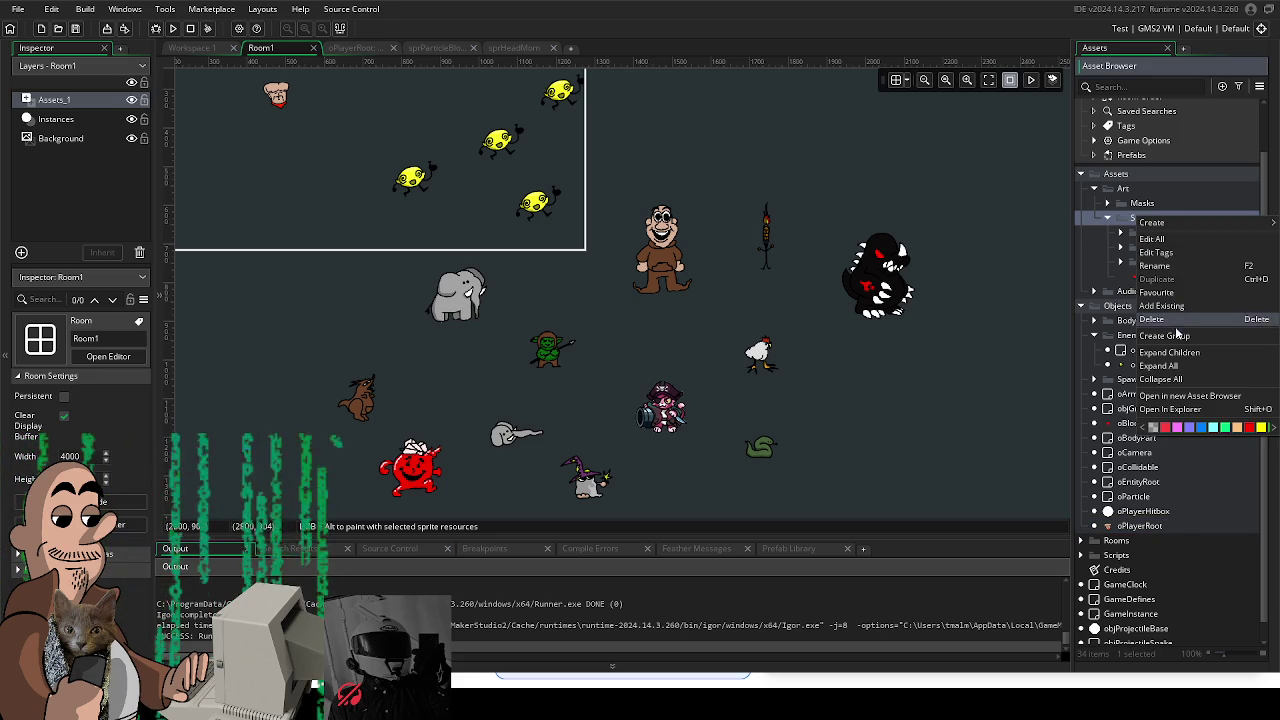
left_click(1176, 342)
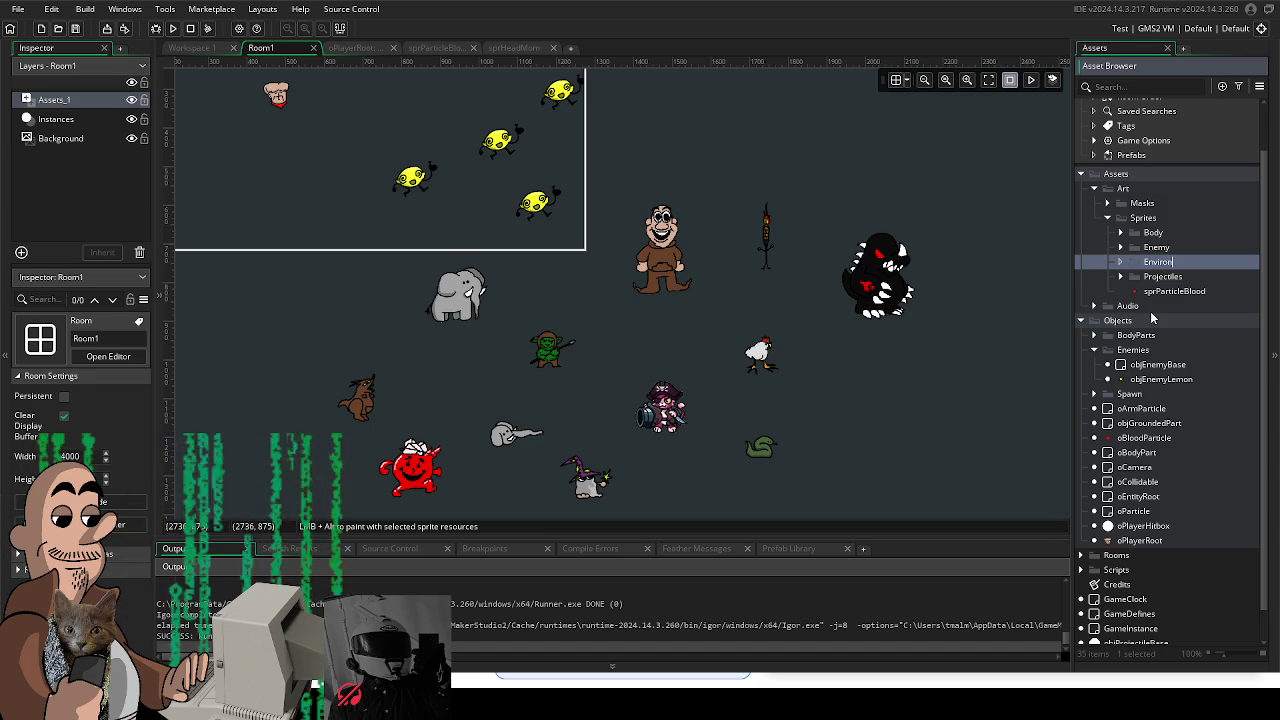
type("ment")
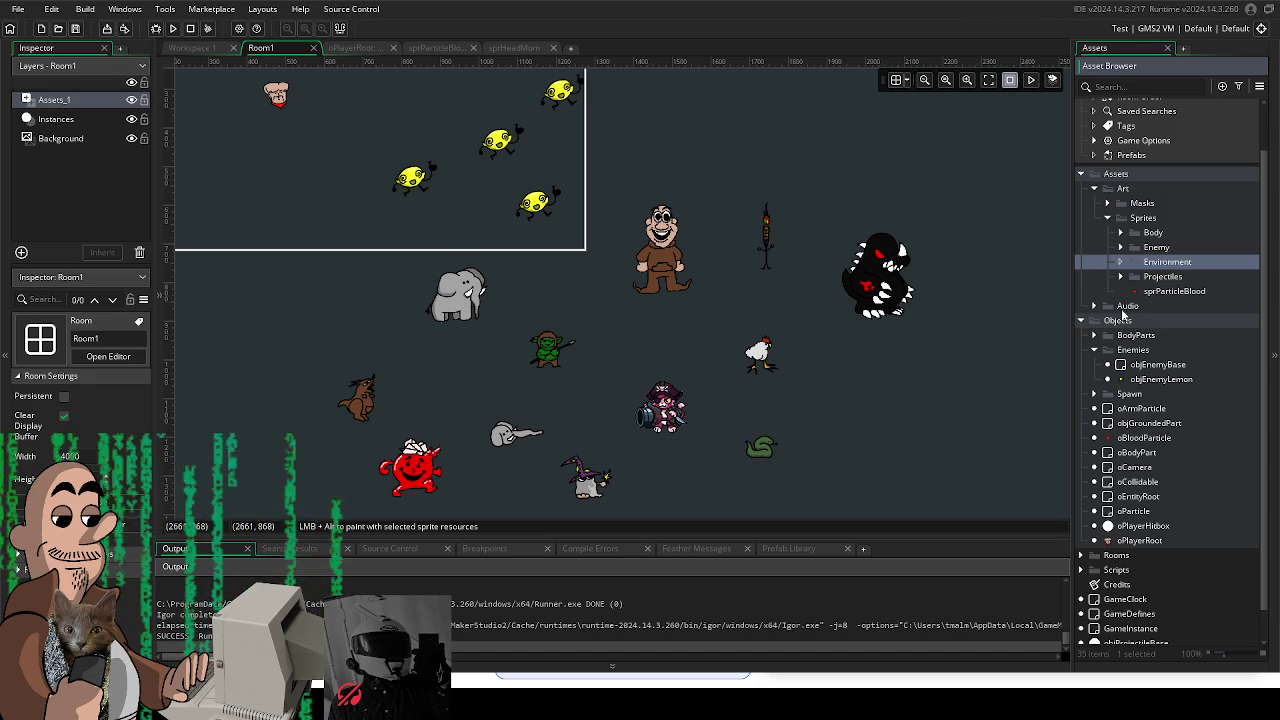
right_click(1176, 262)
left_click(1170, 268)
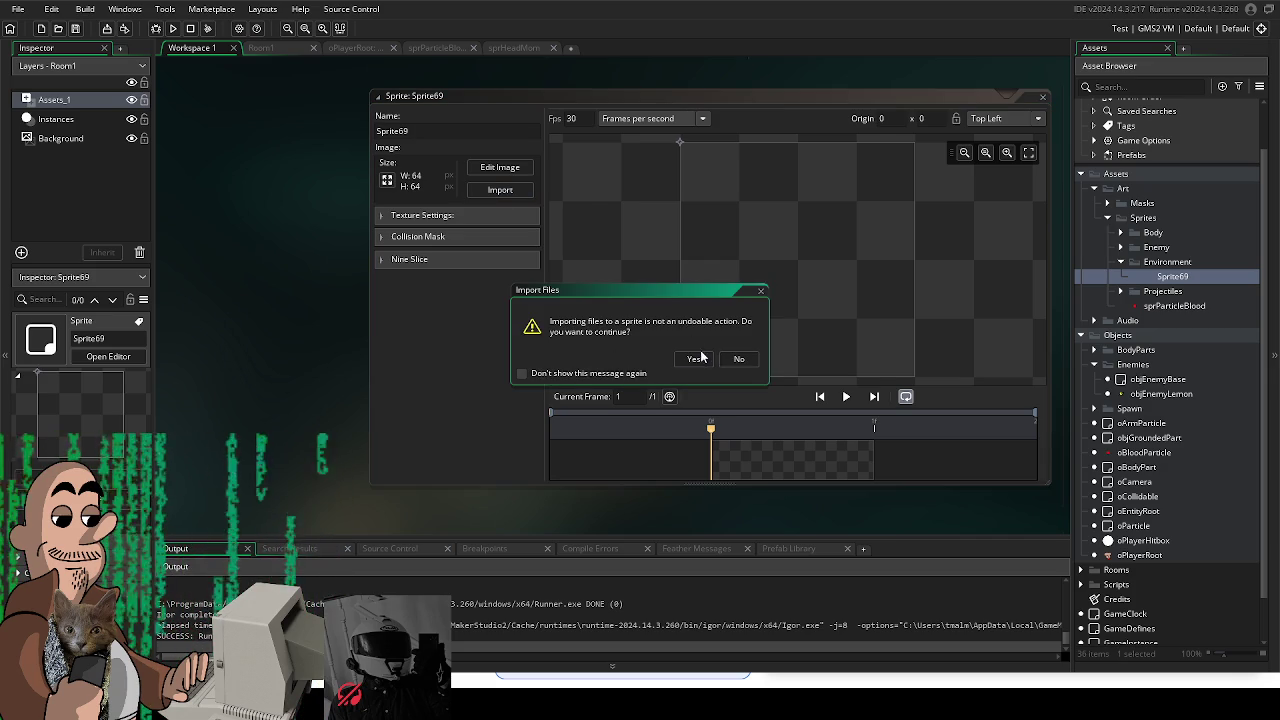
left_click(694, 358)
left_click(803, 308)
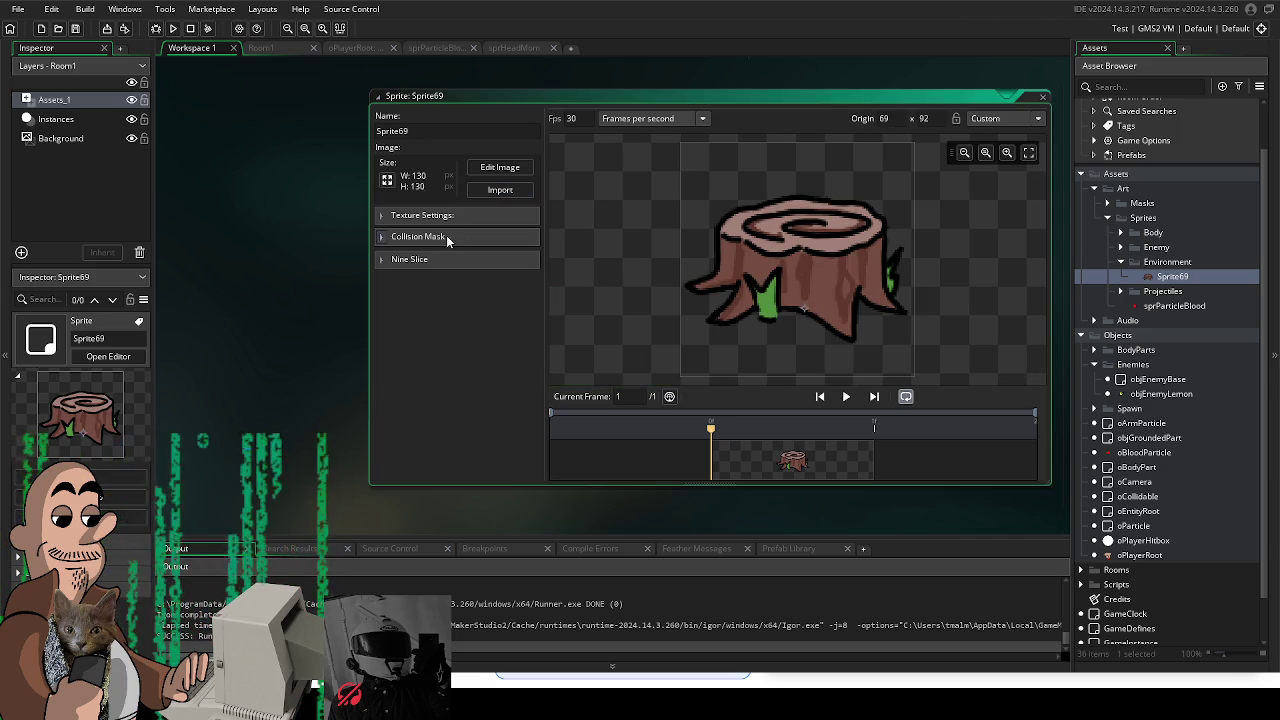
Step: Set a Manual ellipse collision mask fitted around the stump's base
left_click(418, 237)
left_click(489, 261)
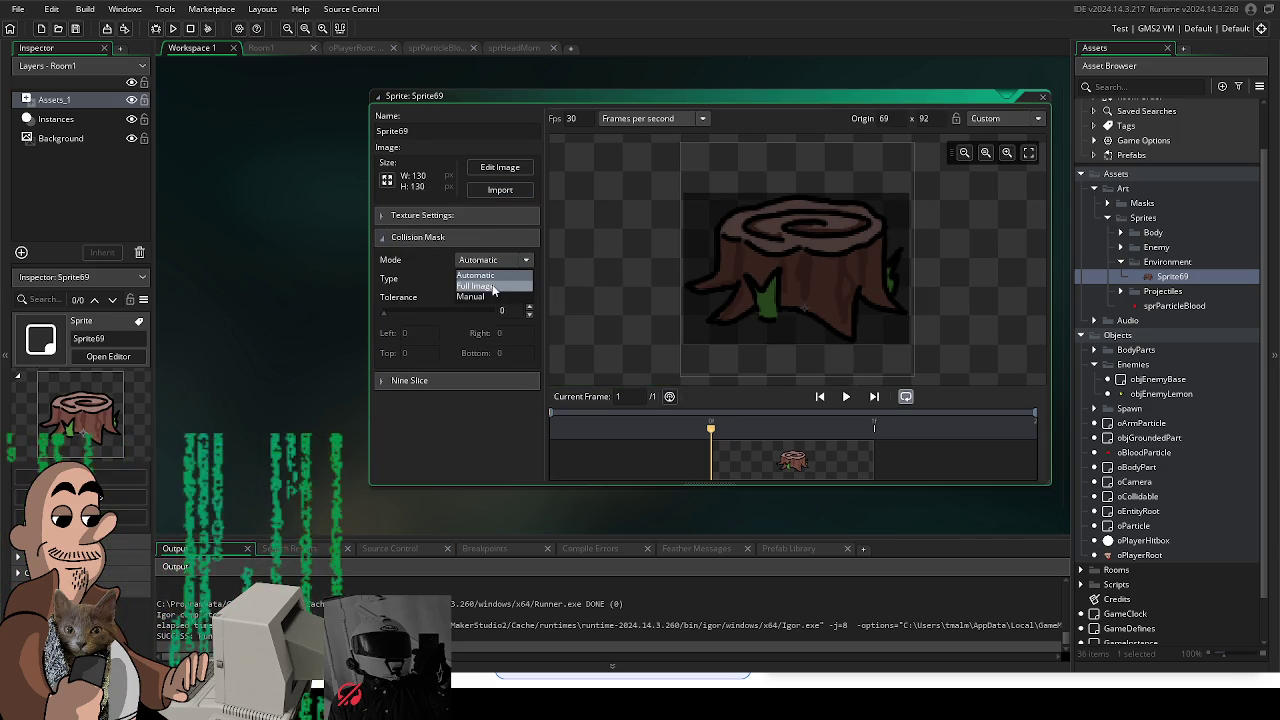
left_click(490, 297)
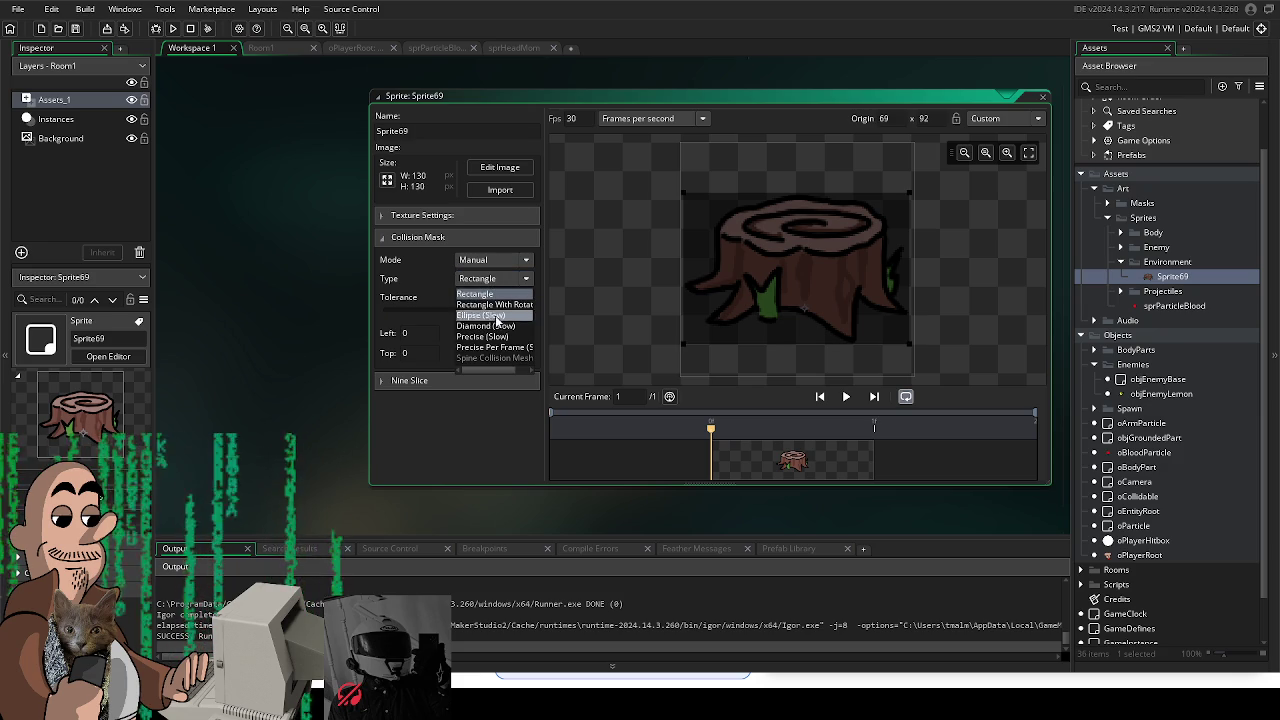
left_click(501, 314)
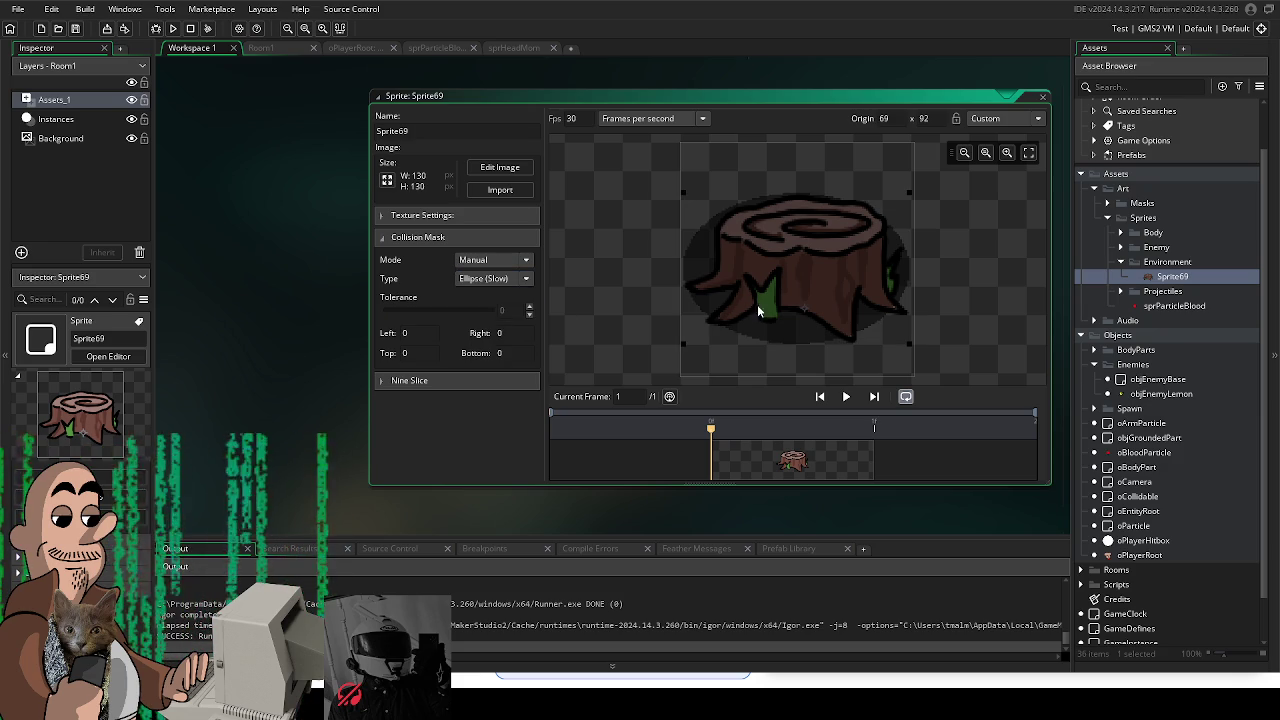
left_click_drag(684, 193, 684, 264)
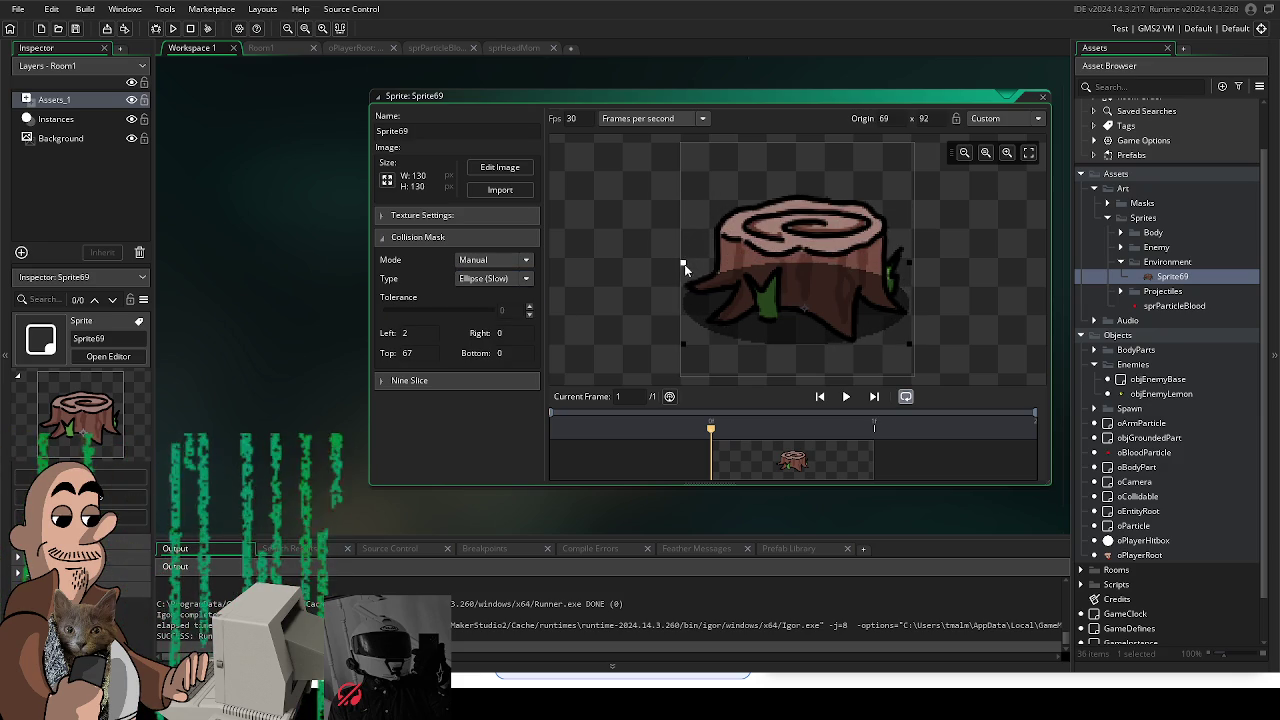
left_click_drag(796, 318, 798, 310)
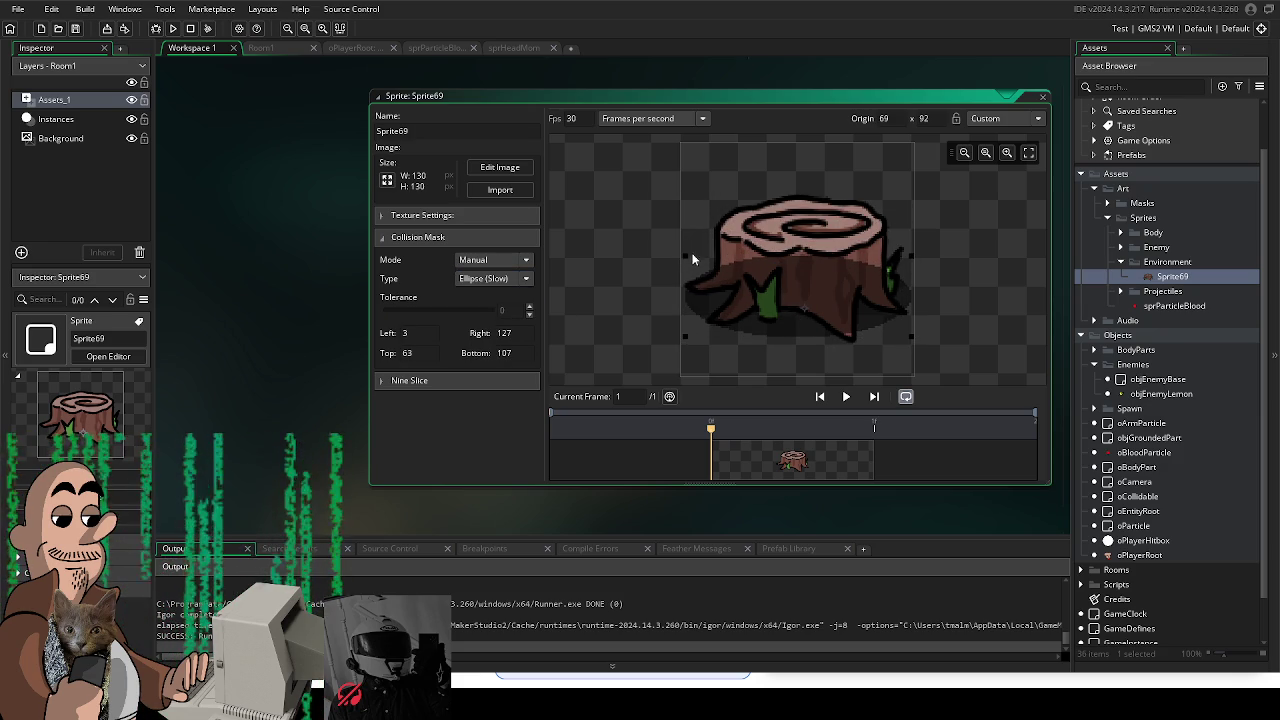
left_click_drag(686, 258, 690, 266)
left_click_drag(687, 336, 774, 318)
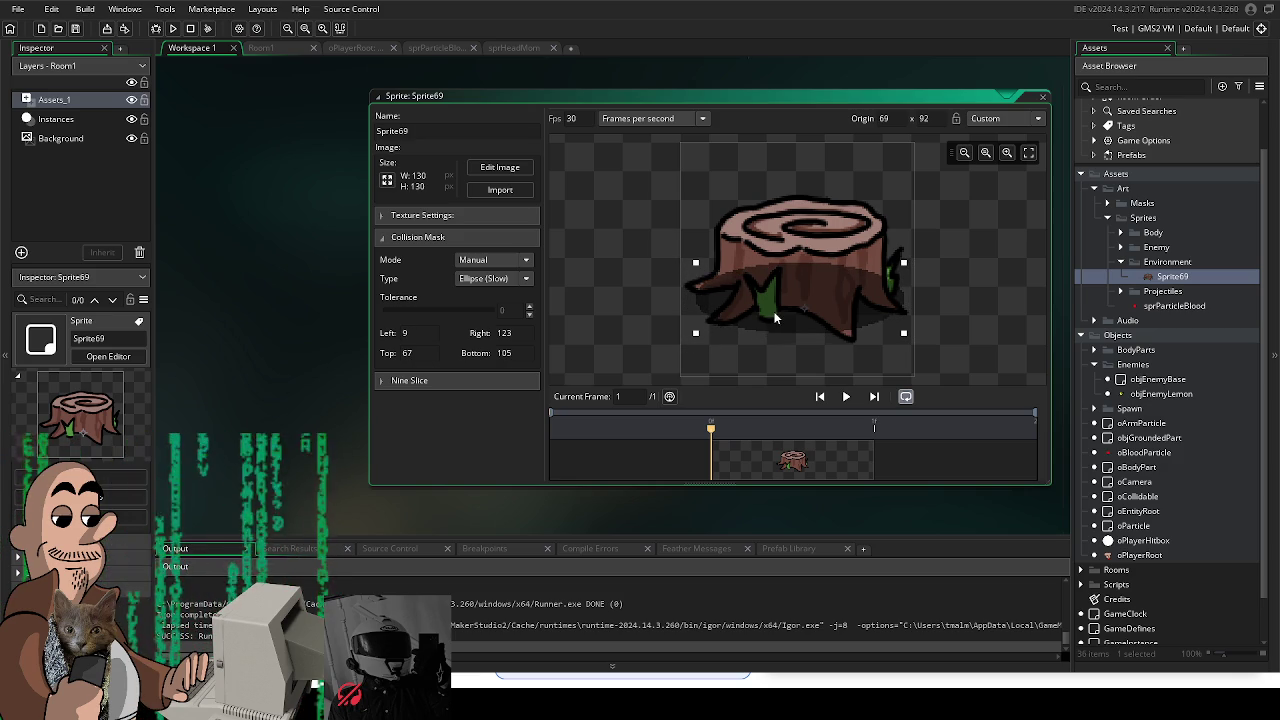
left_click_drag(772, 370, 758, 365)
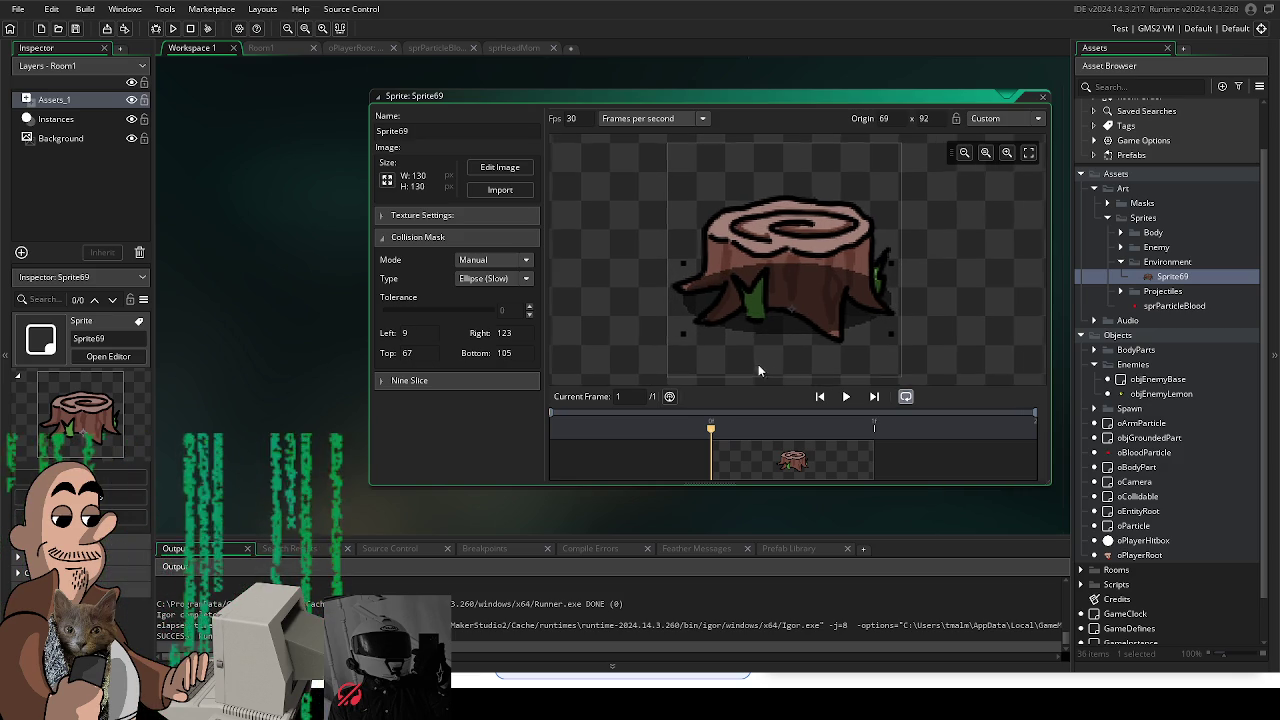
Step: Rename the sprite to sprStump and return to Room1
double_click(412, 128)
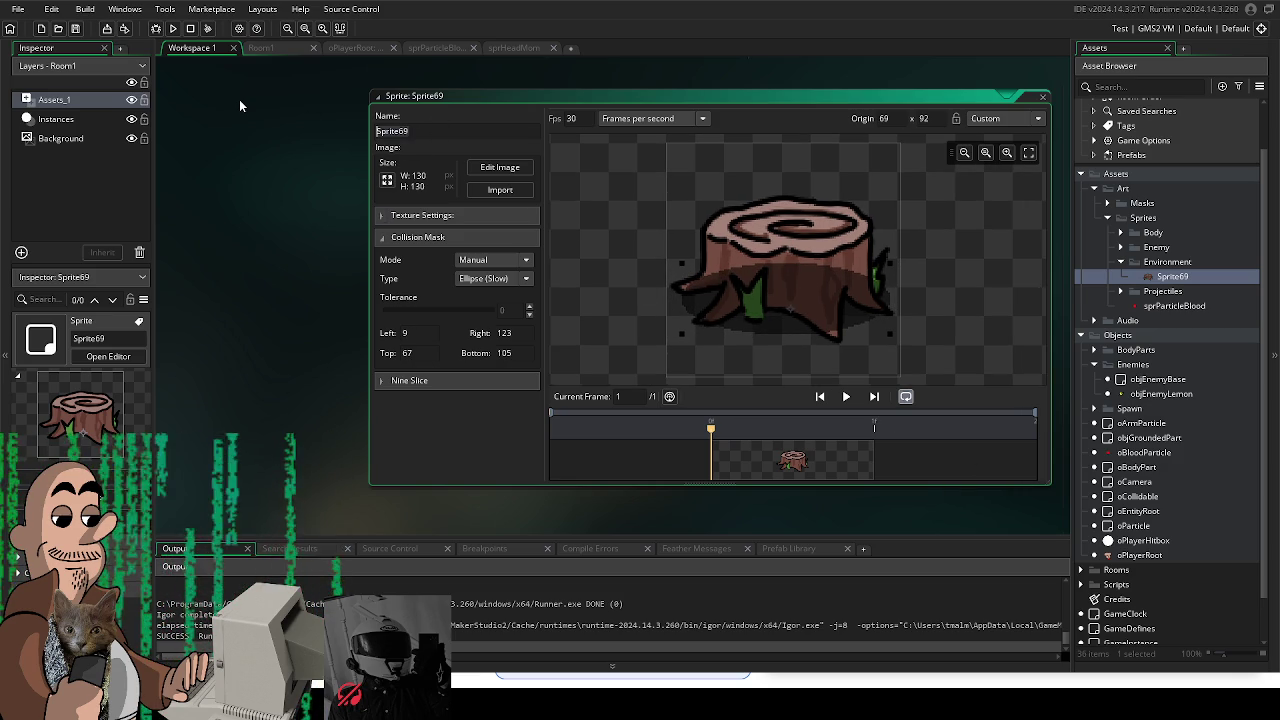
type("sprS")
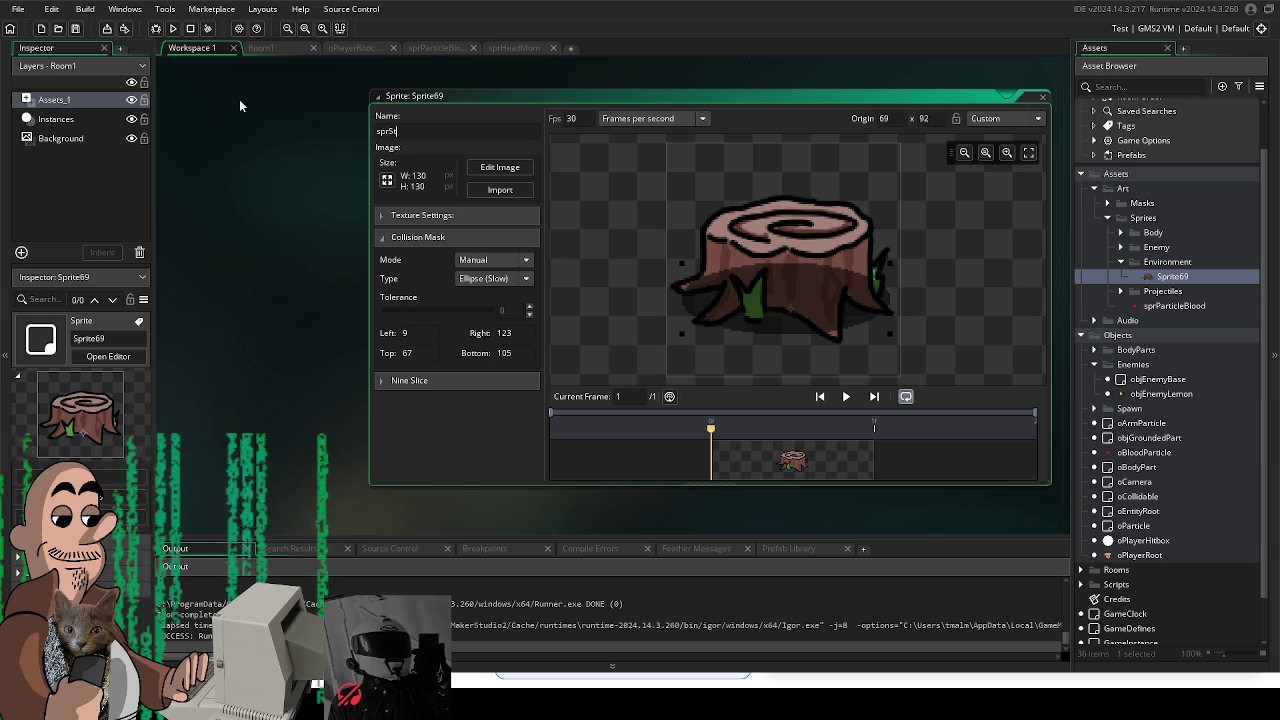
type("tump")
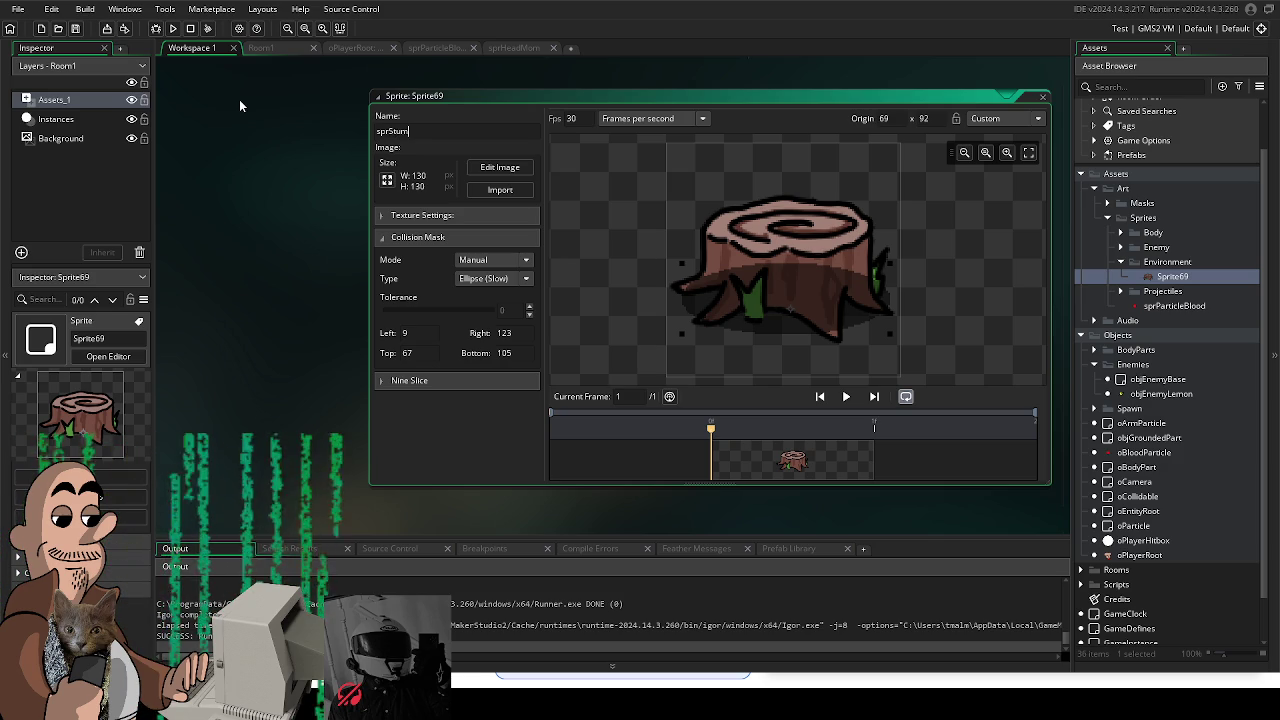
key("Return")
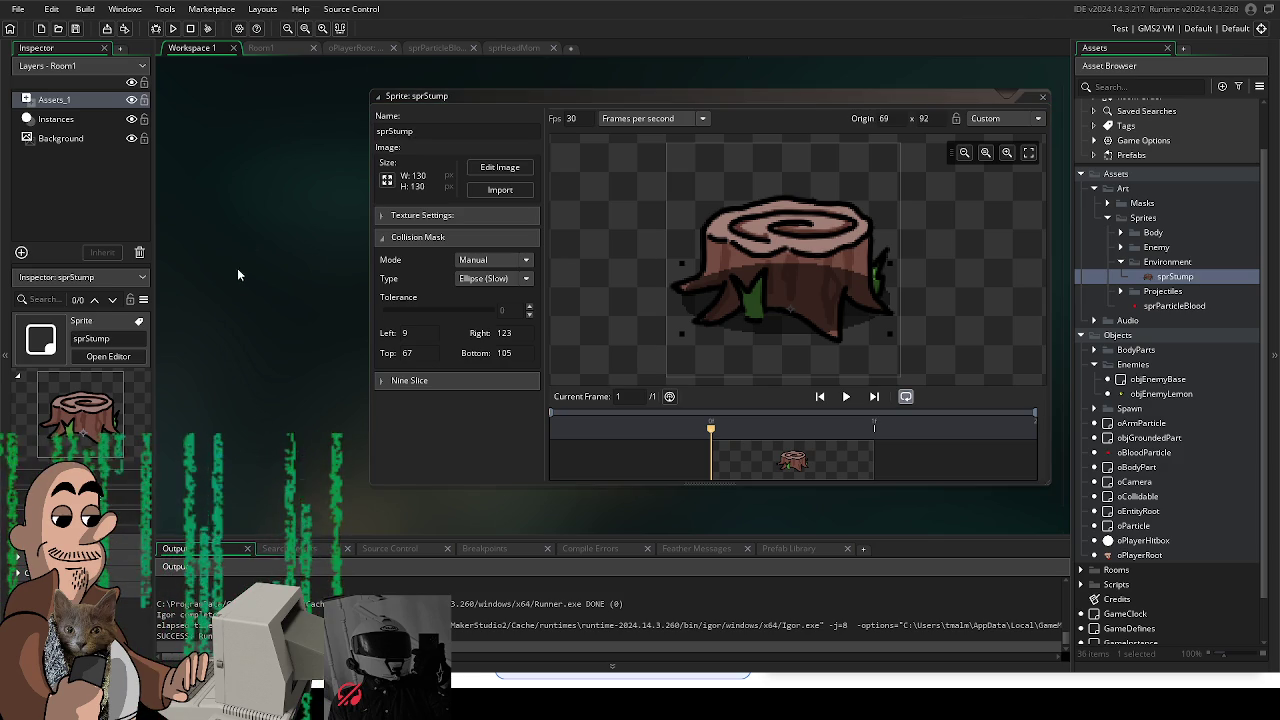
left_click(261, 47)
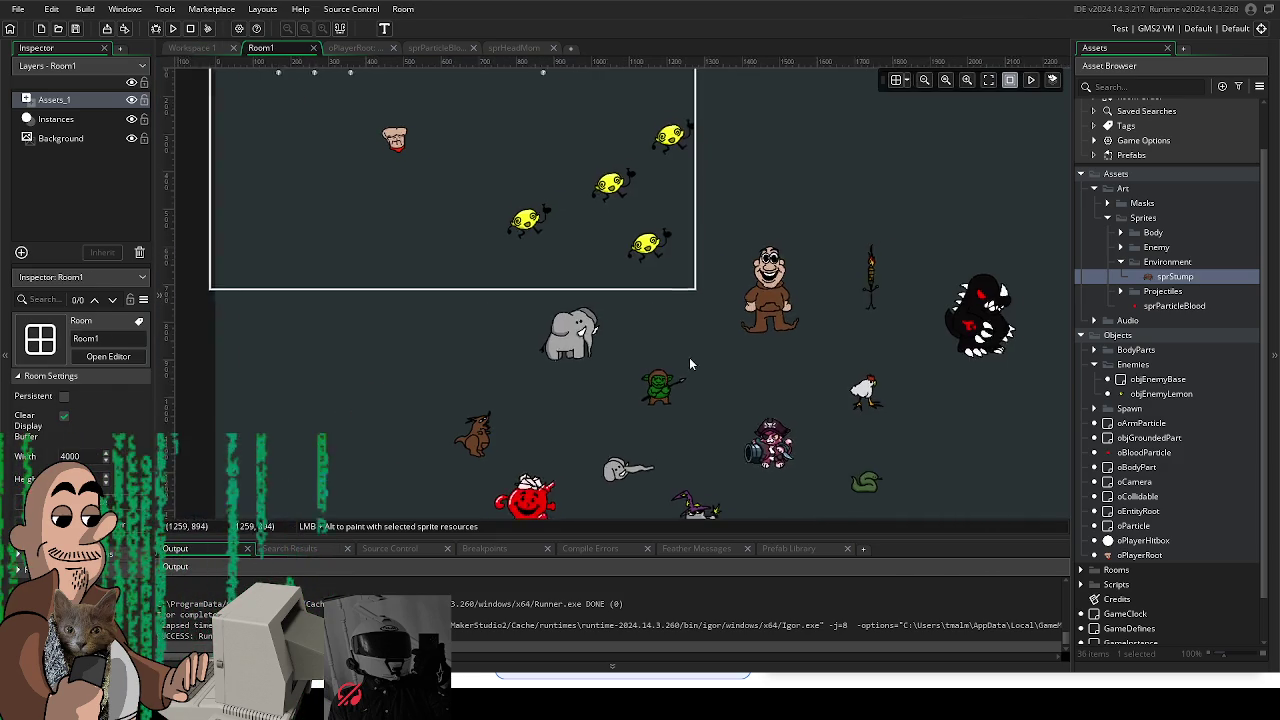
Step: Hide the Assets_1 layer in Room1 after briefly toggling all layers to compare
scroll(623, 336, "down", 2)
scroll(557, 314, "up", 1)
left_click(525, 298)
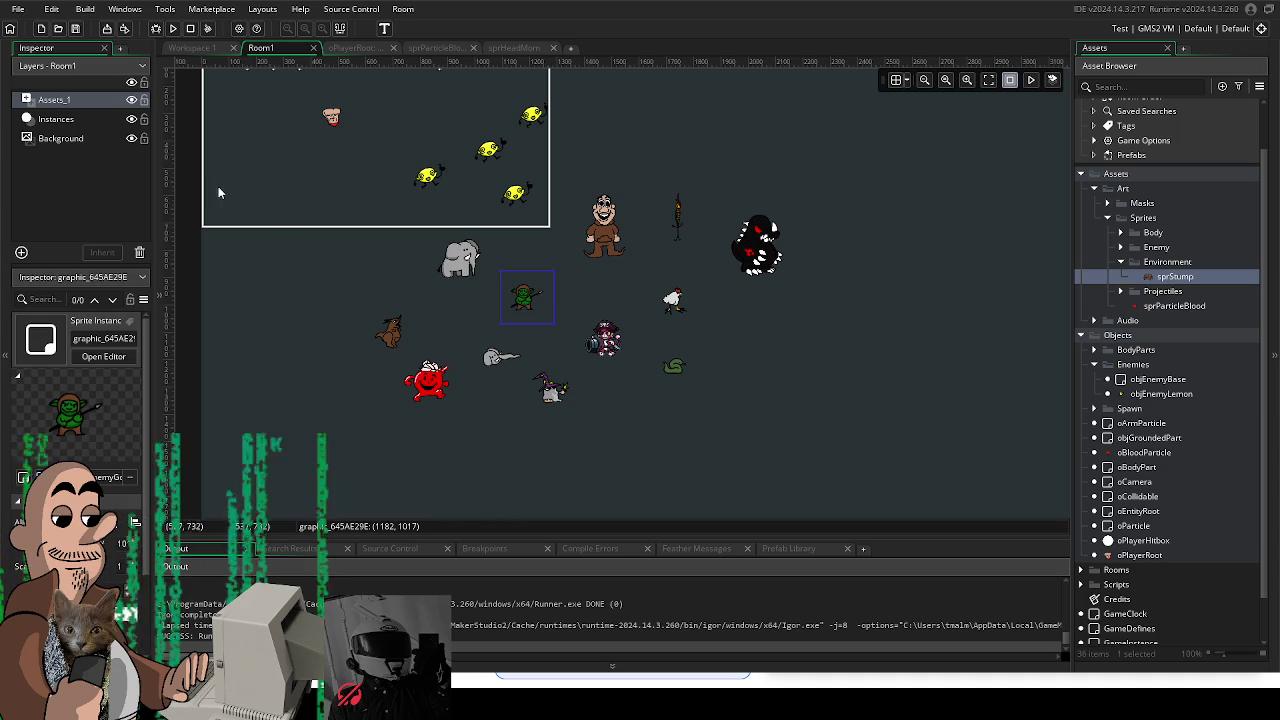
left_click(131, 99)
left_click(131, 83)
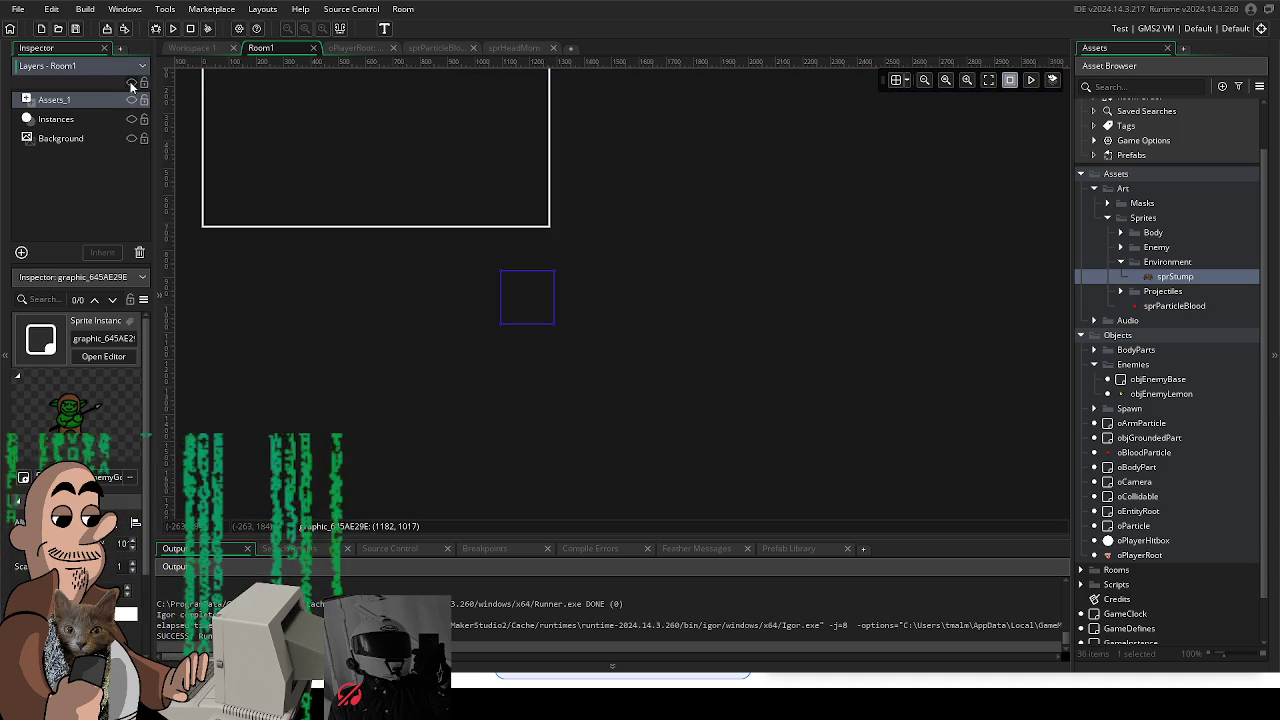
left_click(131, 84)
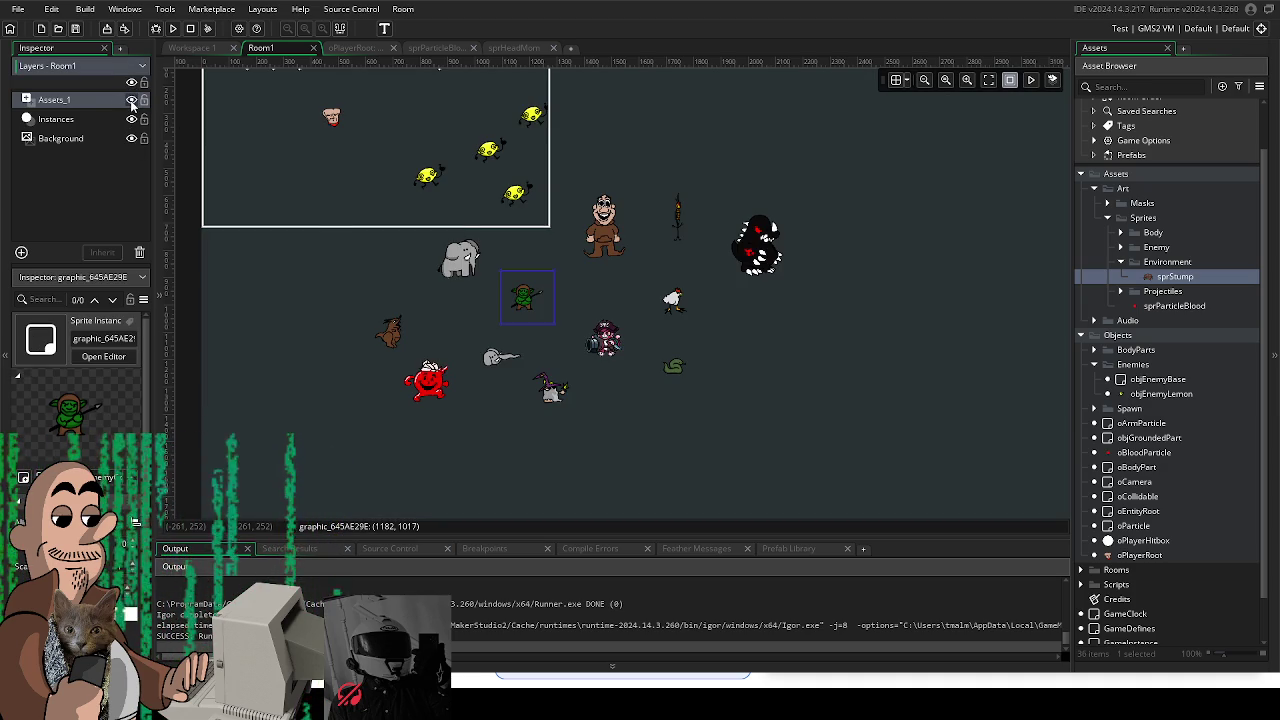
left_click(131, 99)
left_click(131, 99)
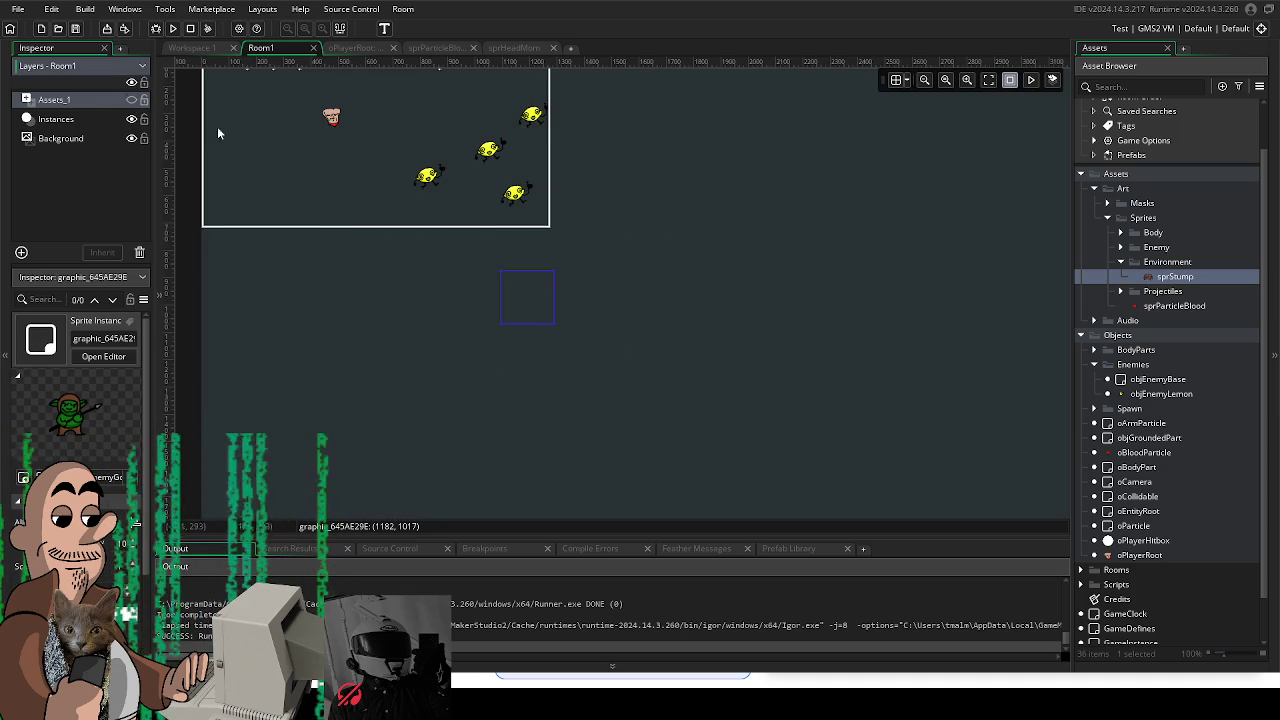
scroll(487, 261, "up", 1)
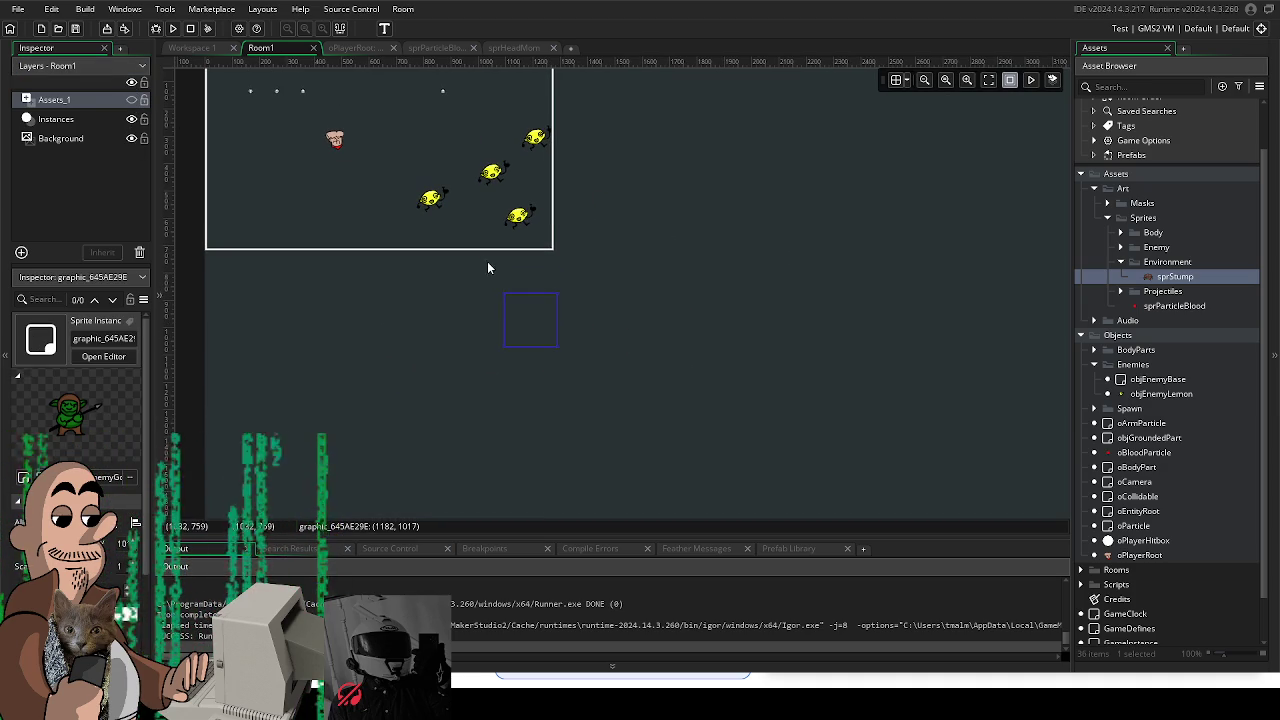
Step: Add an Environment group under Objects and create a new object inside it
left_click(1094, 368)
right_click(1106, 340)
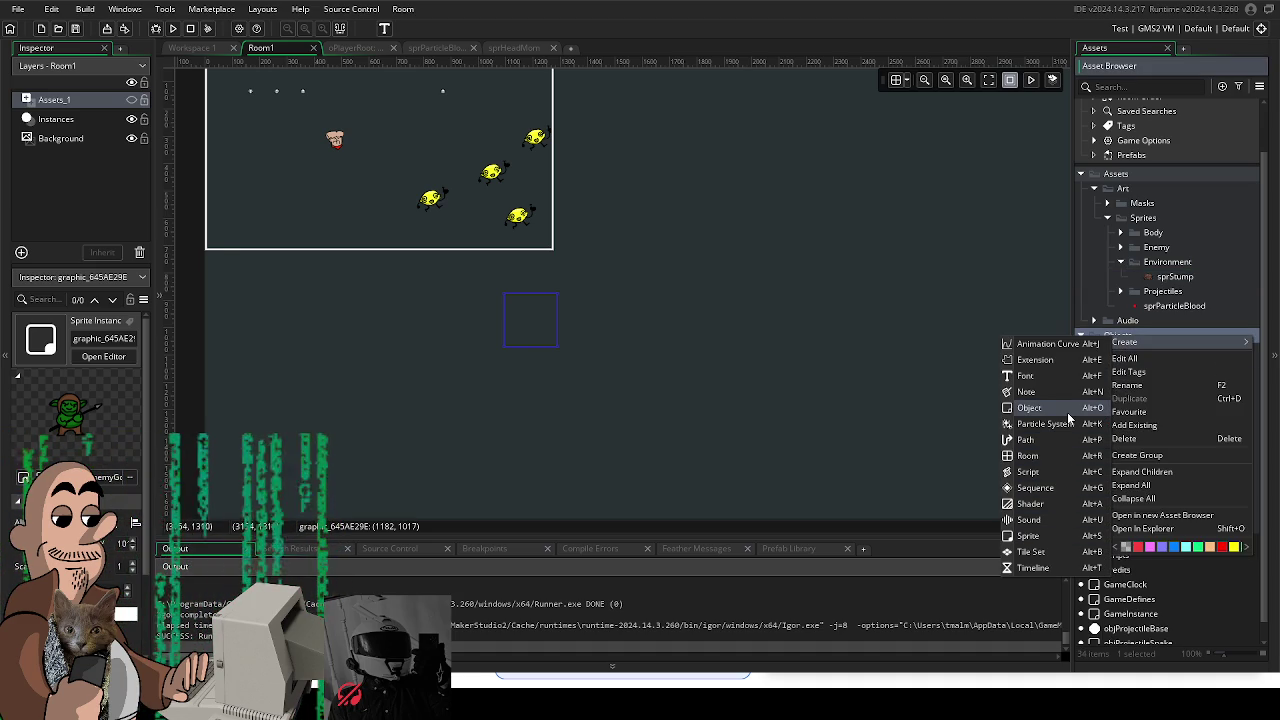
left_click(1172, 455)
type("Environment")
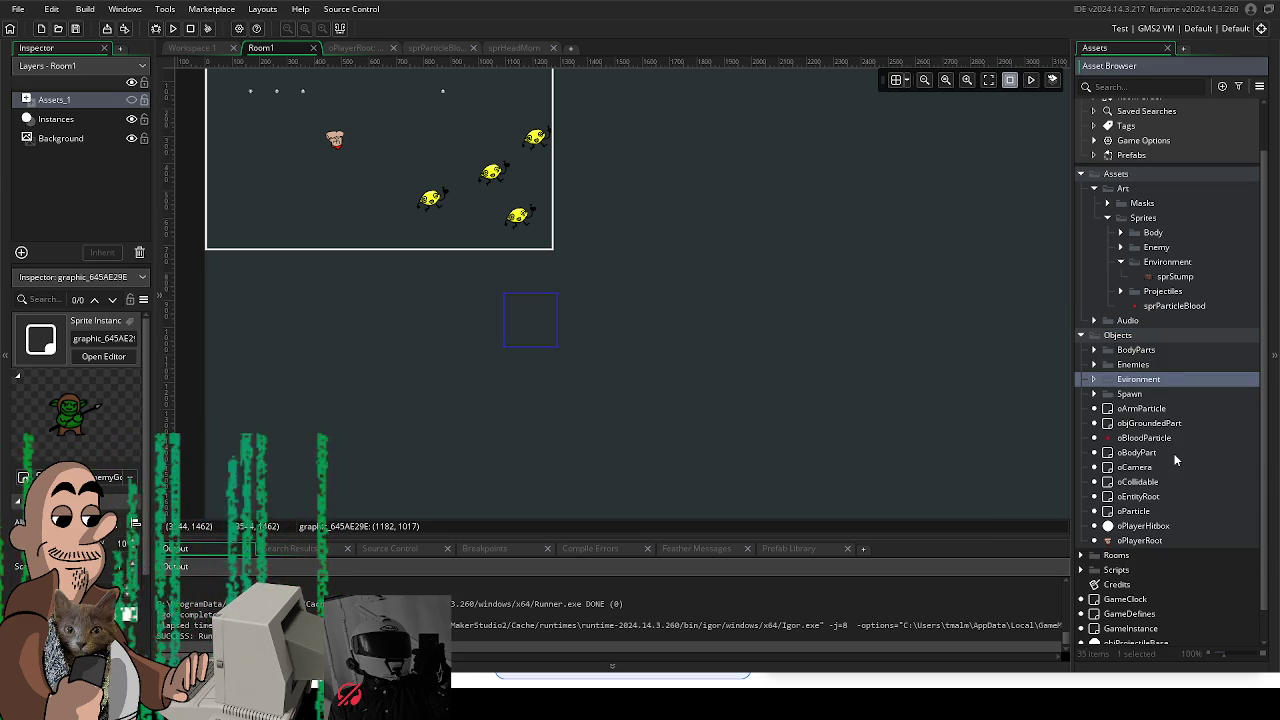
right_click(1164, 381)
mouse_move(1035, 388)
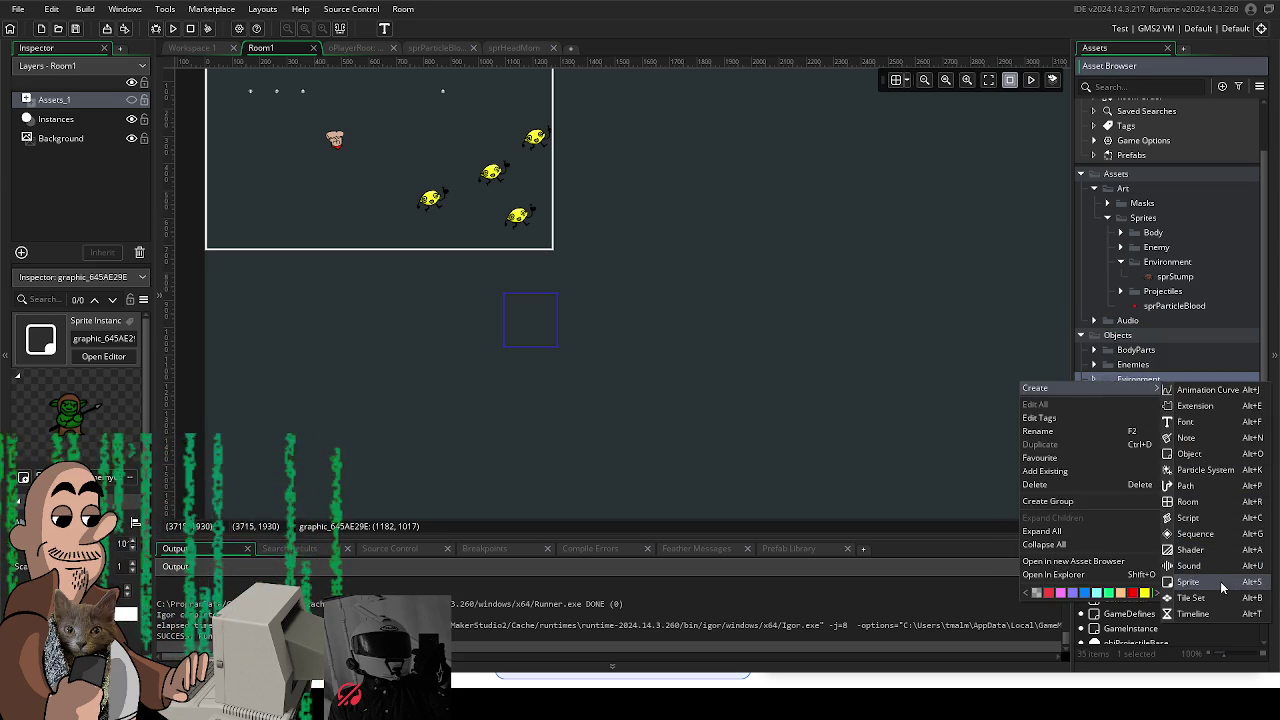
left_click(1214, 455)
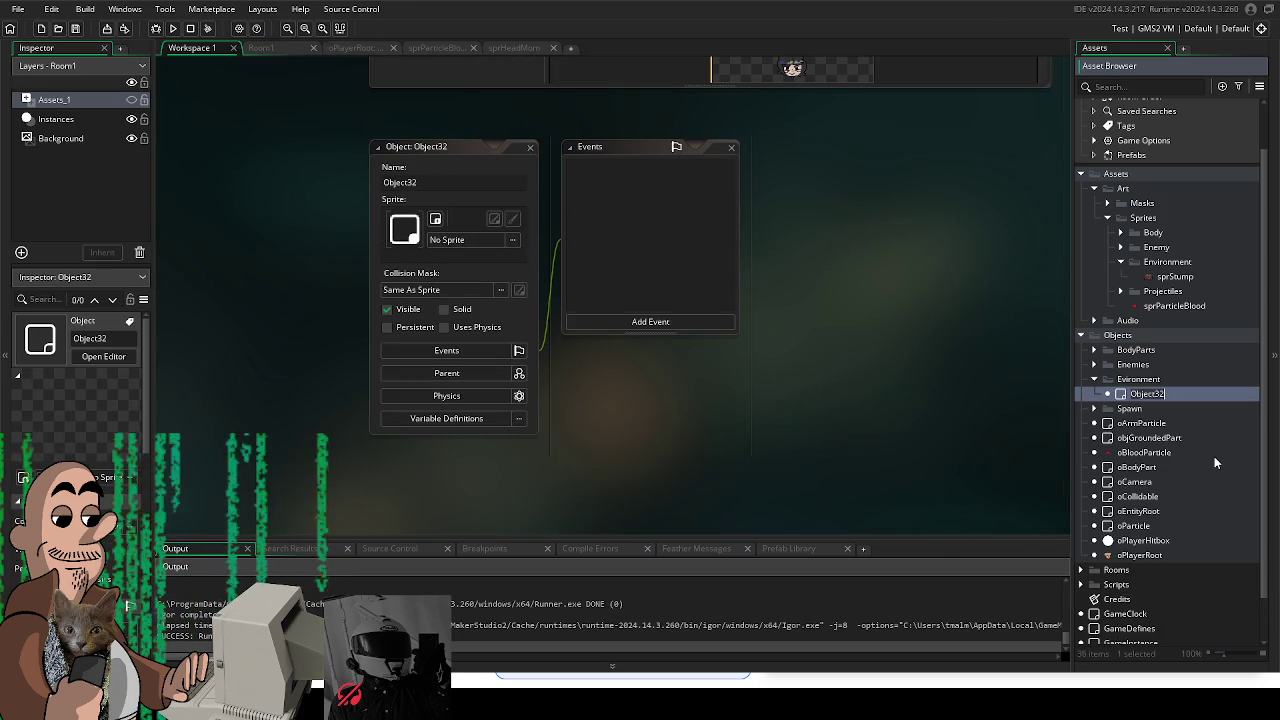
Step: Rename the new object oStump and set oCollidable as its parent
type("o")
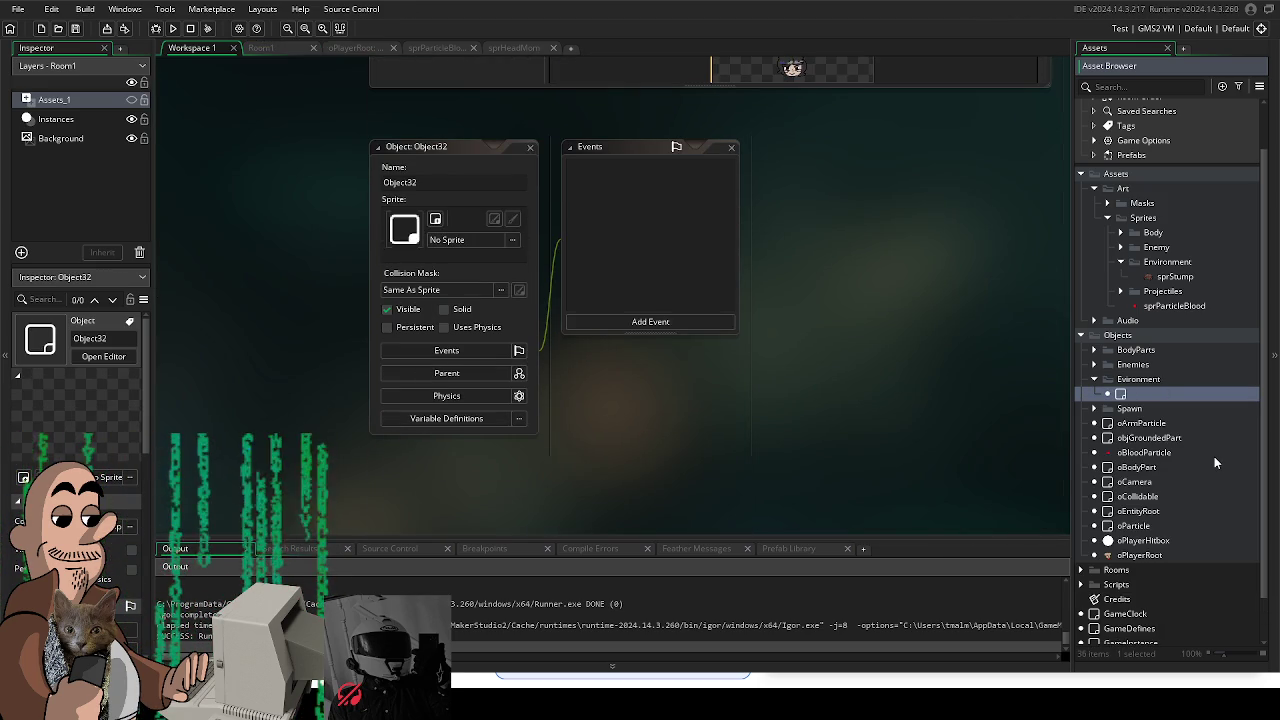
type("oStump")
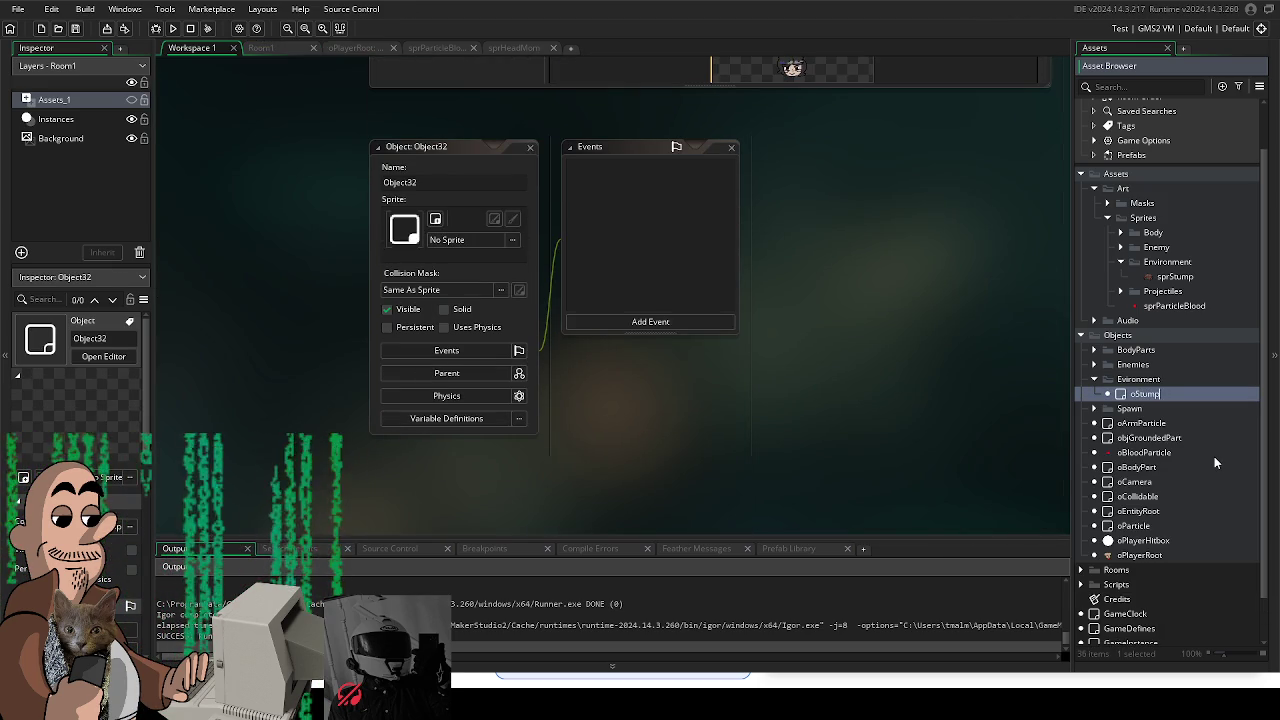
key("Return")
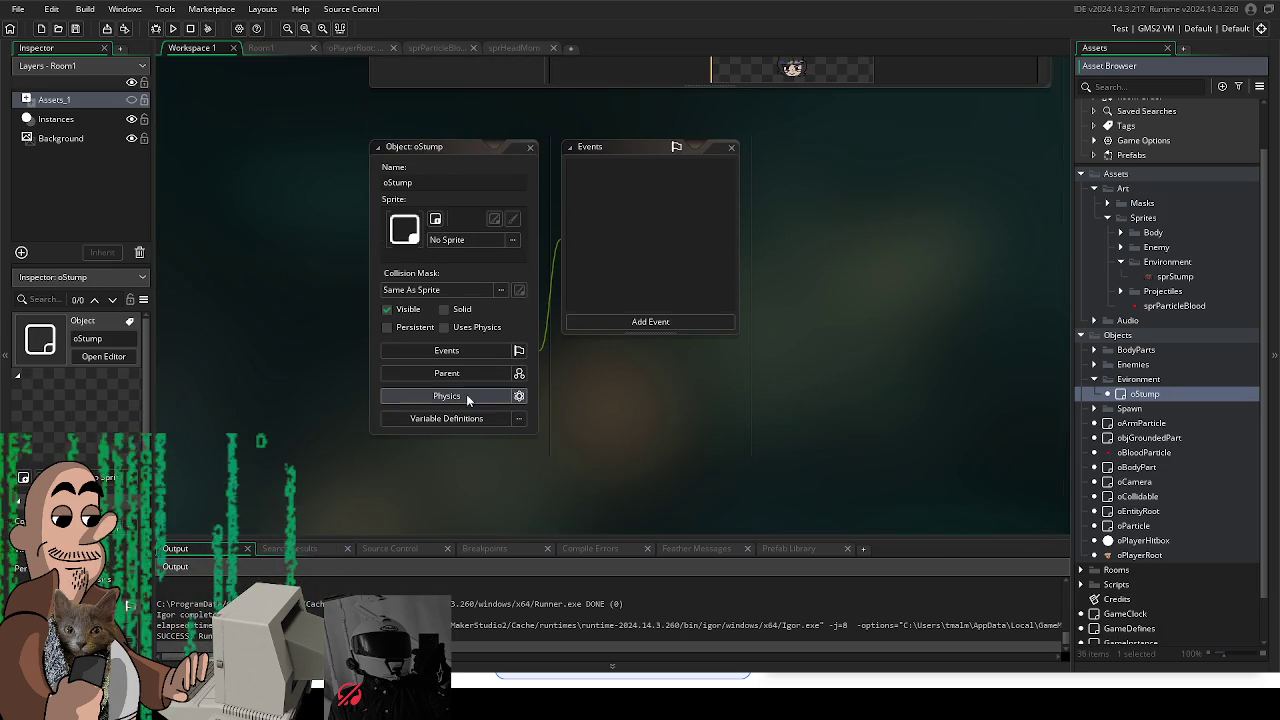
left_click(447, 373)
left_click(656, 398)
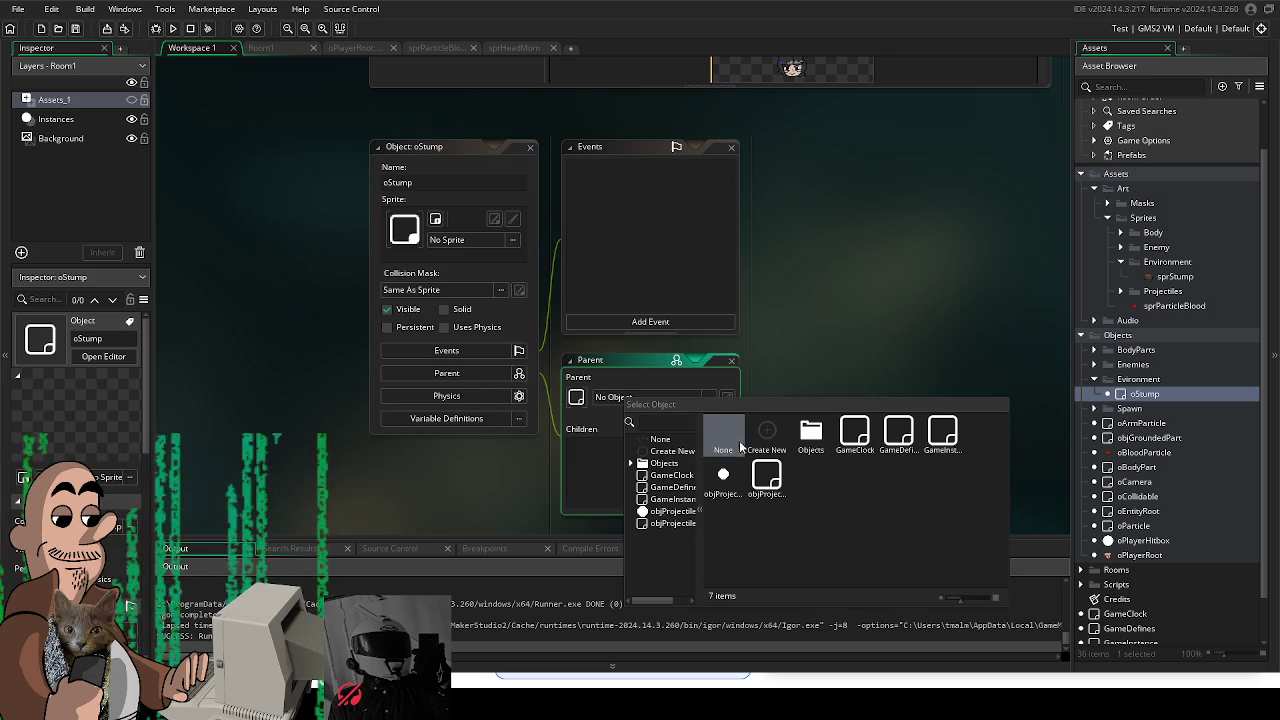
double_click(810, 432)
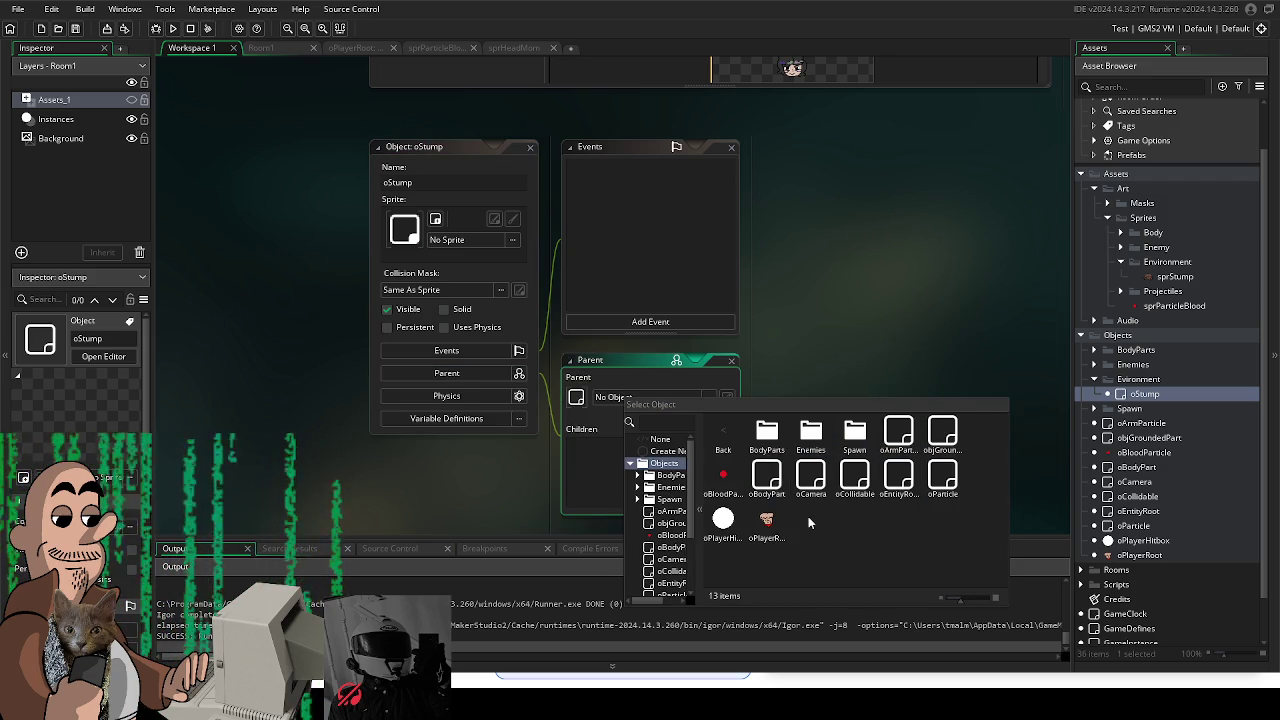
double_click(728, 441)
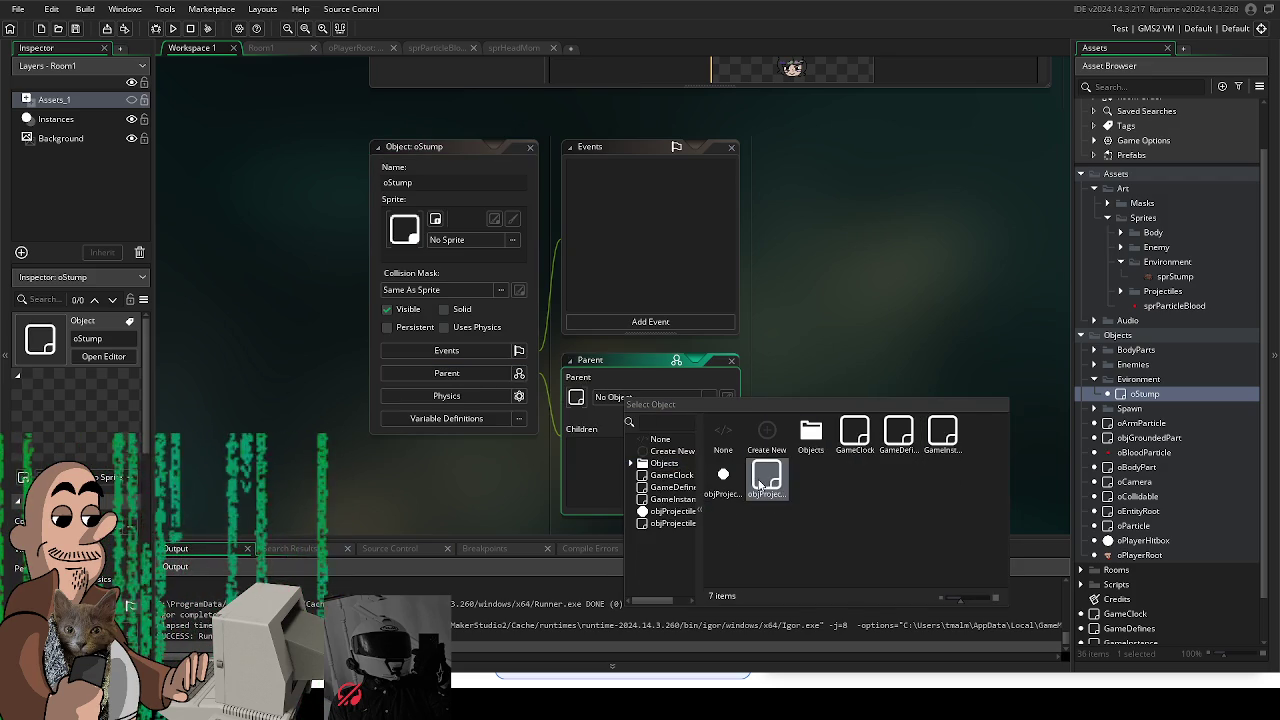
double_click(810, 432)
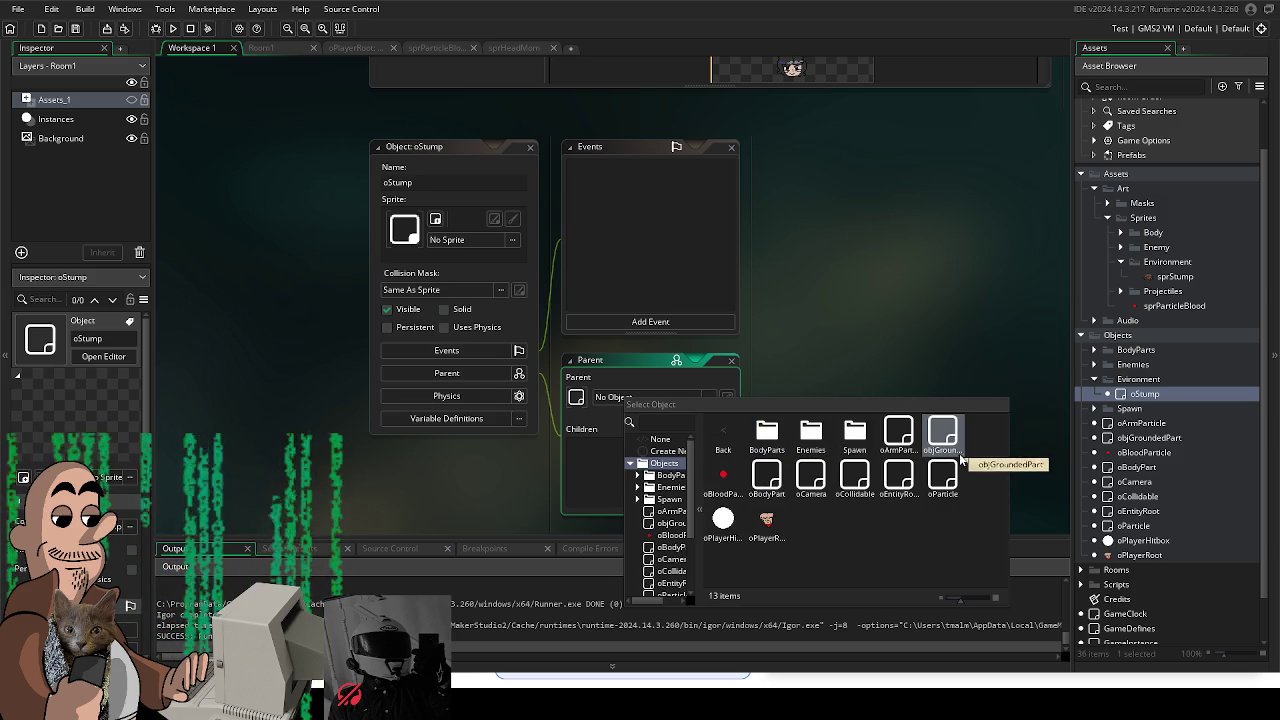
double_click(854, 477)
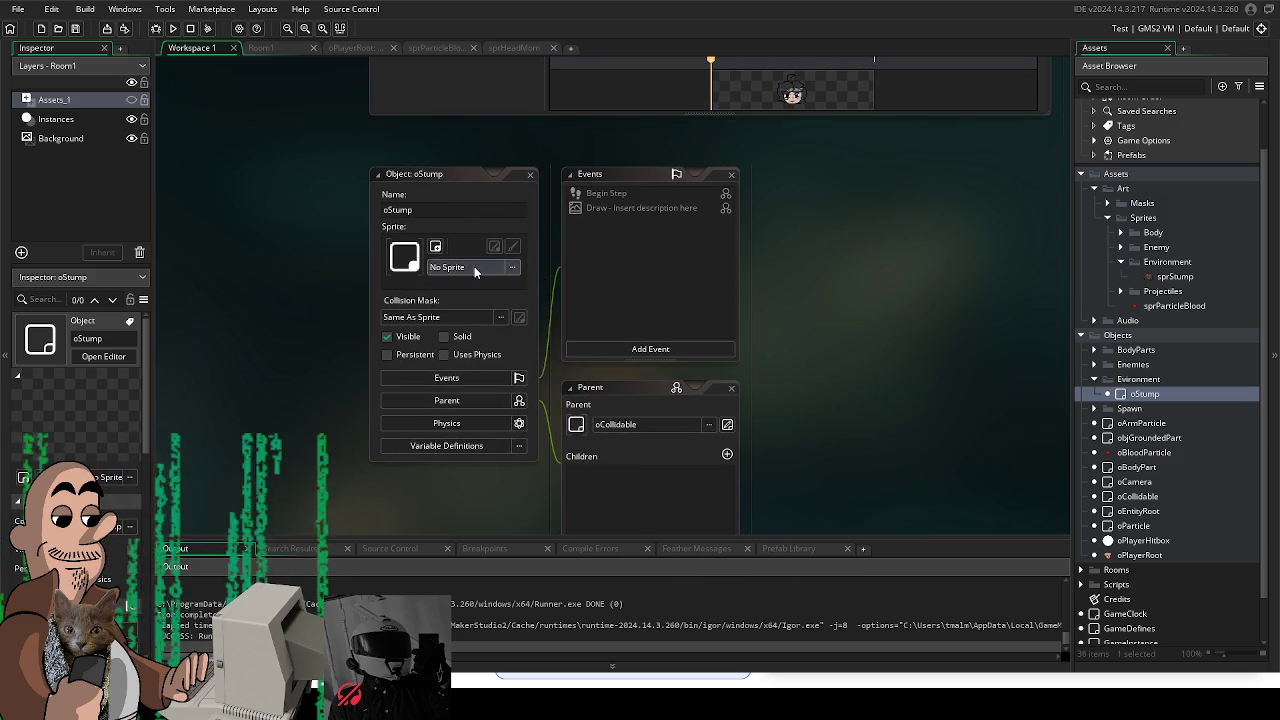
Step: Assign sprStump from Art > Sprites > Environment as oStump's sprite and return to Room1
left_click(474, 266)
double_click(584, 300)
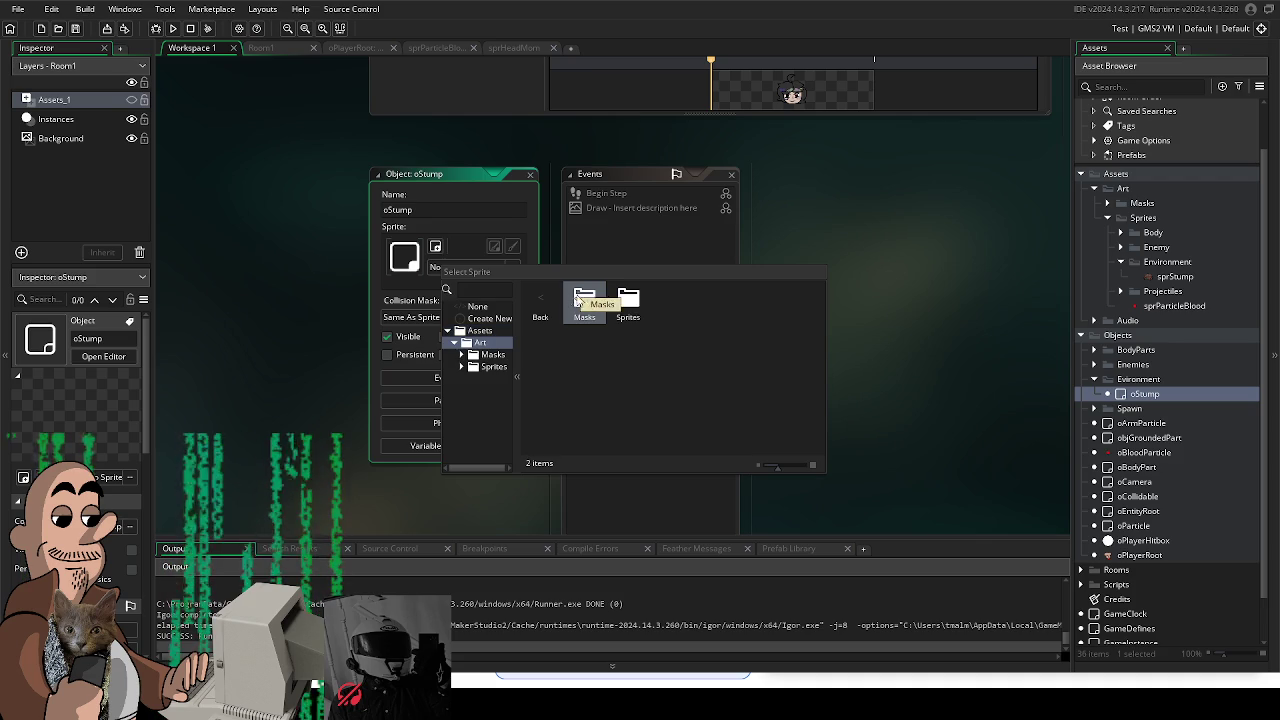
double_click(622, 302)
double_click(672, 300)
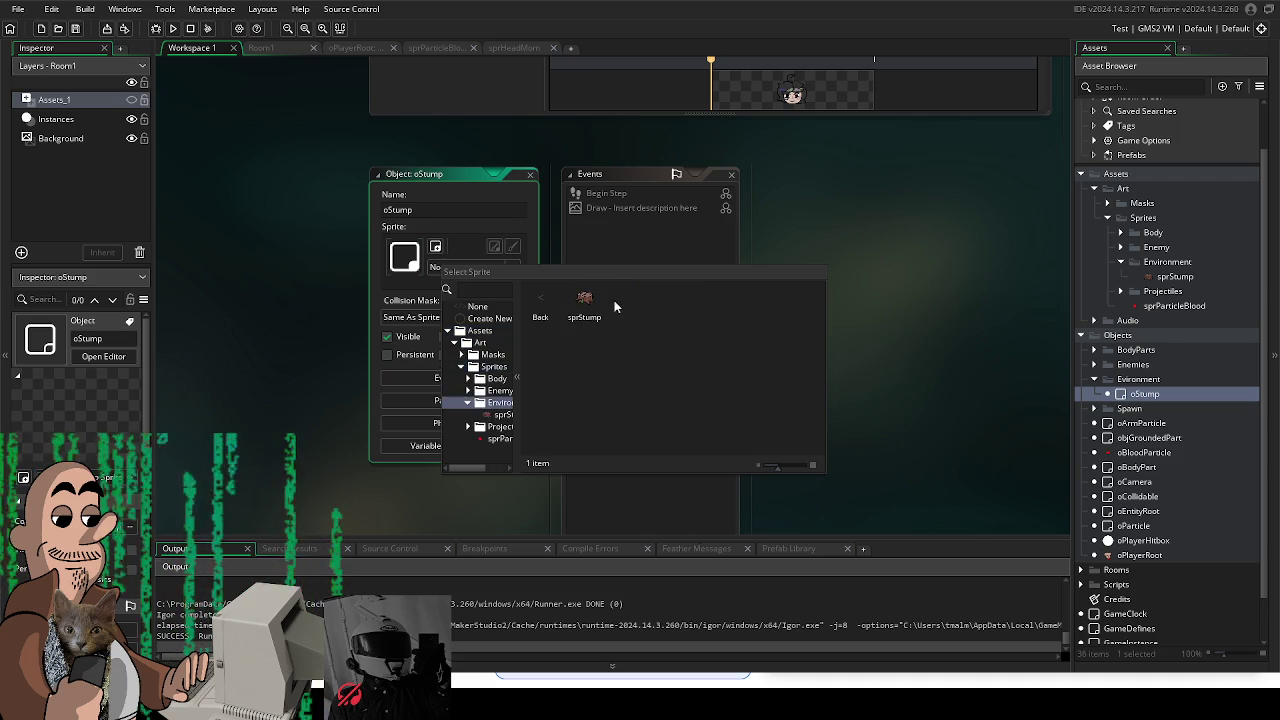
double_click(584, 300)
left_click(262, 48)
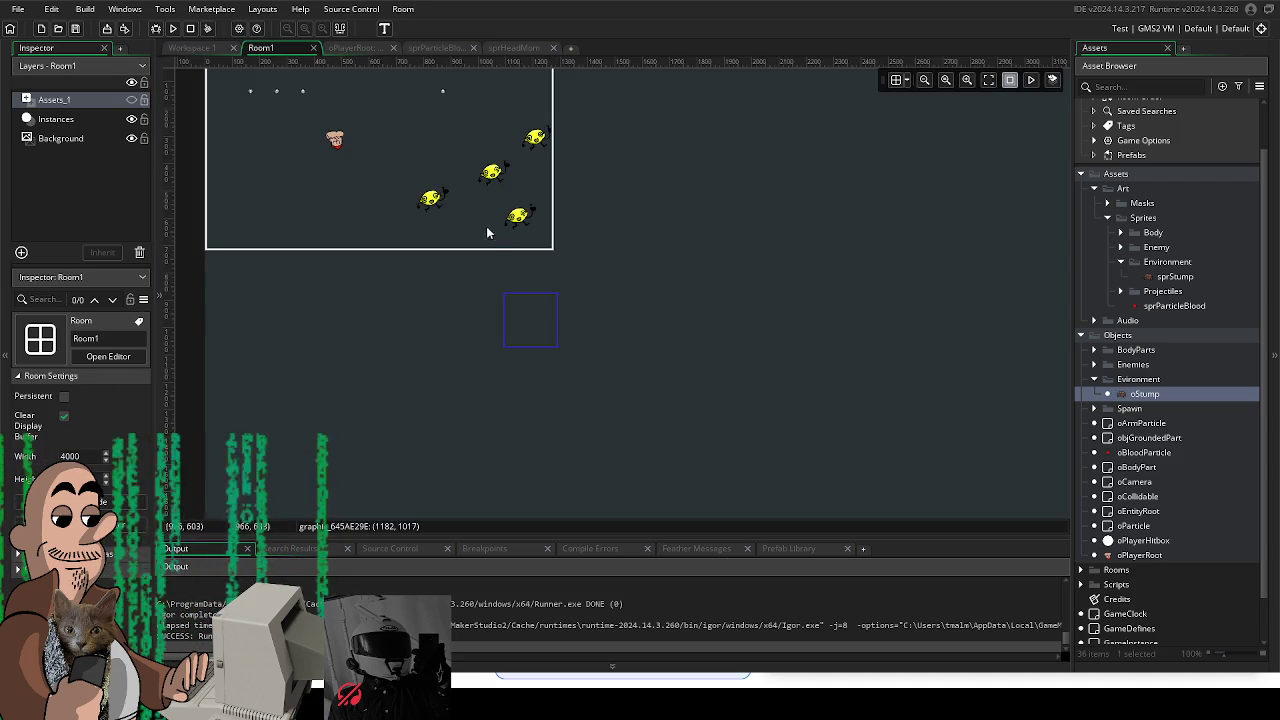
Step: Drop an oStump instance below the enemies on the Instances layer, test-run, then reopen oStump
left_click_drag(1145, 399, 1130, 397)
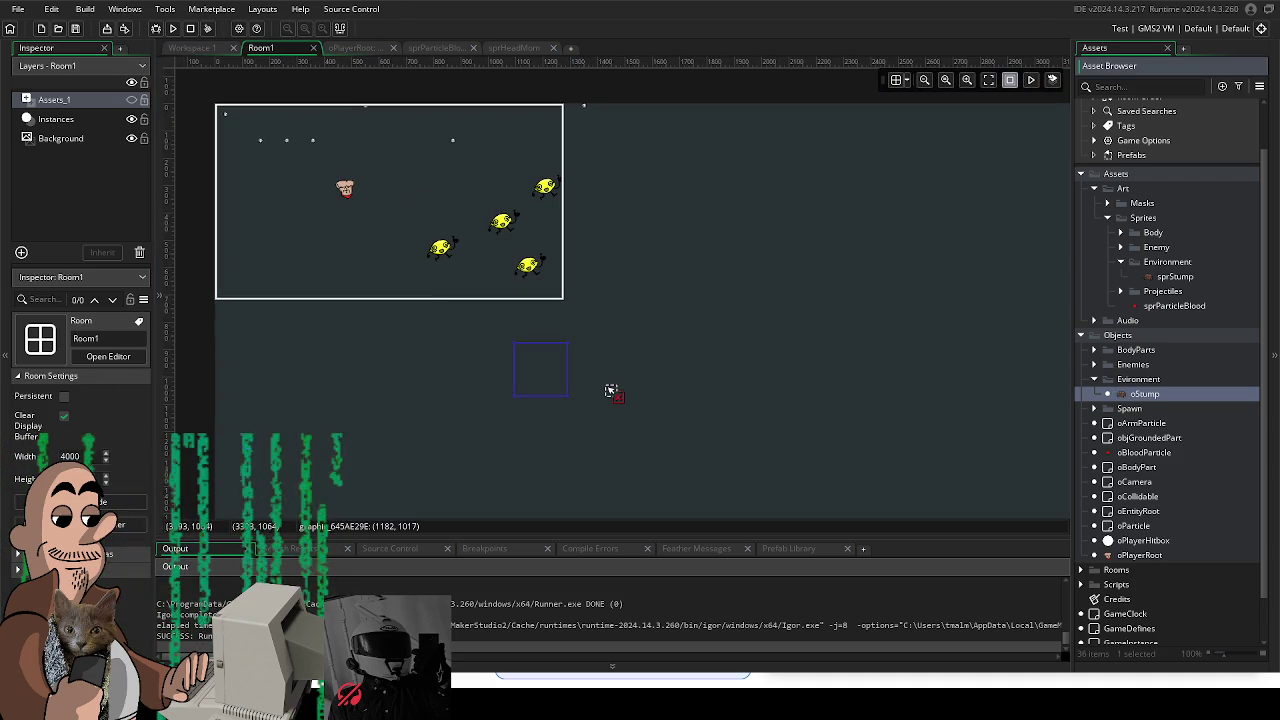
left_click(51, 121)
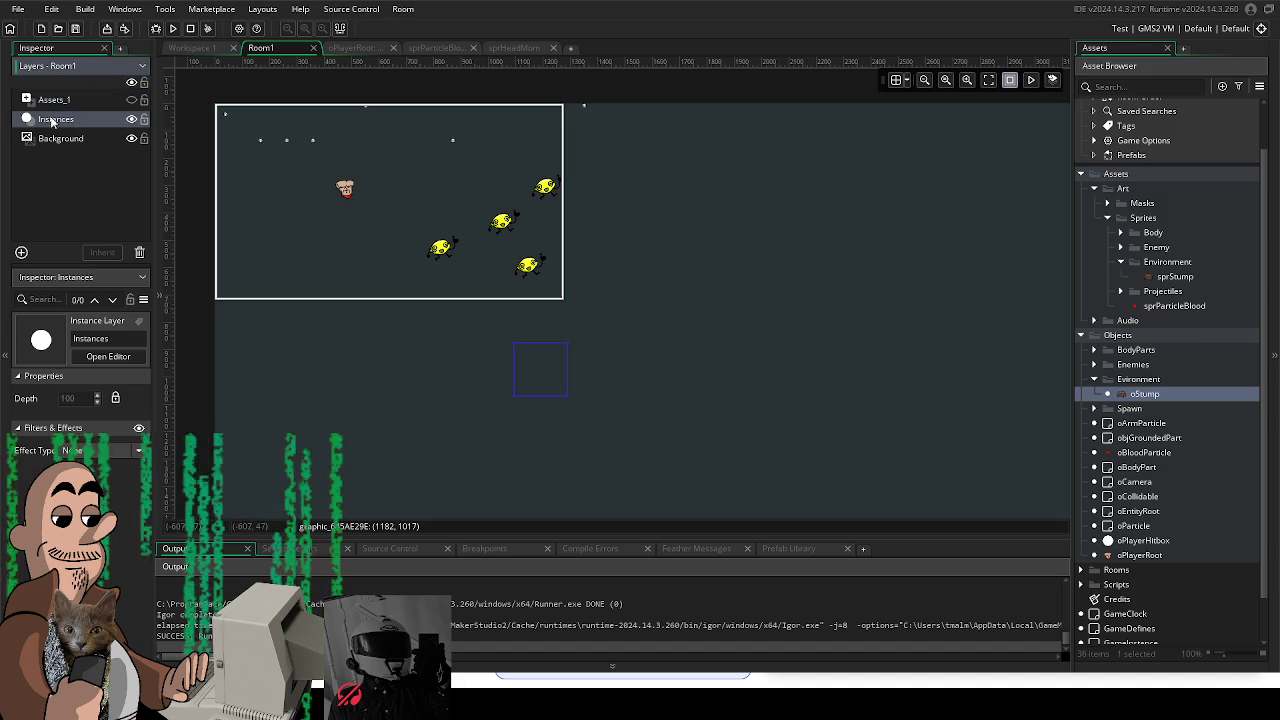
left_click_drag(1185, 393, 671, 358)
left_click_drag(531, 343, 531, 343)
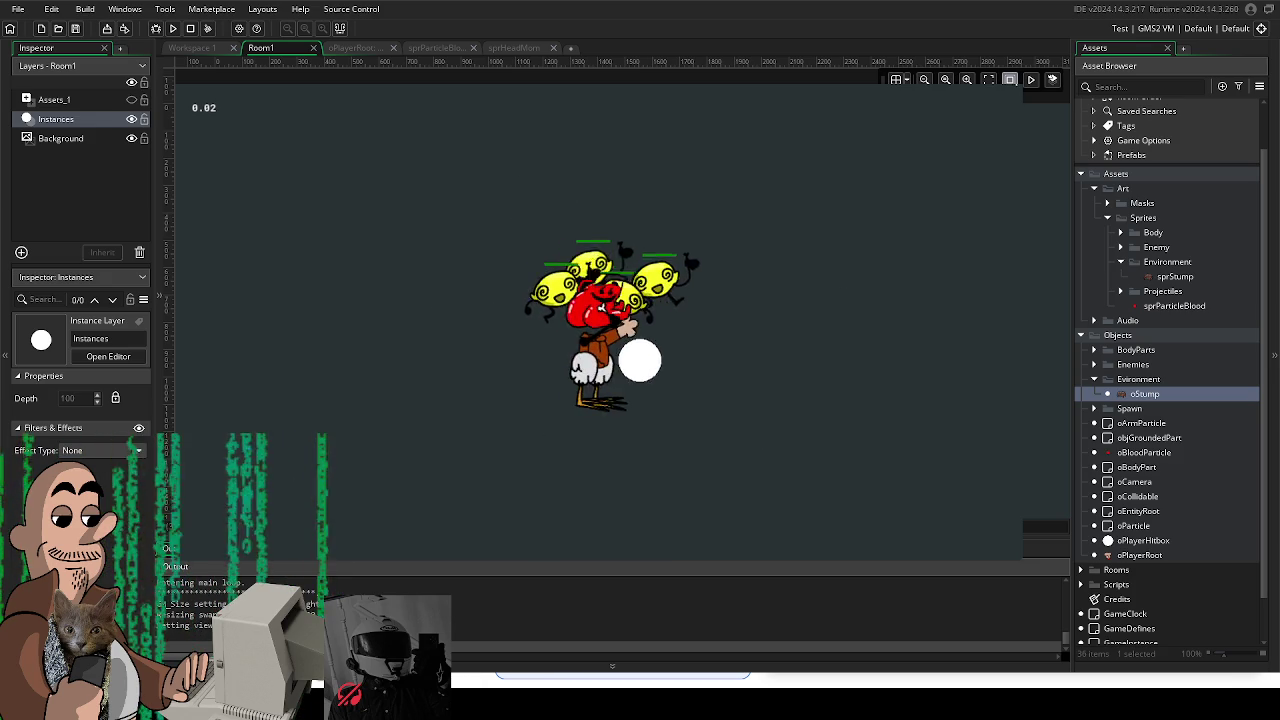
key("Escape")
left_click(547, 349)
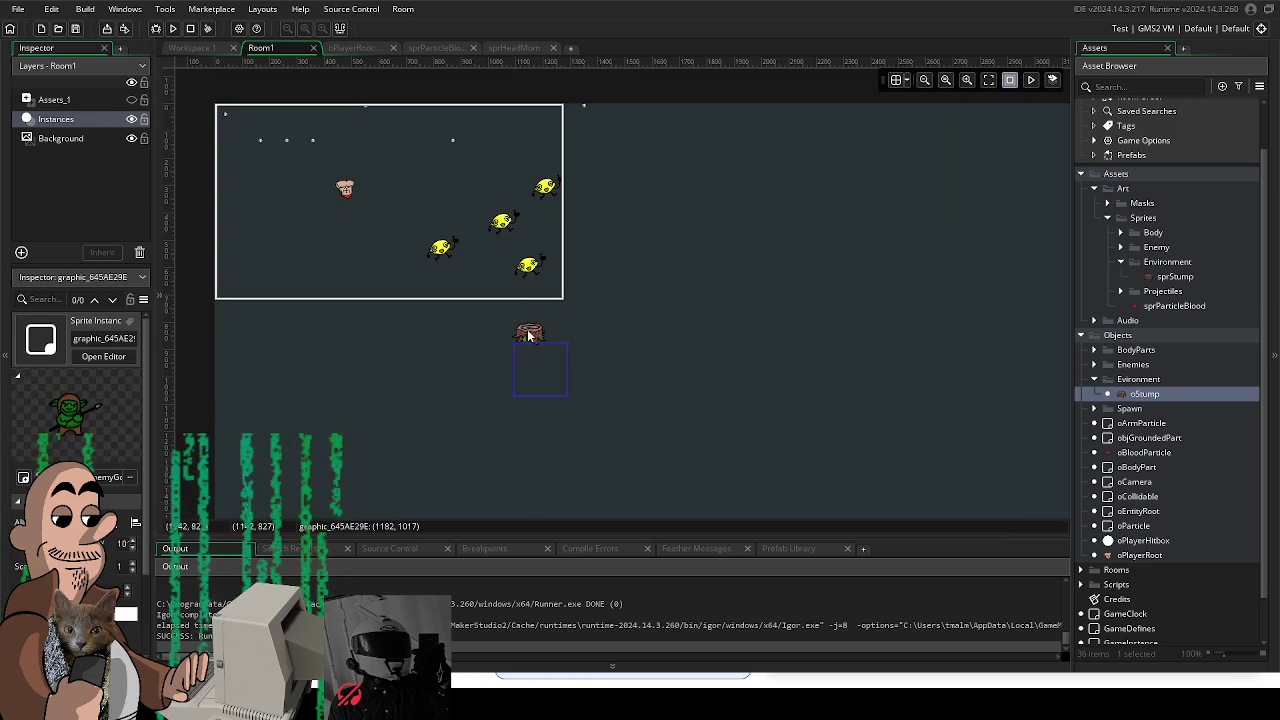
double_click(1144, 393)
Step: Inspect oStump's inherited Begin Step and Draw events, then open oCollidable's Draw code full-size
scroll(750, 255, "down", 1)
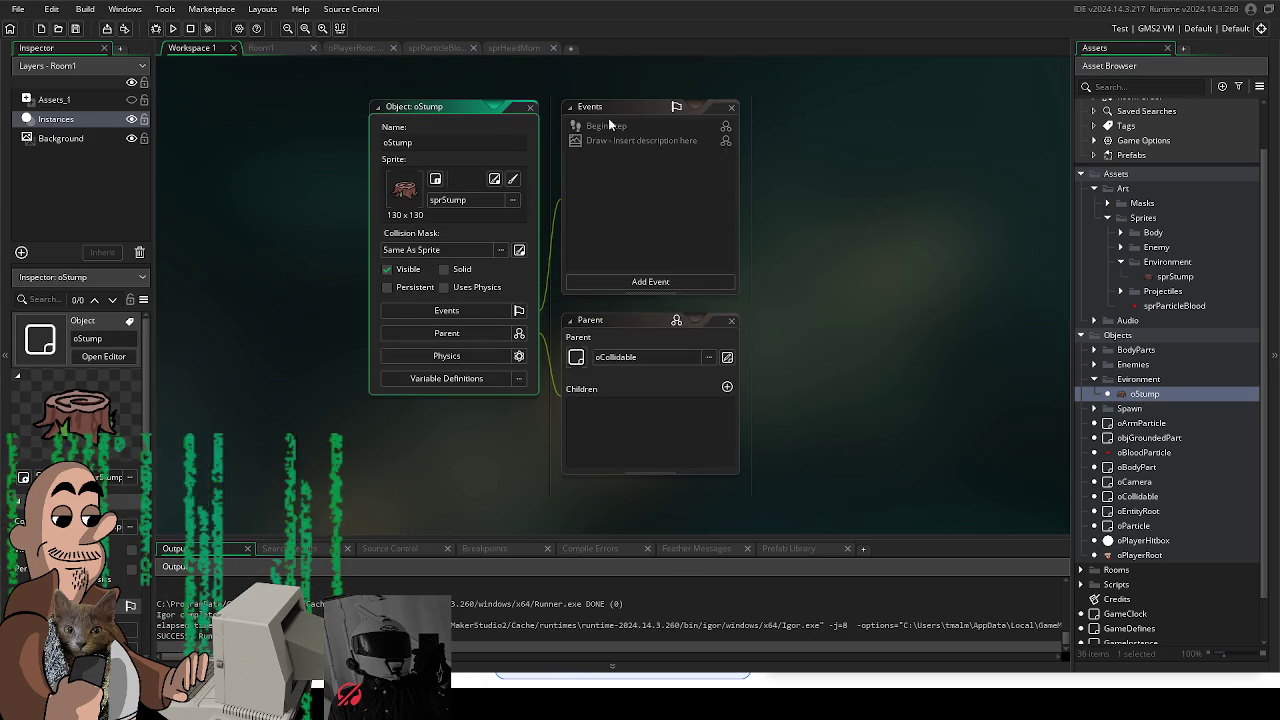
double_click(607, 126)
double_click(607, 141)
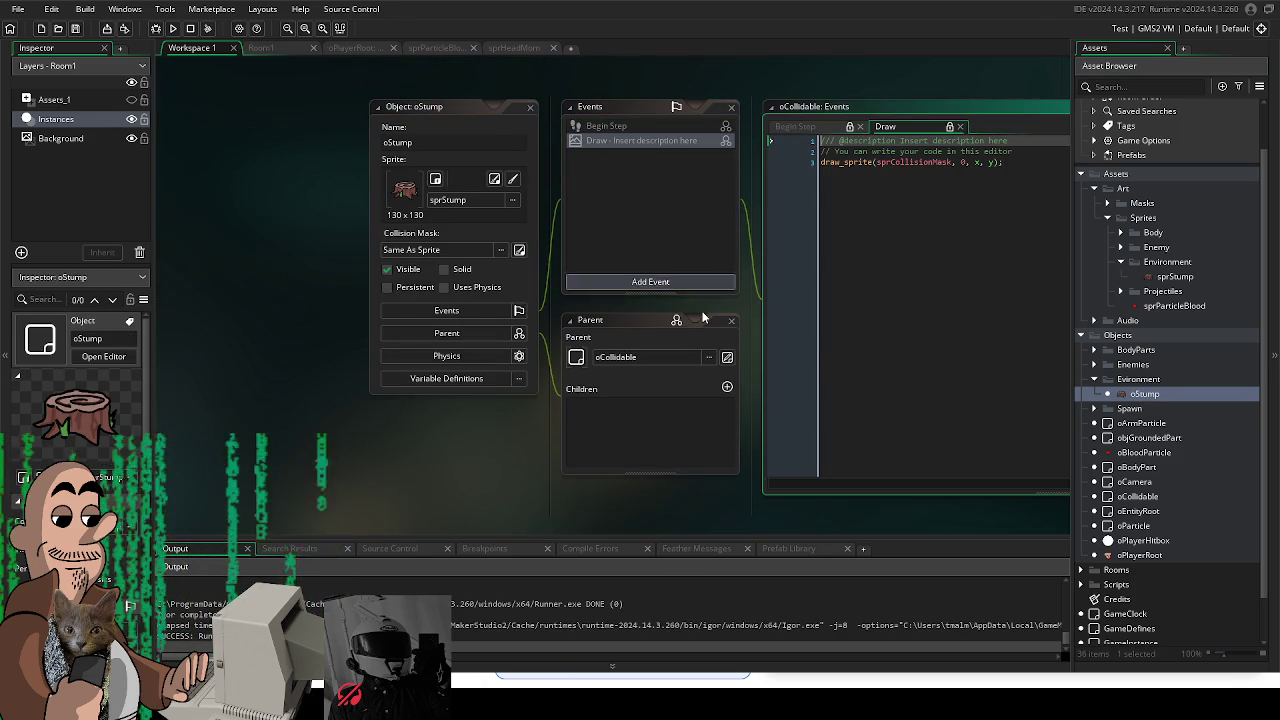
left_click_drag(742, 508, 561, 525)
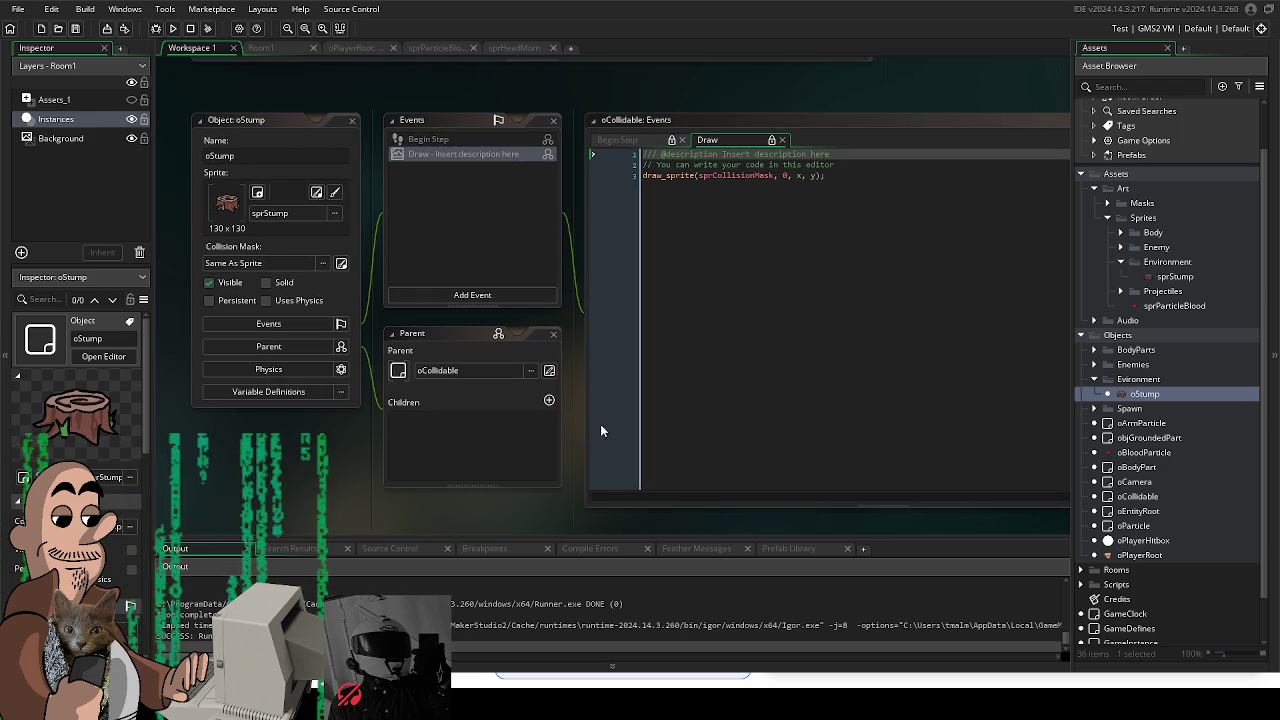
left_click(548, 155)
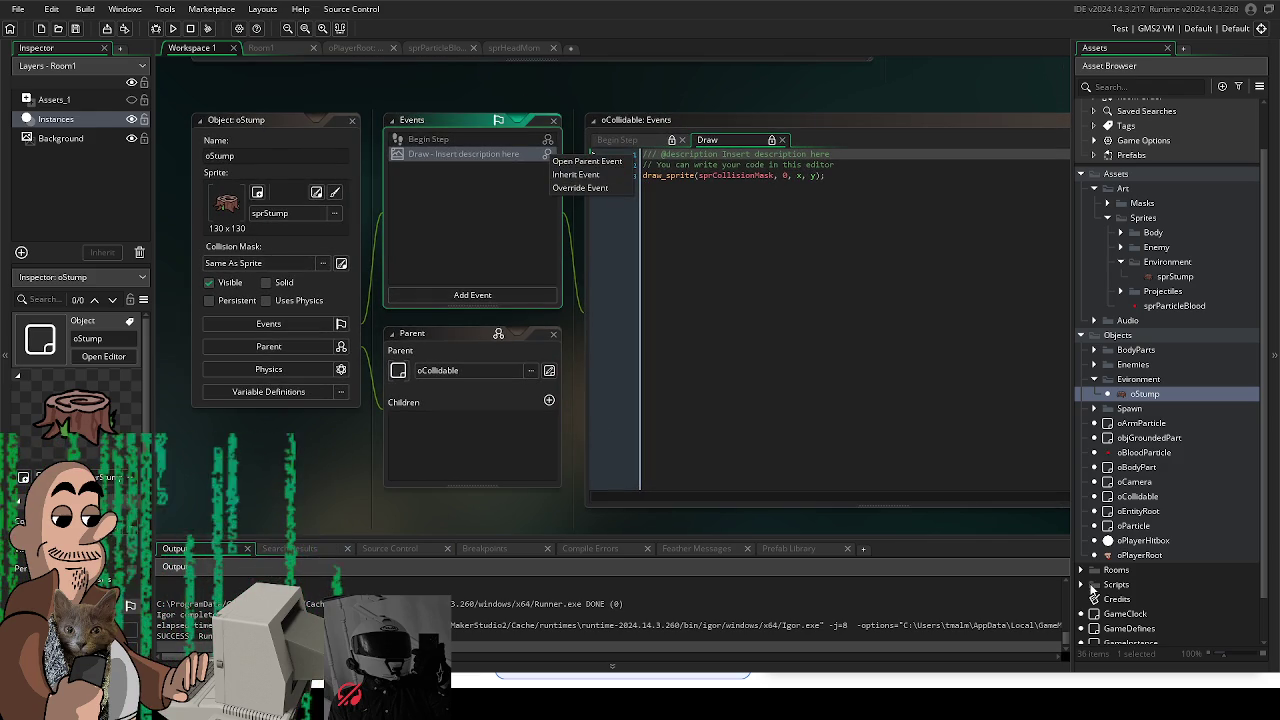
double_click(1148, 498)
left_click(438, 182)
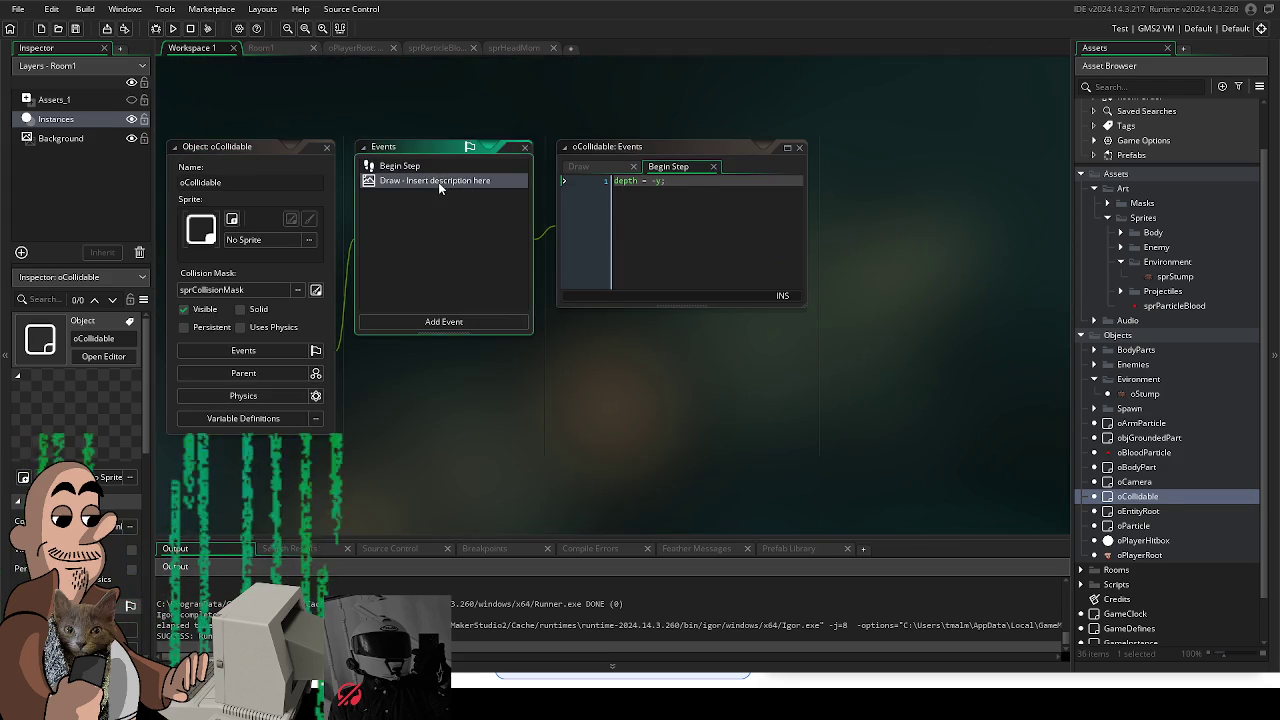
left_click(787, 149)
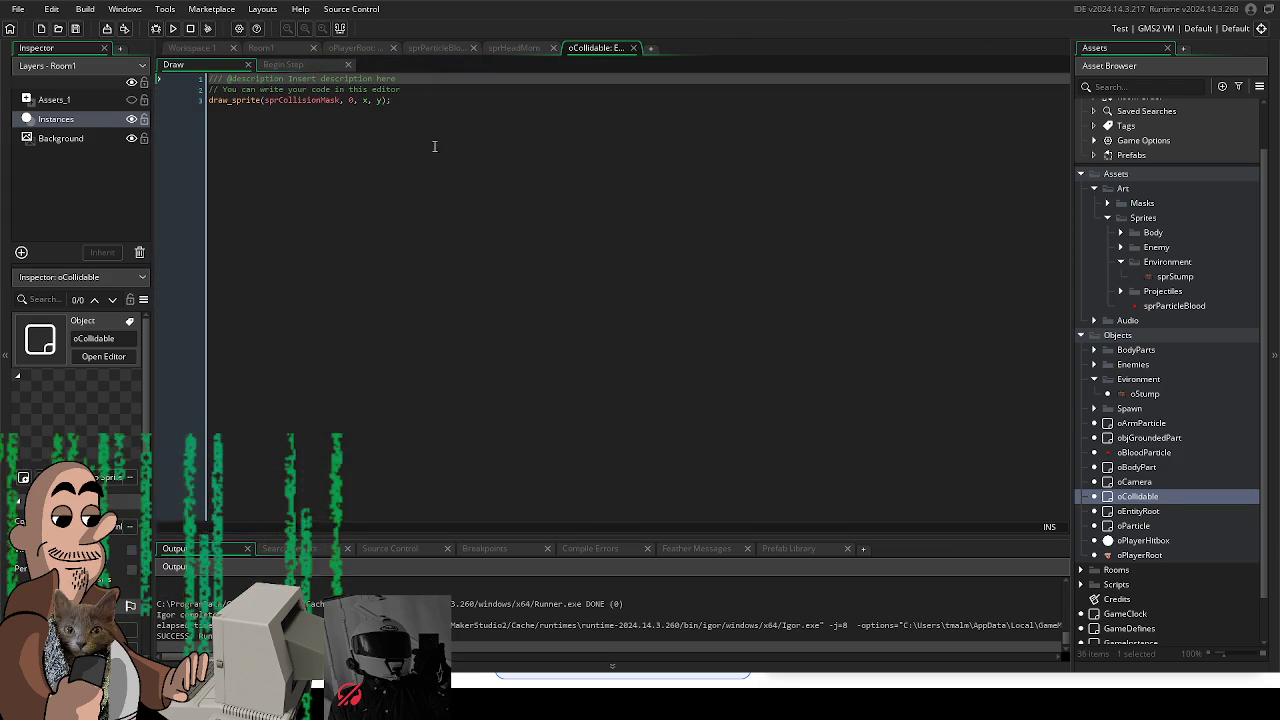
Step: Comment out the draw_sprite line in oCollidable's Draw event, add draw_self(), and test-run
left_click(210, 100)
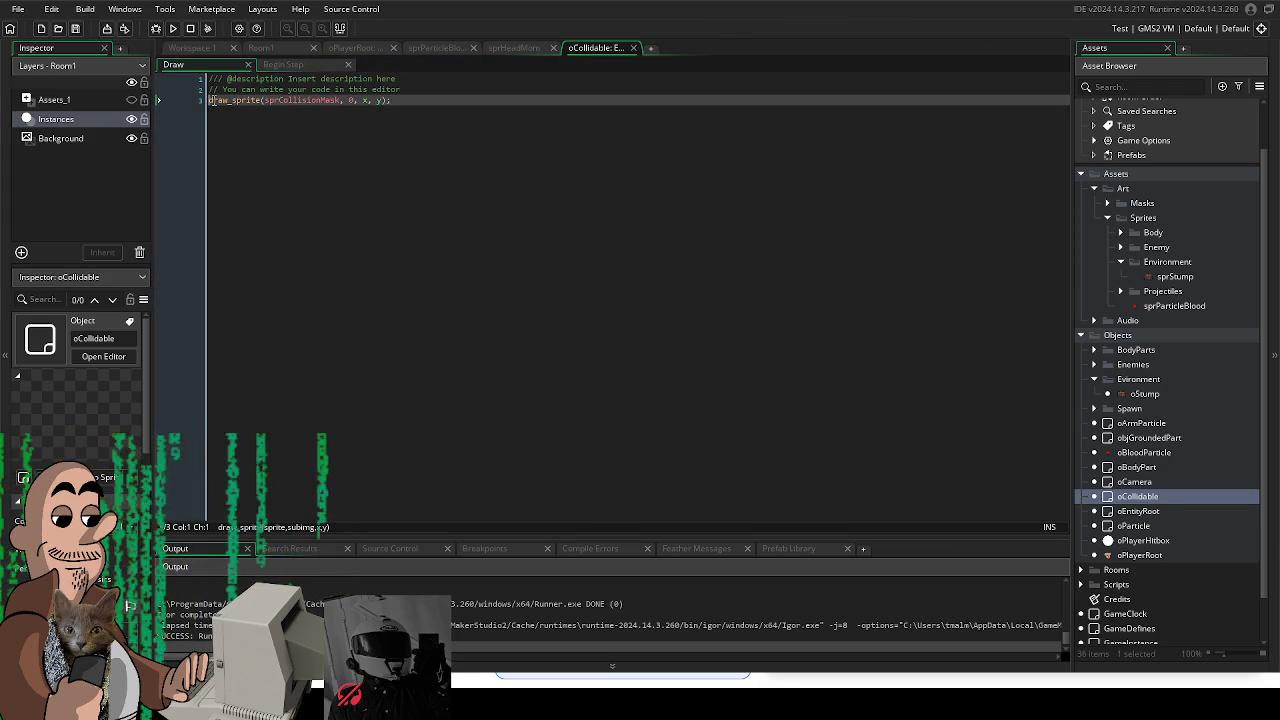
type("//")
left_click(461, 94)
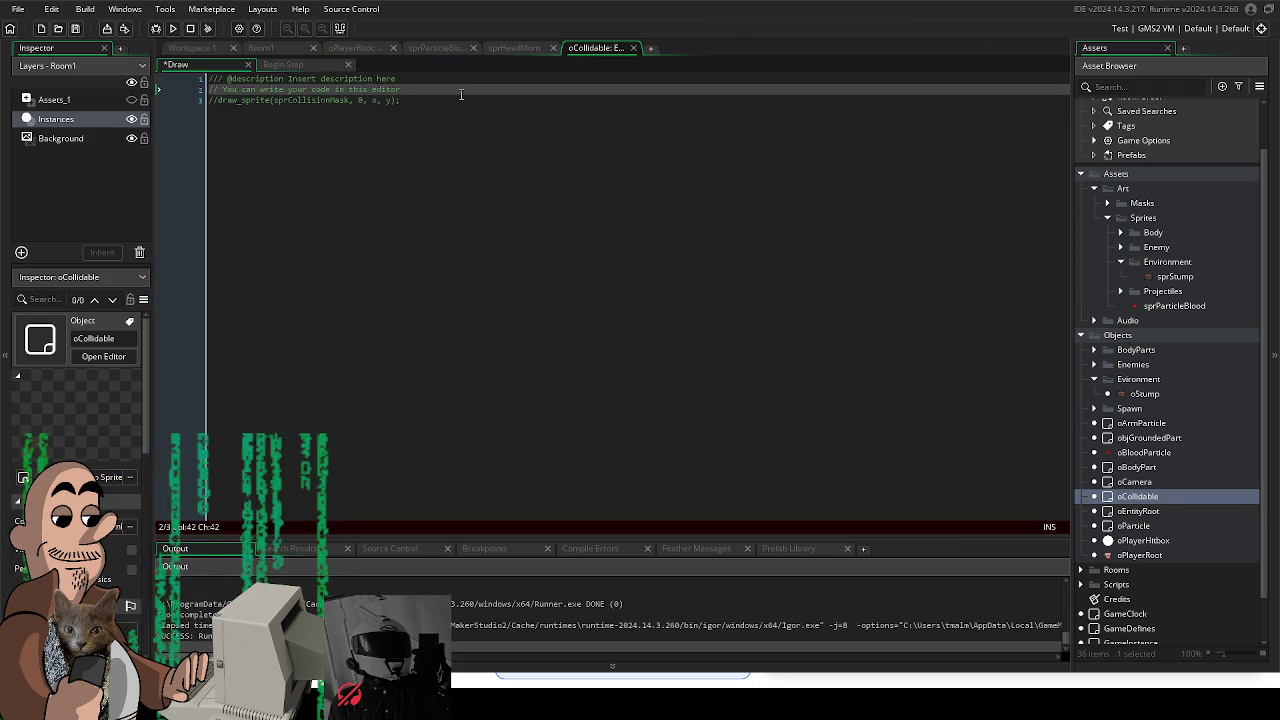
key("Down")
key("Return")
type("draw")
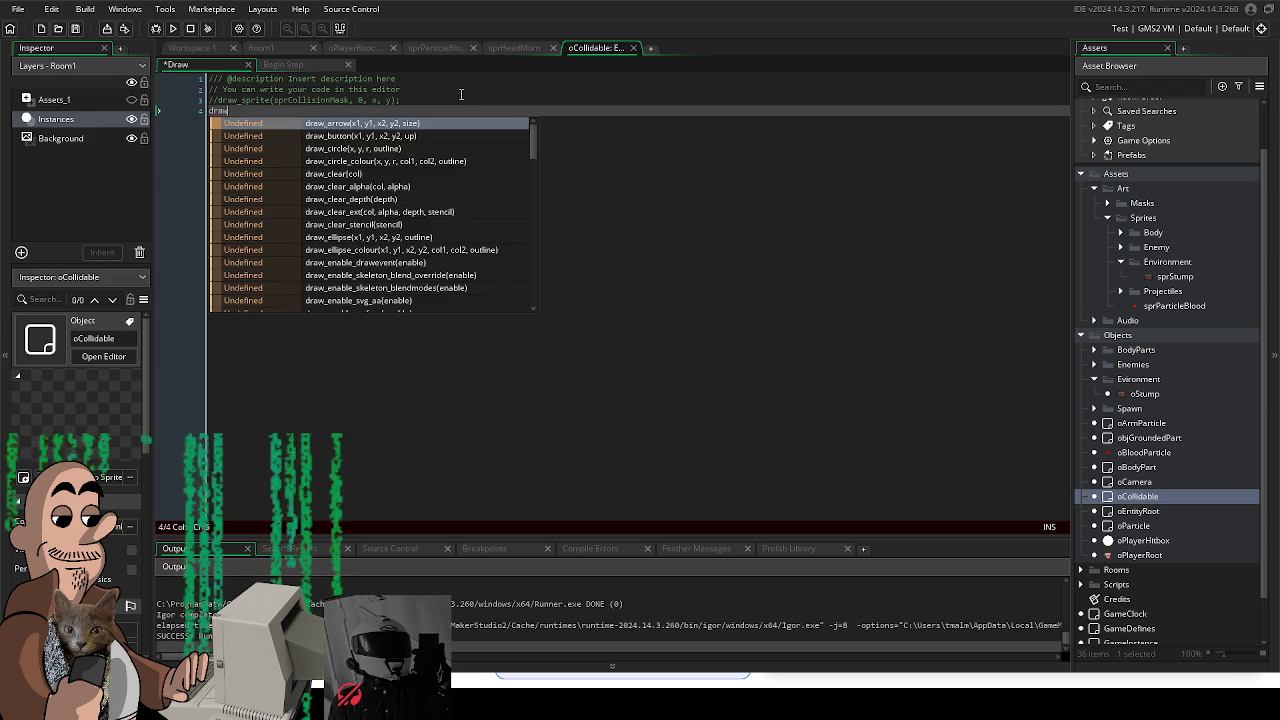
type("_self();")
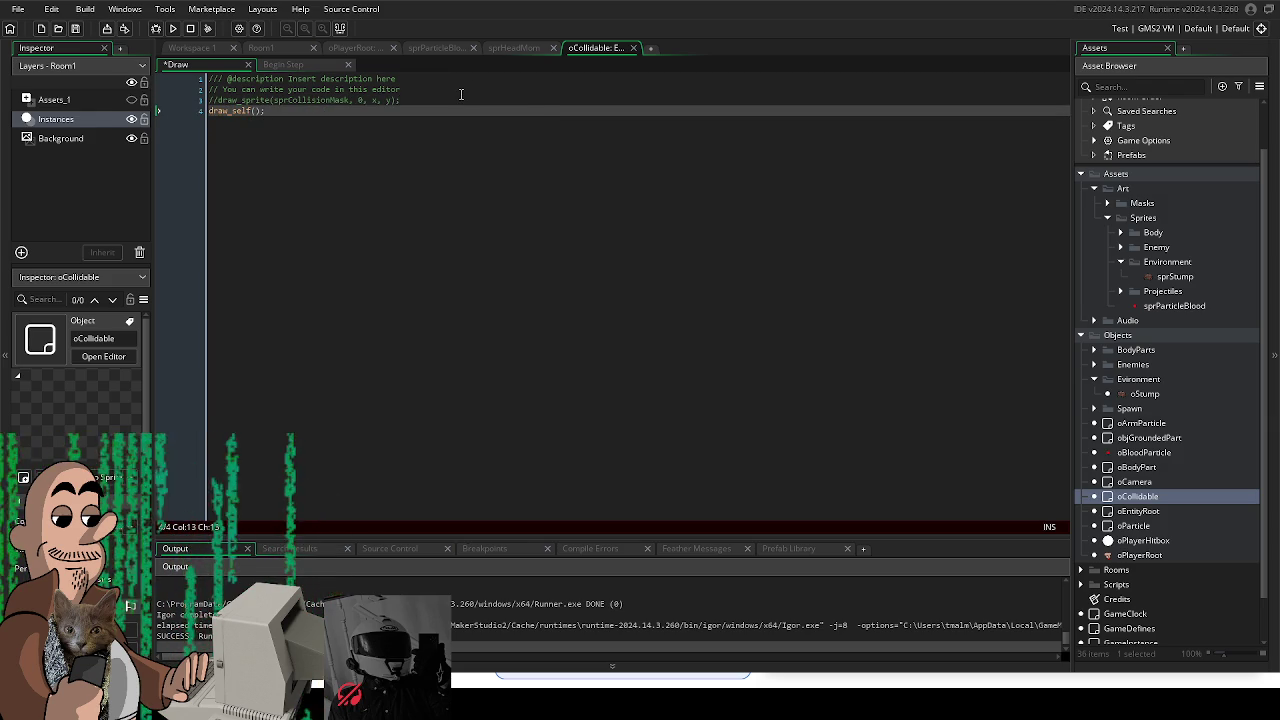
key("F5")
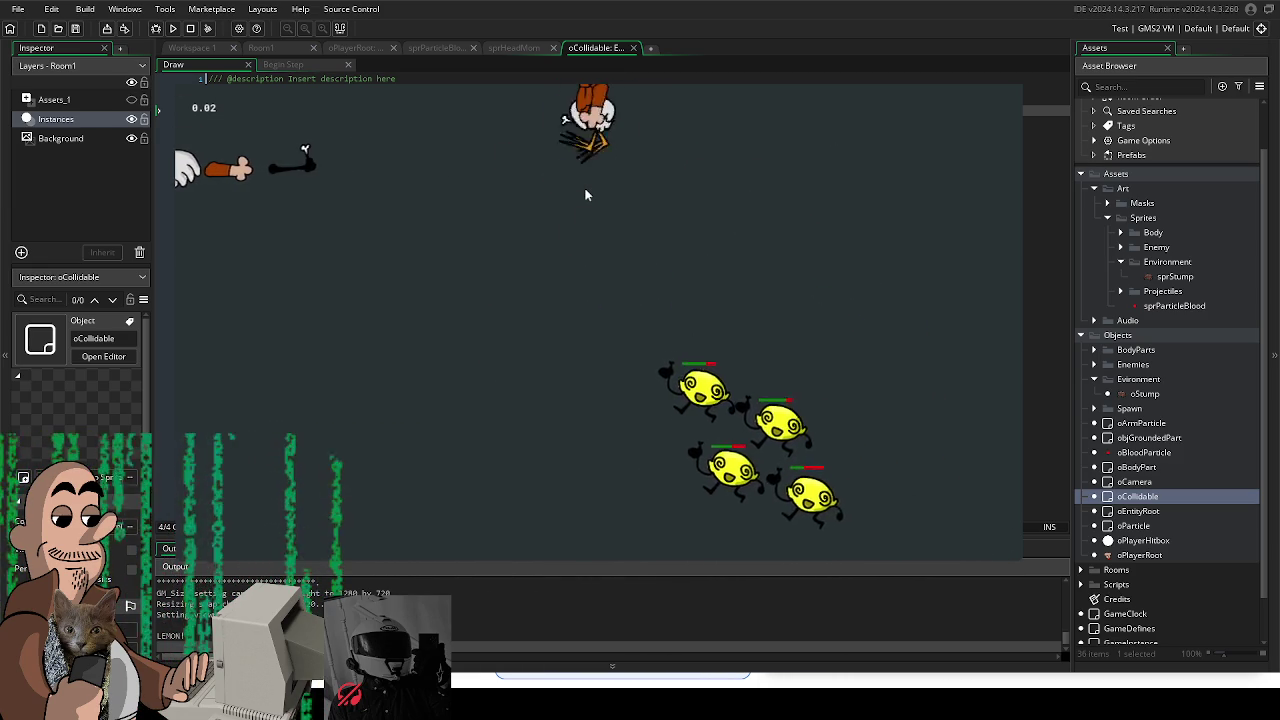
key("Escape")
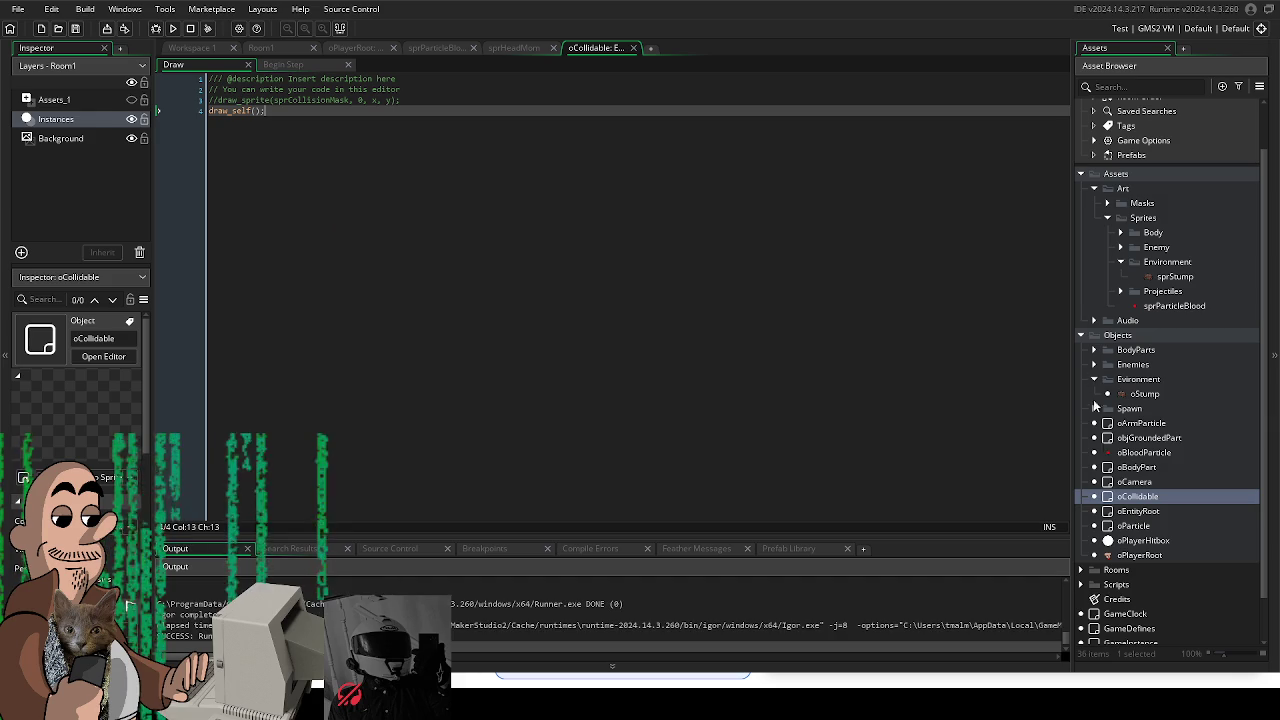
Step: Reopen oCollidable, then return to Room1 and select a small instance near the top
double_click(1135, 497)
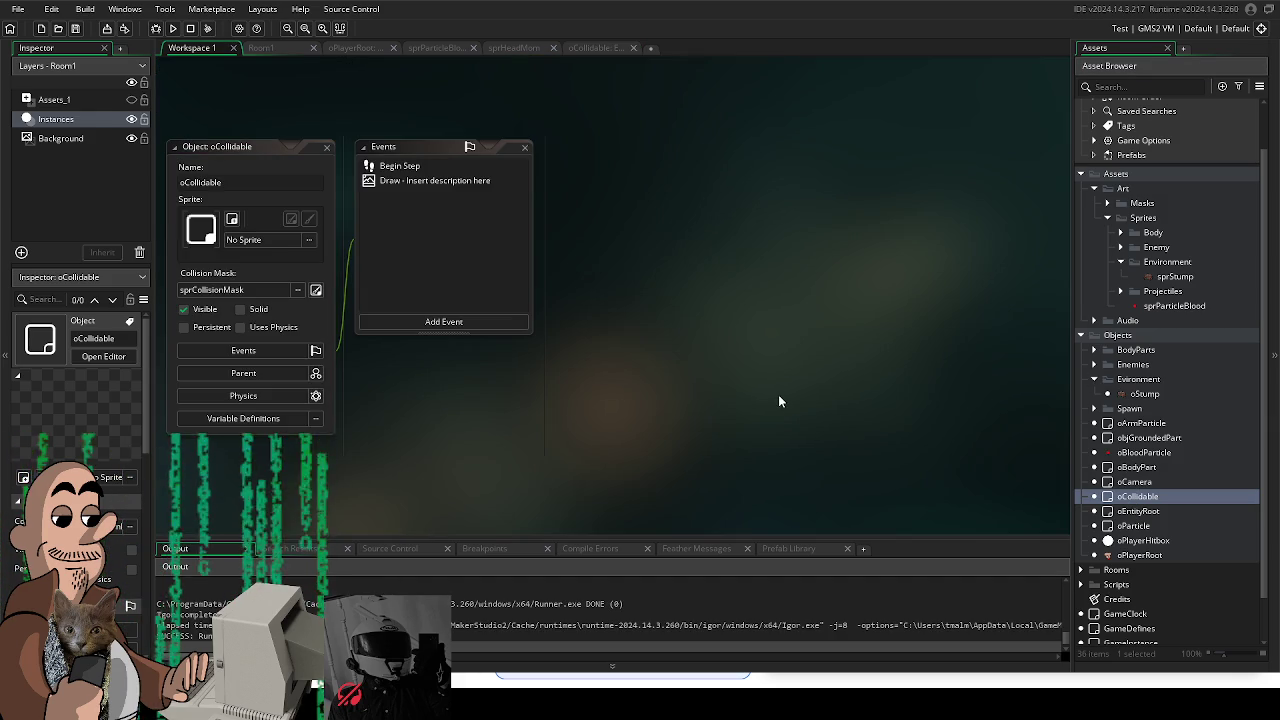
left_click(262, 48)
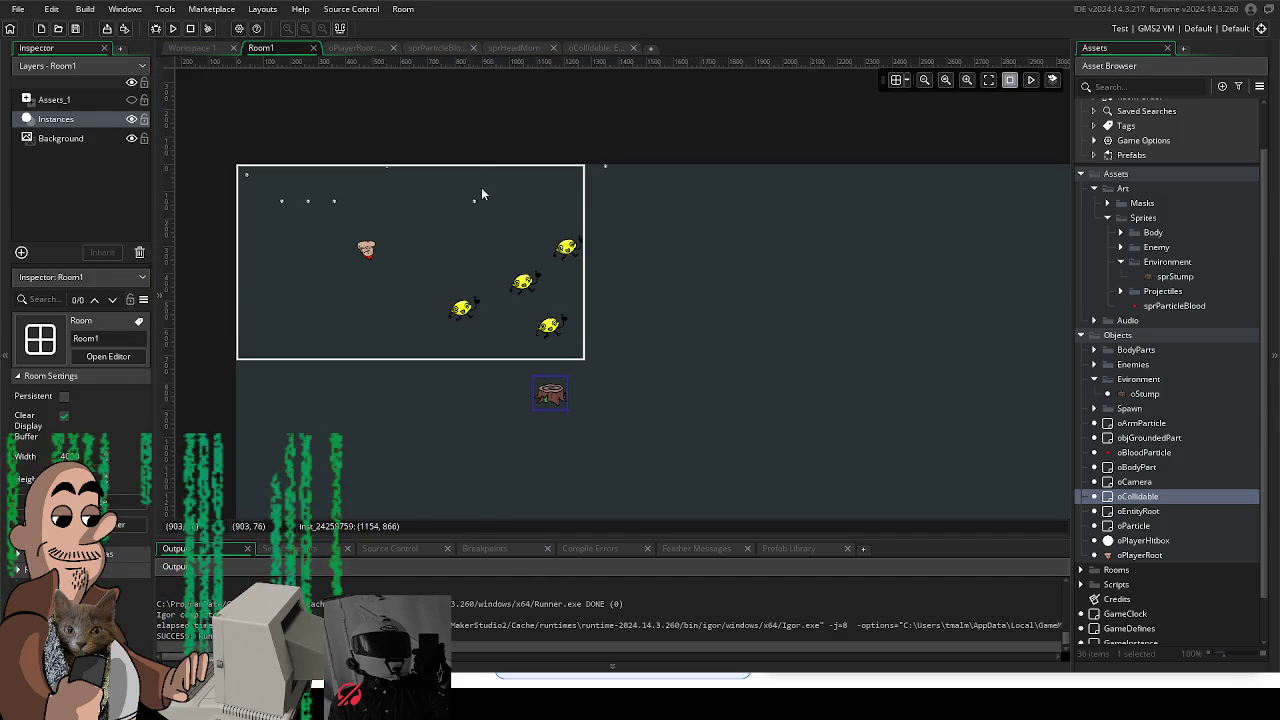
left_click(474, 202)
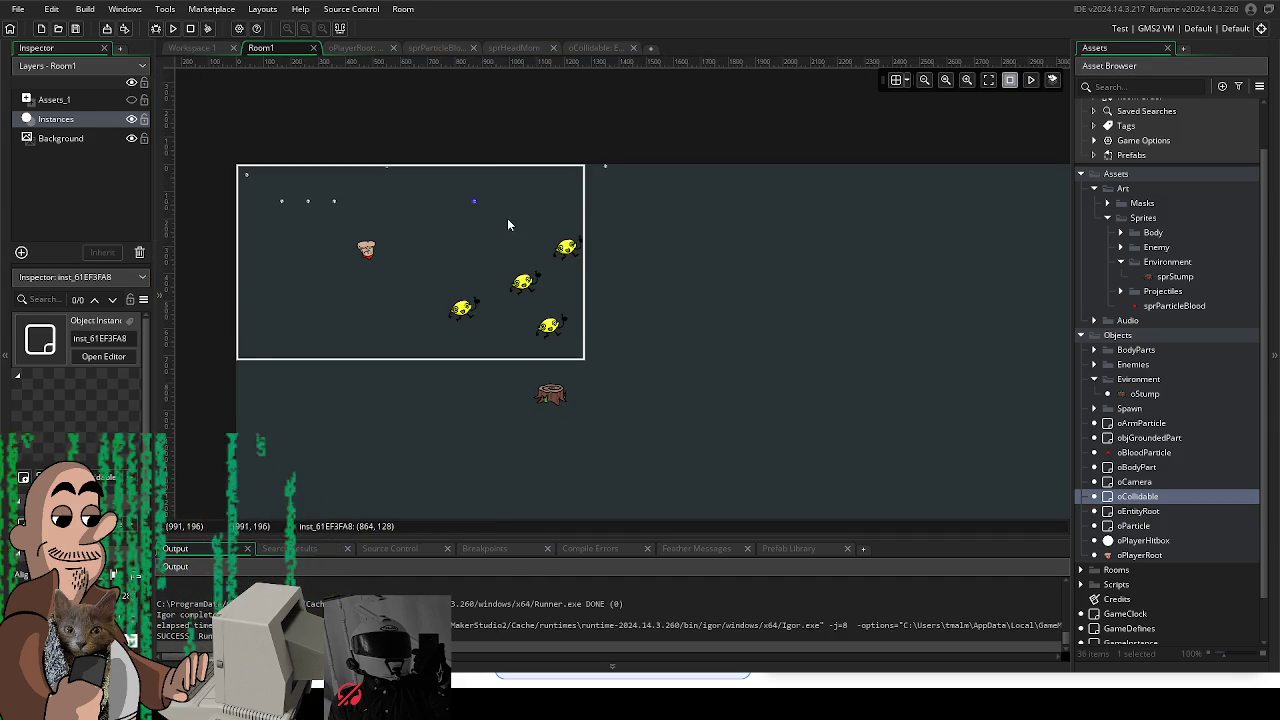
left_click_drag(485, 300, 510, 325)
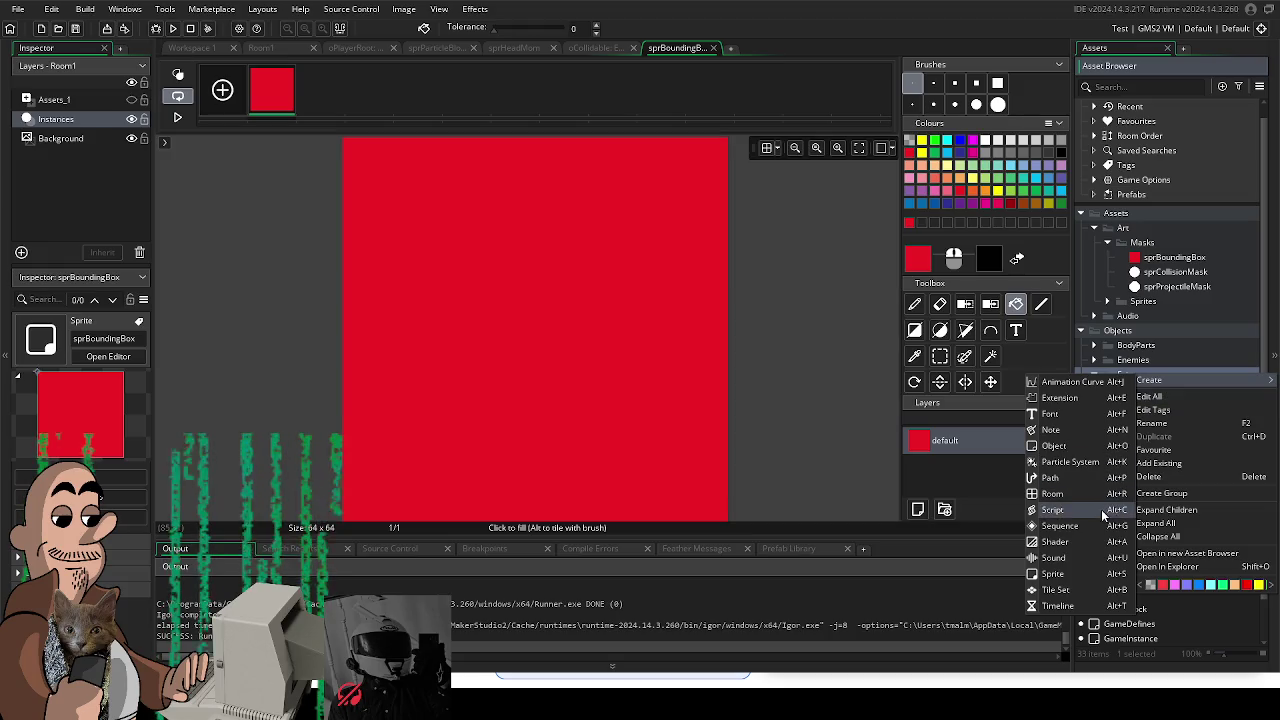
Step: Create an oBoundingBox object in Environment using sprBoundingBox, with Visible unchecked
left_click(1075, 445)
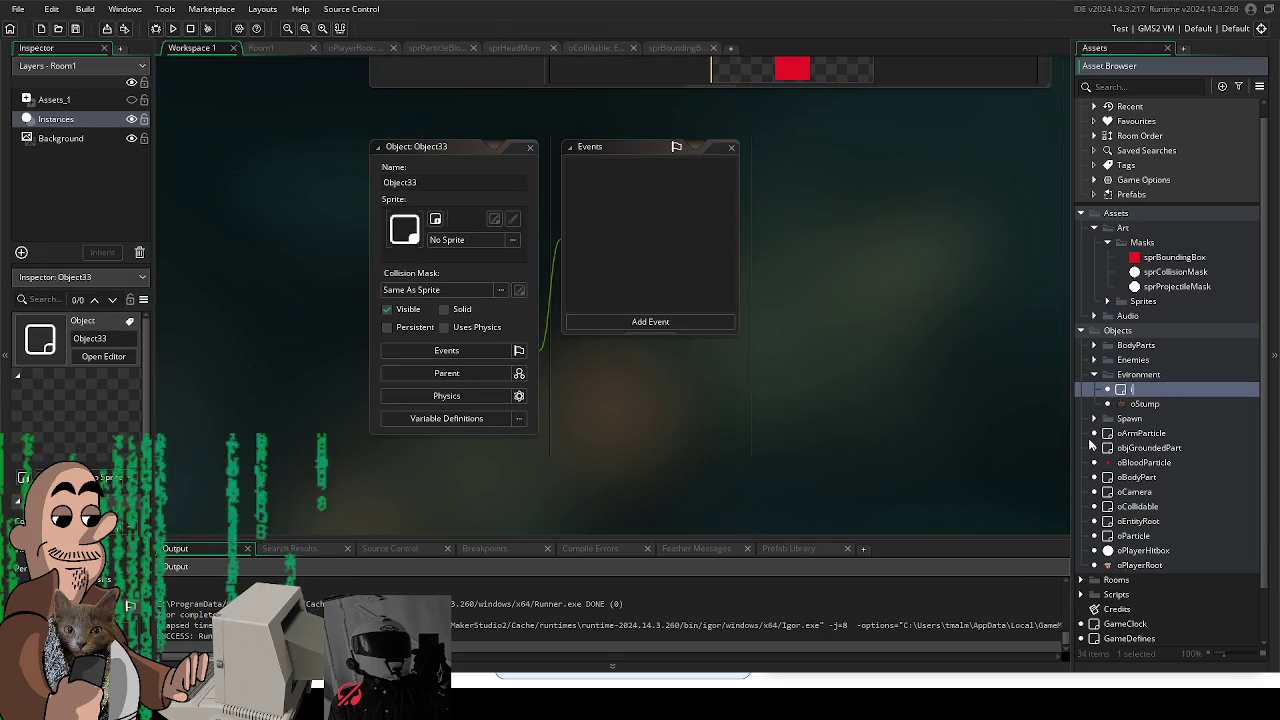
type("oBoundingBo")
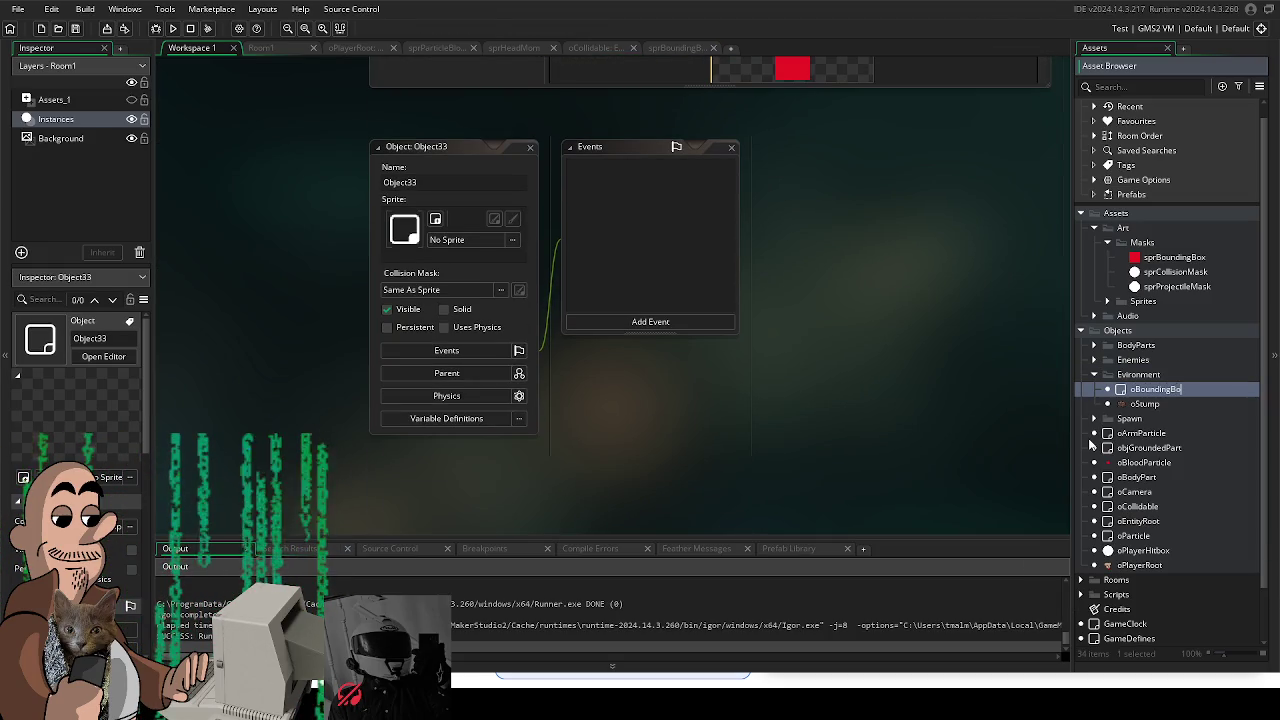
type("x")
key("Return")
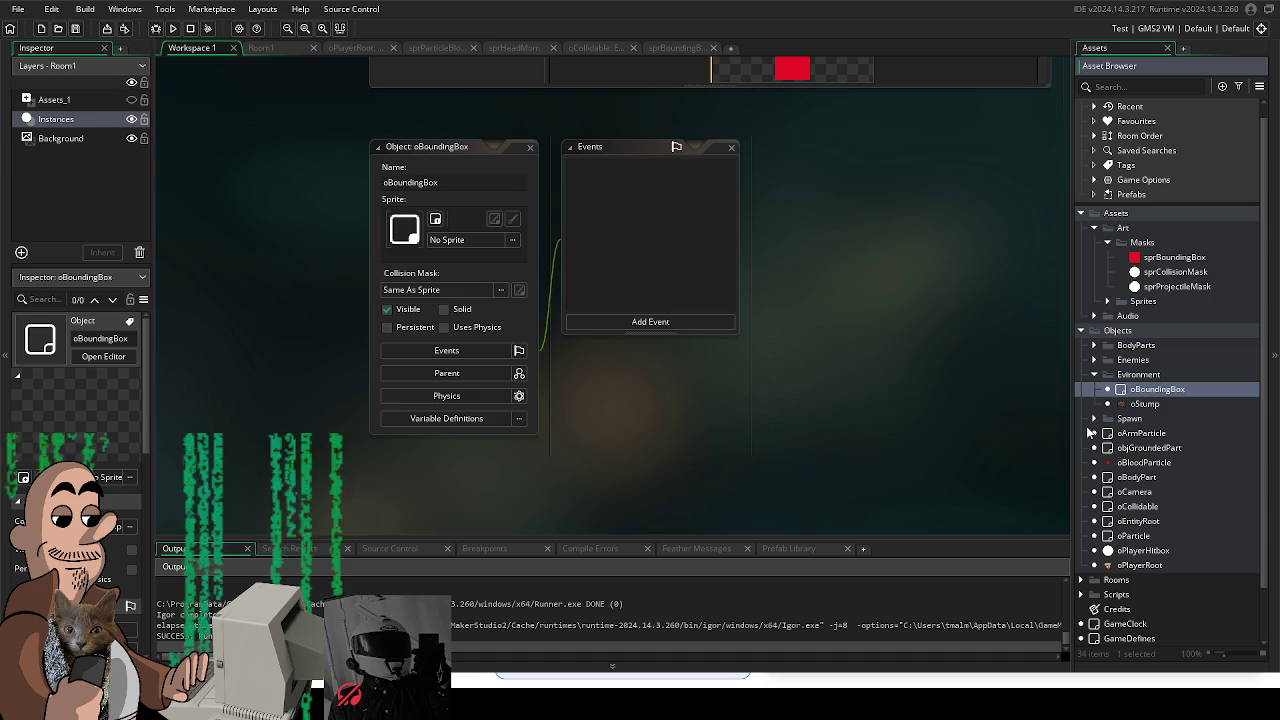
left_click(446, 240)
double_click(632, 275)
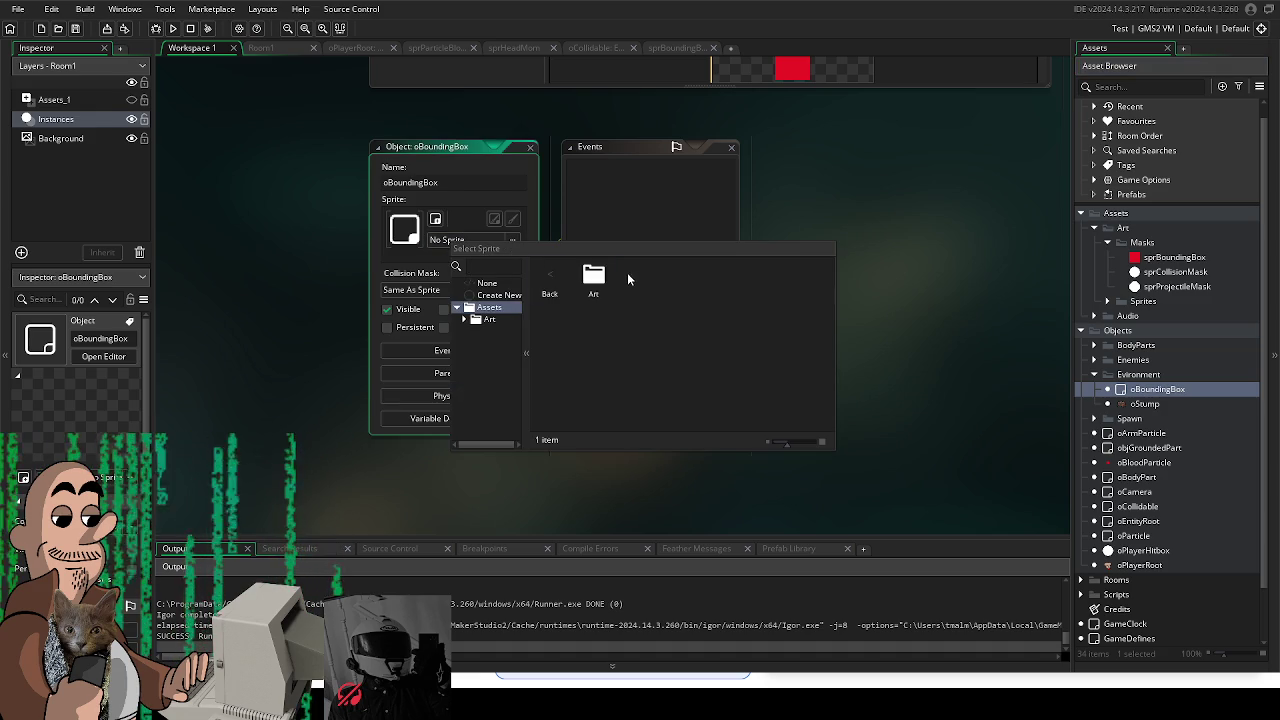
double_click(593, 280)
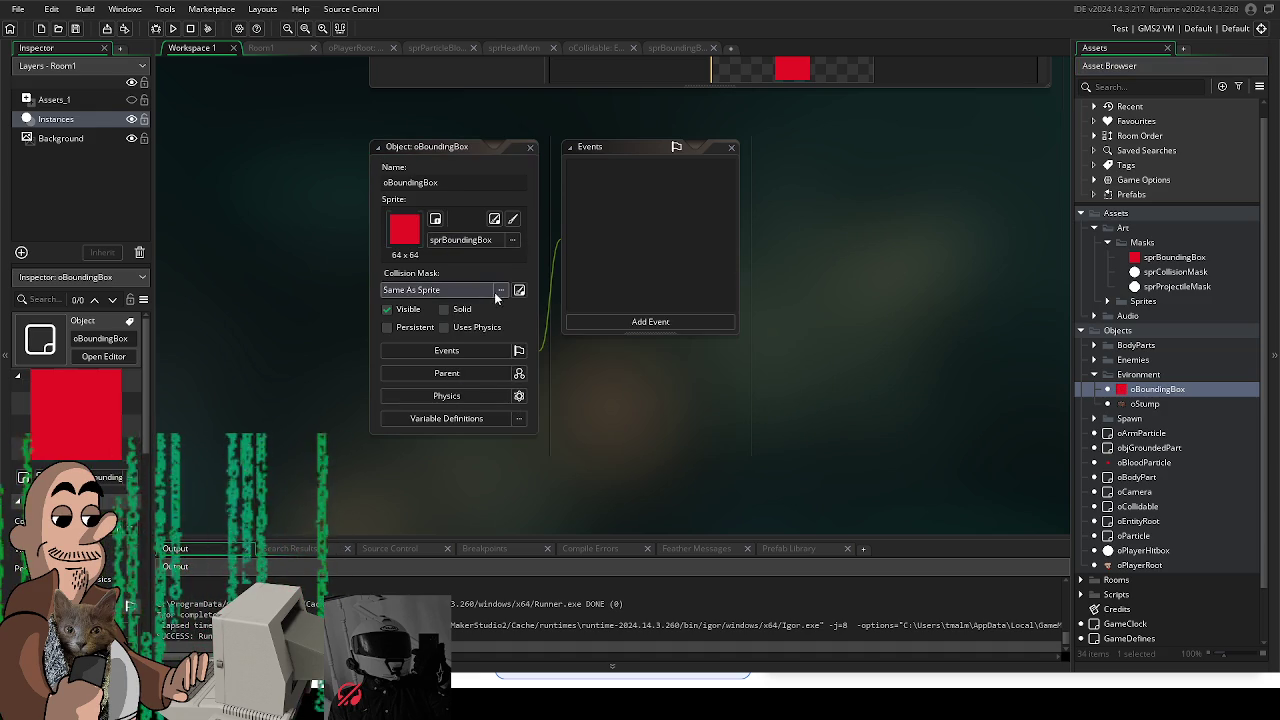
left_click(401, 312)
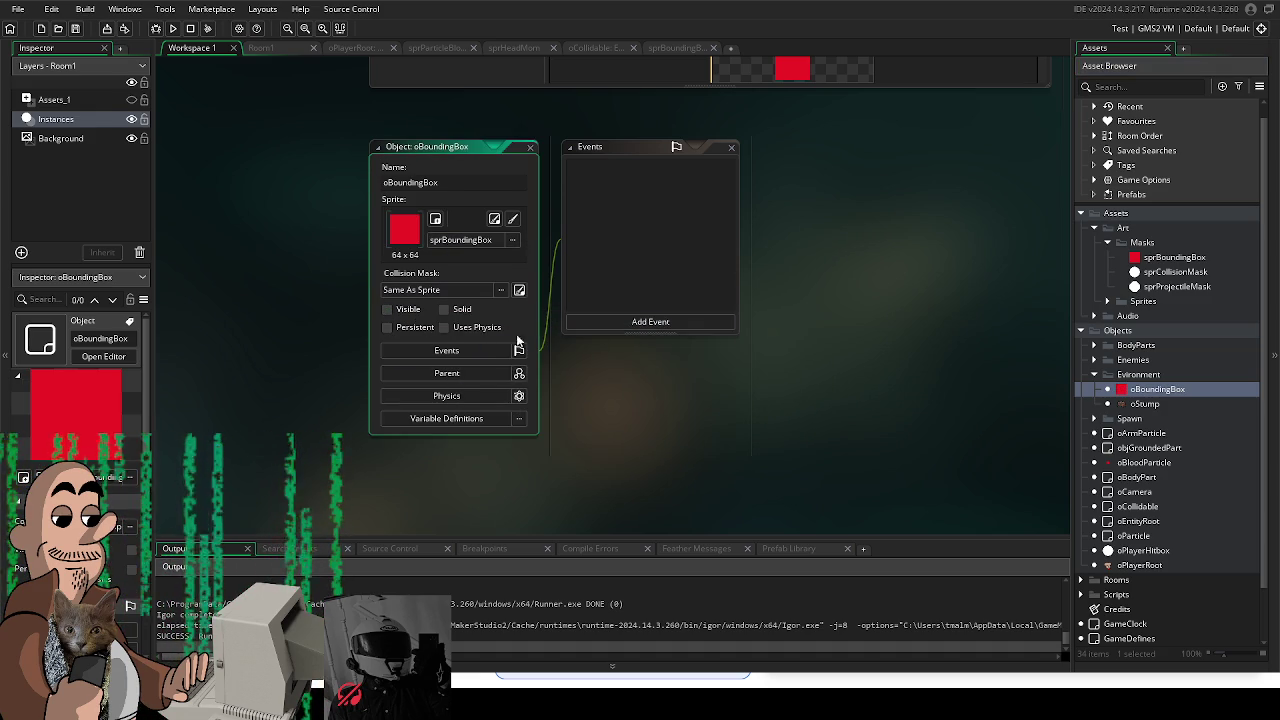
Step: Make oCollidable the parent of oBoundingBox and return to Room1
left_click(474, 374)
left_click(640, 397)
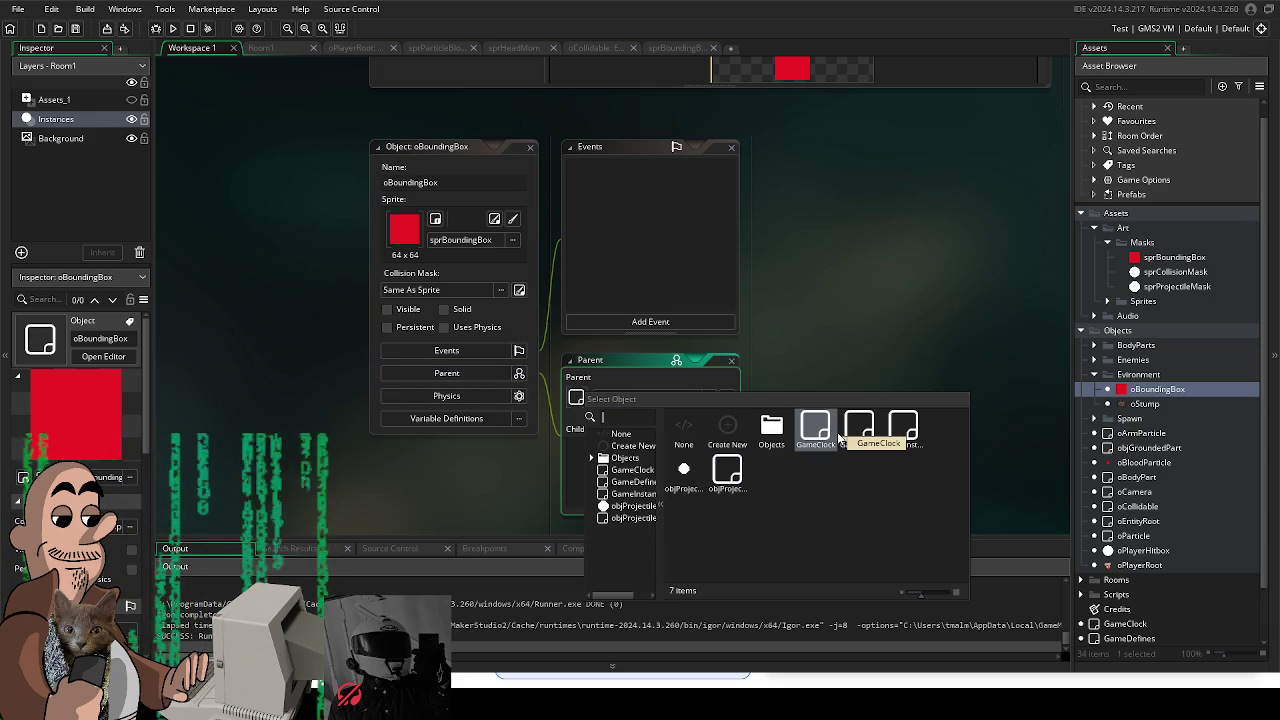
double_click(771, 427)
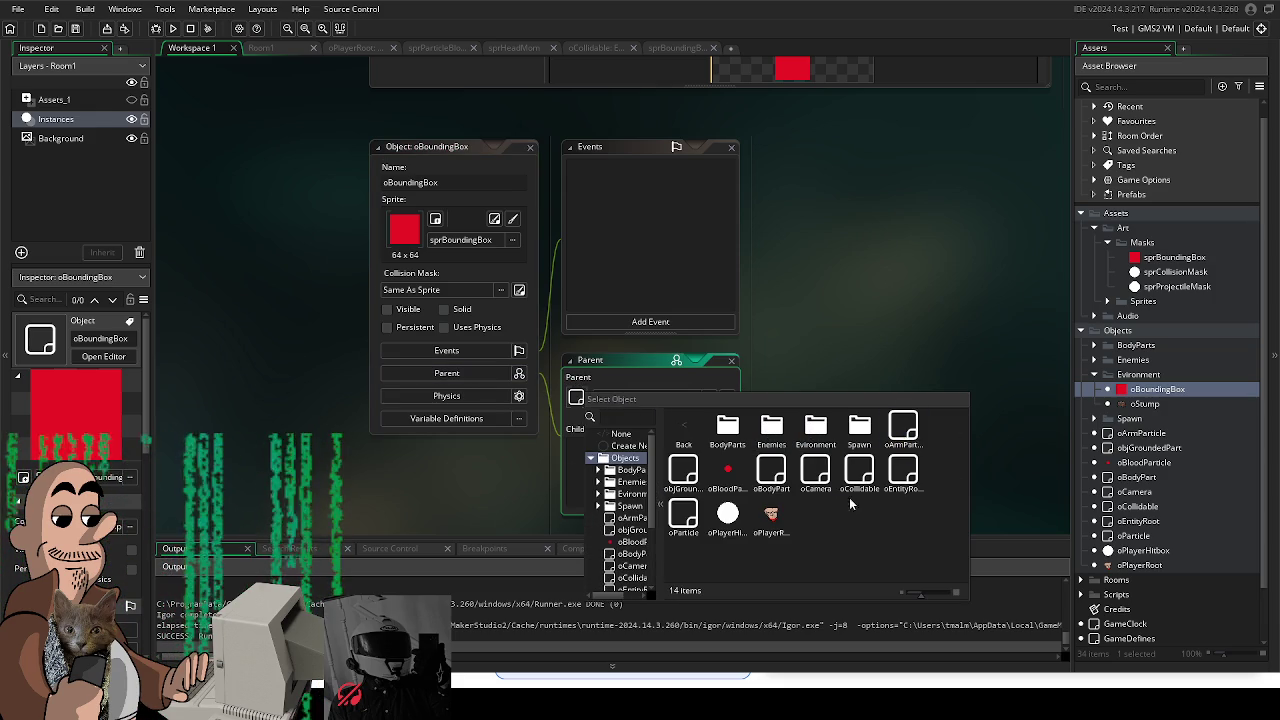
double_click(859, 472)
left_click(262, 48)
scroll(445, 182, "down", 1)
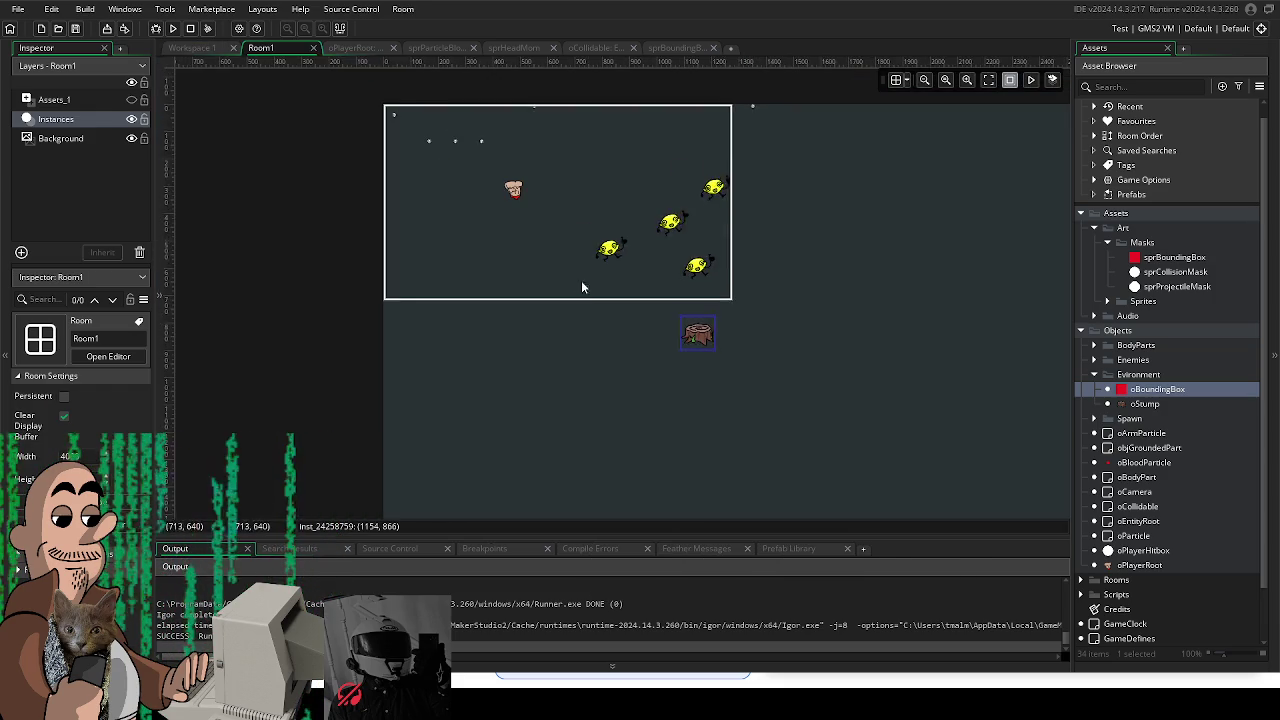
Step: Place an oBoundingBox at Room1's left edge and stretch it down into a left wall
scroll(580, 283, "down", 4)
mouse_move(726, 378)
left_mouse_down()
mouse_move(608, 250)
mouse_move(620, 242)
left_mouse_up()
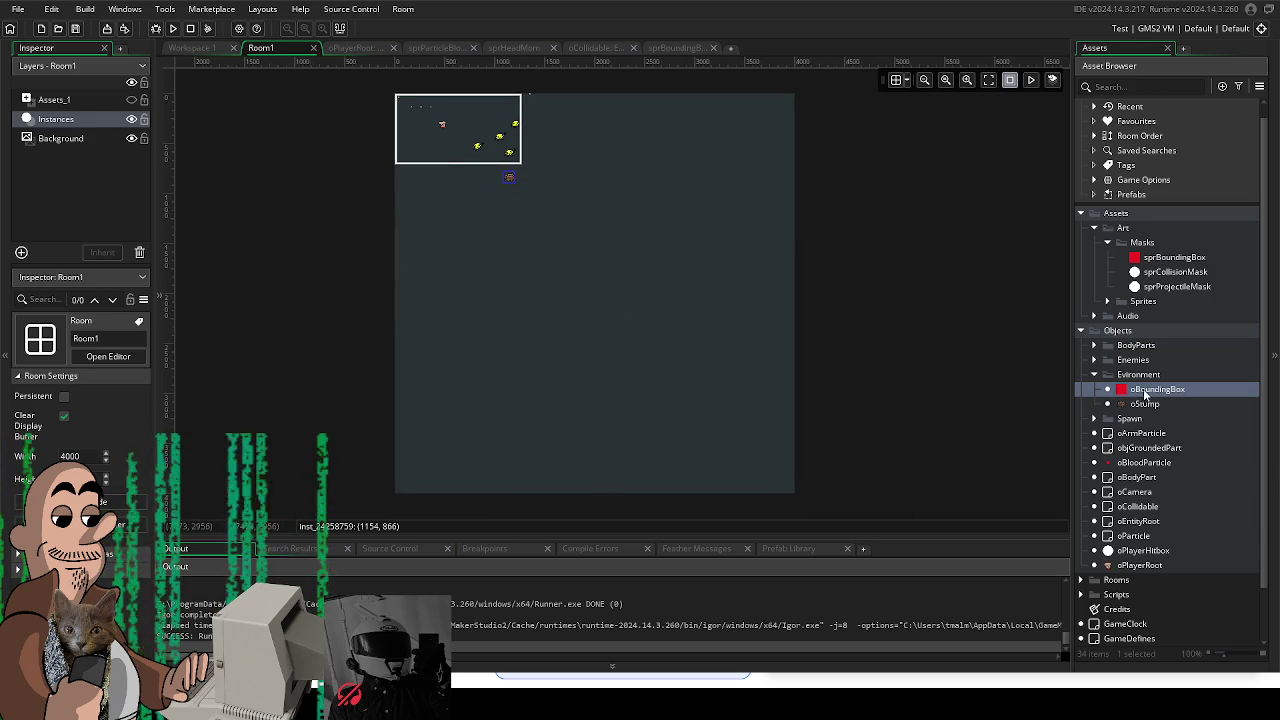
left_click_drag(1150, 390, 525, 268)
left_click_drag(390, 222, 390, 222)
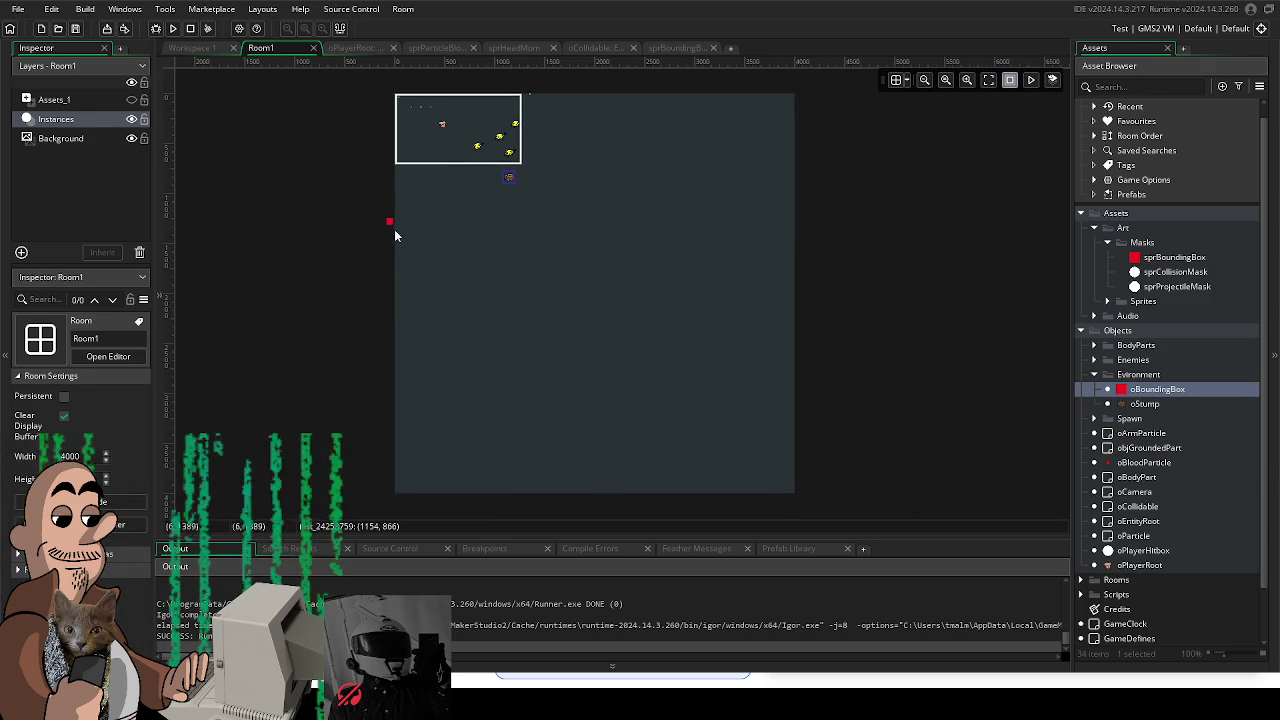
left_click_drag(386, 163, 467, 265)
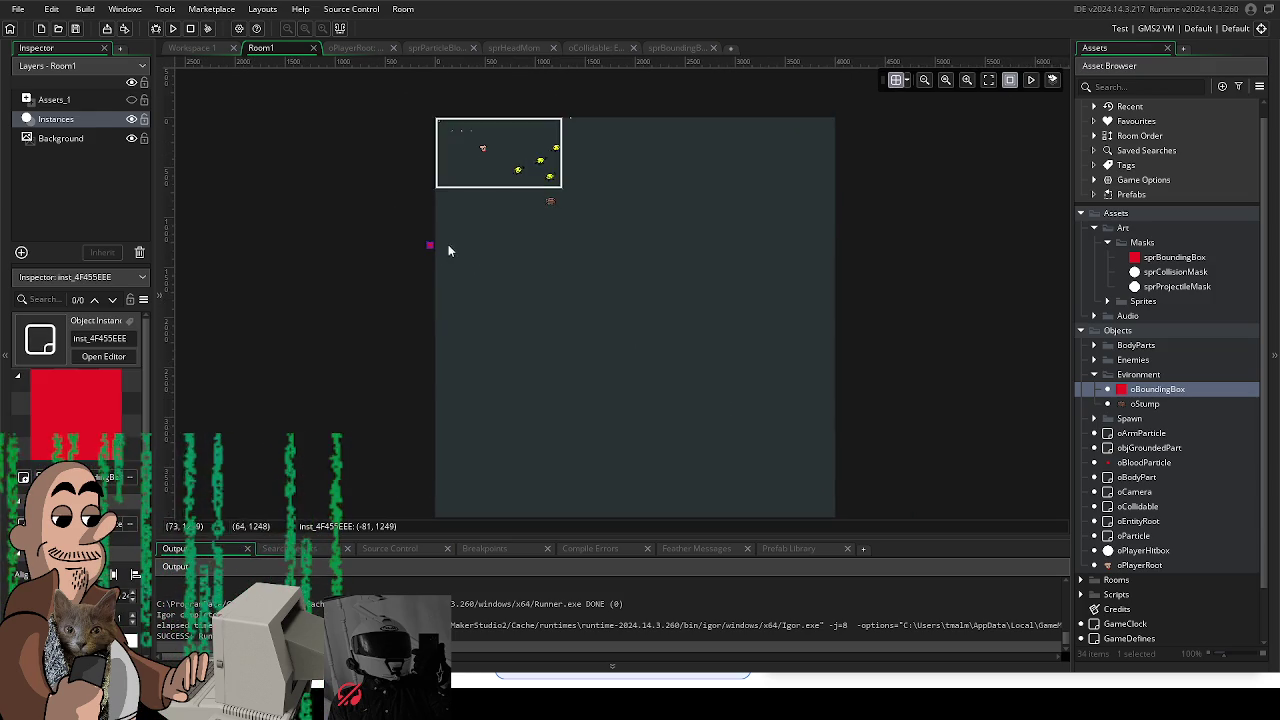
scroll(480, 355, "up", 3)
scroll(470, 384, "up", 1)
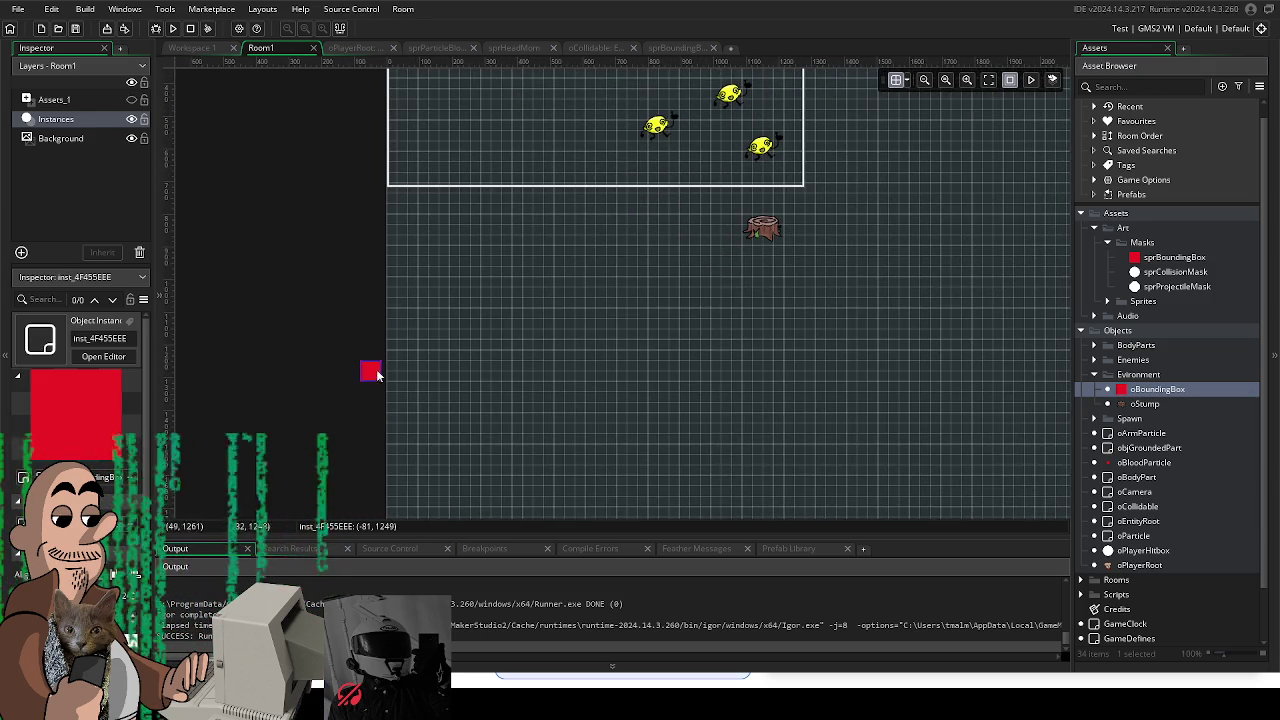
mouse_move(384, 370)
left_mouse_down()
mouse_move(403, 146)
mouse_move(397, 365)
left_mouse_up()
scroll(420, 300, "down", 2)
scroll(400, 287, "down", 3)
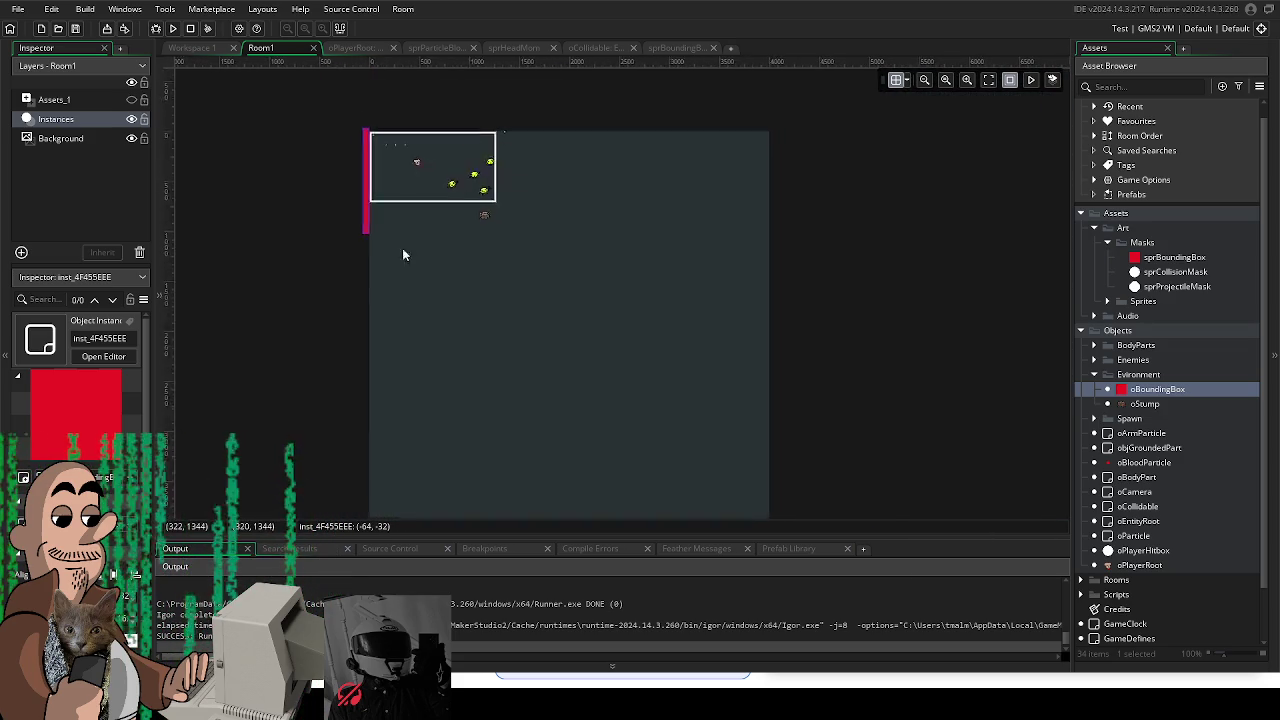
scroll(401, 287, "down", 2)
left_click_drag(366, 189, 362, 472)
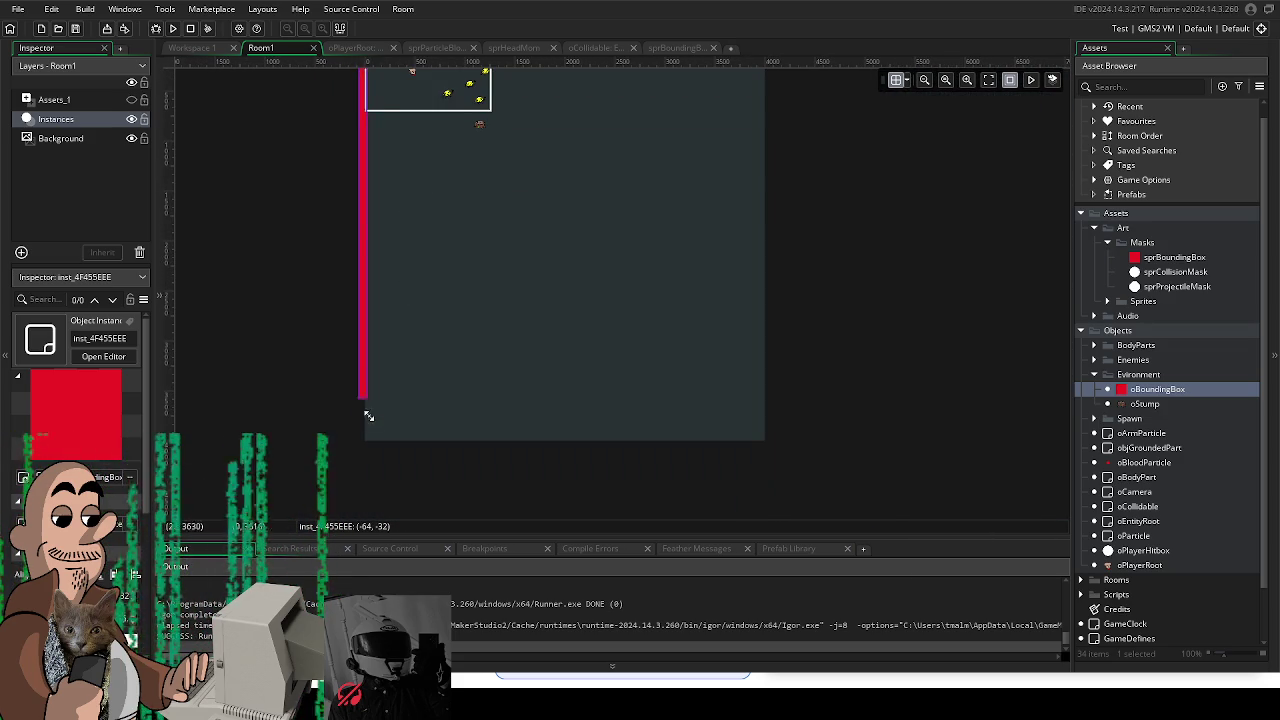
Step: Add a second oBoundingBox at the right edge, stretched up to the room's top
scroll(394, 380, "up", 2)
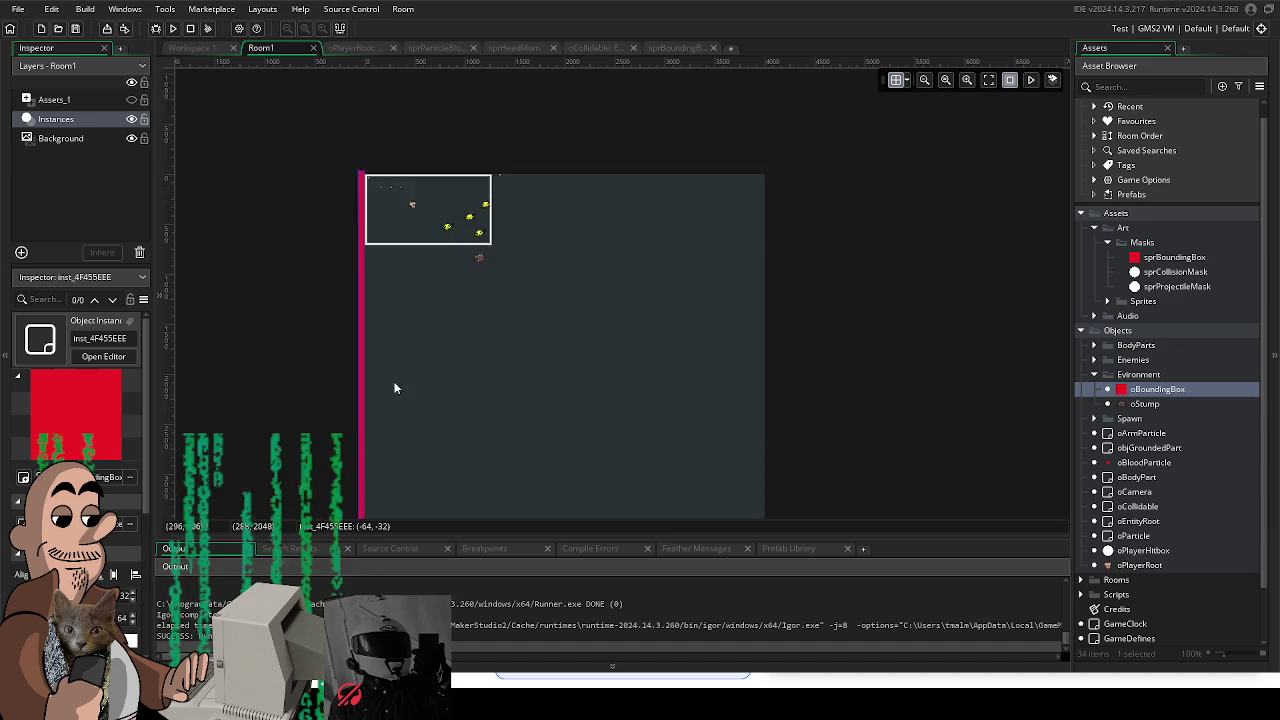
scroll(393, 430, "up", 2)
scroll(404, 452, "down", 2)
scroll(413, 426, "up", 5)
left_click_drag(415, 432, 384, 174)
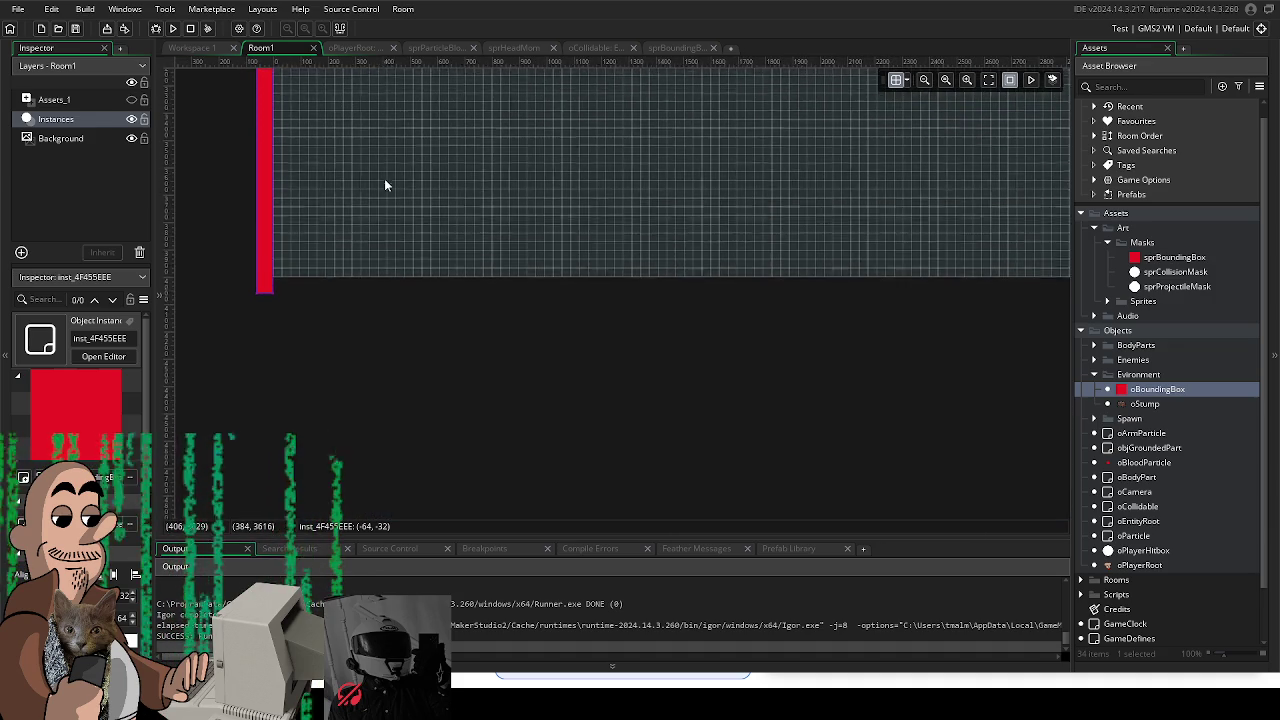
mouse_move(1142, 390)
left_mouse_down()
mouse_move(295, 305)
mouse_move(282, 292)
mouse_move(882, 360)
mouse_move(451, 451)
mouse_move(775, 422)
left_mouse_up()
mouse_move(1145, 390)
left_mouse_down()
mouse_move(759, 398)
mouse_move(757, 70)
left_mouse_up()
scroll(764, 476, "up", 3)
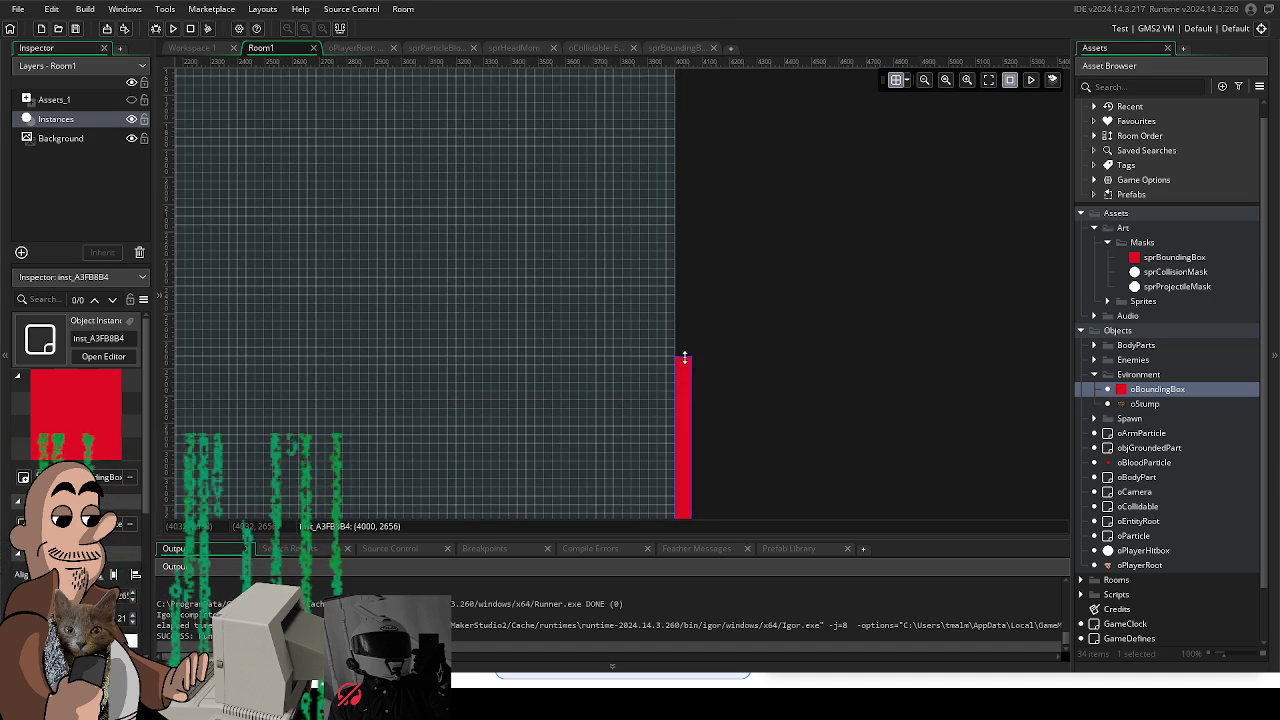
left_click_drag(684, 357, 674, 157)
scroll(674, 493, "up", 3)
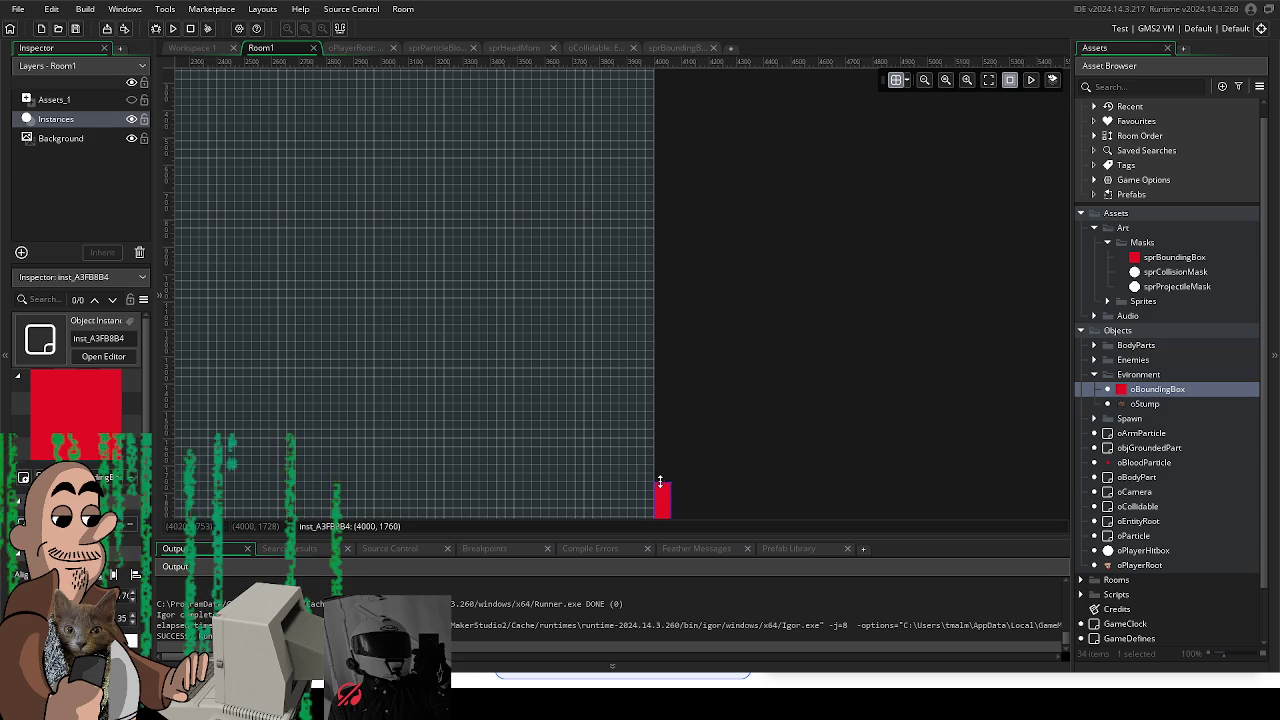
left_click_drag(660, 481, 660, 120)
scroll(673, 443, "up", 3)
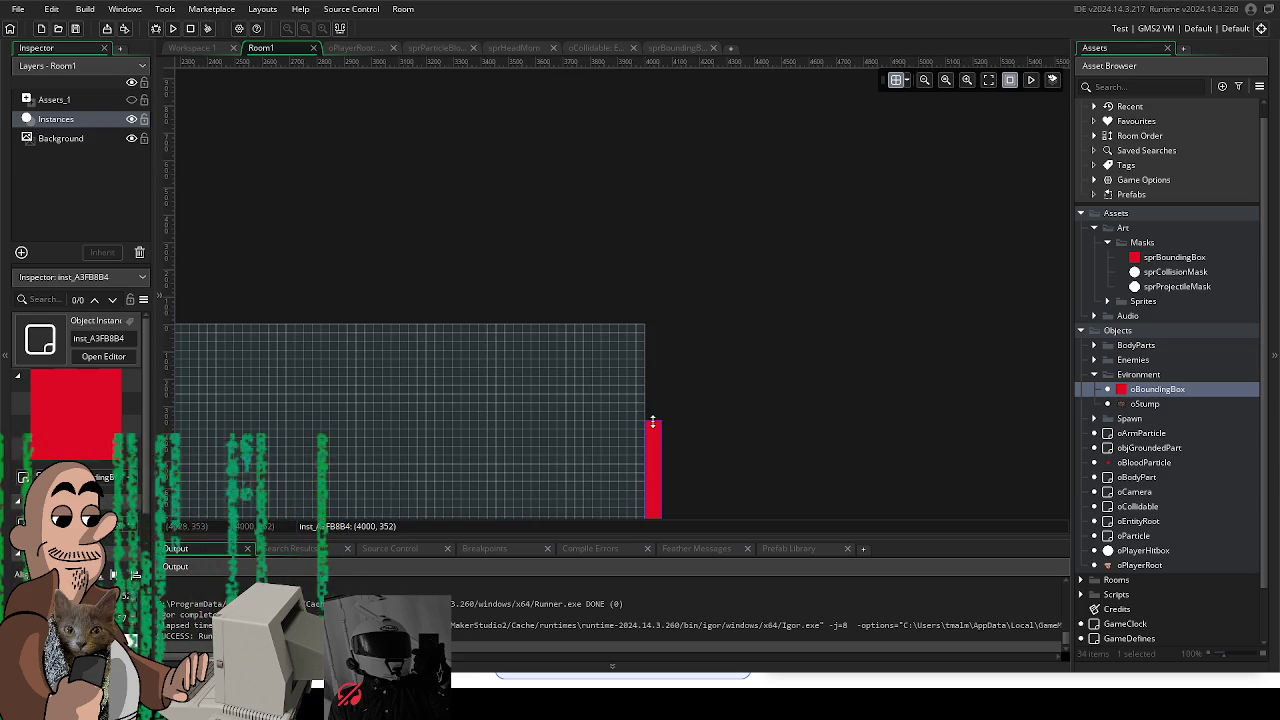
Step: Stretch a third oBoundingBox into a top wall reaching the left corner, then run the game
mouse_move(1133, 393)
left_mouse_down()
mouse_move(657, 303)
mouse_move(640, 318)
mouse_move(873, 329)
left_mouse_up()
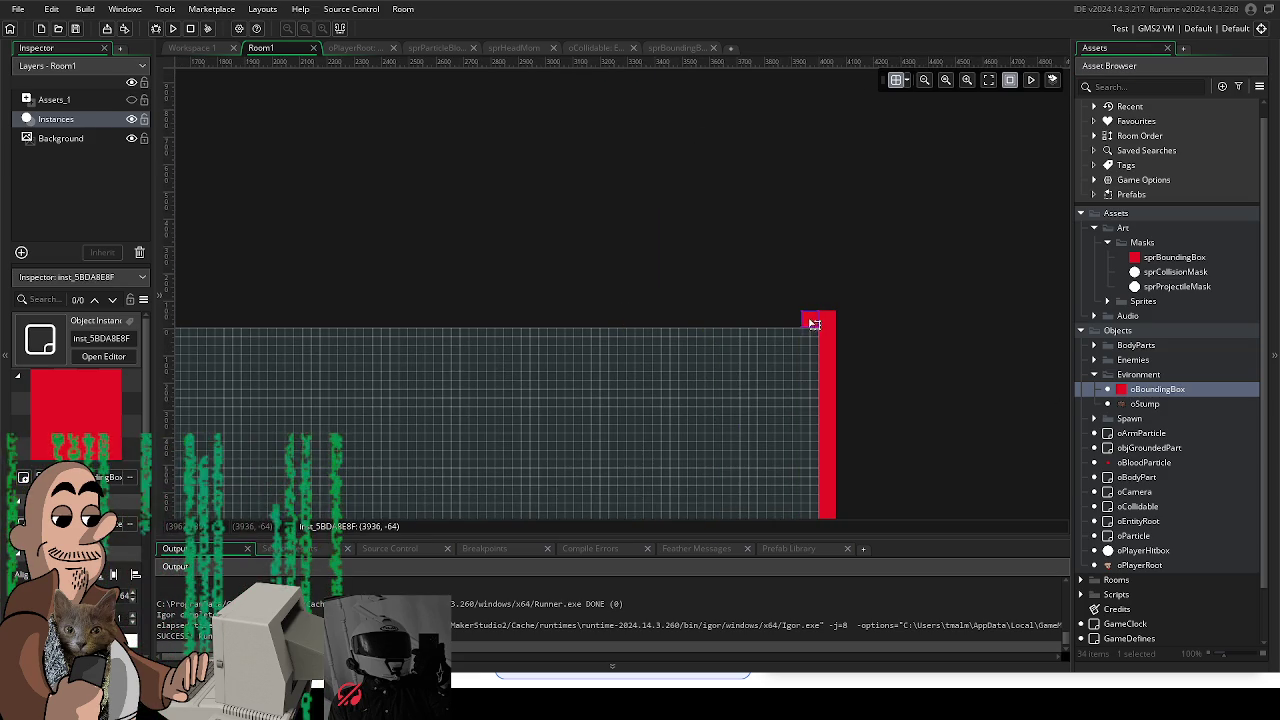
left_click_drag(794, 319, 194, 319)
left_click_drag(308, 234, 981, 208)
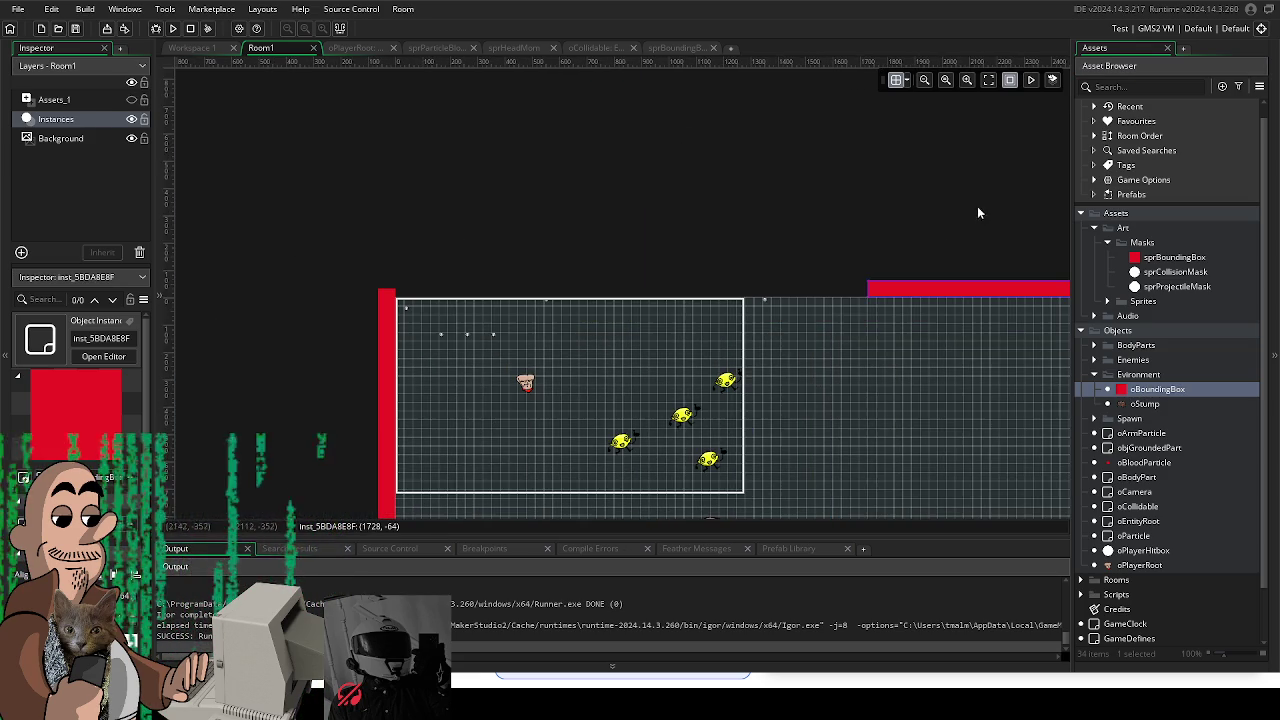
left_click_drag(867, 290, 404, 304)
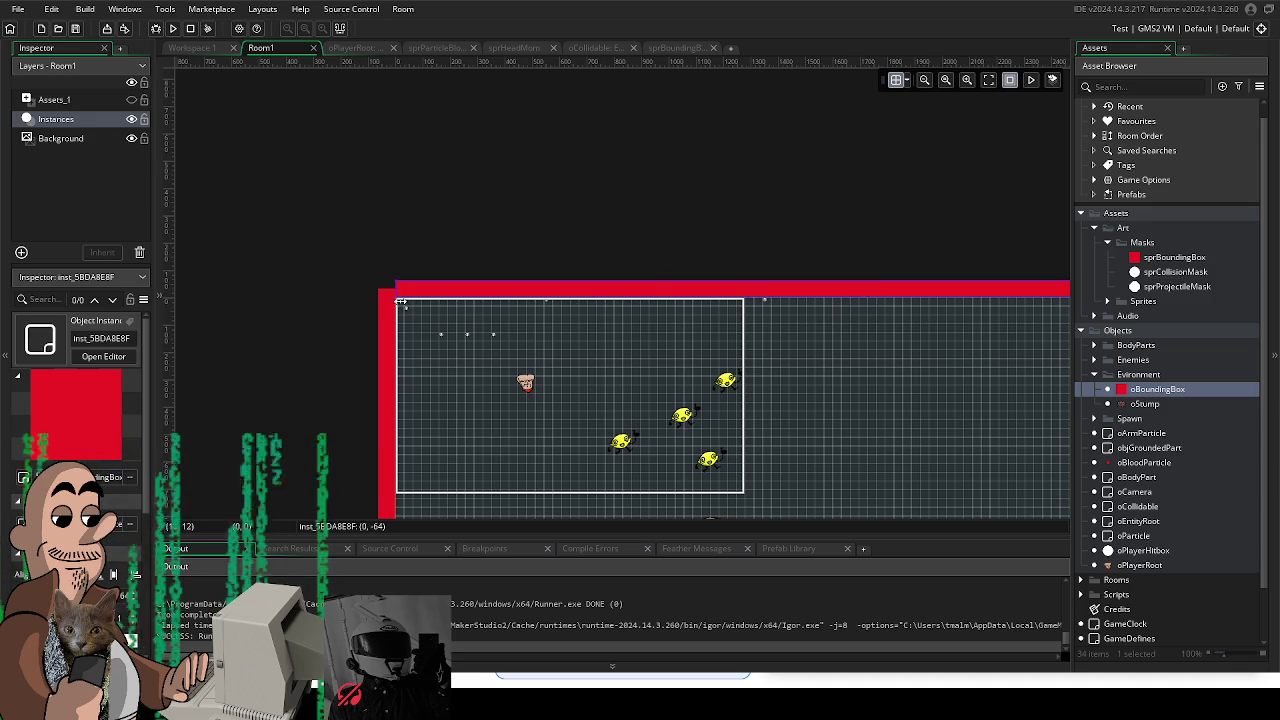
left_click(385, 305)
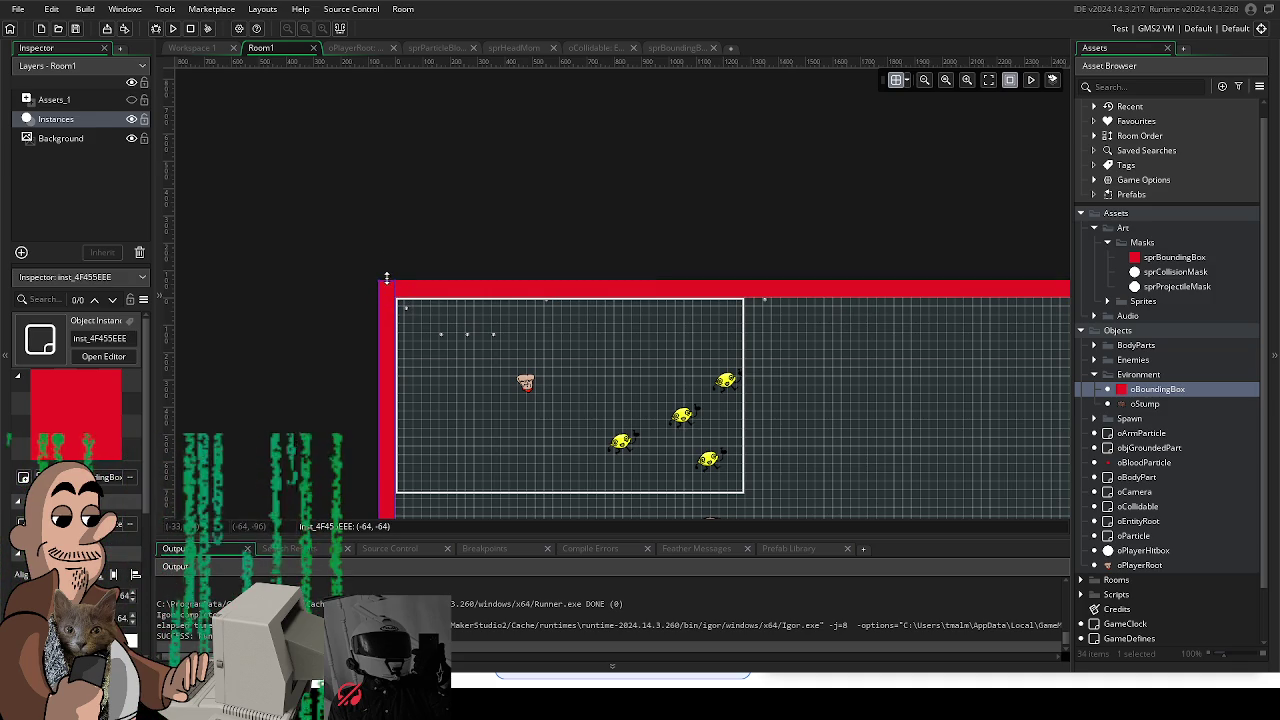
left_click(163, 35)
scroll(420, 170, "down", 1)
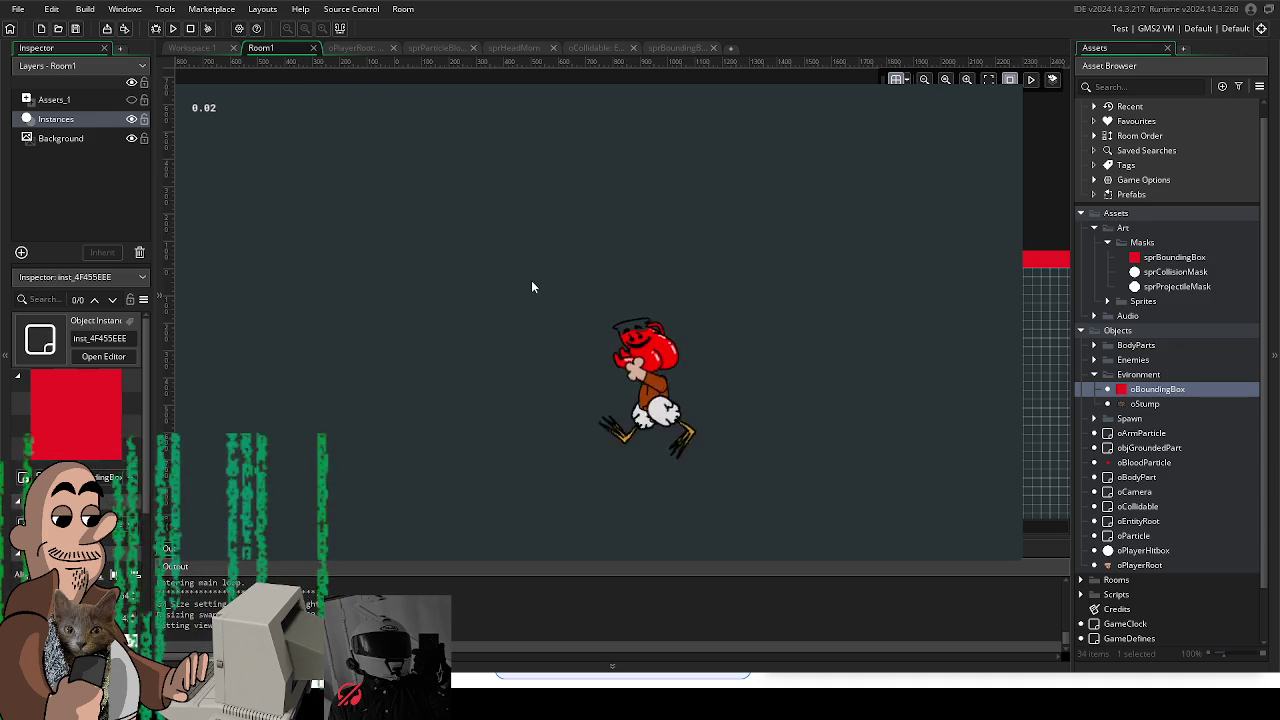
Step: Walk the character right and left, jump with Space, then close the game
key("Right")
key("Left")
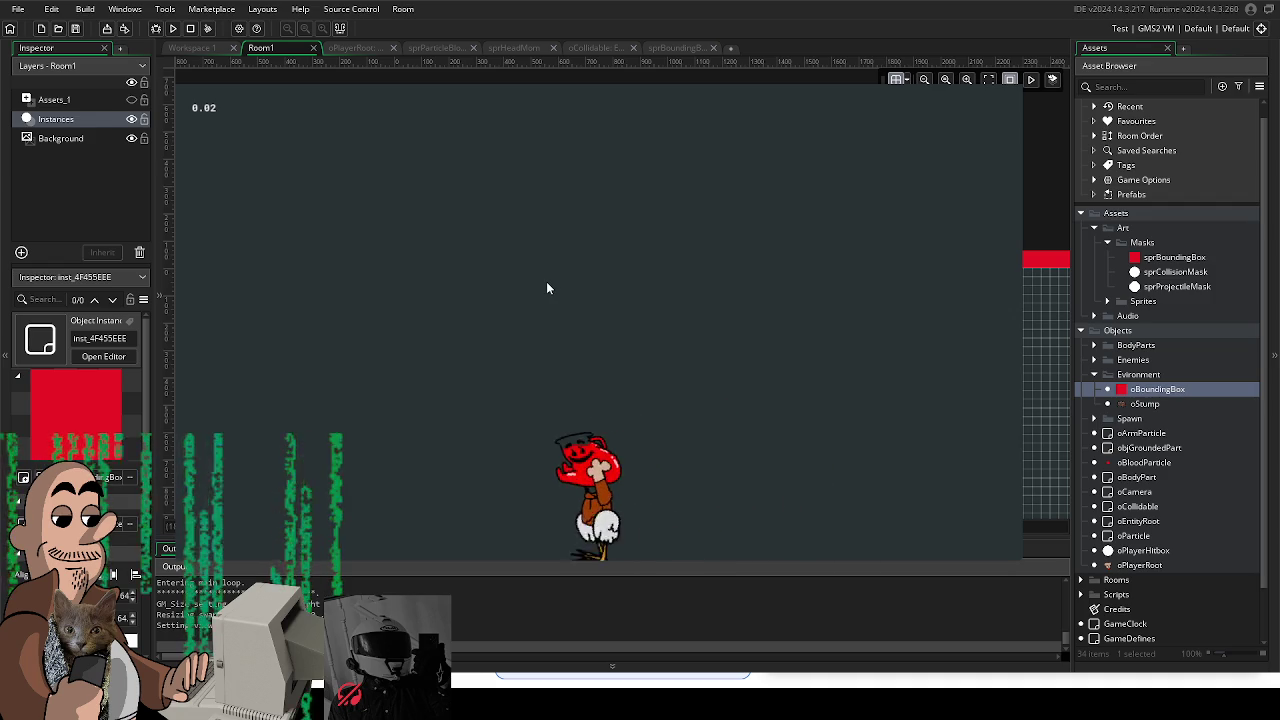
key("space")
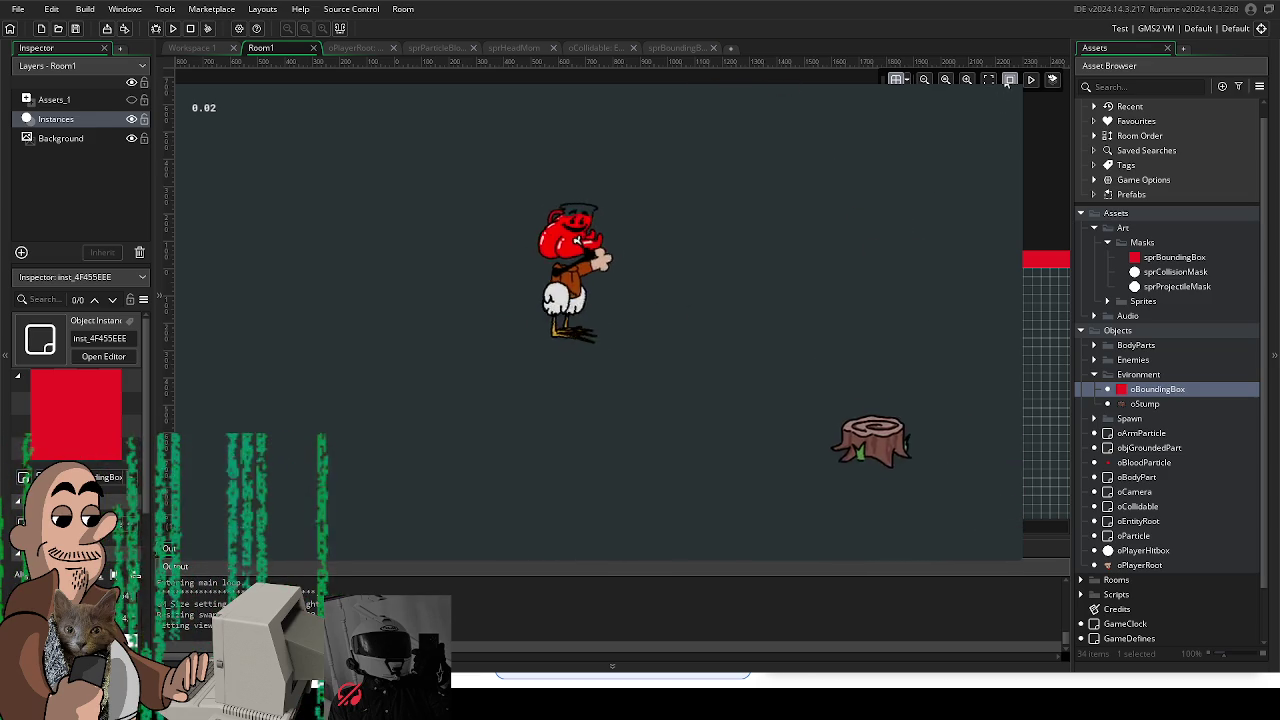
key("Escape")
scroll(546, 231, "down", 2)
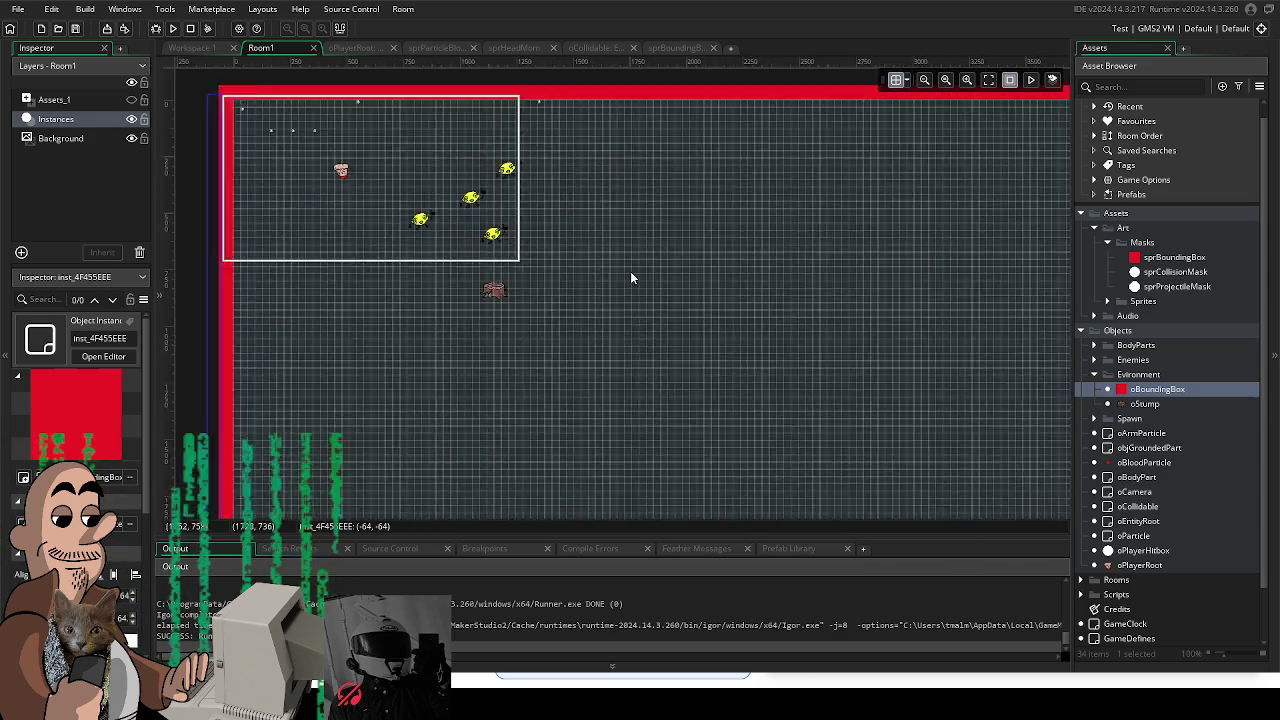
Step: Duplicate oStump and name the copy oBush
scroll(630, 271, "down", 3)
scroll(520, 200, "up", 1)
scroll(540, 190, "up", 3)
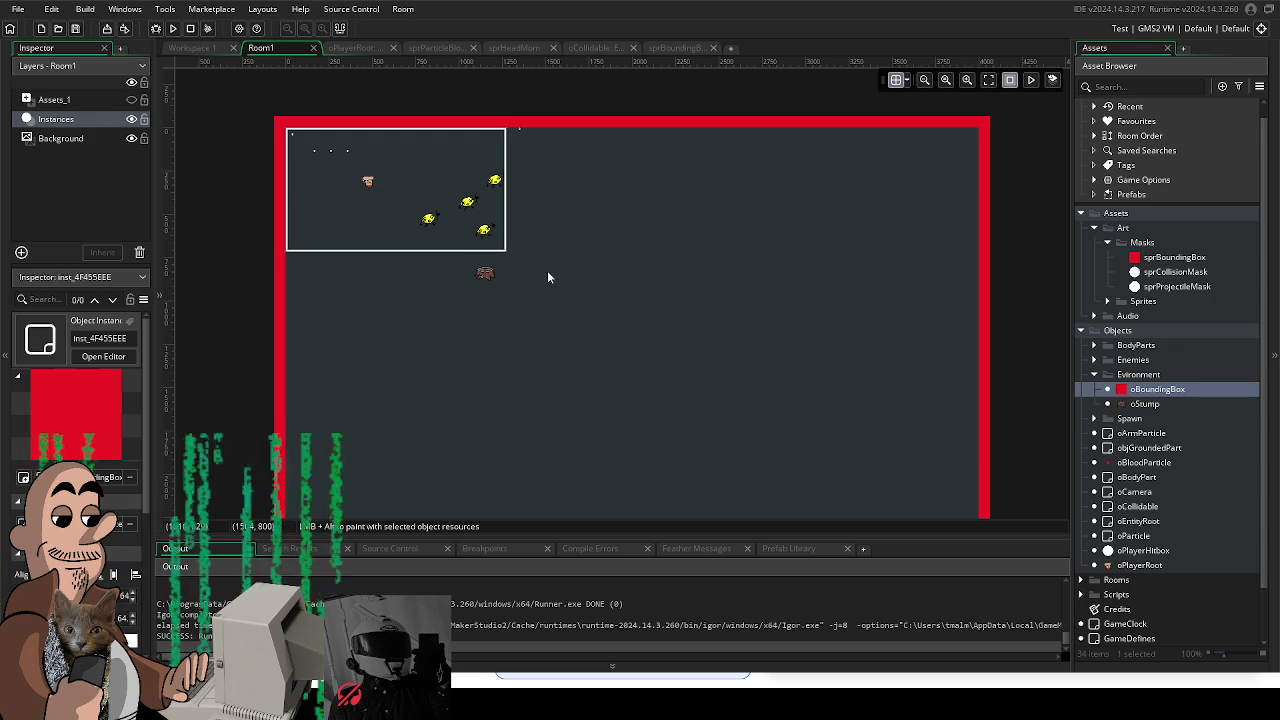
left_click(1145, 404)
right_click(1145, 404)
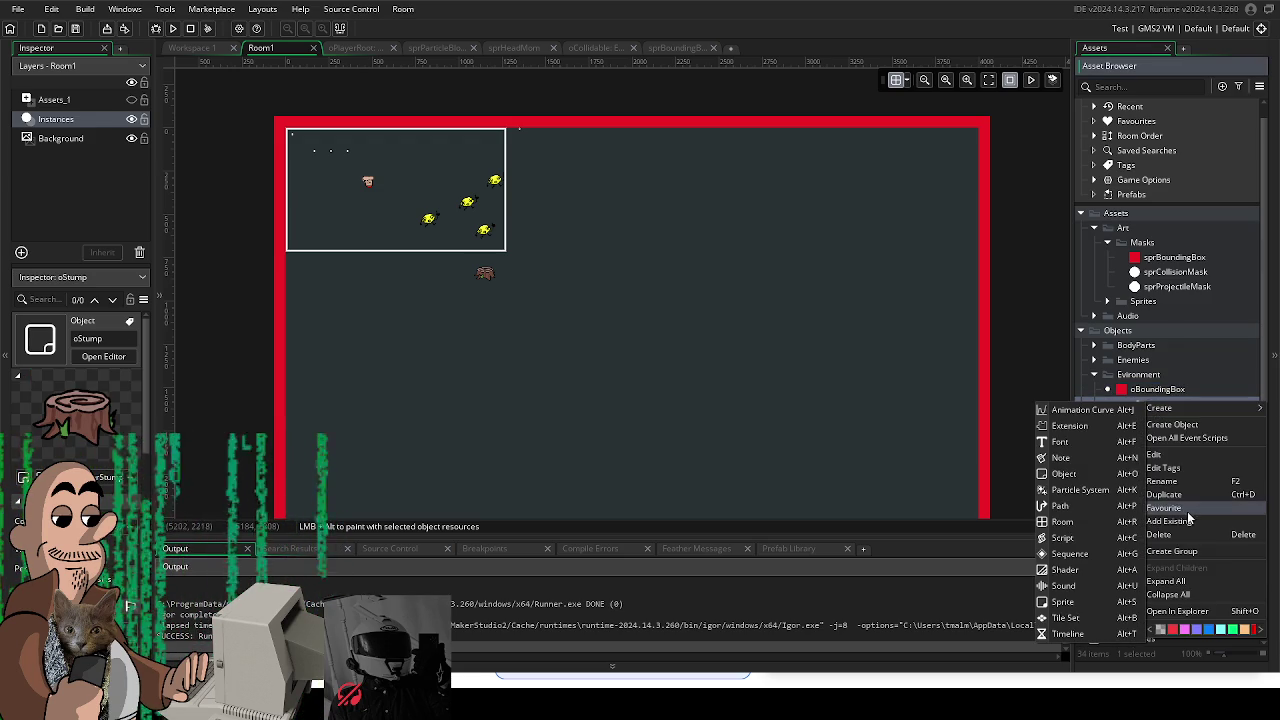
left_click(1165, 494)
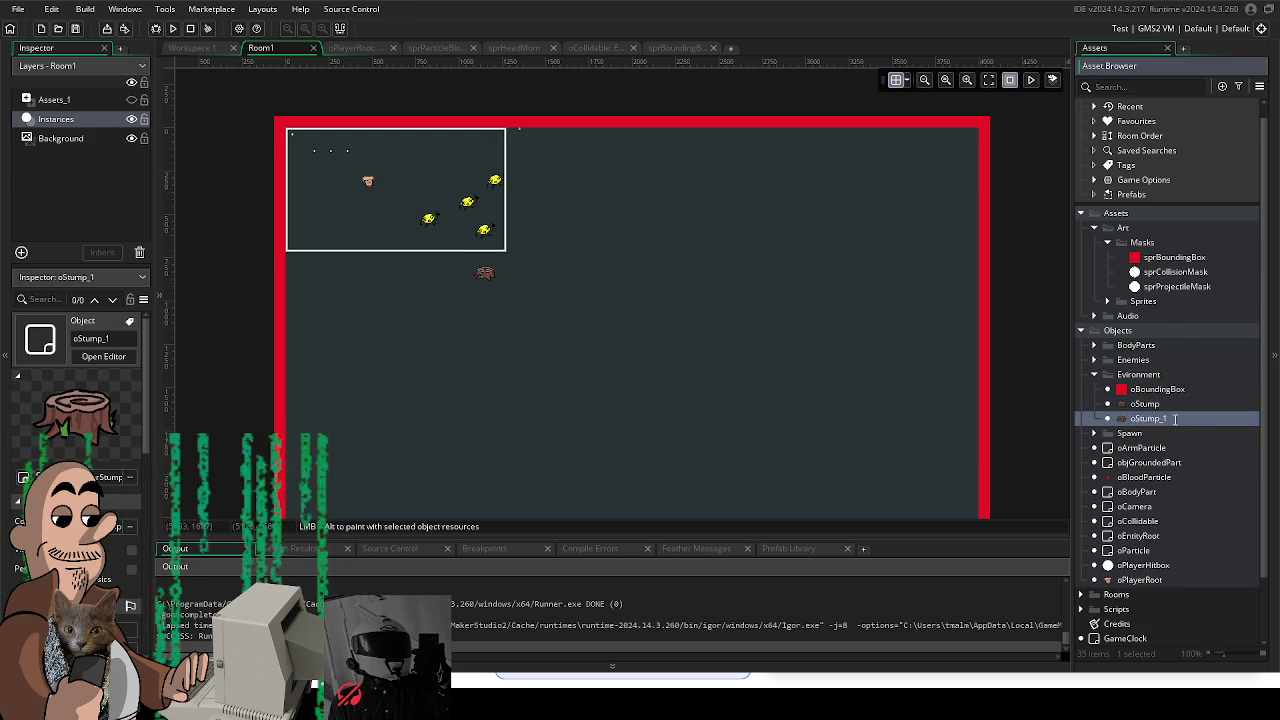
type("oBush")
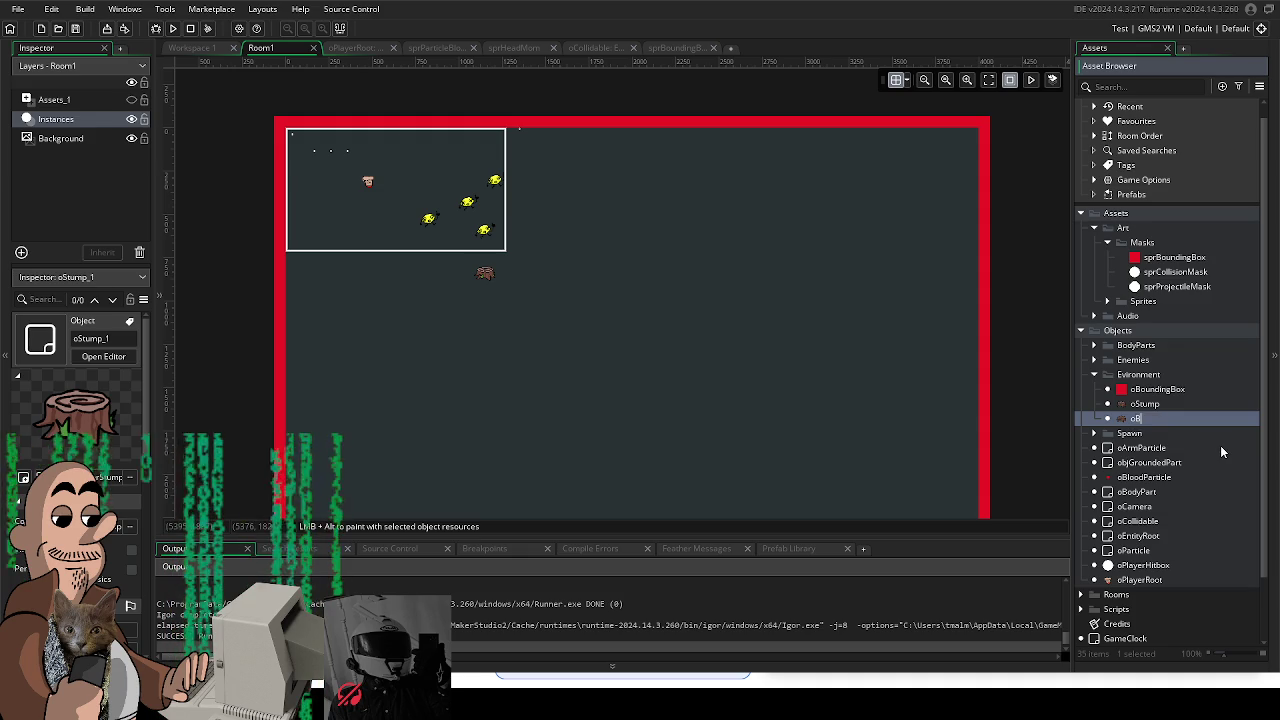
key("Return")
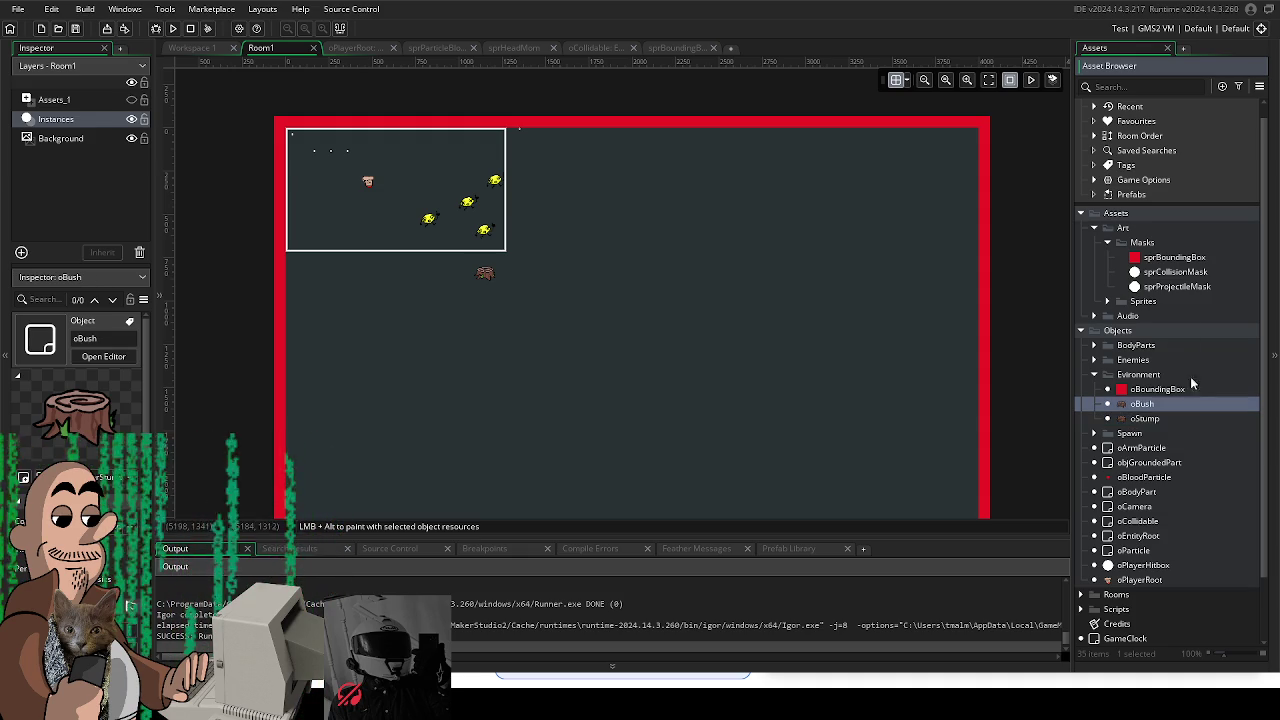
Step: Collapse Masks, expand Sprites, and create a new sprite in the Environment sprites folder
left_click(1106, 243)
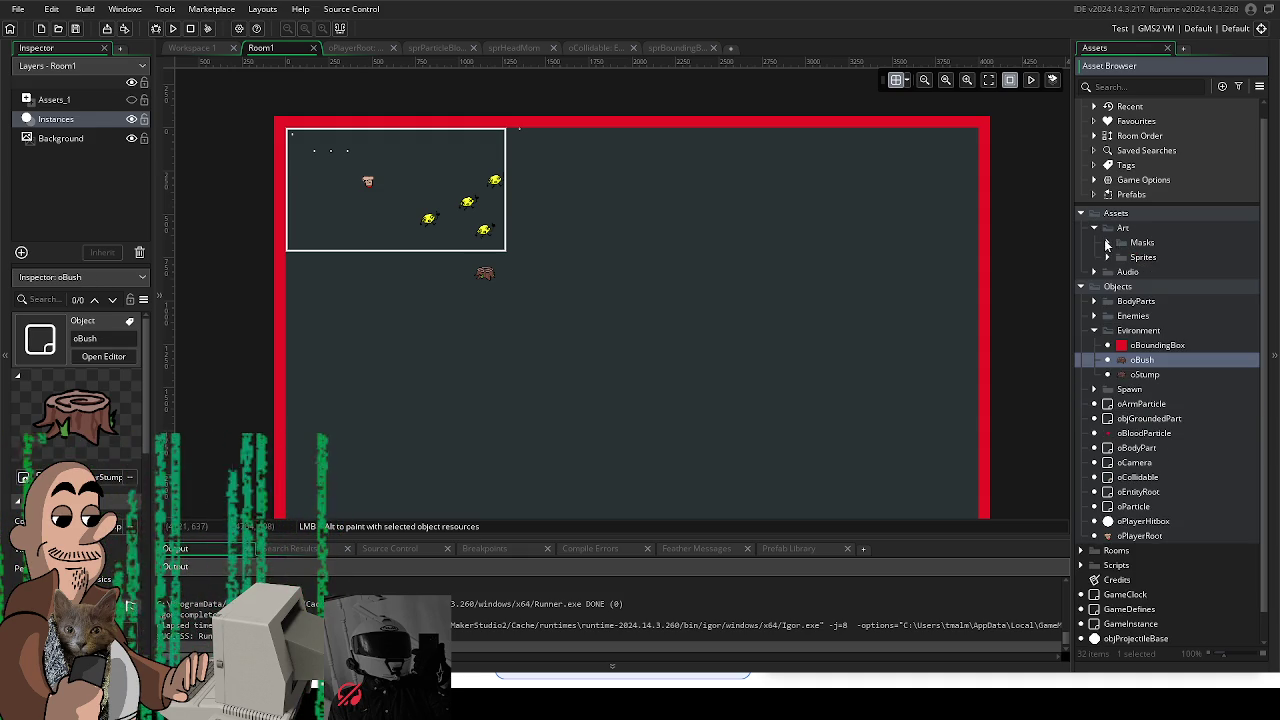
left_click(1107, 257)
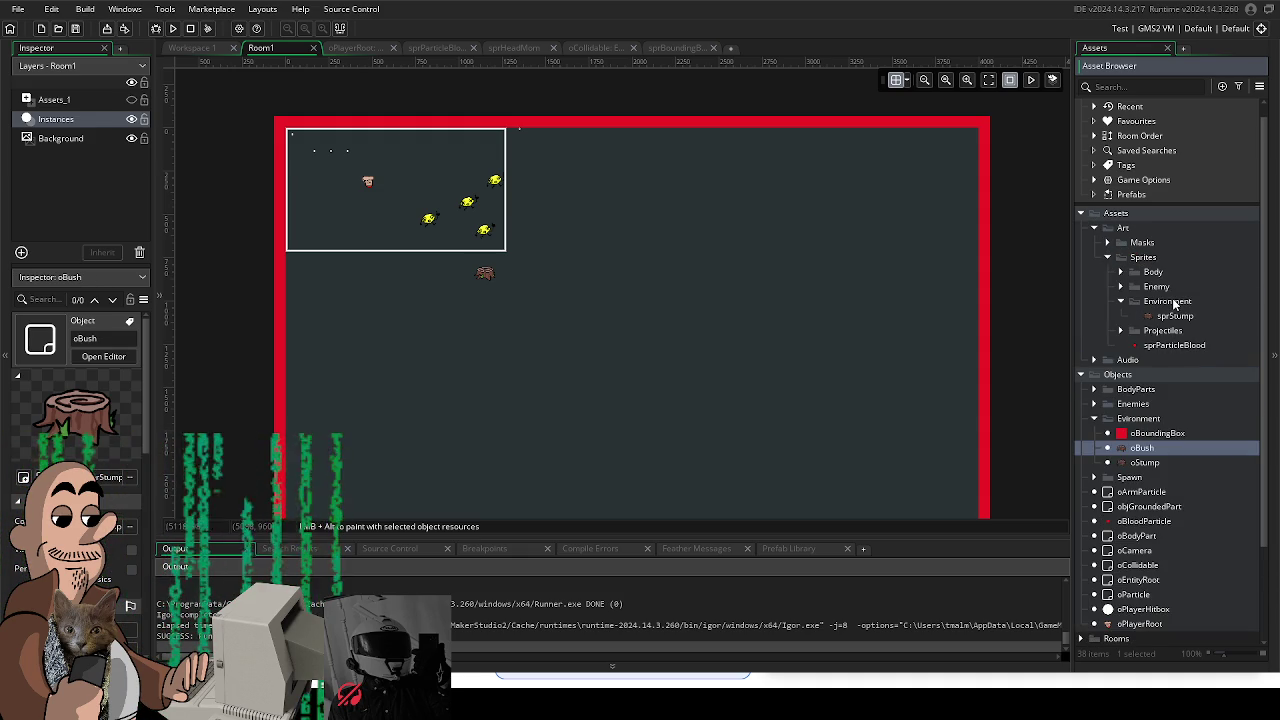
right_click(1175, 304)
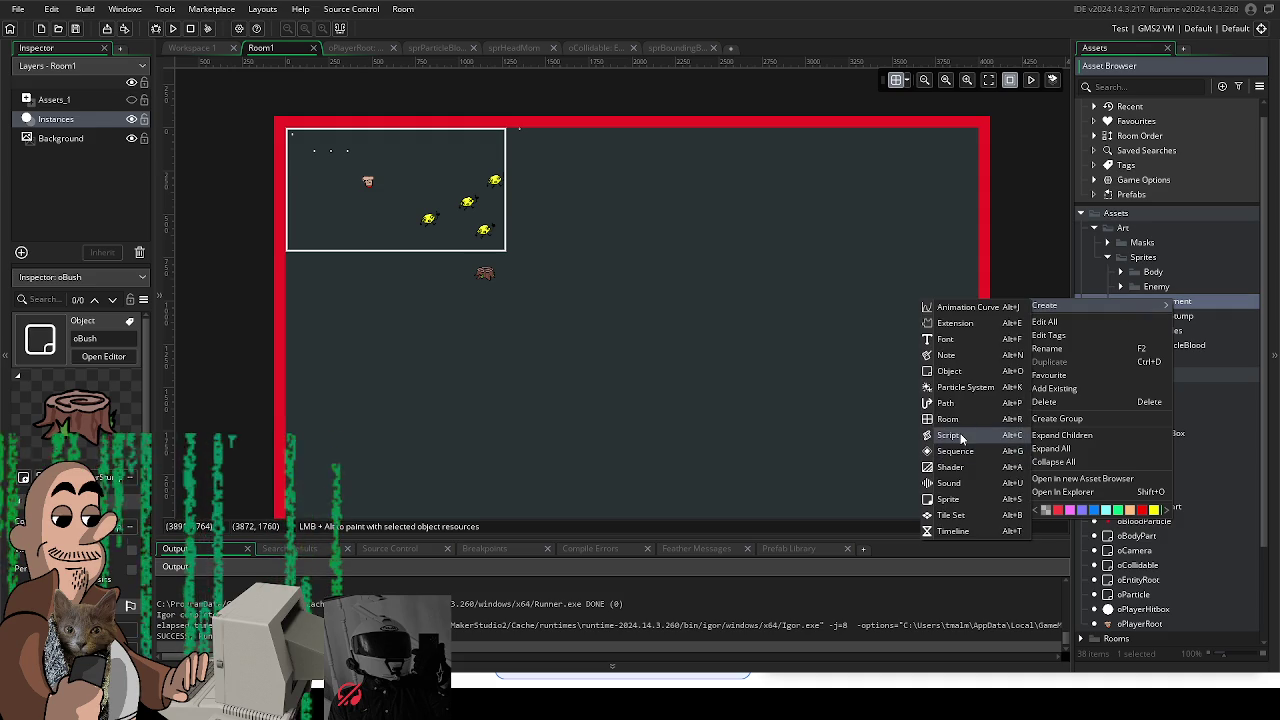
left_click(957, 500)
type("sprBush")
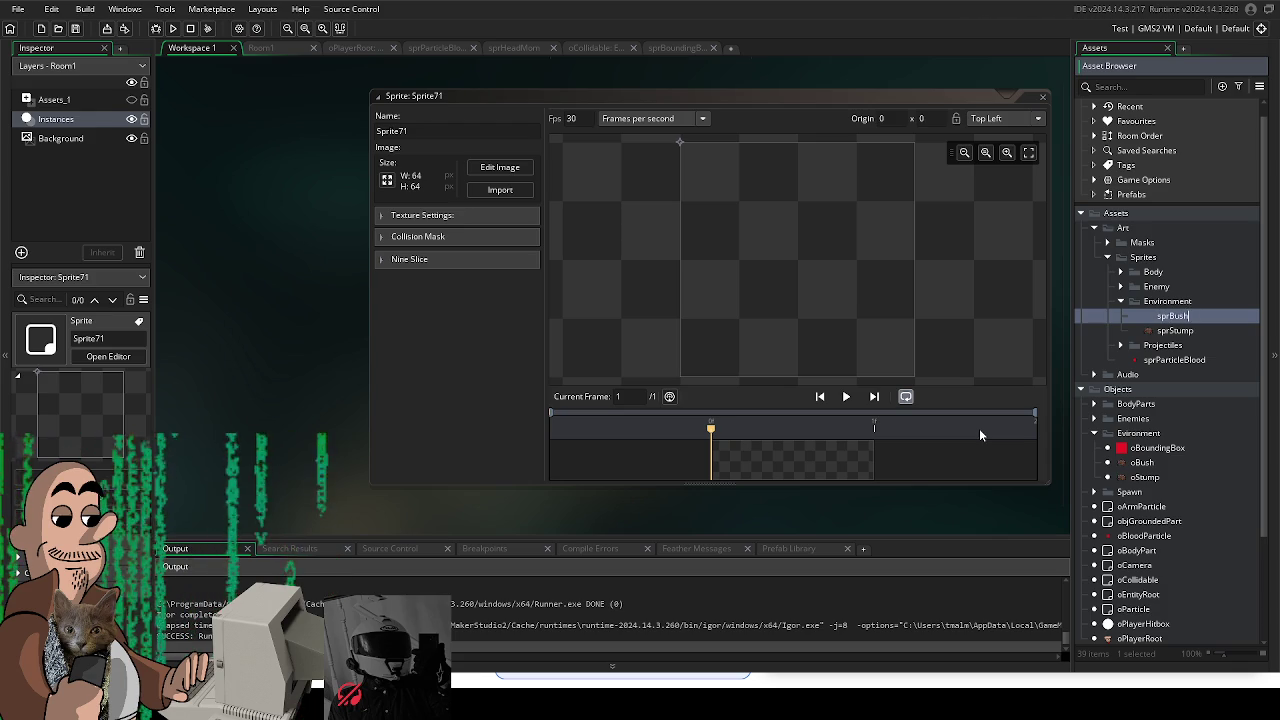
Step: Name the sprite sprBush and import the 130×130 bush image into it
key("Return")
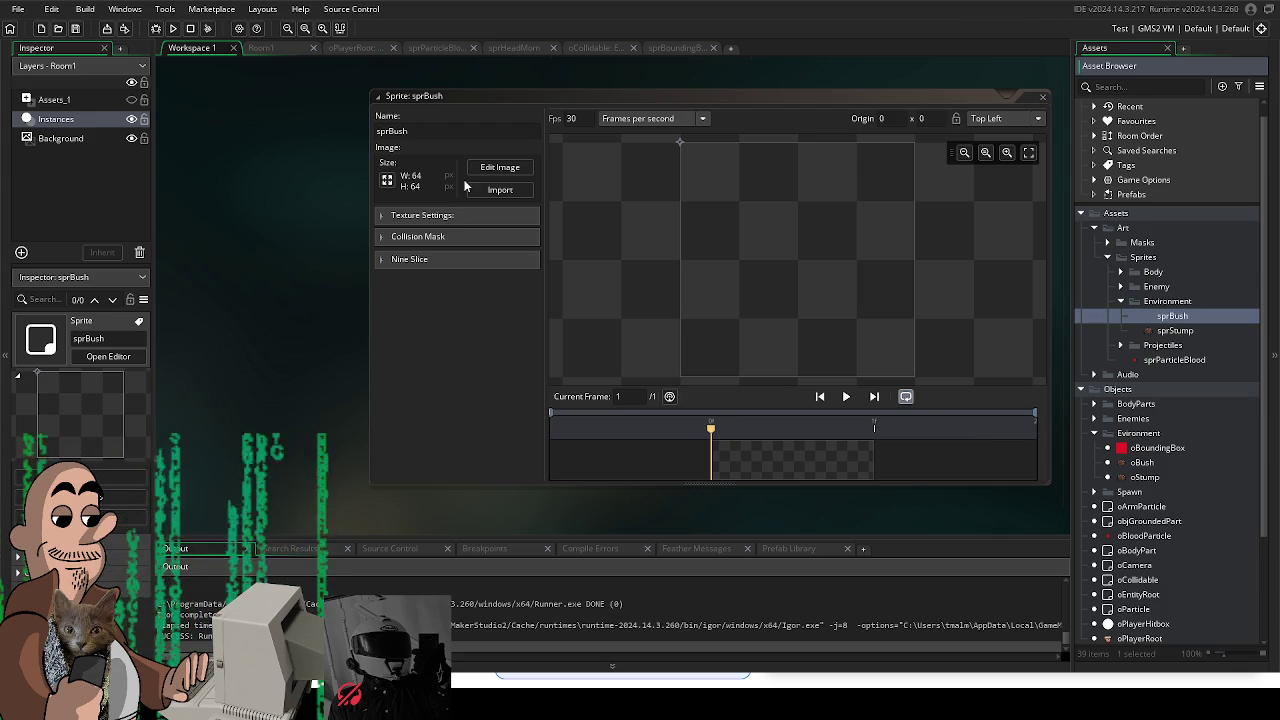
left_click(494, 190)
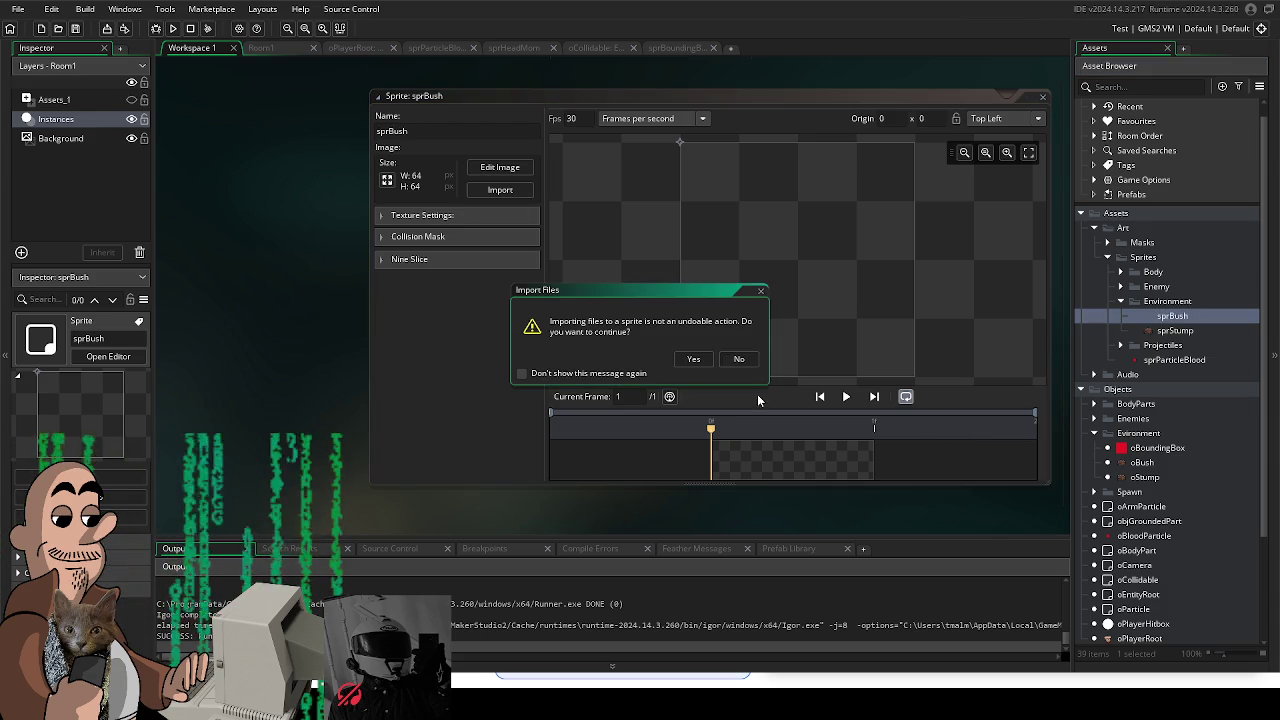
left_click(702, 357)
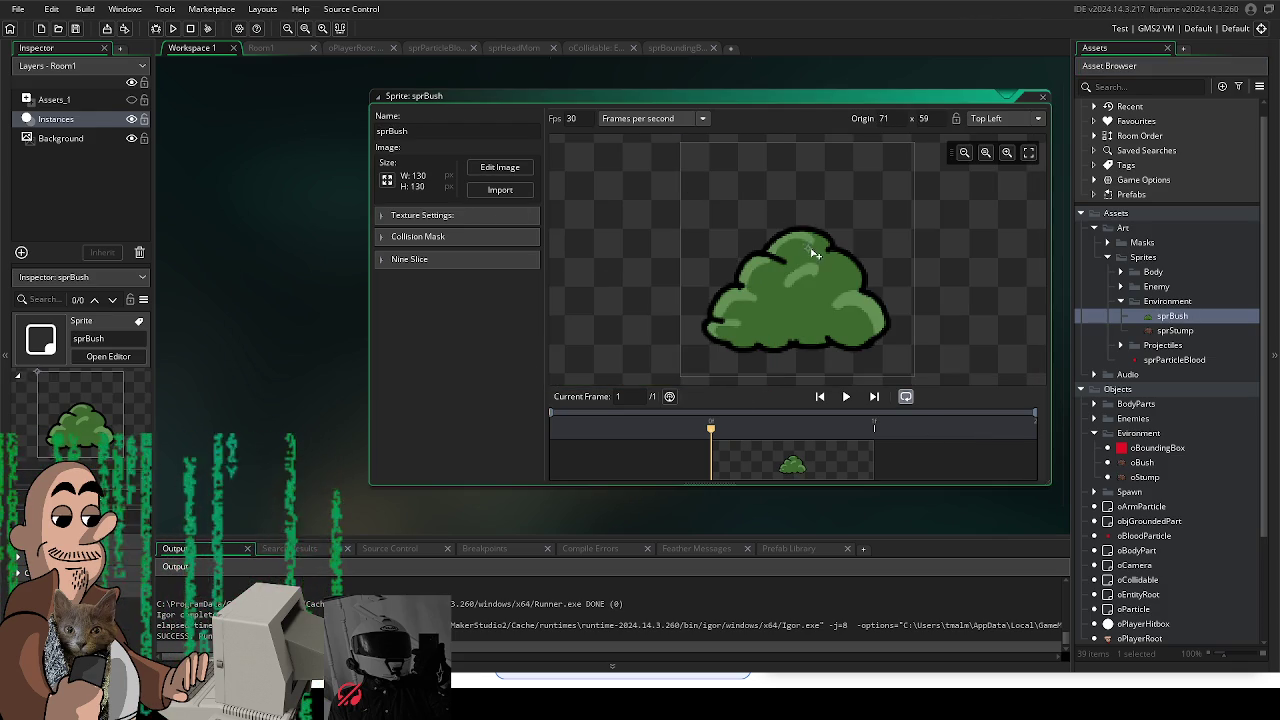
Step: Place sprBush's origin near its base (67 x 110), checking sprStump for reference
left_click_drag(683, 145, 705, 155)
left_click(1189, 330)
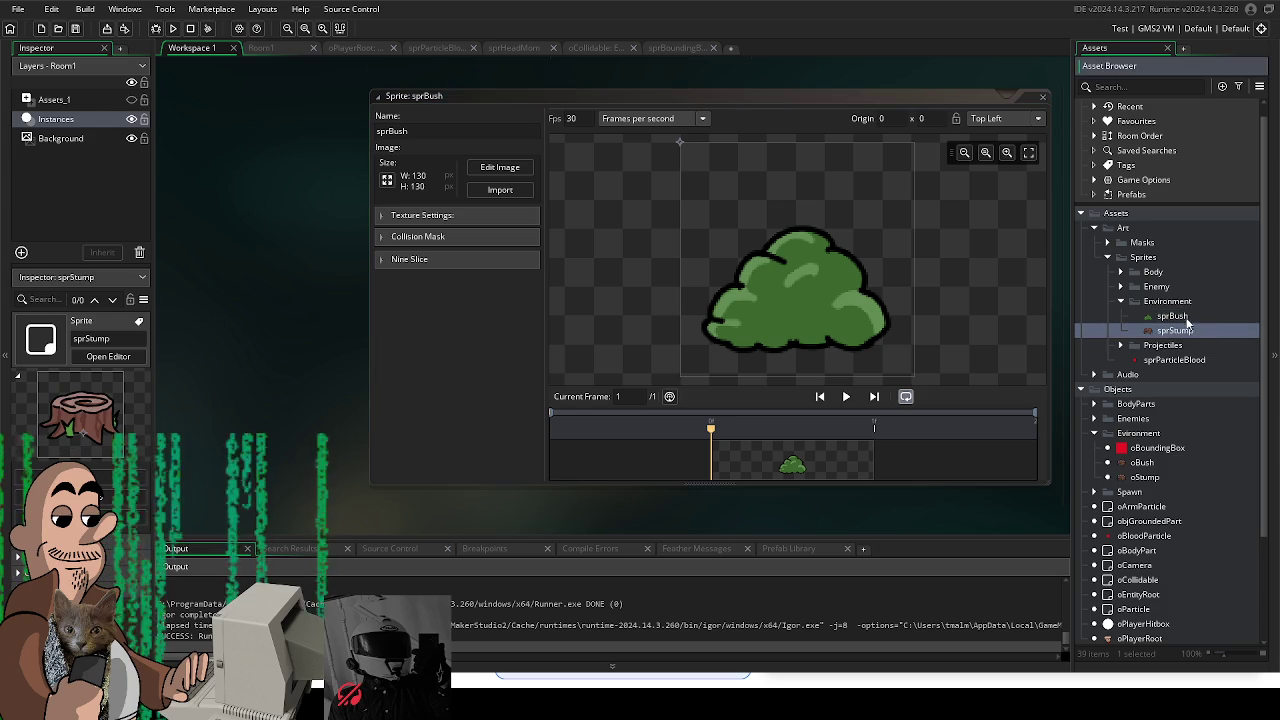
double_click(1160, 332)
left_click(1172, 316)
double_click(1172, 317)
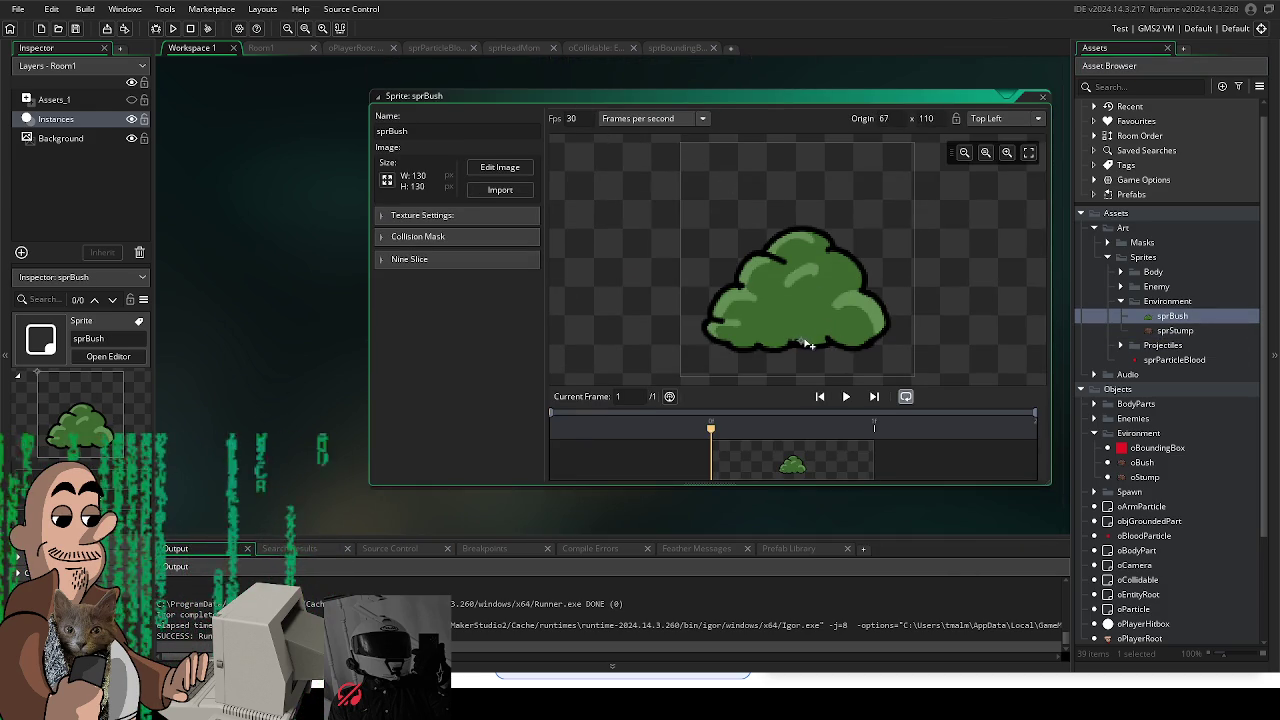
Step: Set sprBush's collision mask to Manual mode with Ellipse type
left_click(403, 238)
left_click(493, 263)
left_click(494, 288)
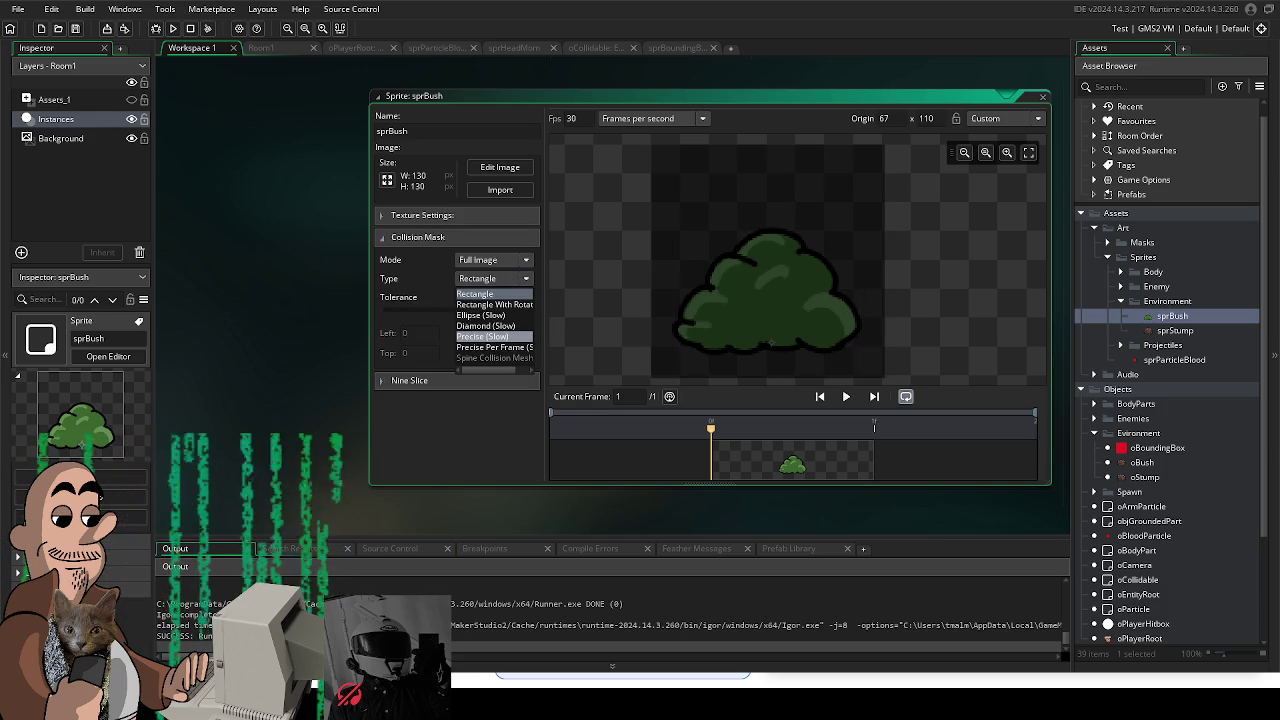
left_click(482, 336)
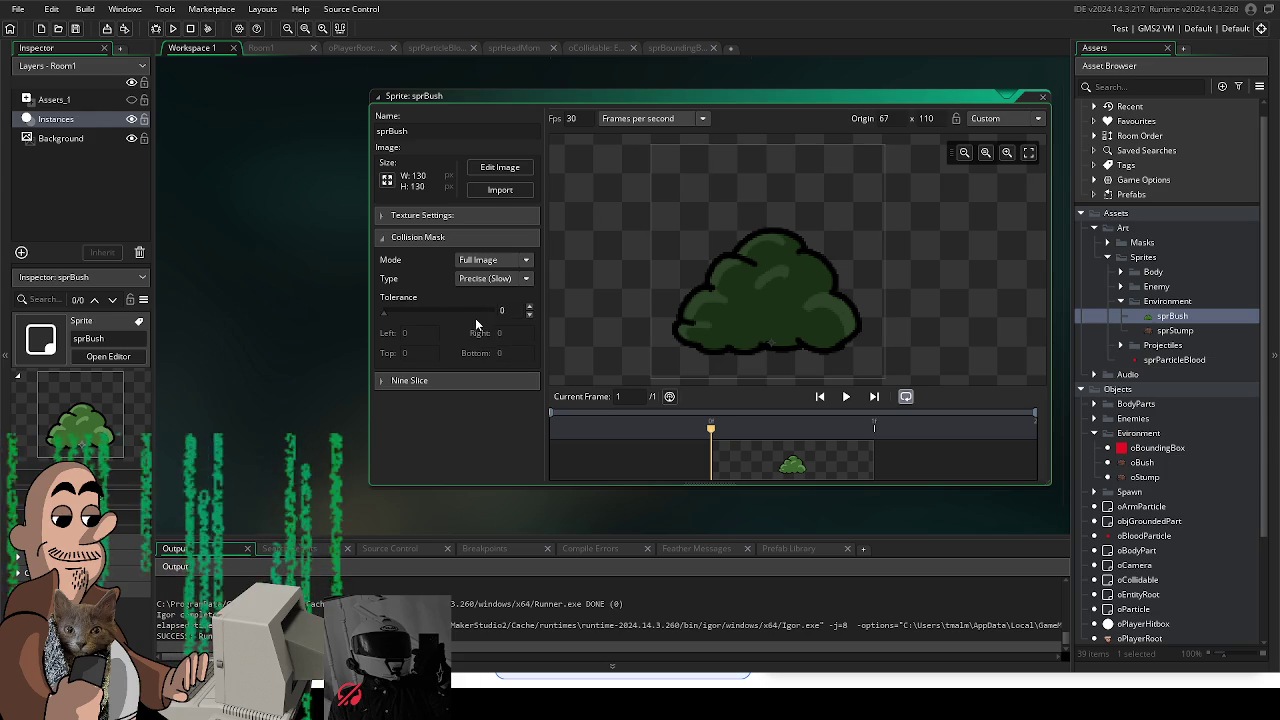
left_click(498, 279)
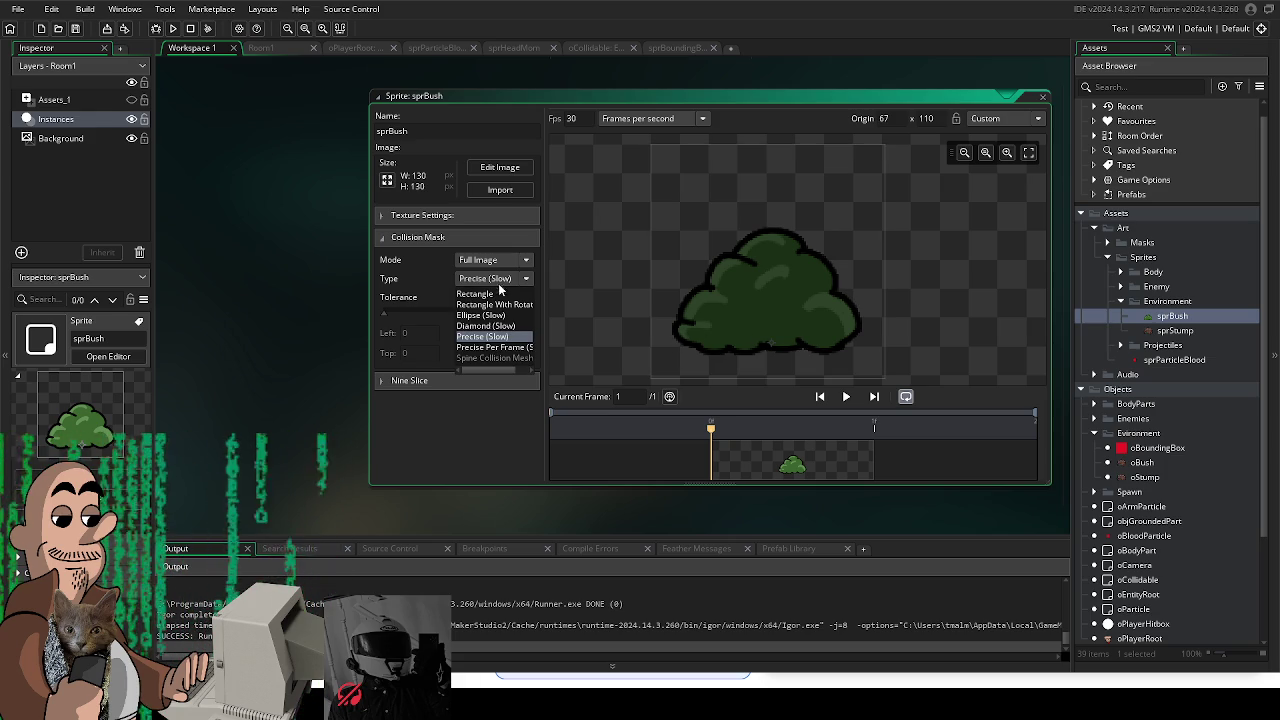
left_click(505, 315)
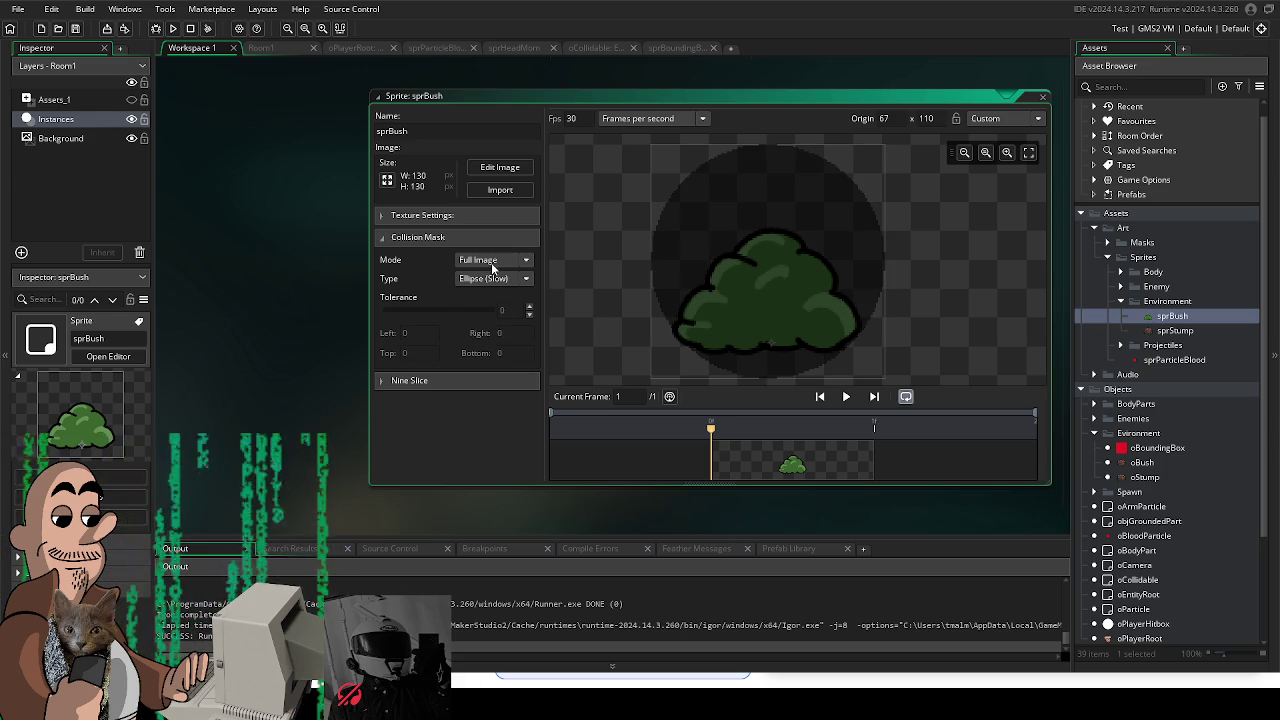
left_click(496, 279)
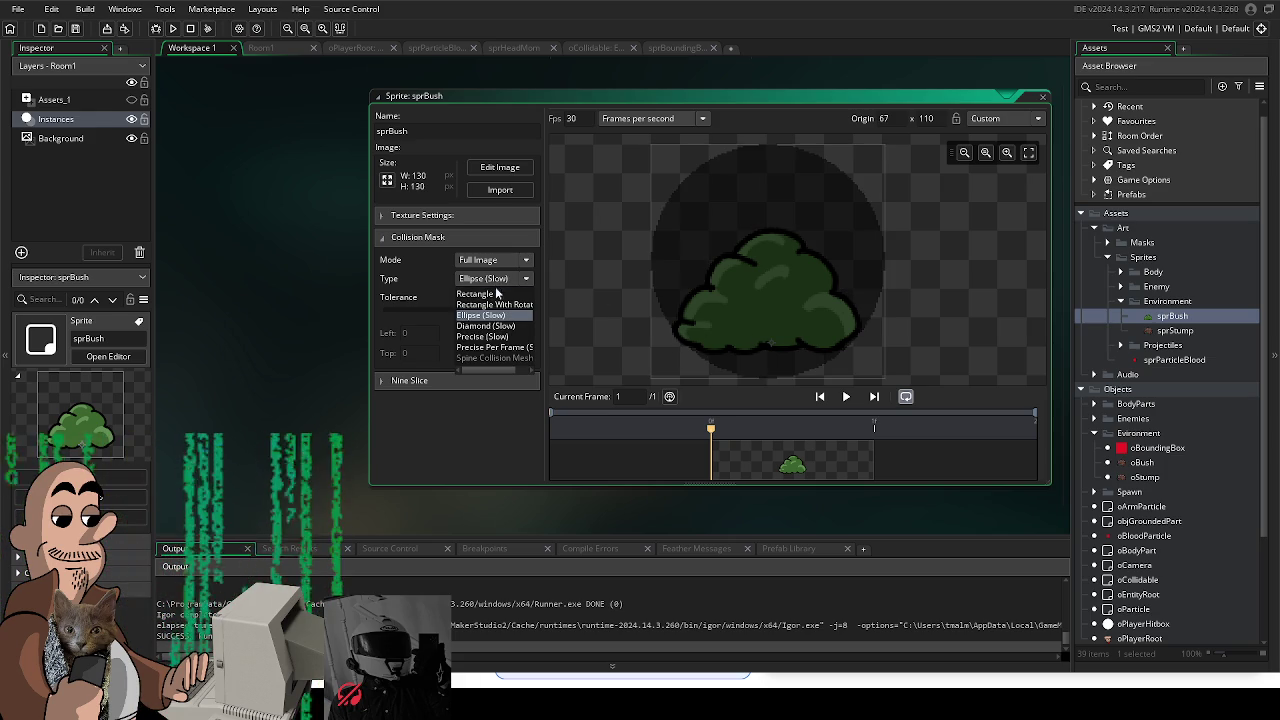
left_click(493, 260)
left_click(480, 292)
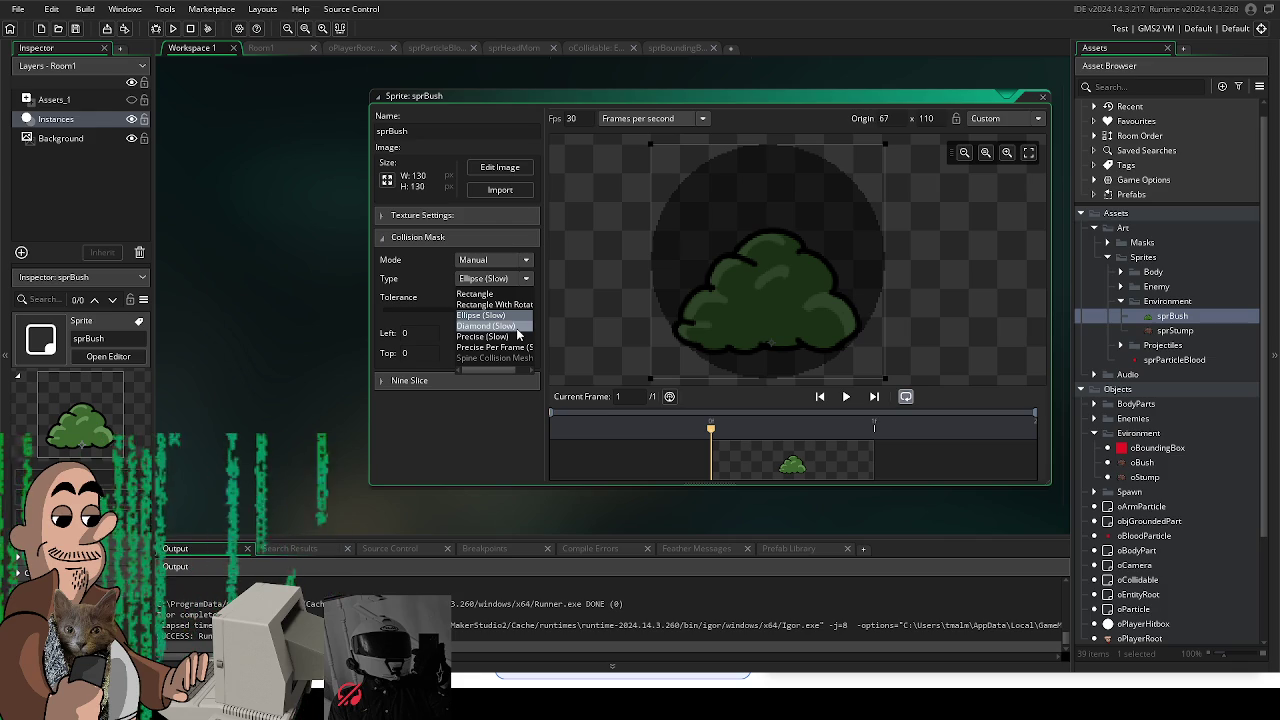
left_click(720, 220)
Step: Drag the ellipse mask around the bush base (left 10, right 117, top 82, bottom 123)
mouse_move(652, 145)
left_mouse_down()
mouse_move(702, 312)
mouse_move(796, 342)
left_mouse_up()
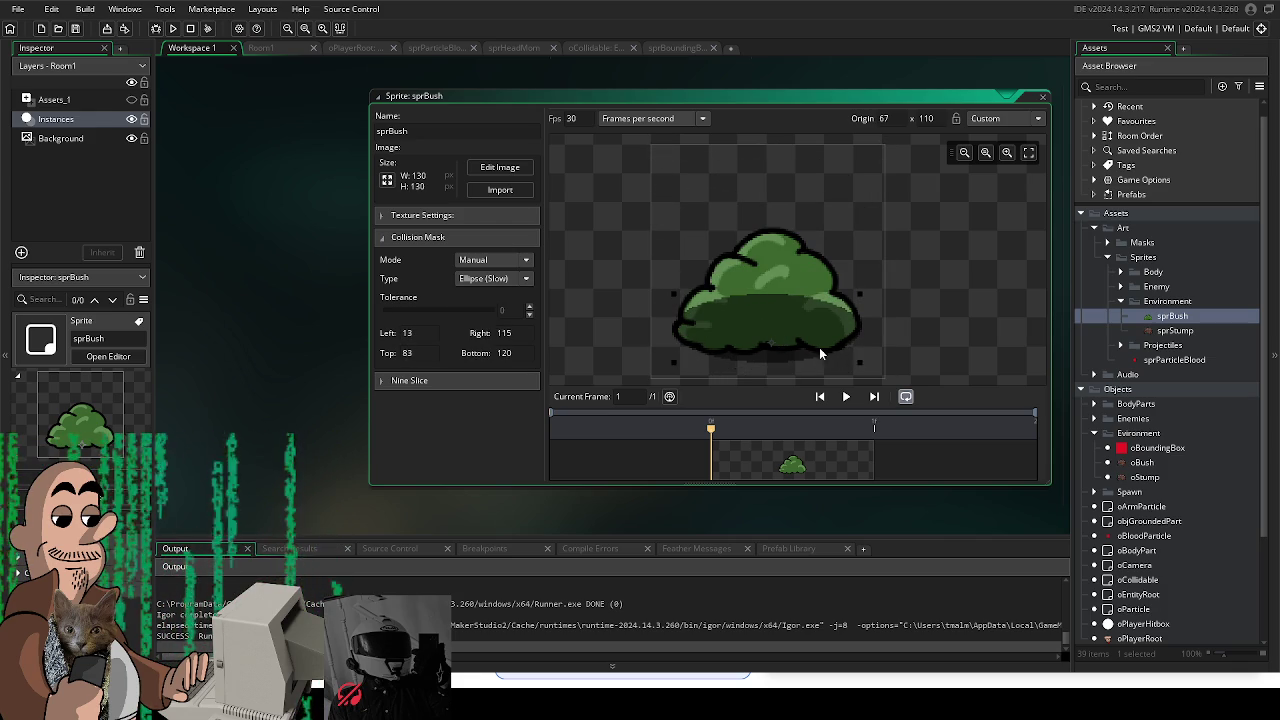
left_click_drag(862, 366, 820, 341)
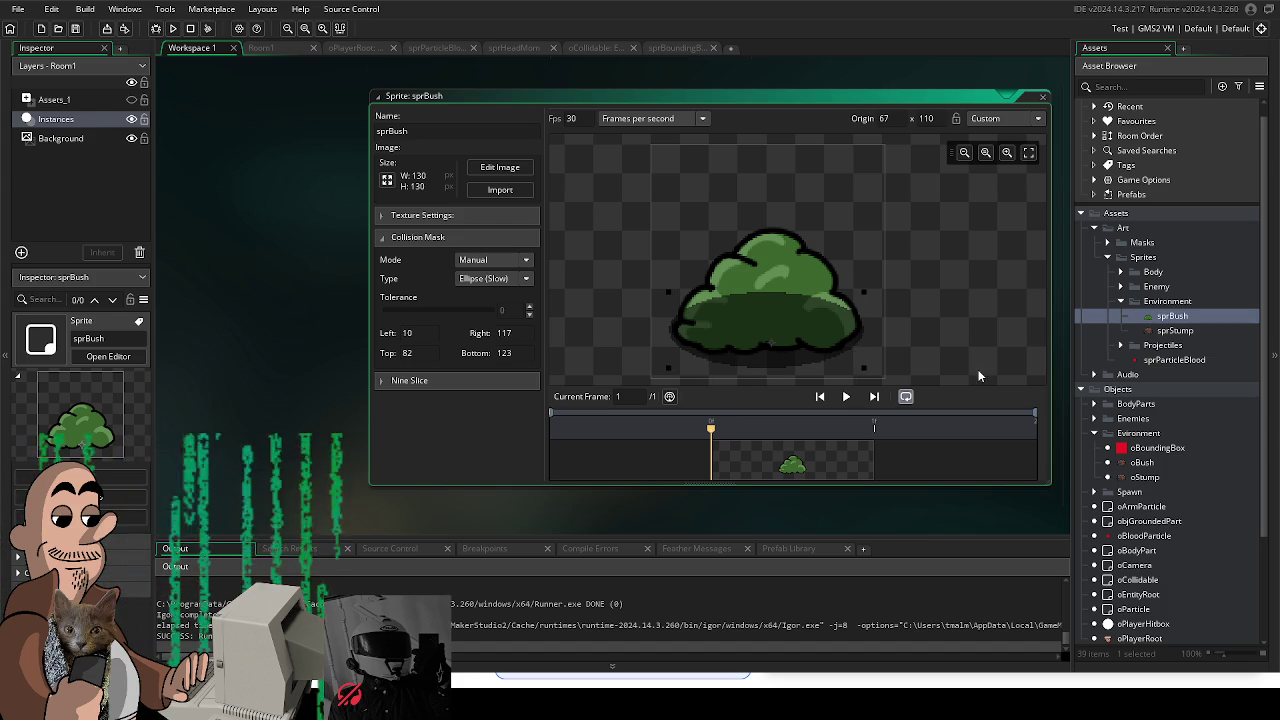
left_click(608, 521)
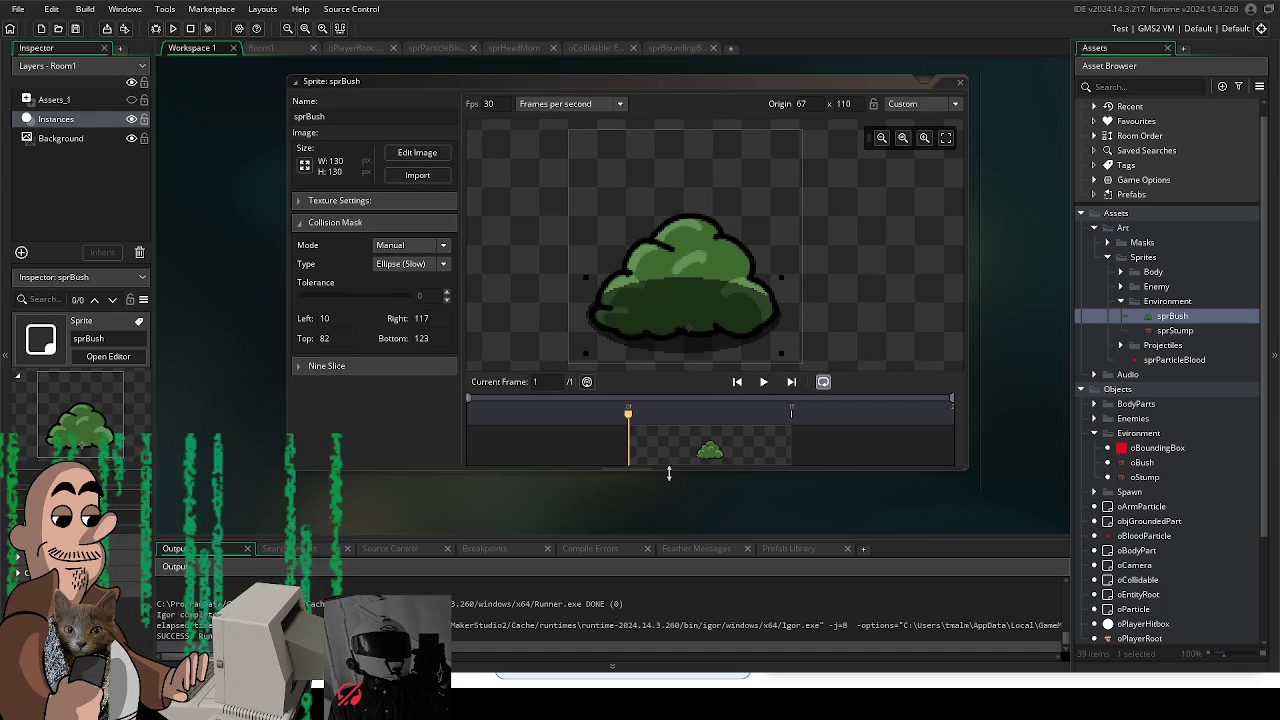
left_click(957, 85)
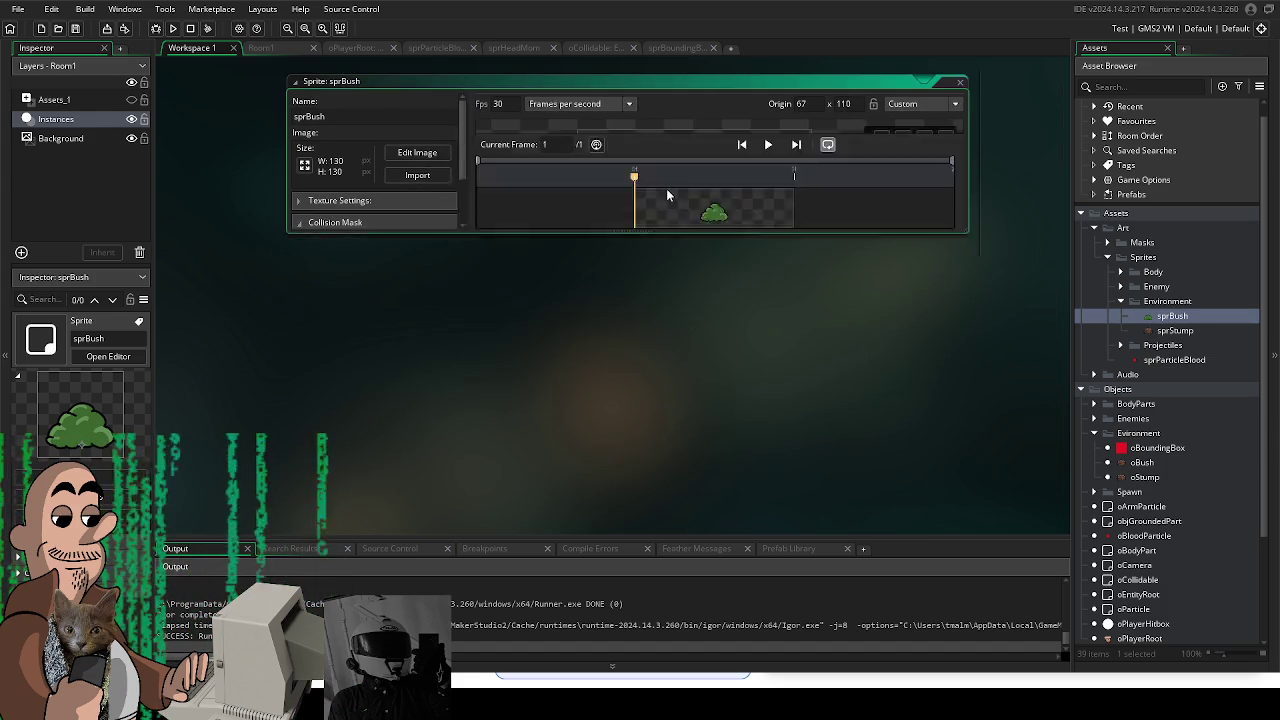
Step: Back in Room1, drop a sprStump instance into the room, then open the oBush object
left_click(262, 47)
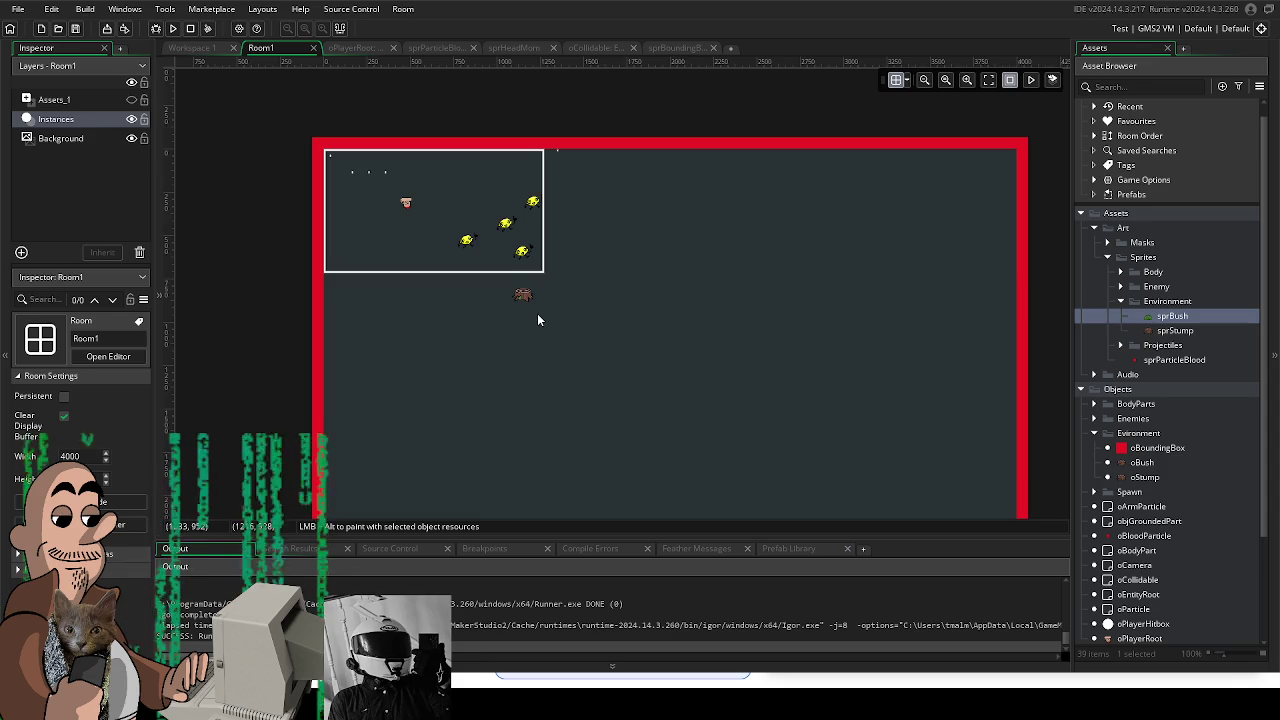
scroll(537, 313, "up", 2)
left_click_drag(536, 313, 584, 344)
scroll(584, 333, "up", 1)
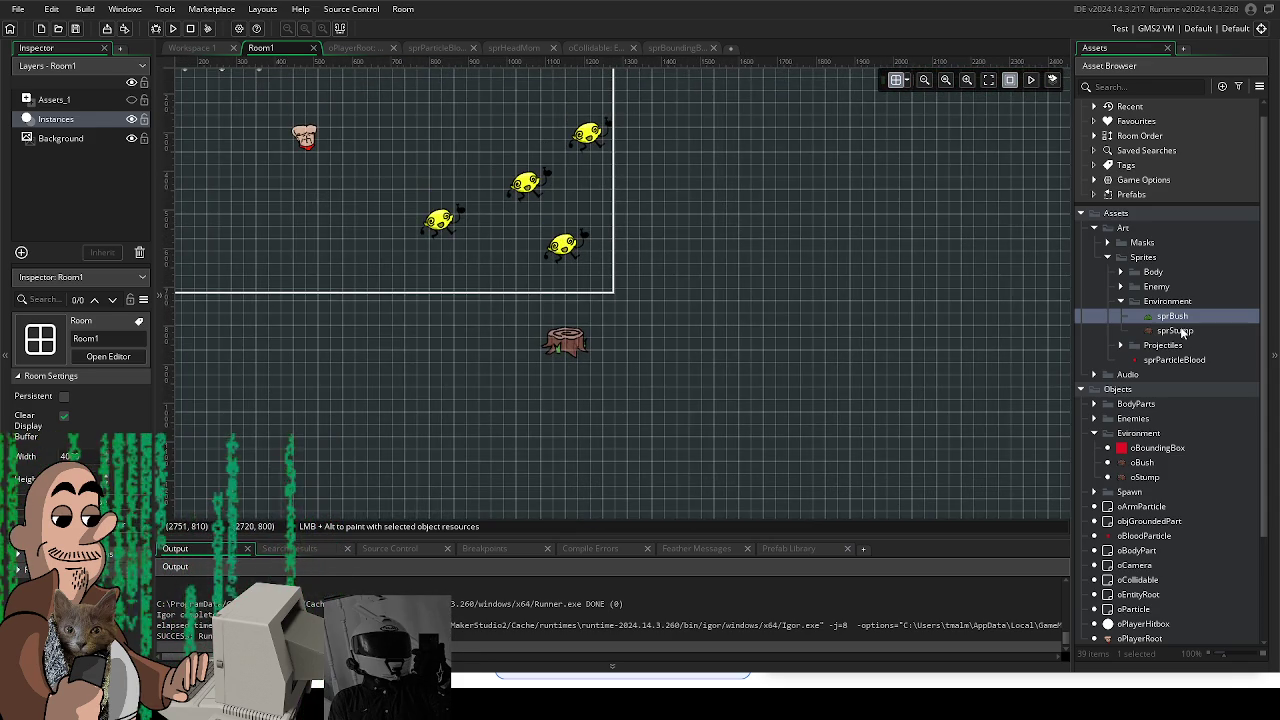
left_click_drag(1185, 333, 1121, 337)
left_click_drag(560, 369, 560, 369)
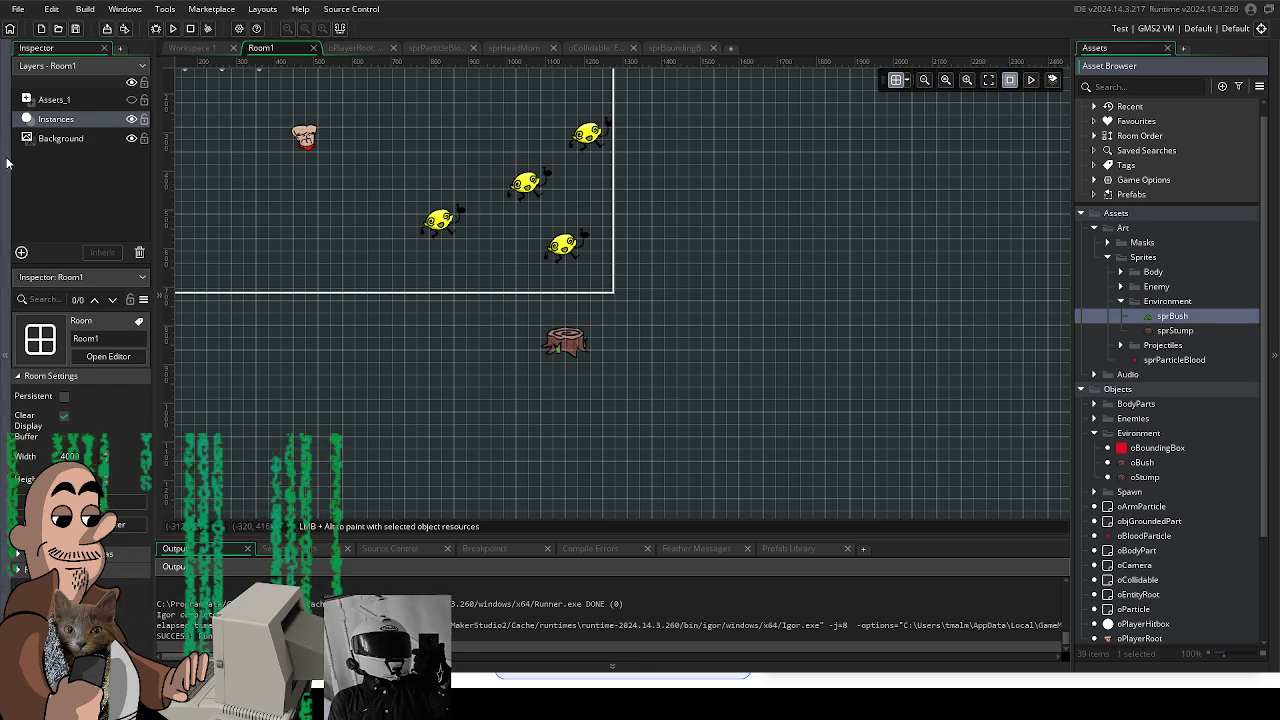
double_click(1142, 463)
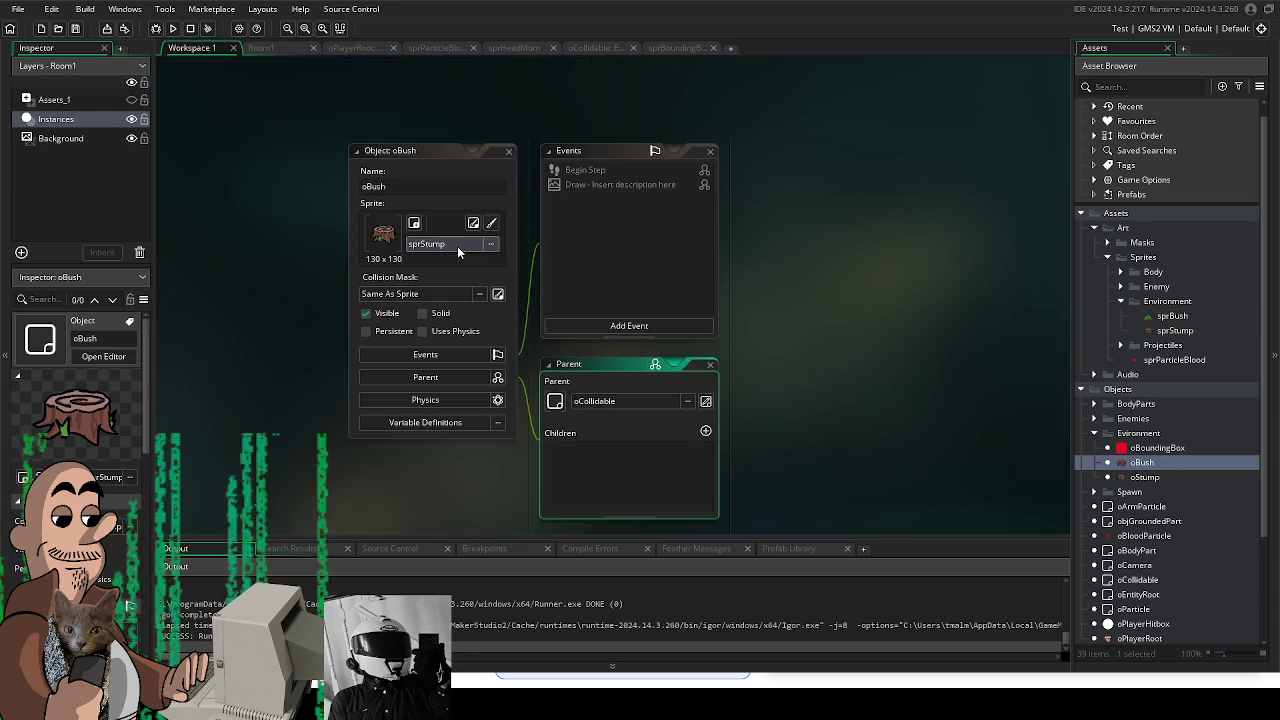
Step: Browse oBush's sprite picker into Art > Sprites, then dismiss it unchanged
left_click(457, 247)
double_click(566, 283)
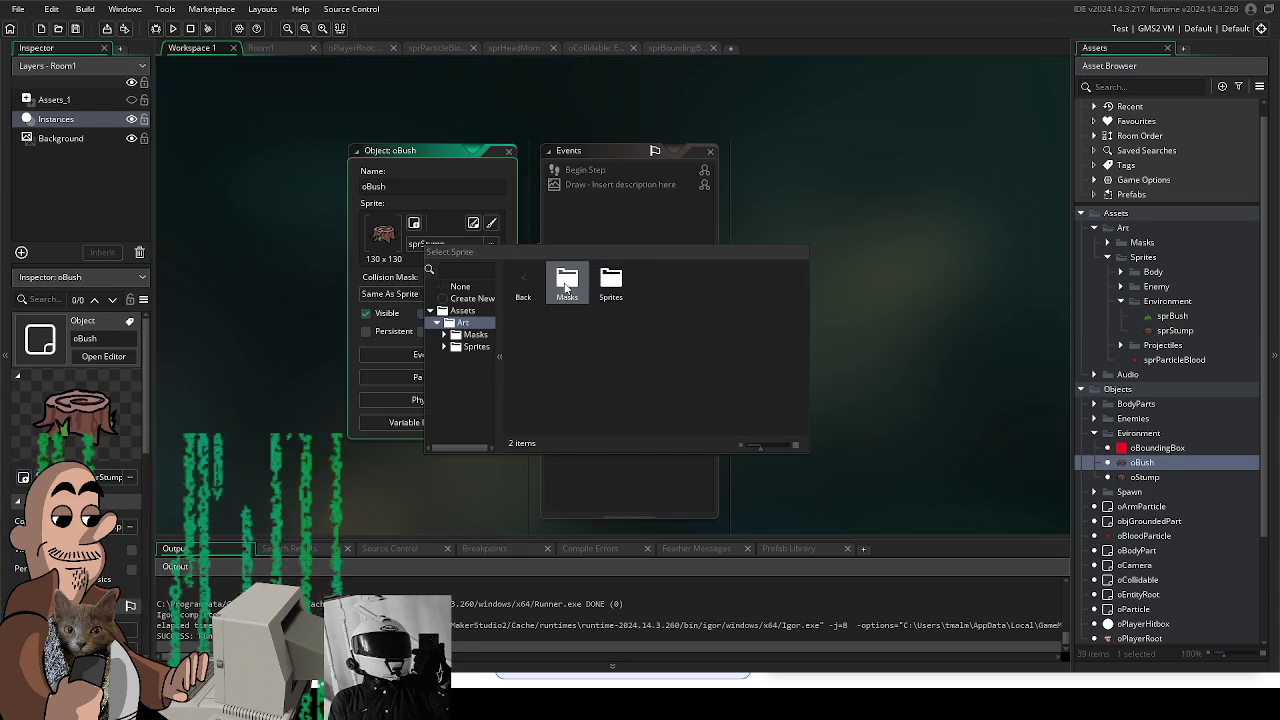
double_click(610, 283)
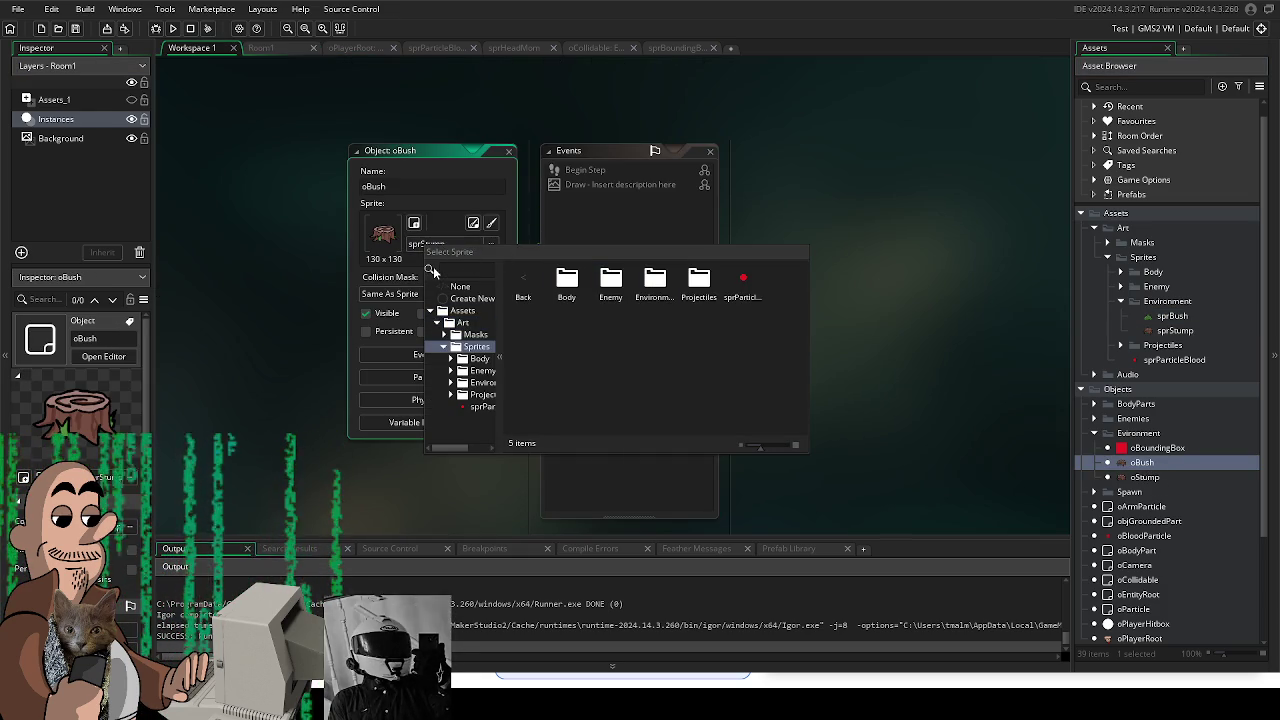
key("Escape")
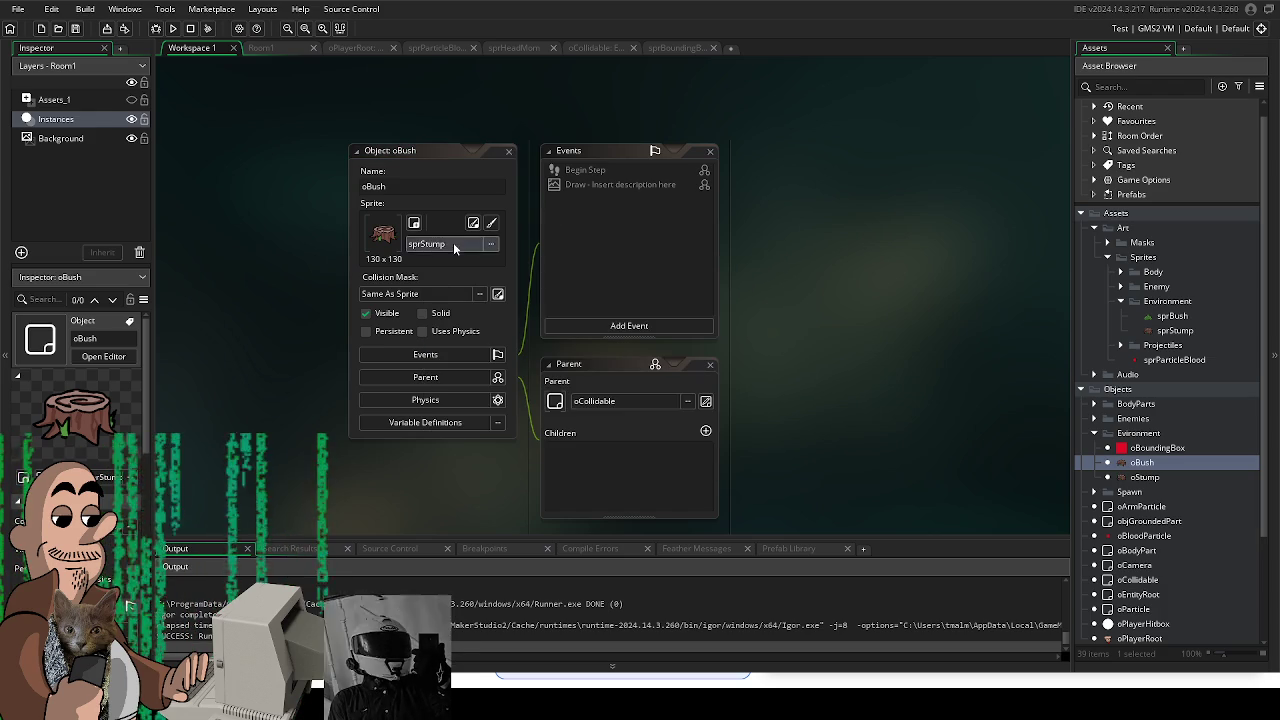
left_click(450, 248)
left_click(908, 329)
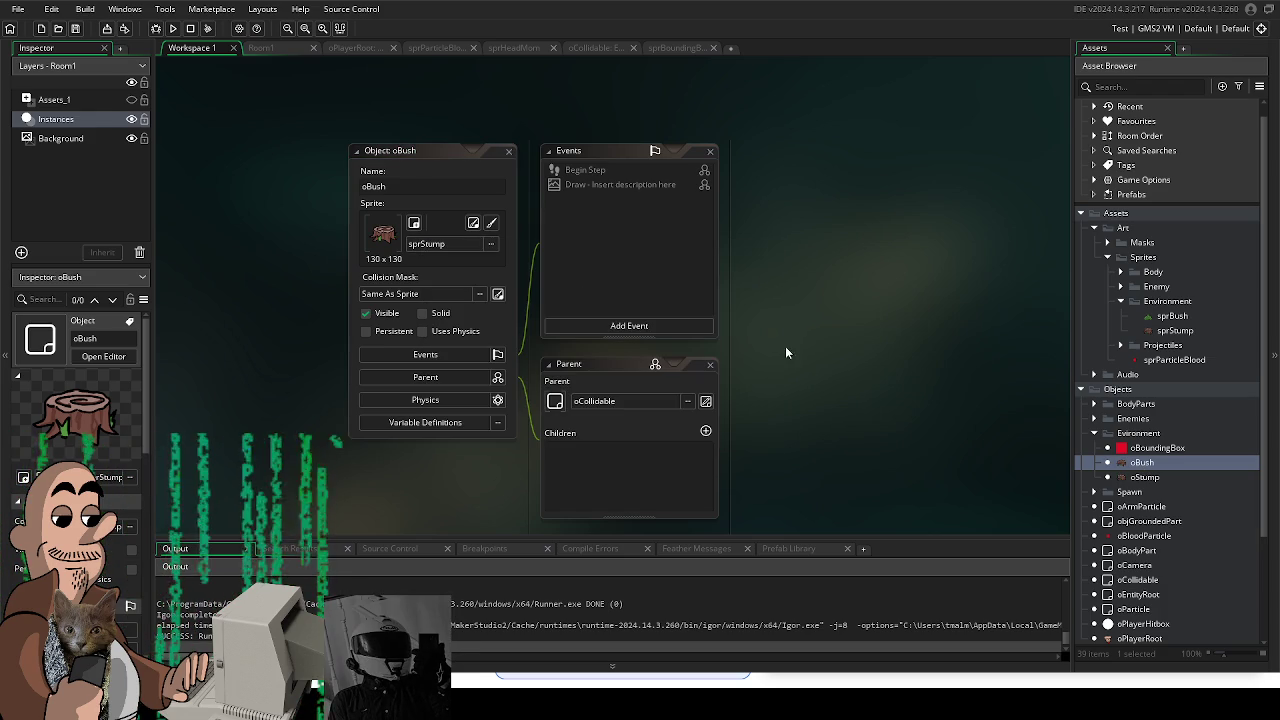
Step: Assign sprBush from Art > Sprites > Environment as oBush's sprite
left_click(420, 244)
double_click(600, 272)
double_click(557, 272)
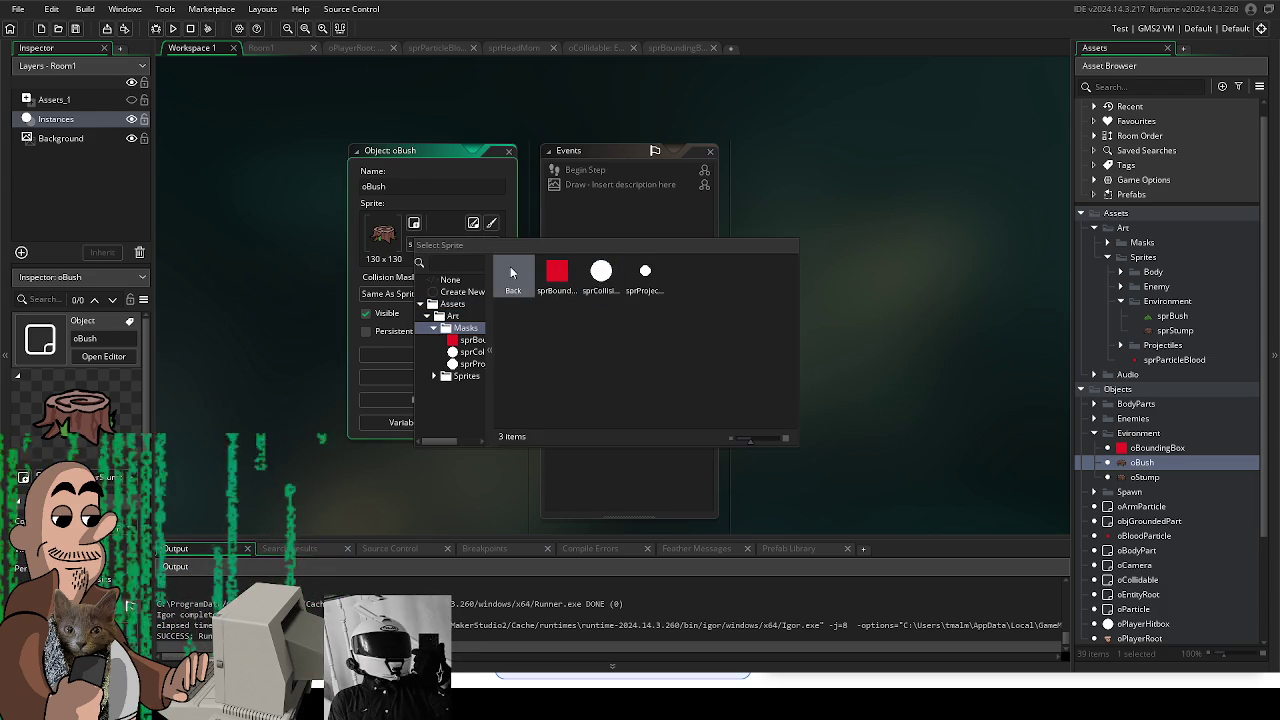
left_click(513, 276)
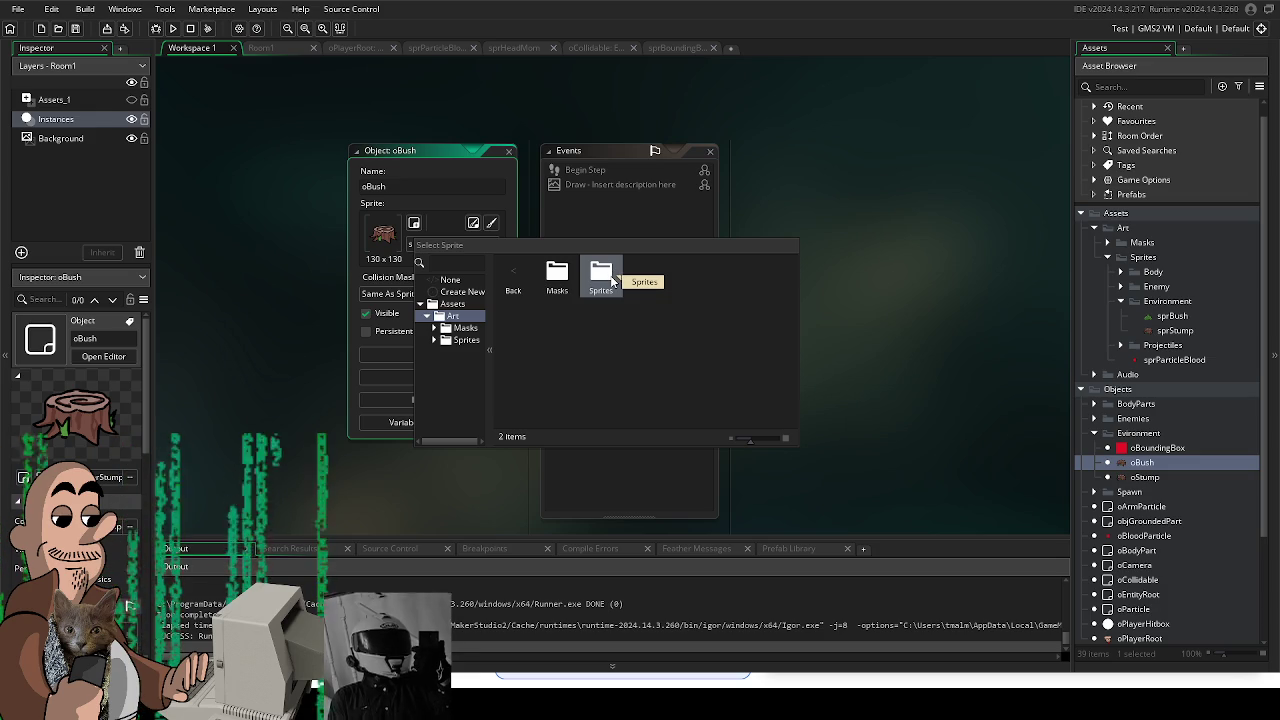
double_click(604, 276)
double_click(650, 275)
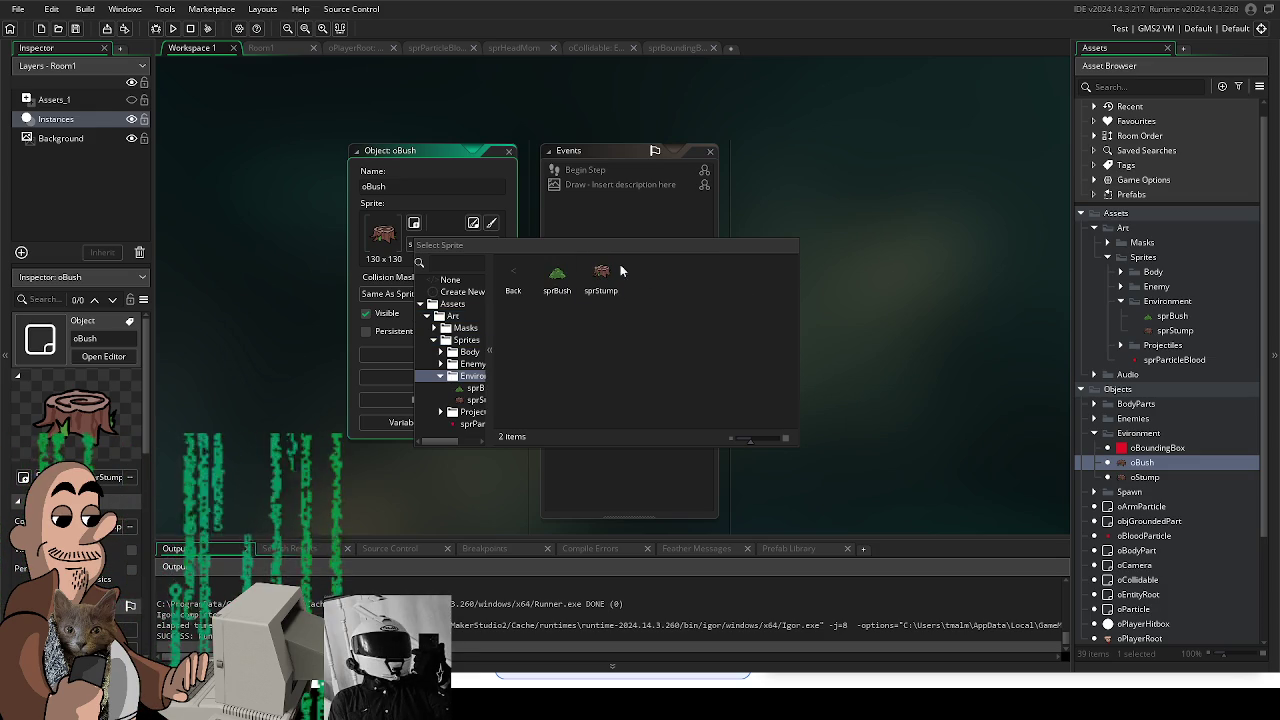
double_click(558, 275)
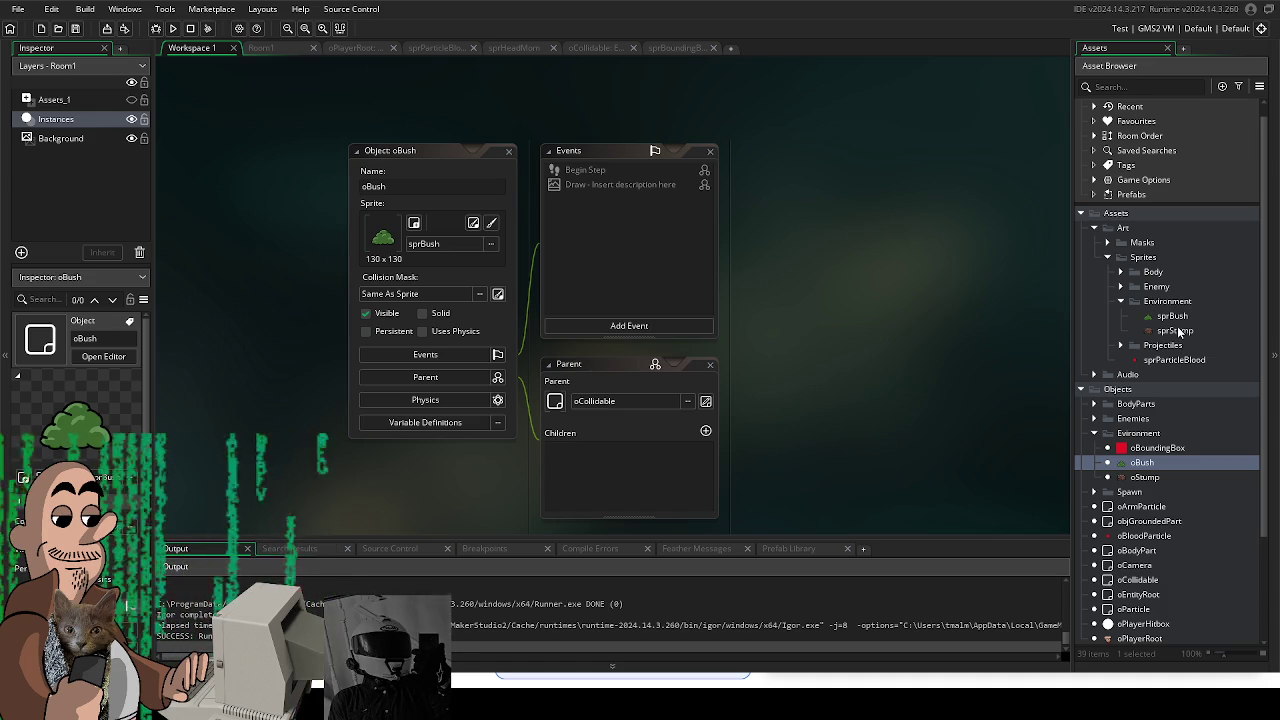
scroll(983, 327, "up", 1)
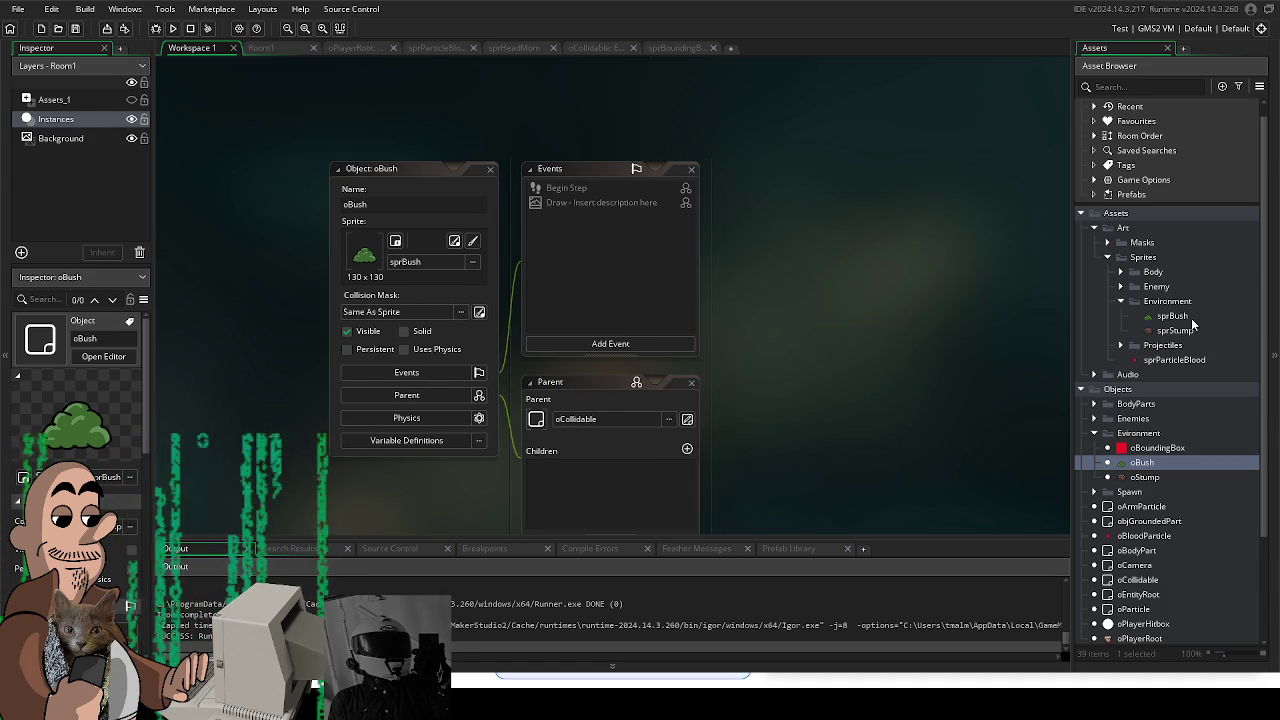
scroll(1150, 450, "down", 2)
scroll(1139, 520, "down", 2)
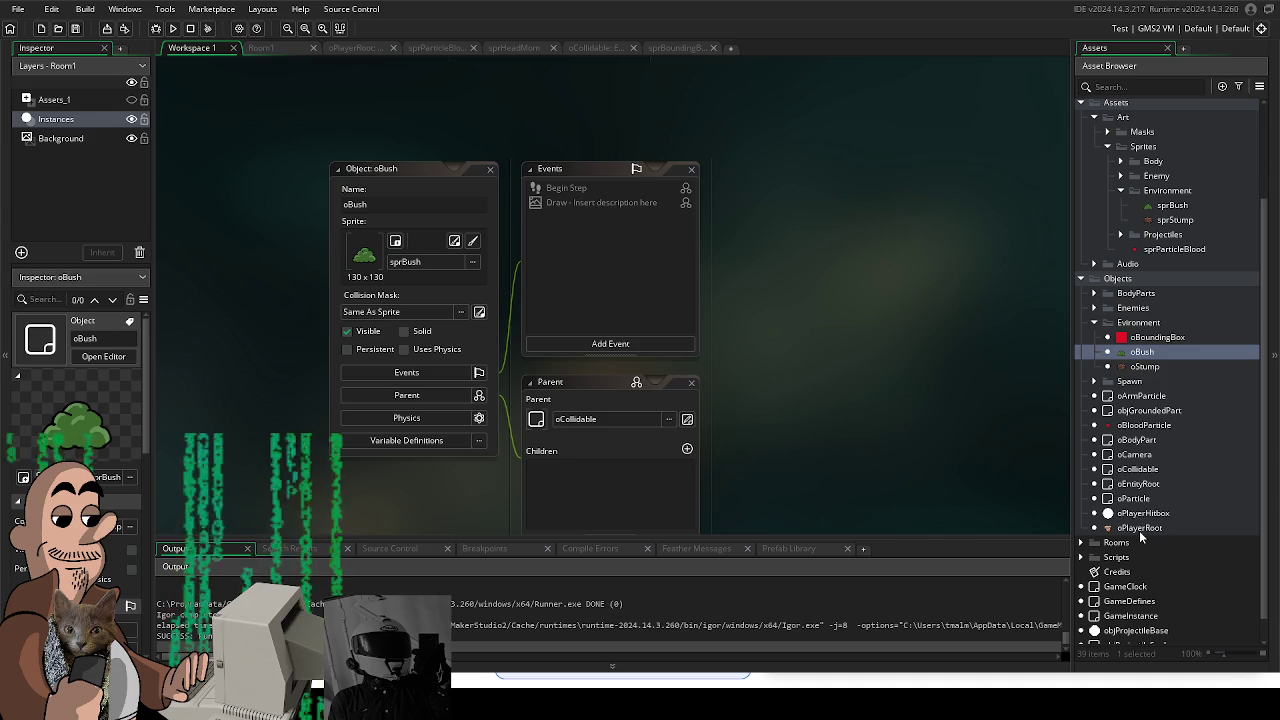
Step: In oPlayerRoot's Key Up - Alt code, change the argument to DetachBodyPart(arm_left_inst)
double_click(1139, 528)
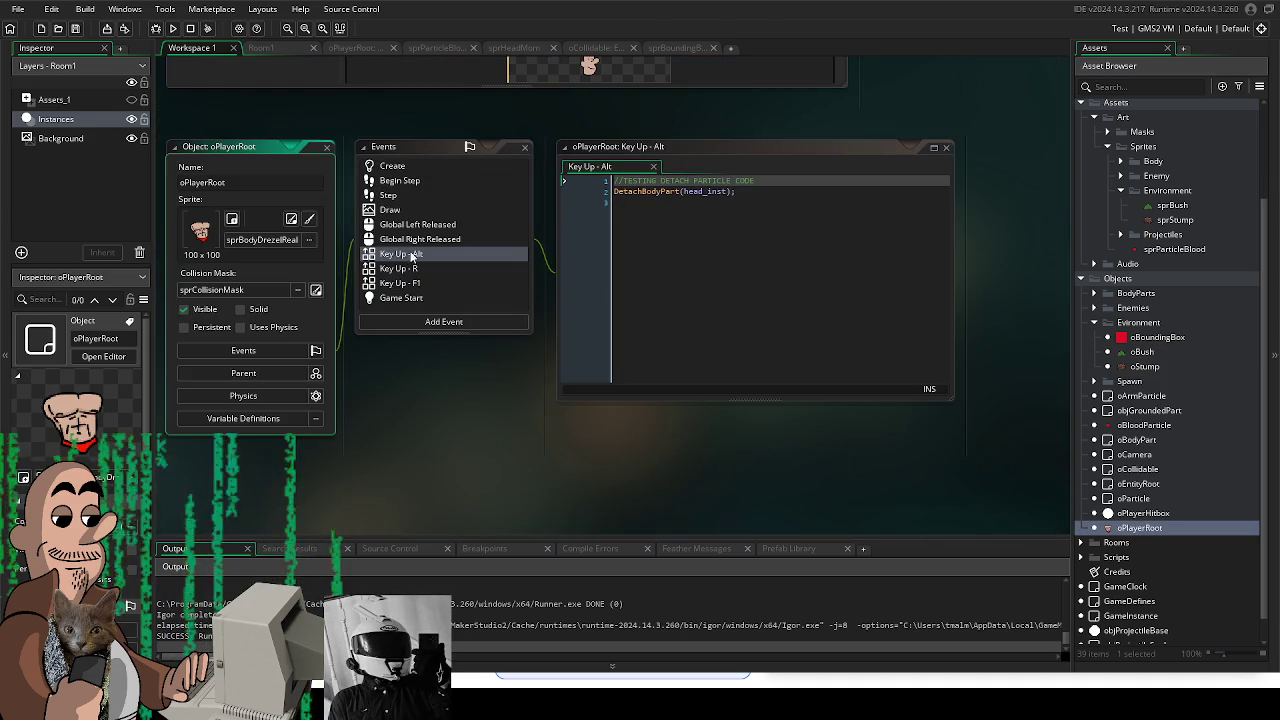
left_click(726, 191)
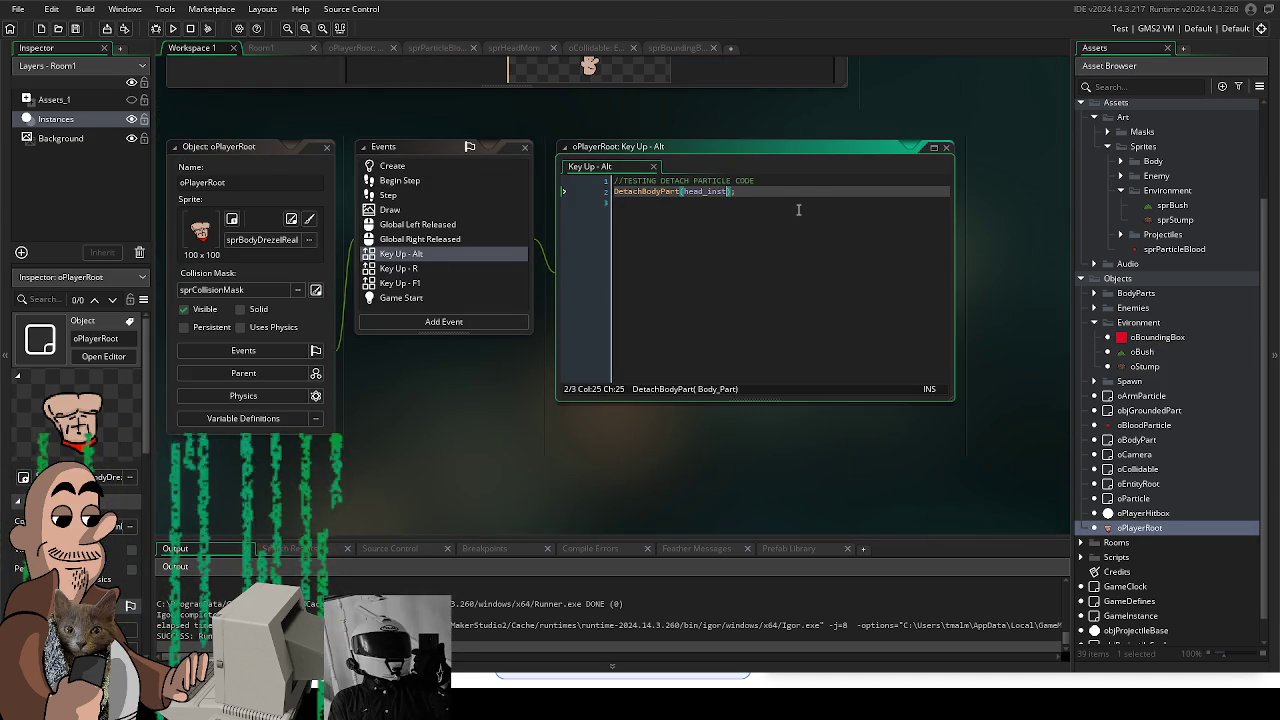
key("BackSpace")
key("BackSpace")
key("BackSpace")
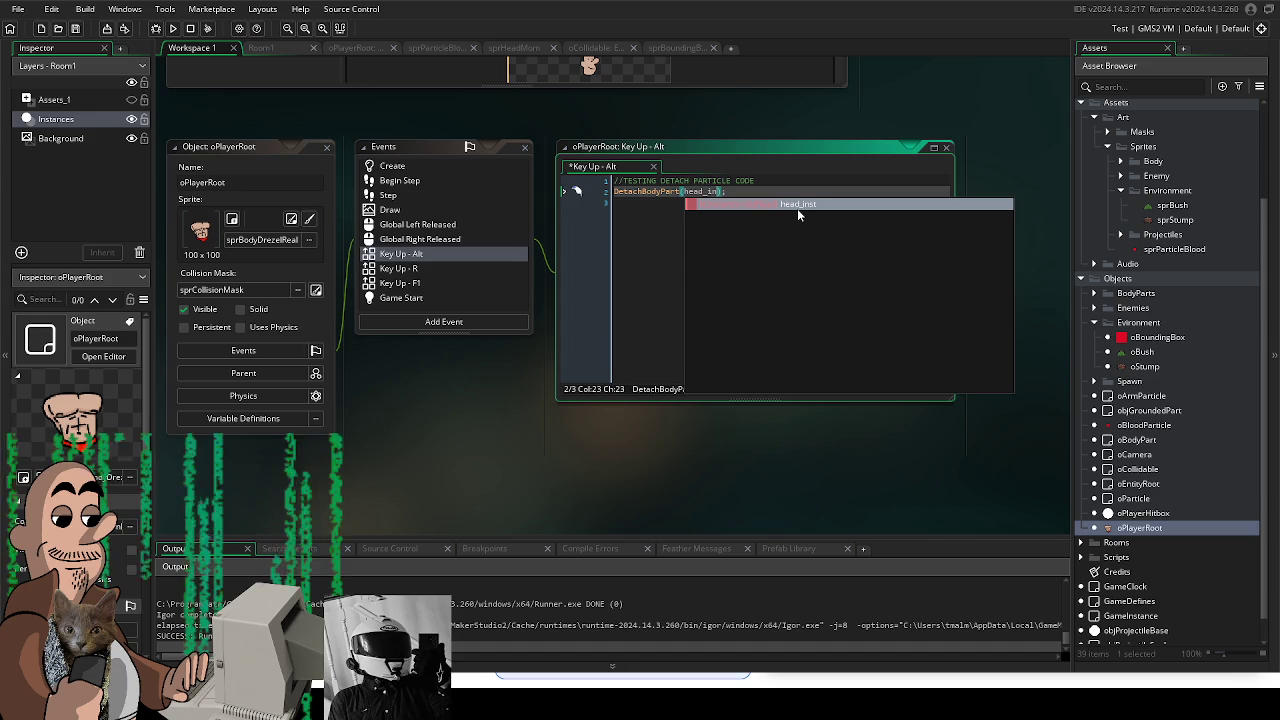
key("BackSpace")
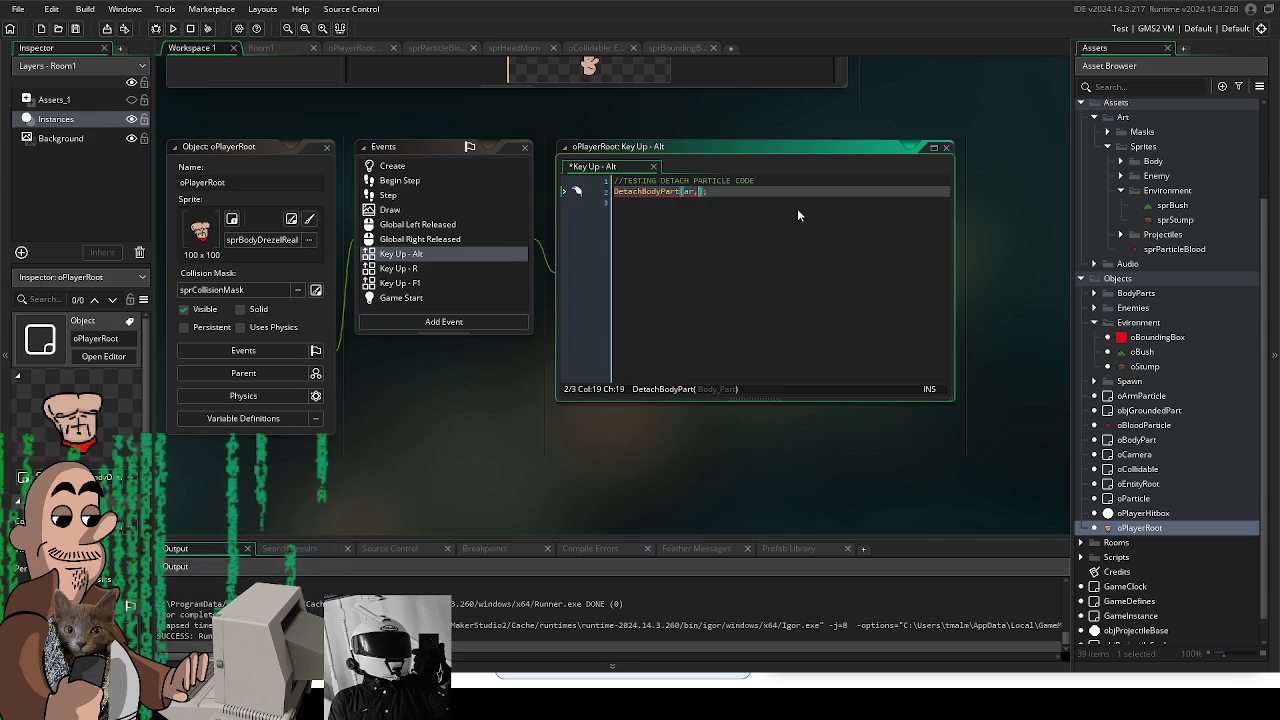
type("arm")
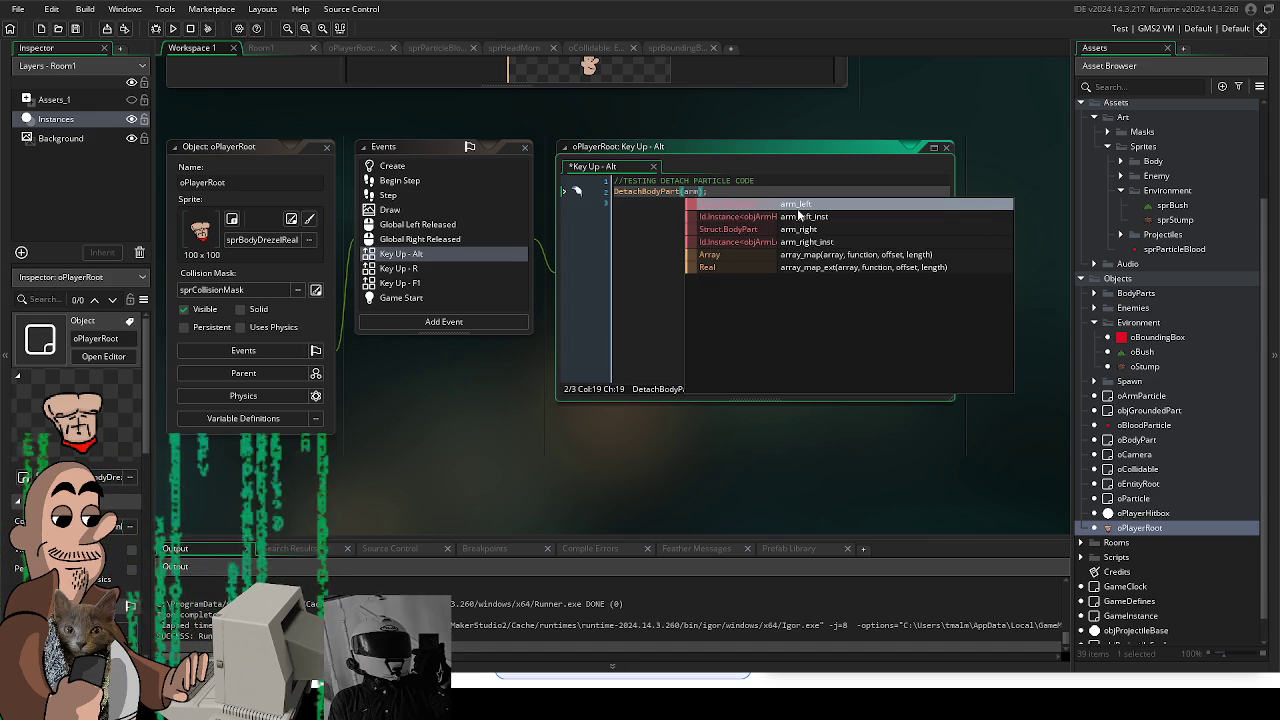
left_click(798, 216)
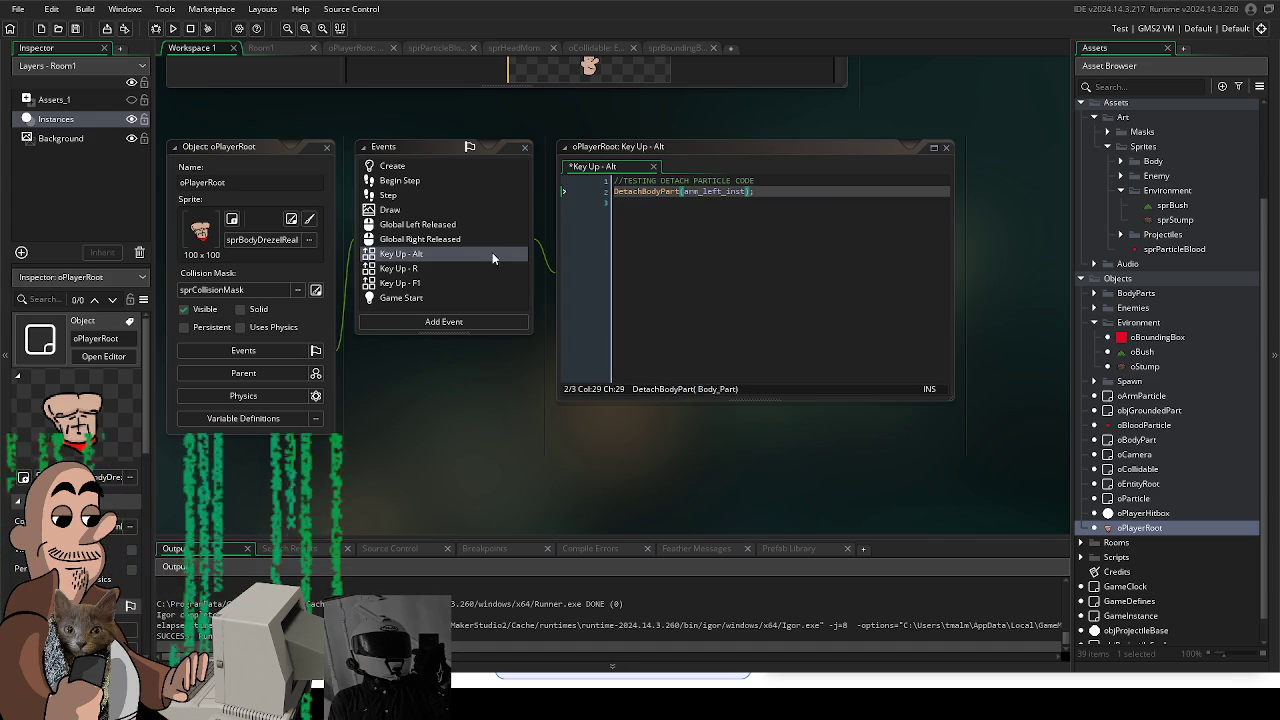
Step: Run the game, press Alt to detach the arm, walk around with WASD, then close it
left_click(172, 28)
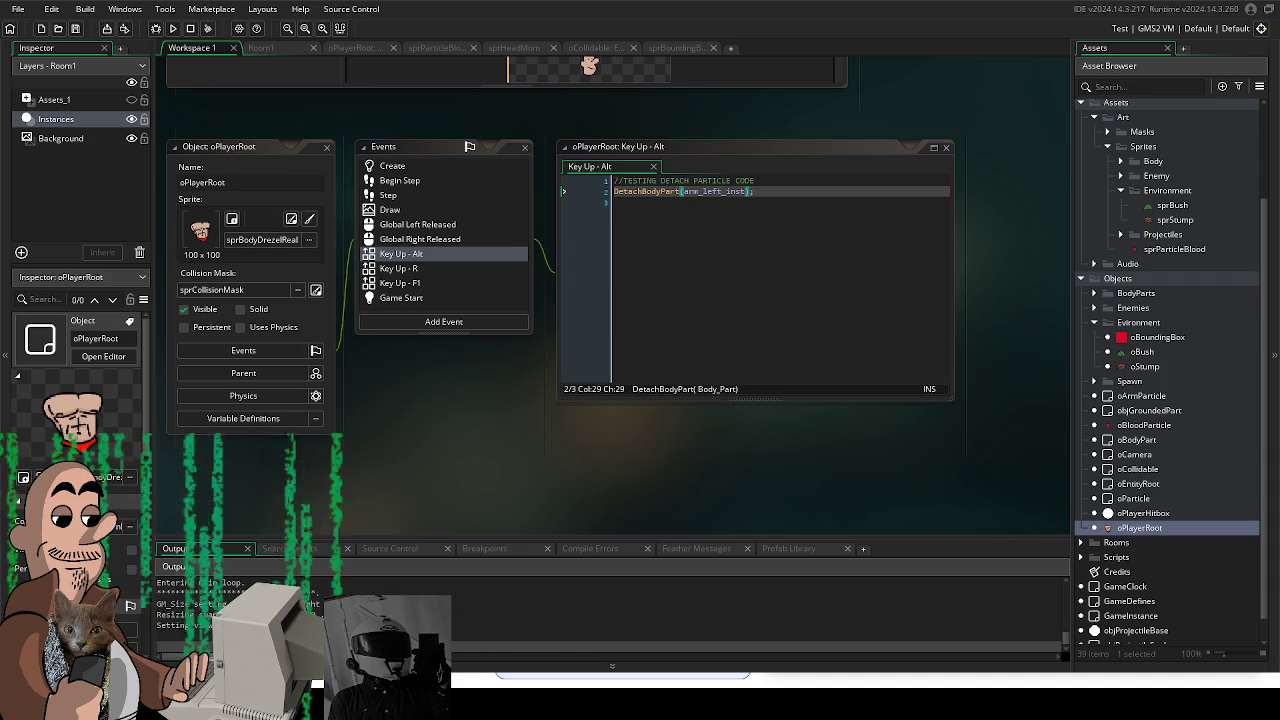
key("alt")
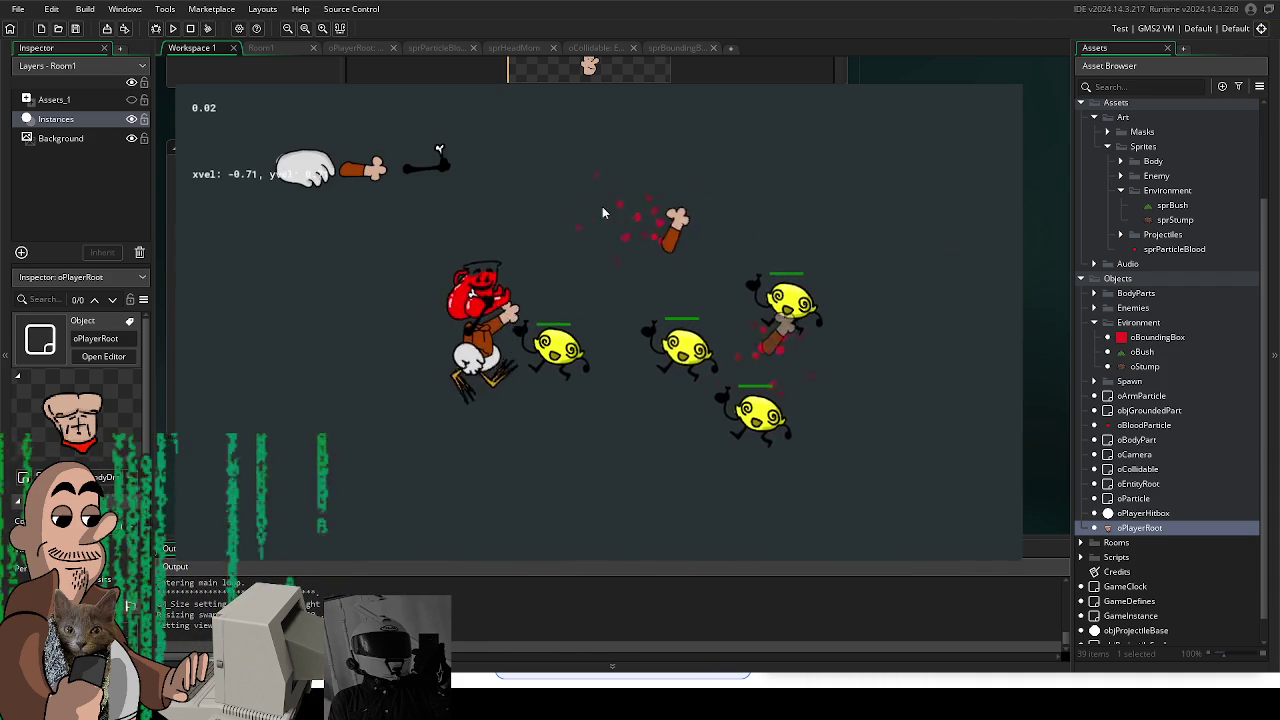
key("a")
key("d")
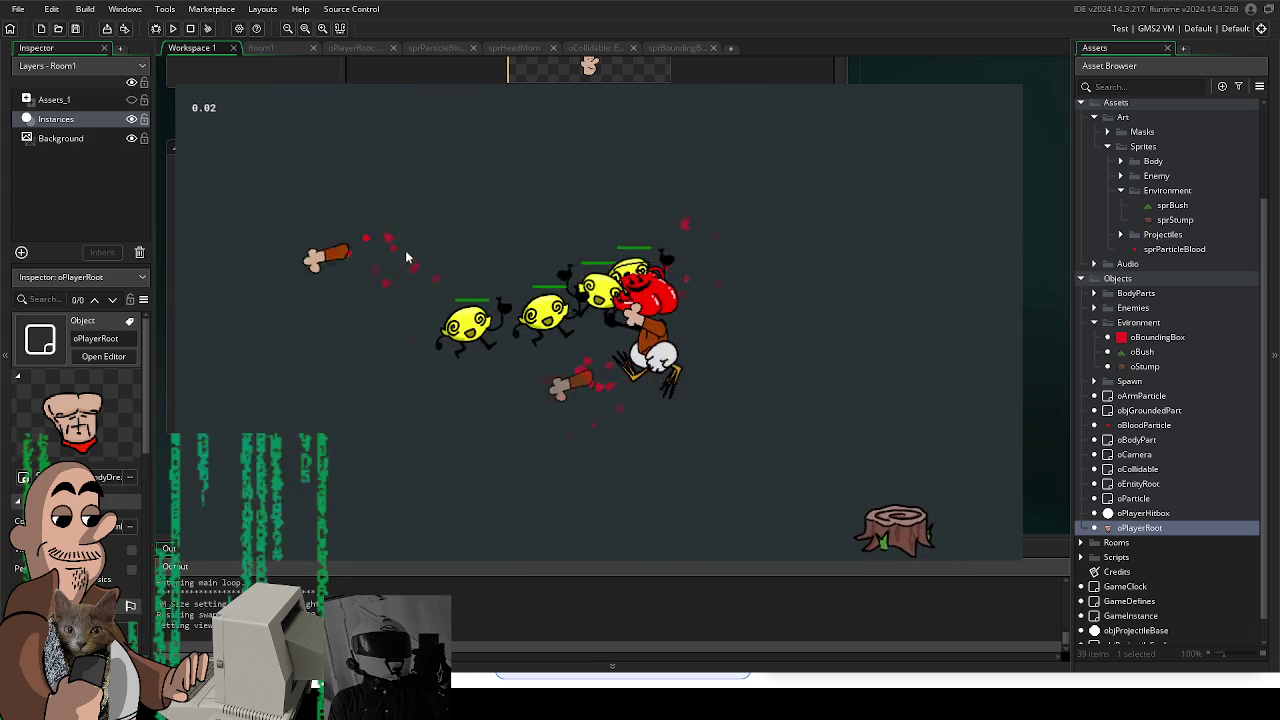
key("s")
key("a")
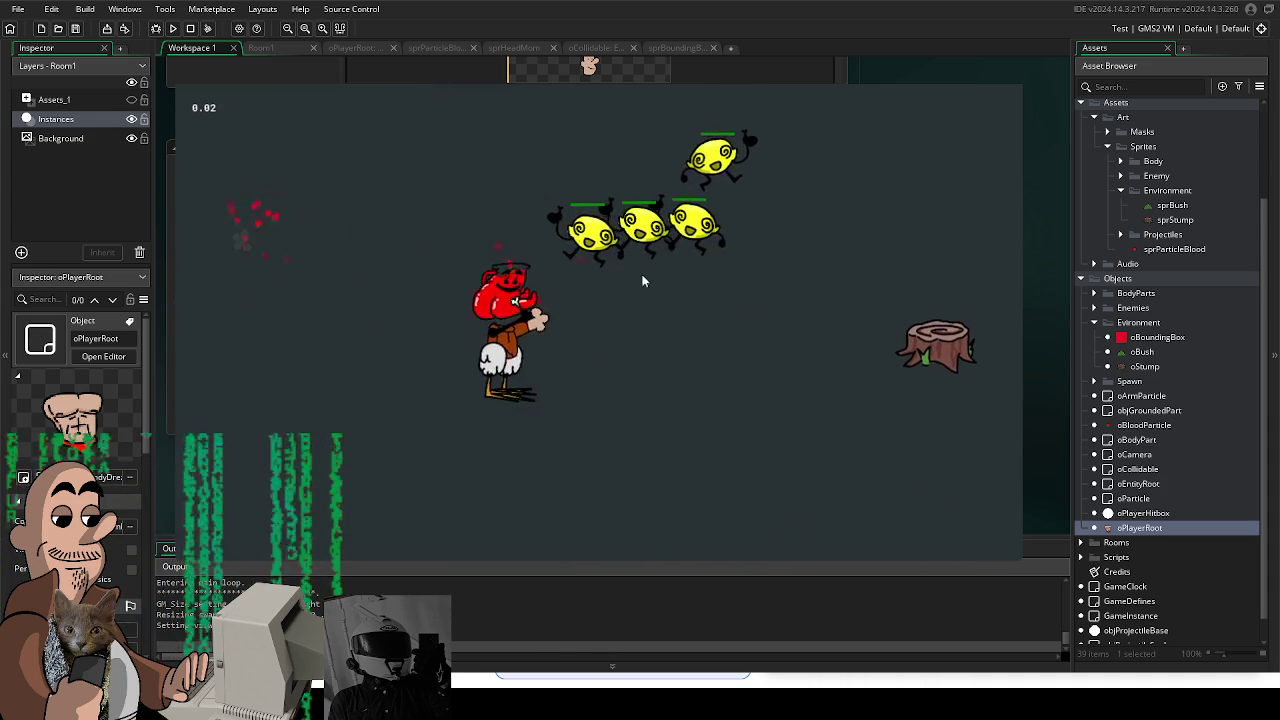
key("a")
key("w")
key("d")
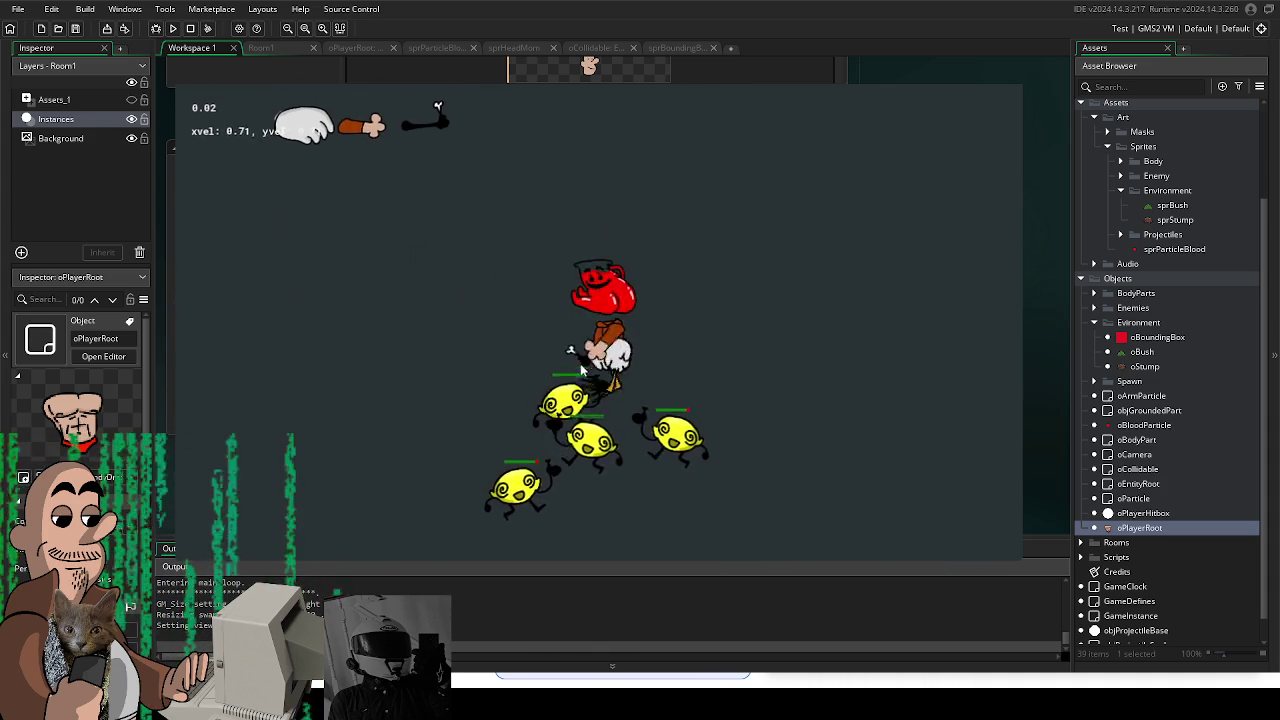
key("s")
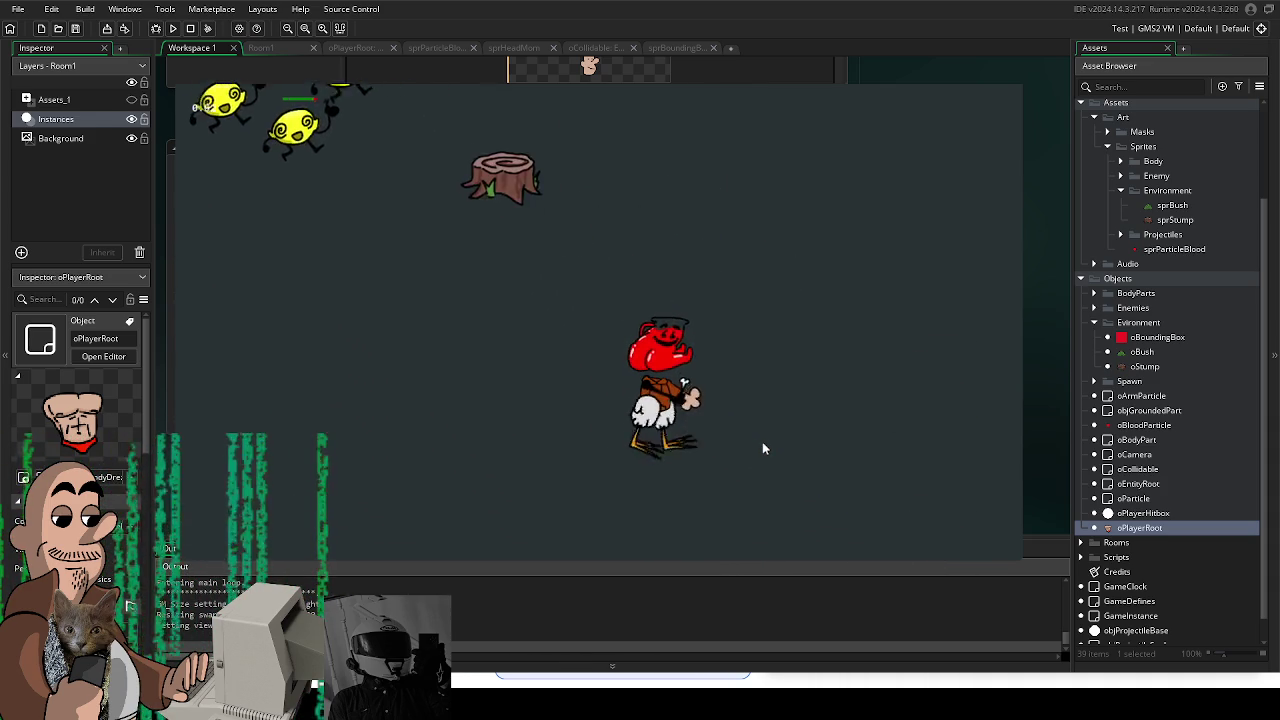
left_click(989, 80)
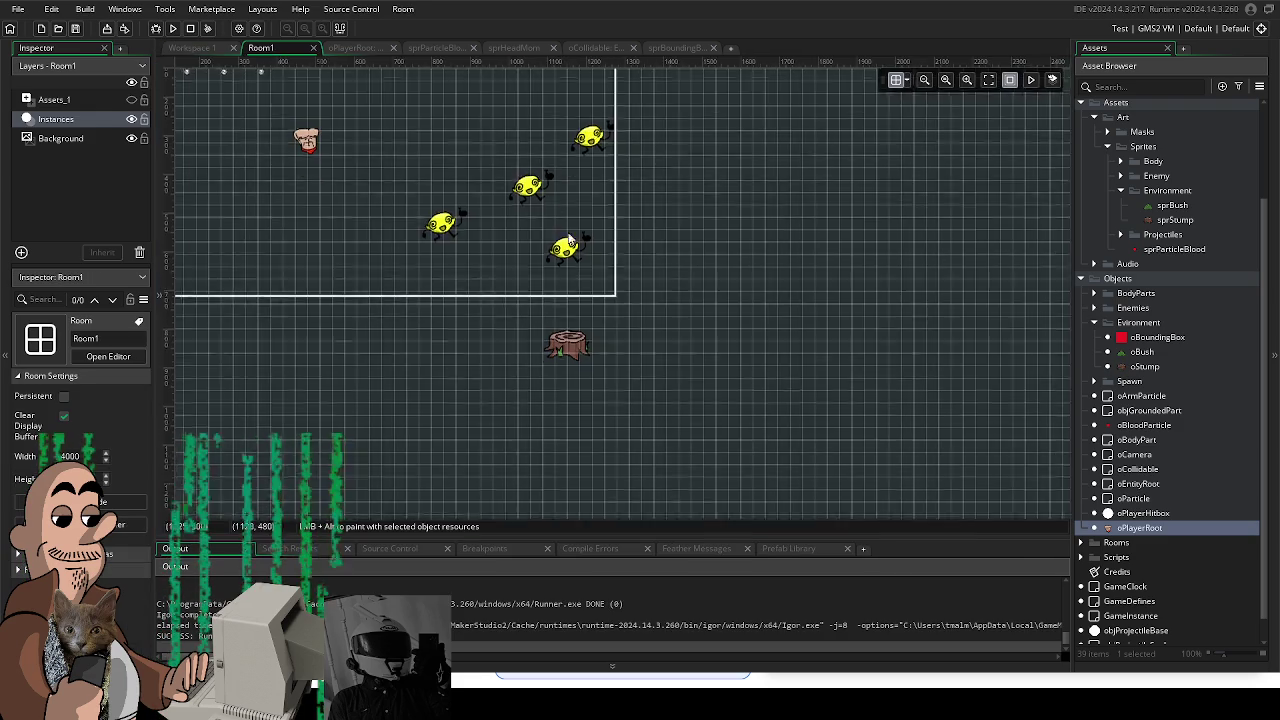
Step: Move the stump inside Room1 and shift the yellow enemies out to the right
left_click_drag(676, 417, 480, 322)
left_click_drag(540, 292, 1060, 290)
left_click_drag(672, 306, 960, 295)
left_click_drag(656, 249, 980, 211)
left_click_drag(690, 205, 912, 290)
Step: Place an oBush instance in the room above the stump and run the game
left_click(1165, 355)
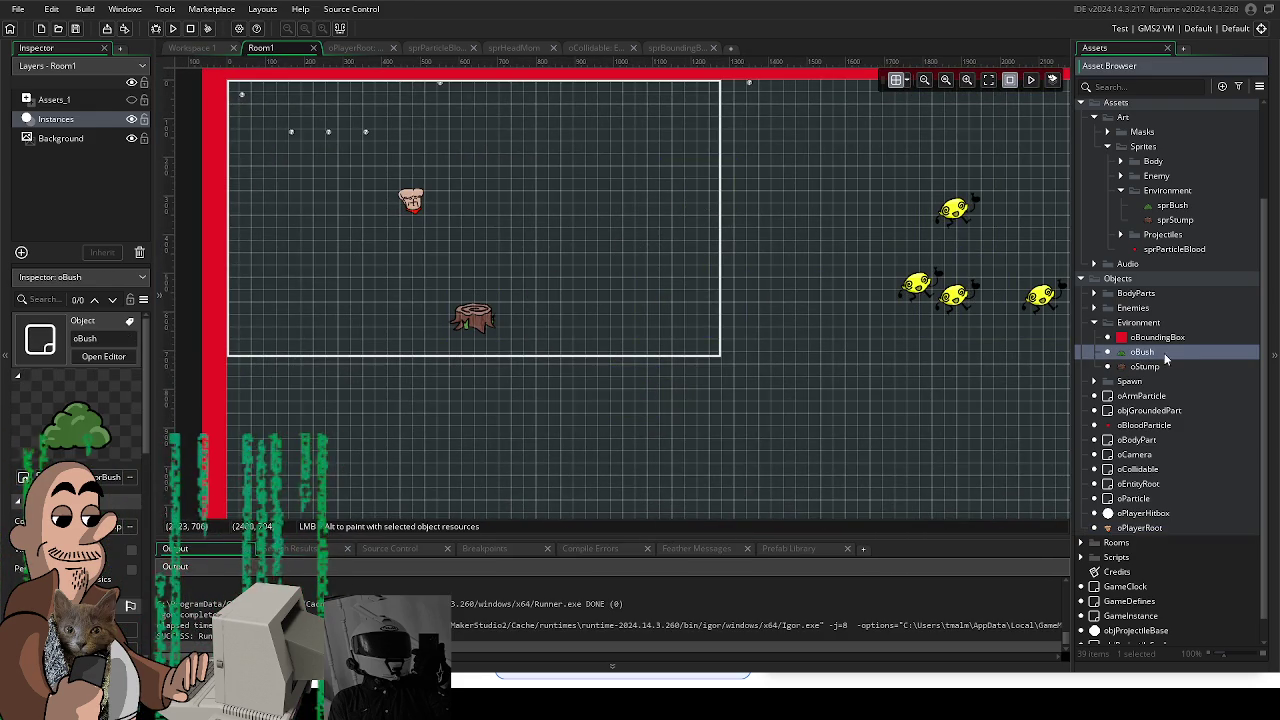
left_click_drag(1165, 355, 560, 268)
left_click(172, 28)
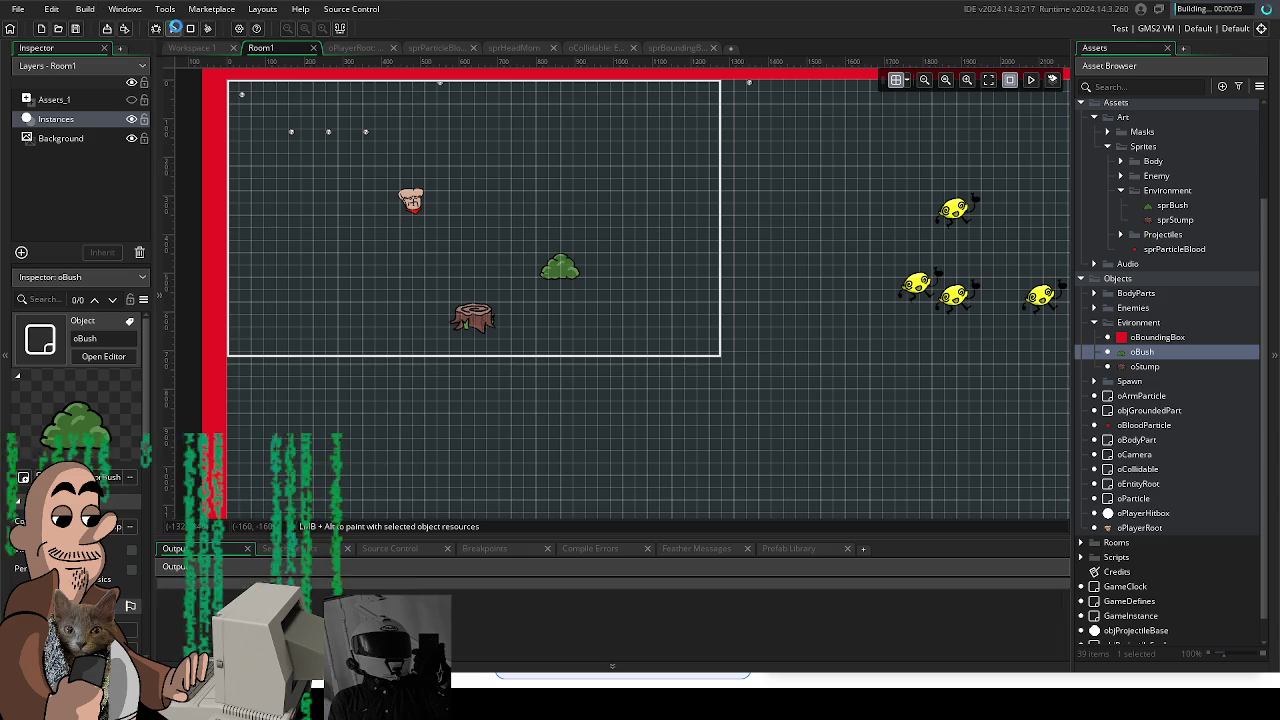
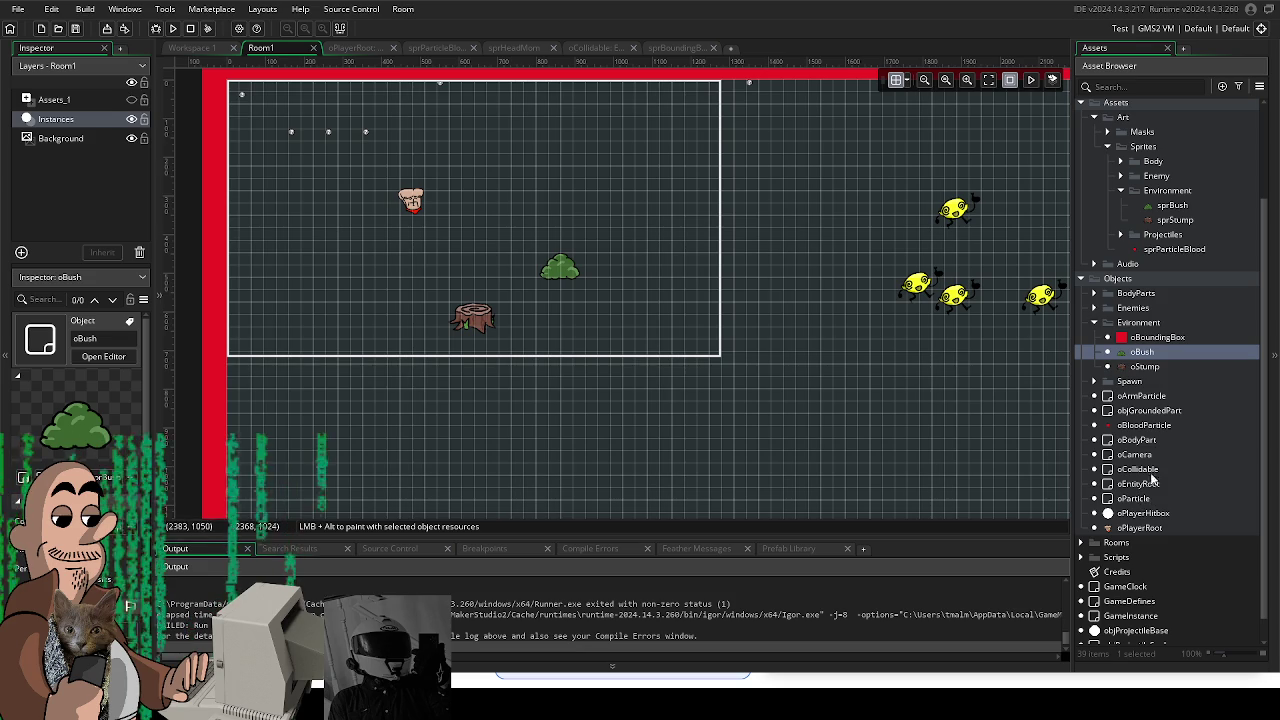
Step: Pan the room to the lemon enemies, then open the oPlayerRoot and oPlayerHitbox editors
left_click_drag(855, 368, 771, 354)
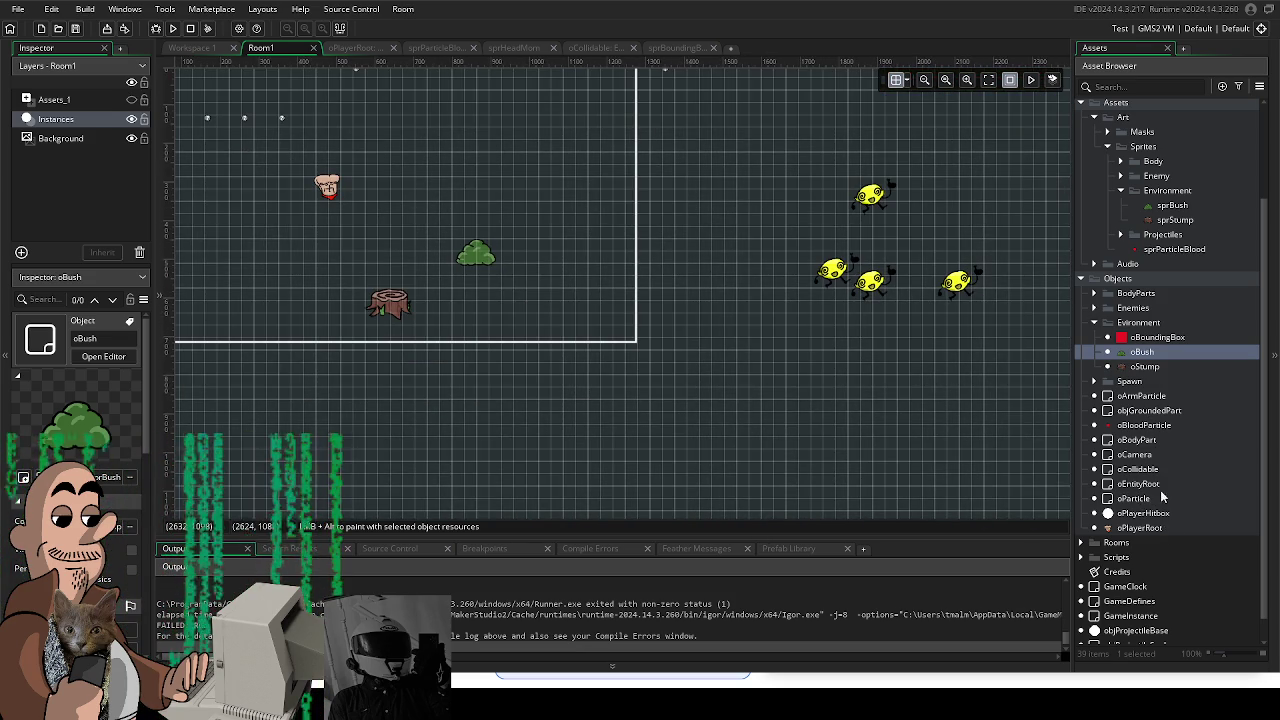
scroll(1164, 240, "up", 3)
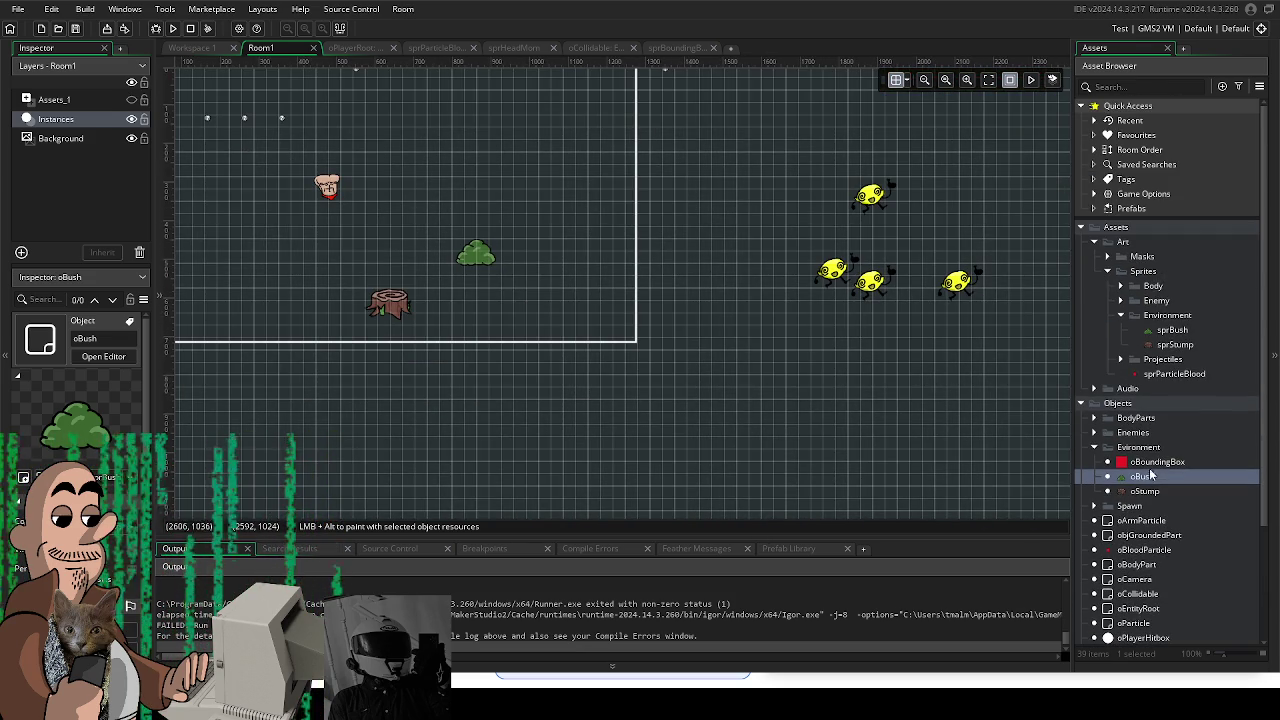
scroll(1150, 470, "down", 2)
scroll(1148, 474, "down", 2)
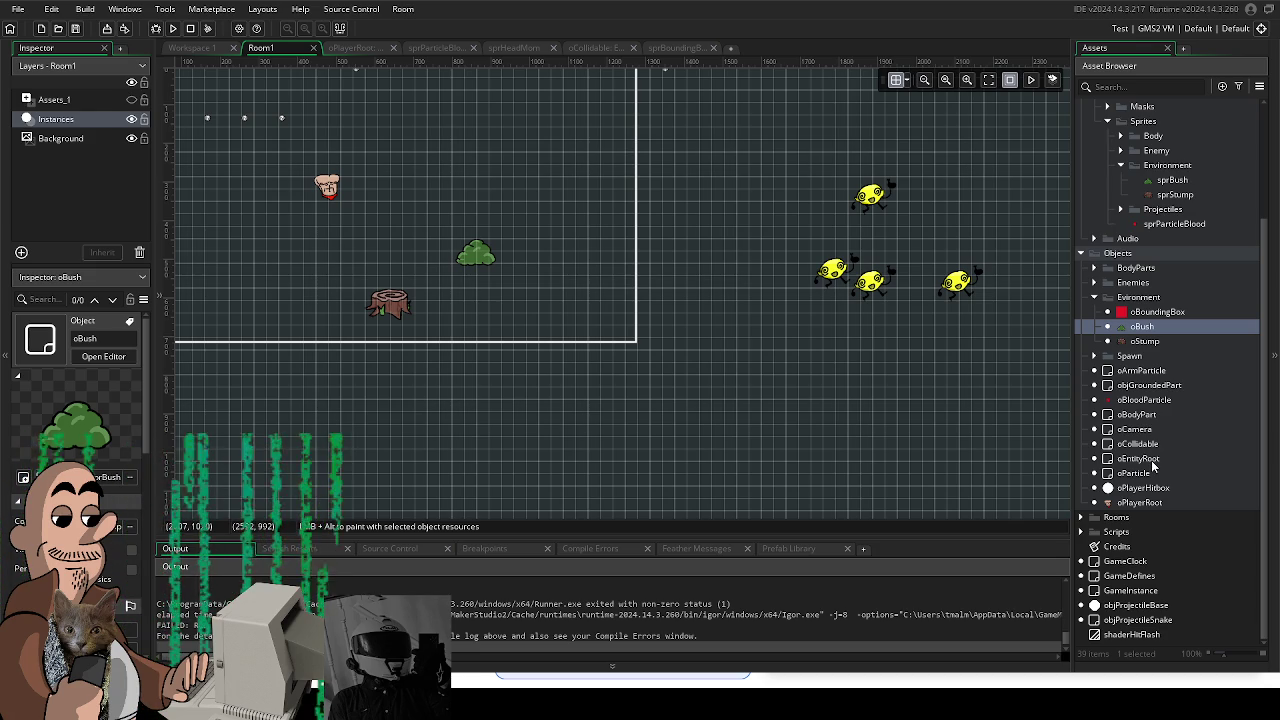
double_click(1146, 505)
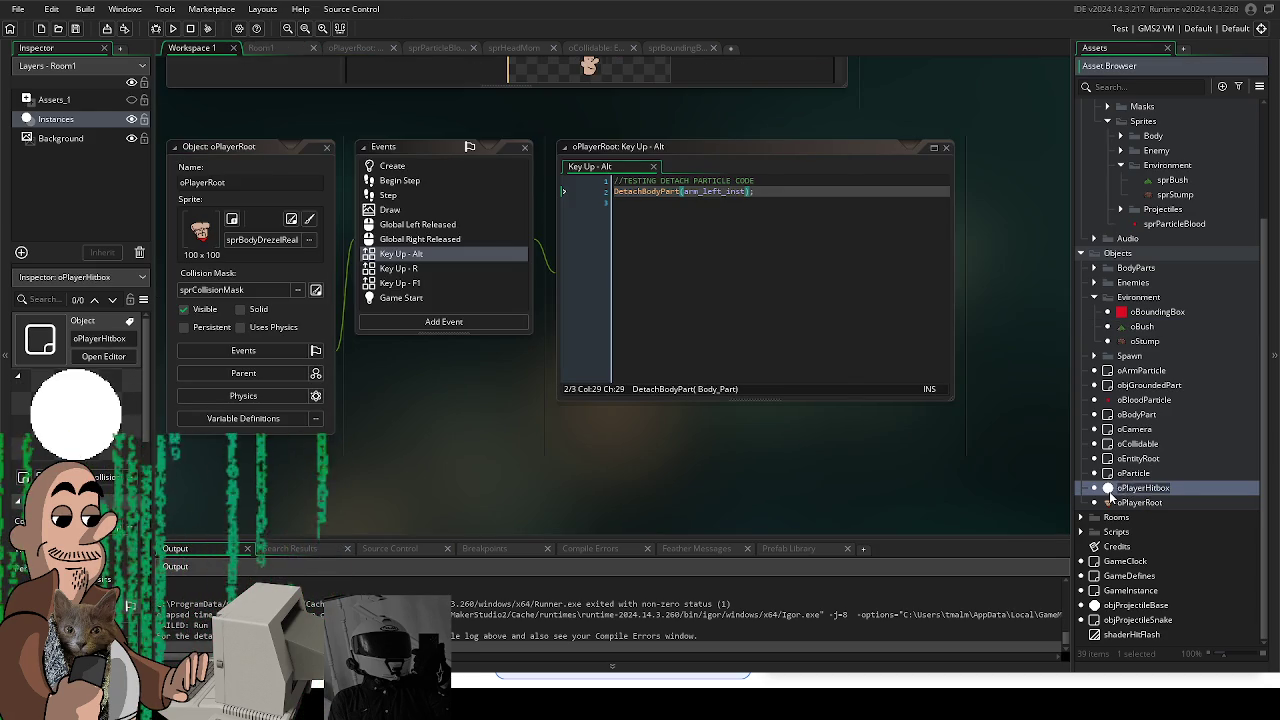
double_click(1112, 490)
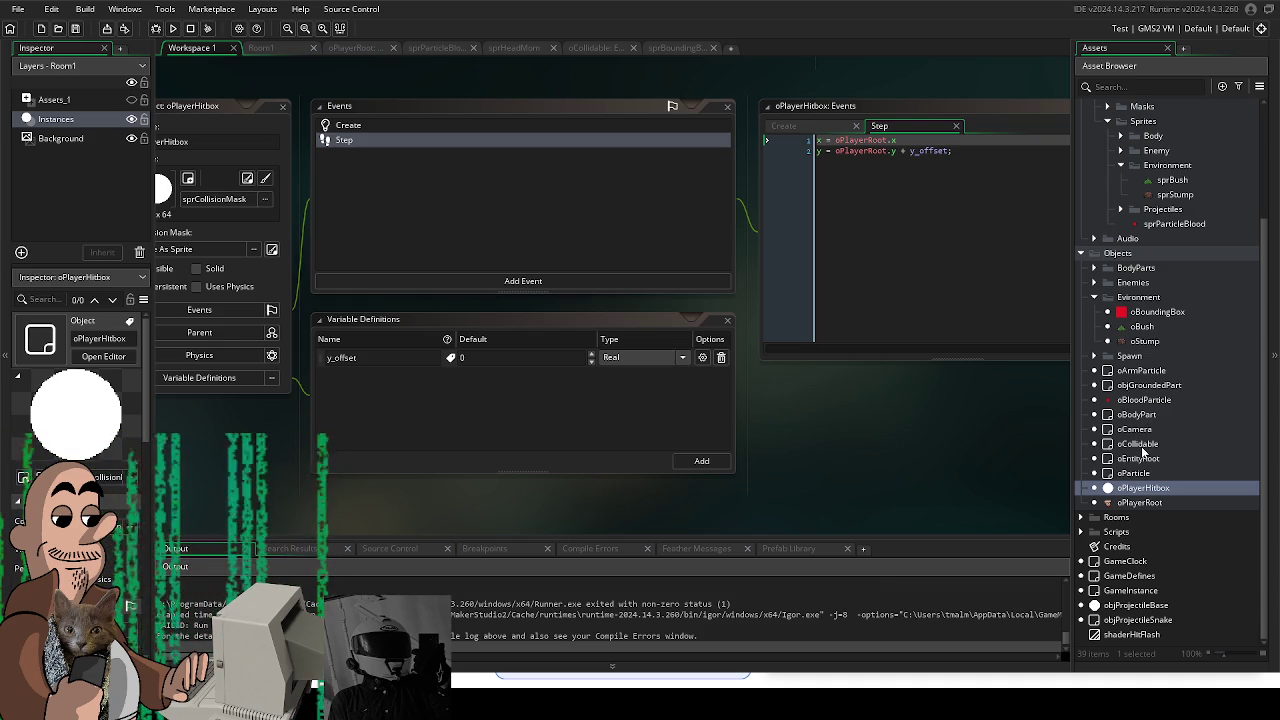
Step: Open the objEnemyBase object editor and scroll through its events
left_click(1094, 283)
double_click(1138, 298)
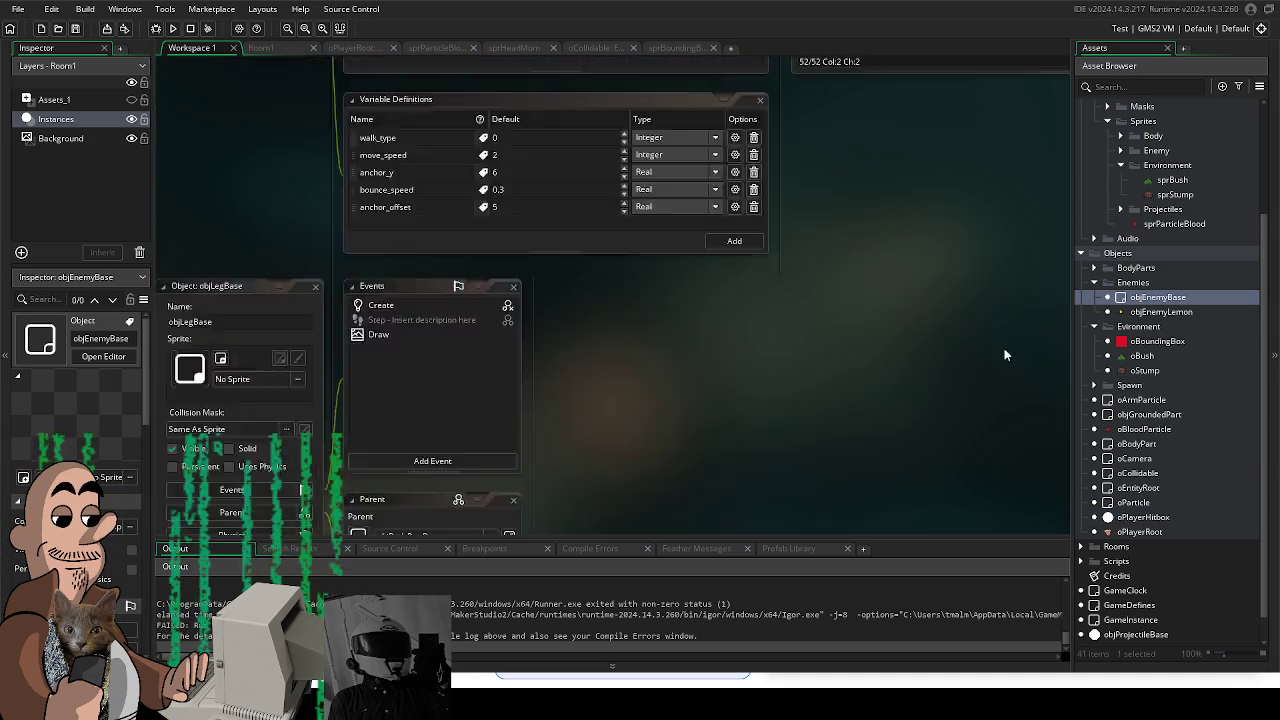
scroll(600, 330, "up", 3)
scroll(640, 348, "up", 5)
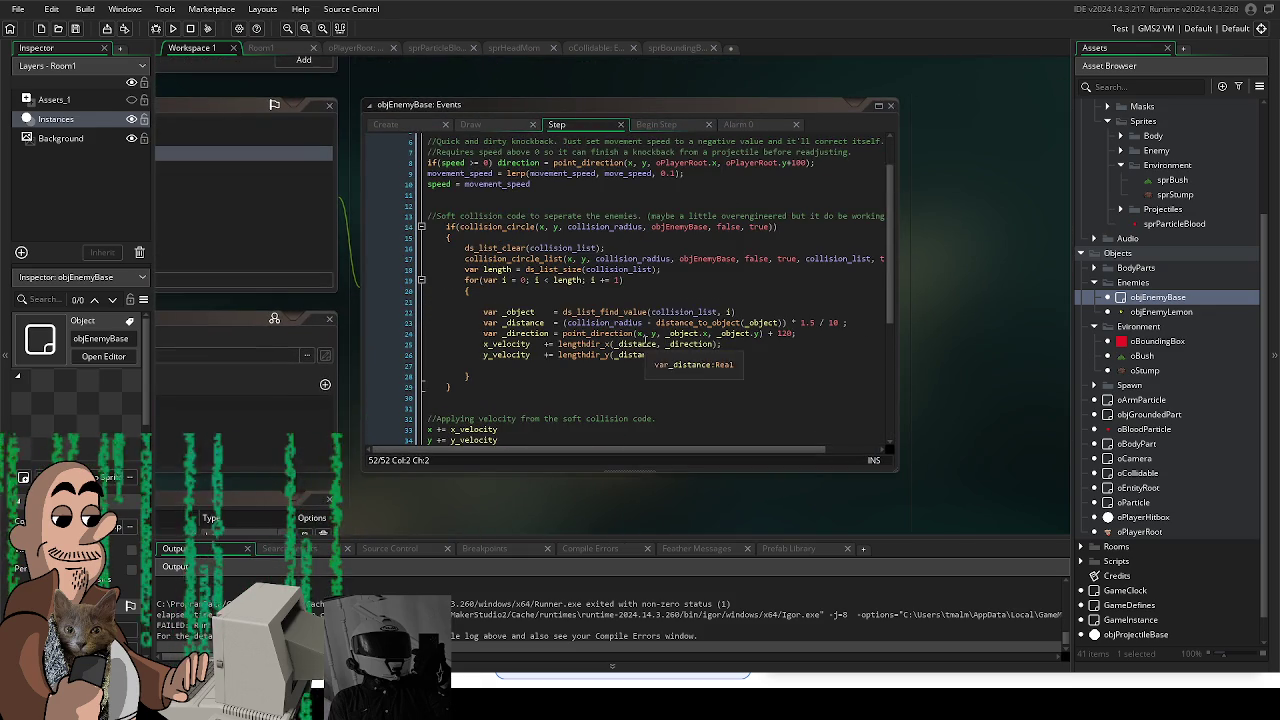
scroll(762, 257, "up", 1)
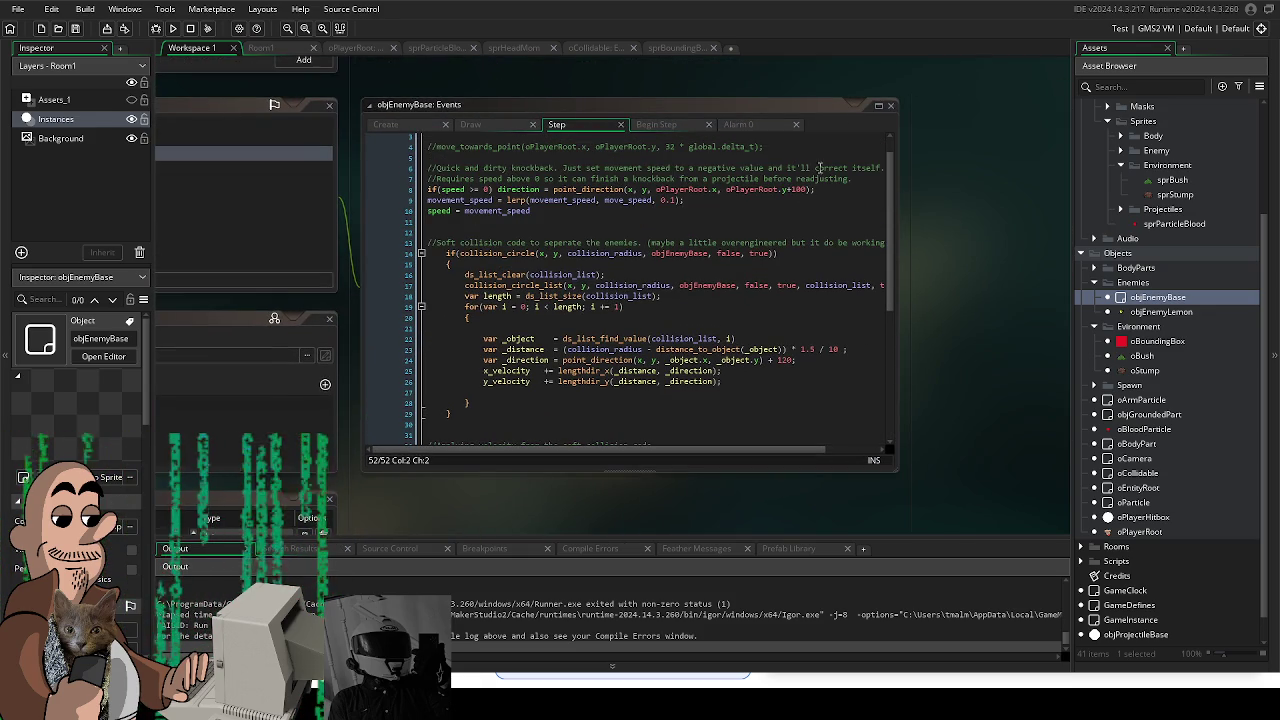
scroll(650, 318, "down", 1)
scroll(680, 325, "down", 1)
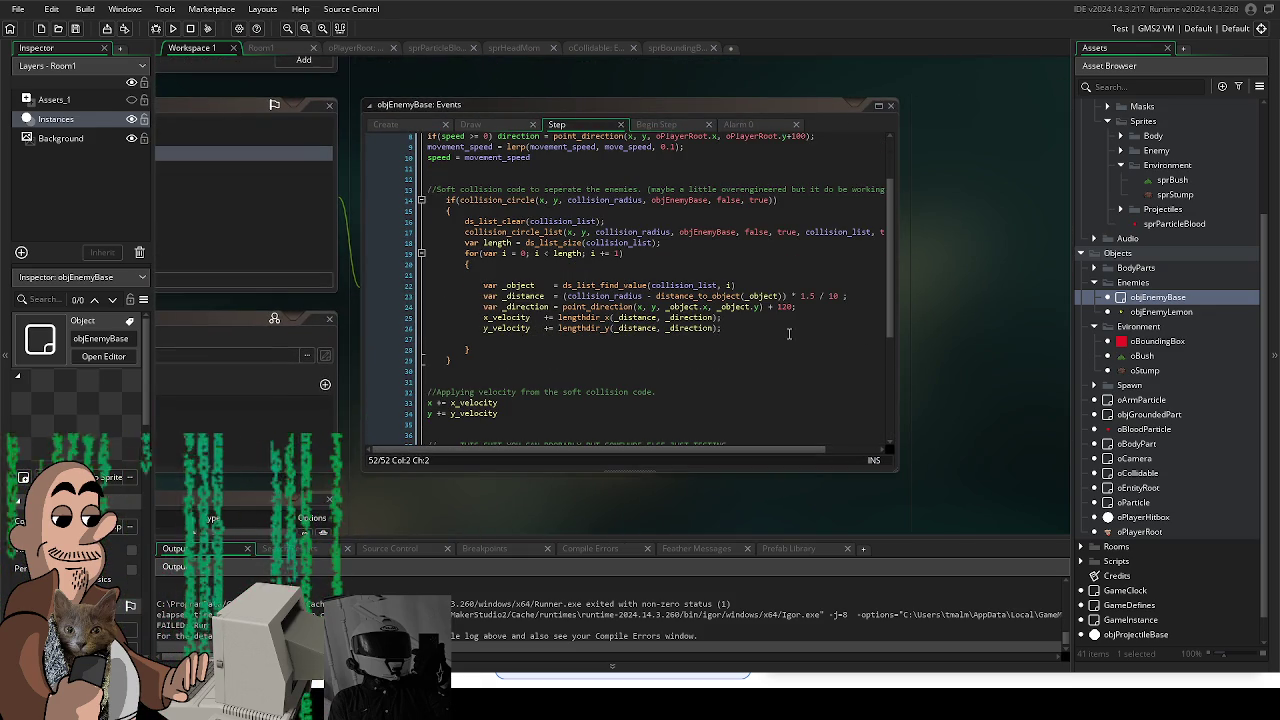
Step: Review the enemy Step code's x_velocity and y_velocity lines, then reopen objEnemyBase
left_click(877, 107)
left_click(437, 257)
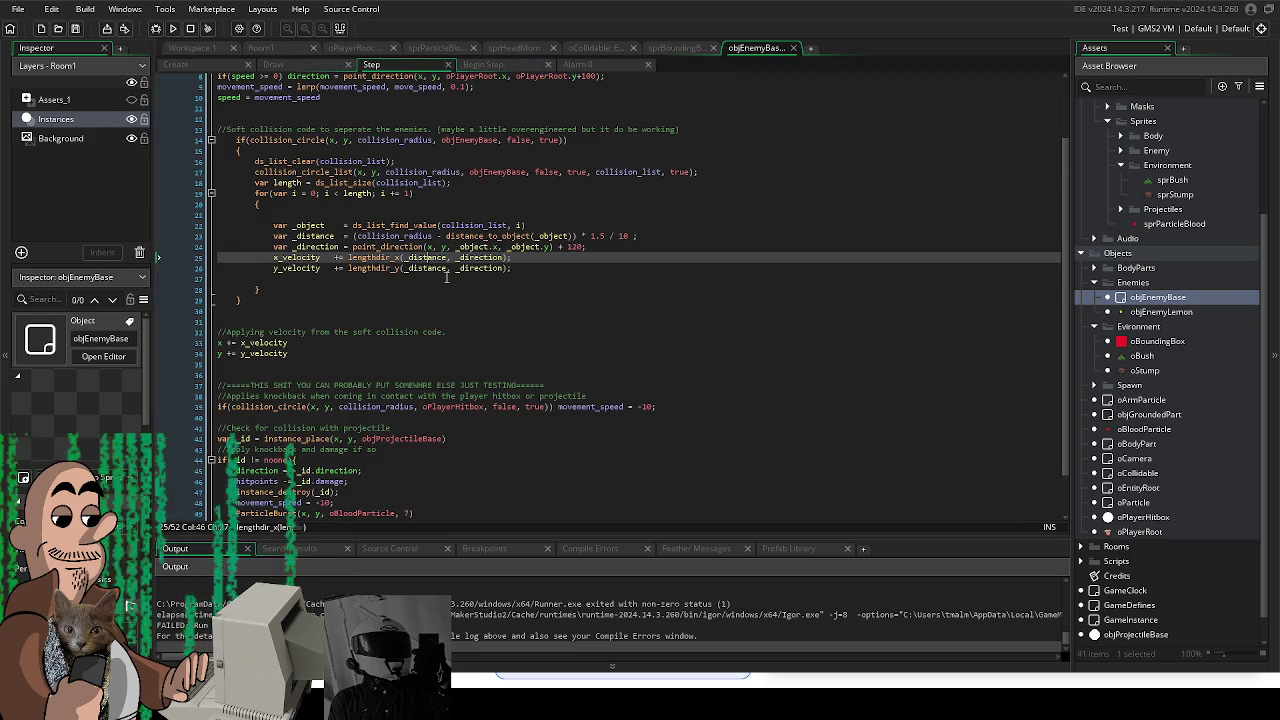
scroll(486, 332, "up", 1)
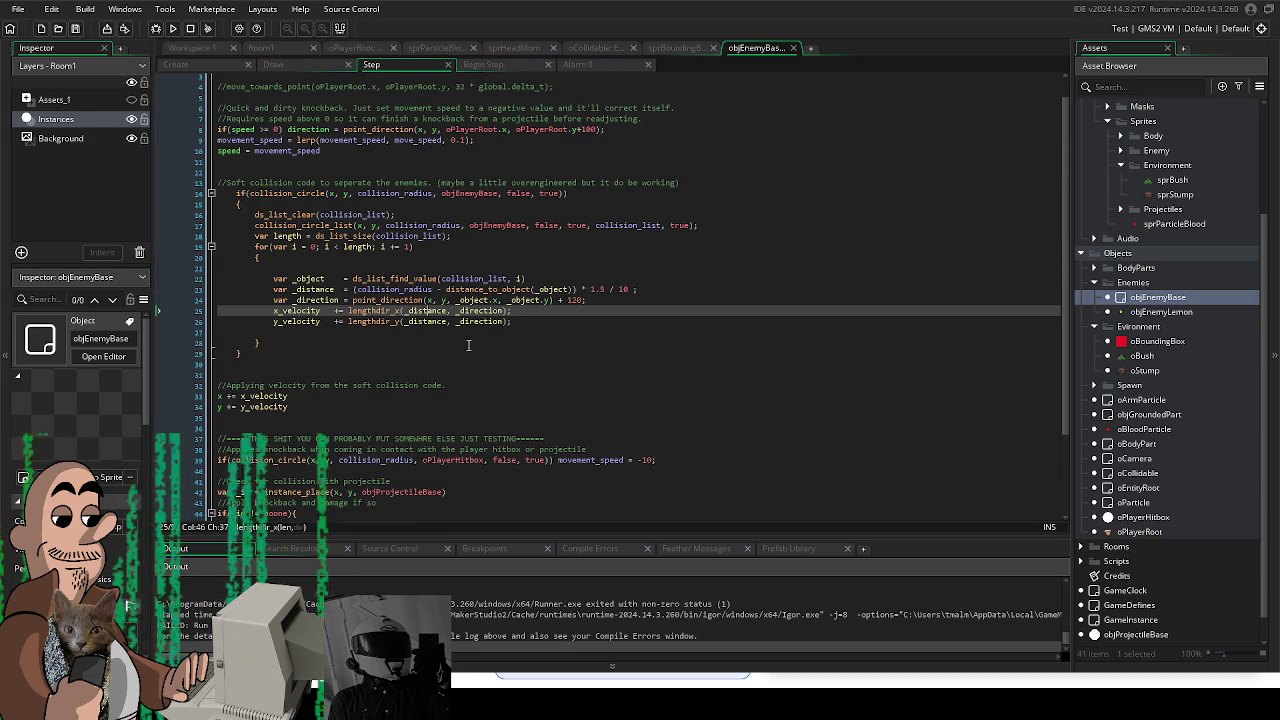
left_click(456, 321)
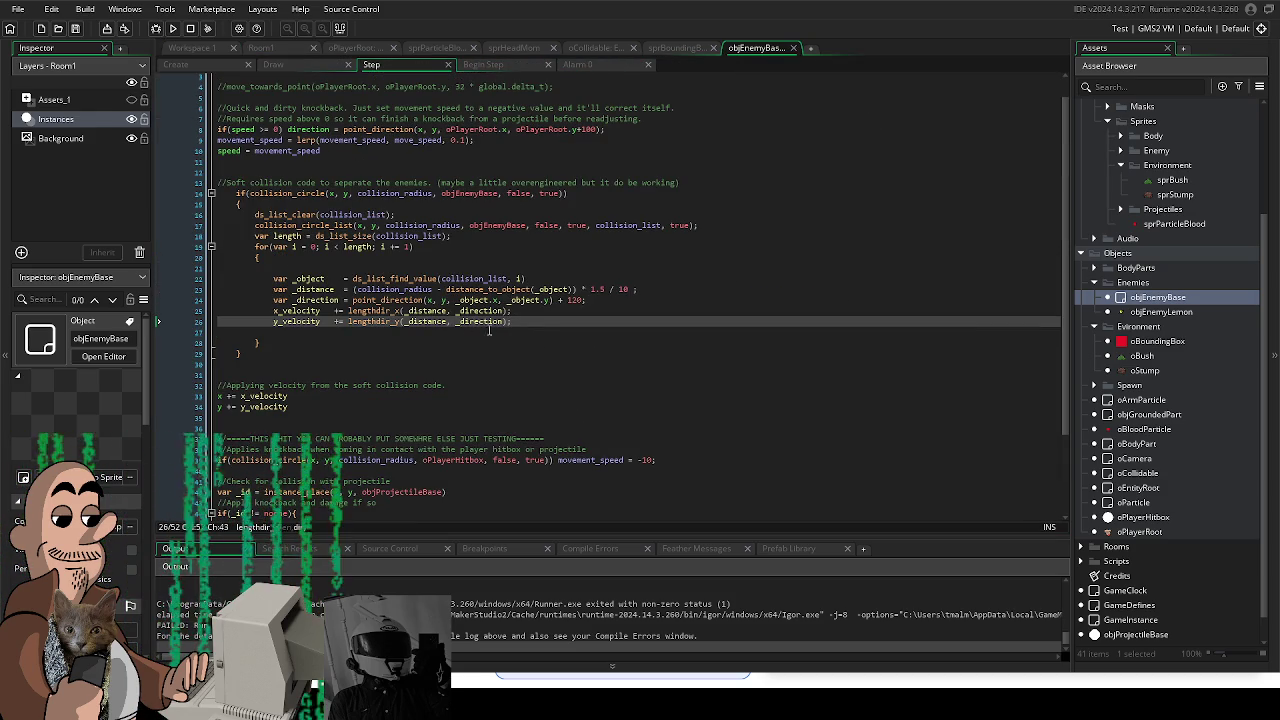
double_click(1168, 297)
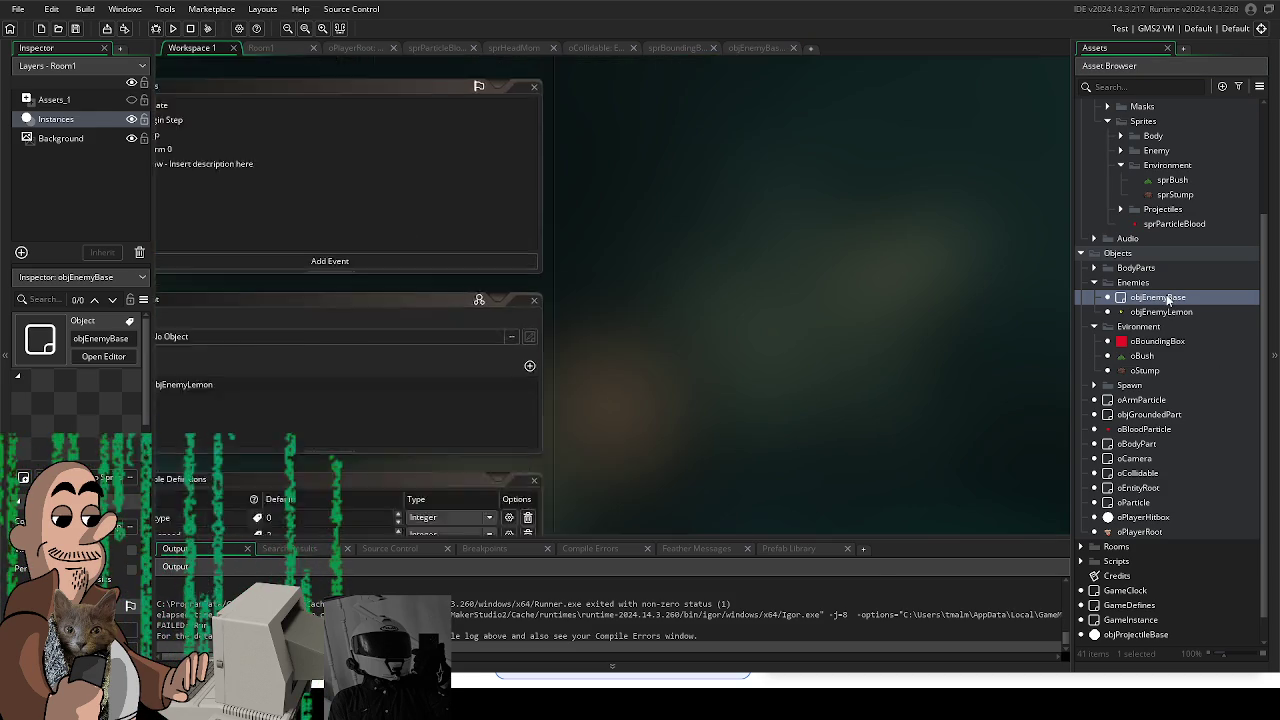
Step: Set objEnemyBase's parent to oCollidable from the Objects folder and run the game
mouse_move(825, 379)
left_mouse_down()
mouse_move(870, 432)
mouse_move(870, 322)
mouse_move(899, 438)
left_mouse_up()
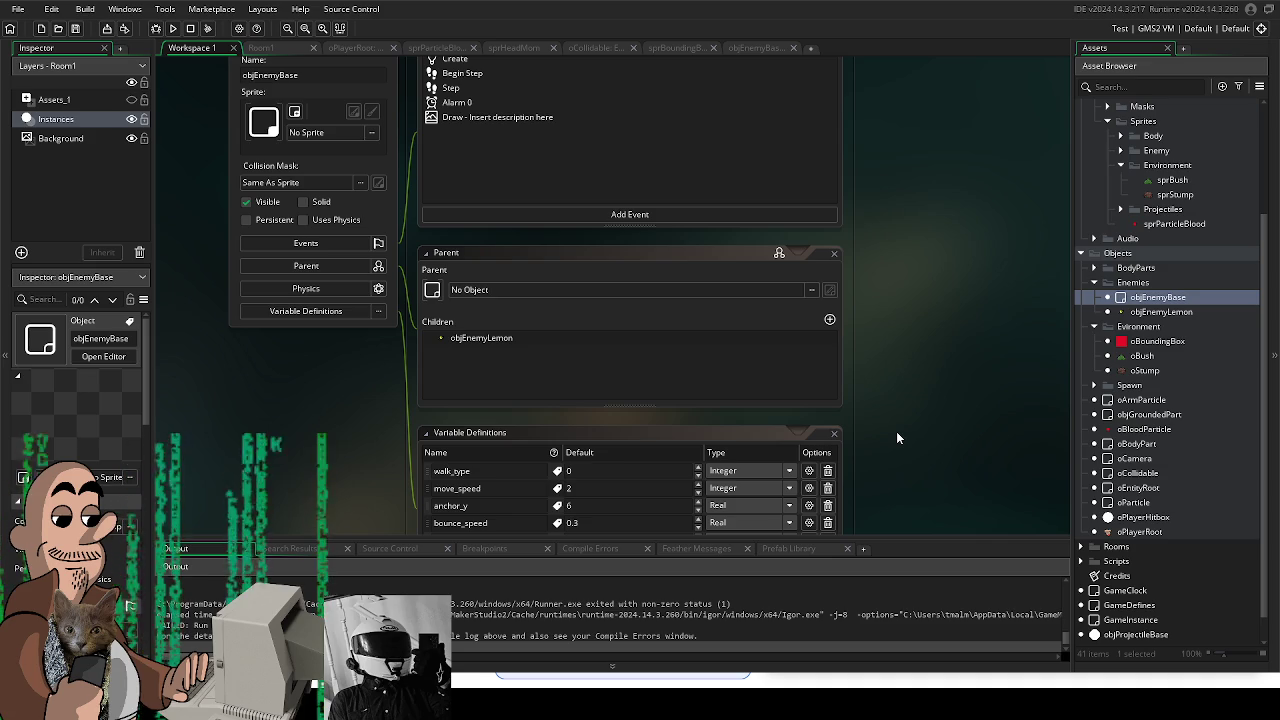
left_click(333, 272)
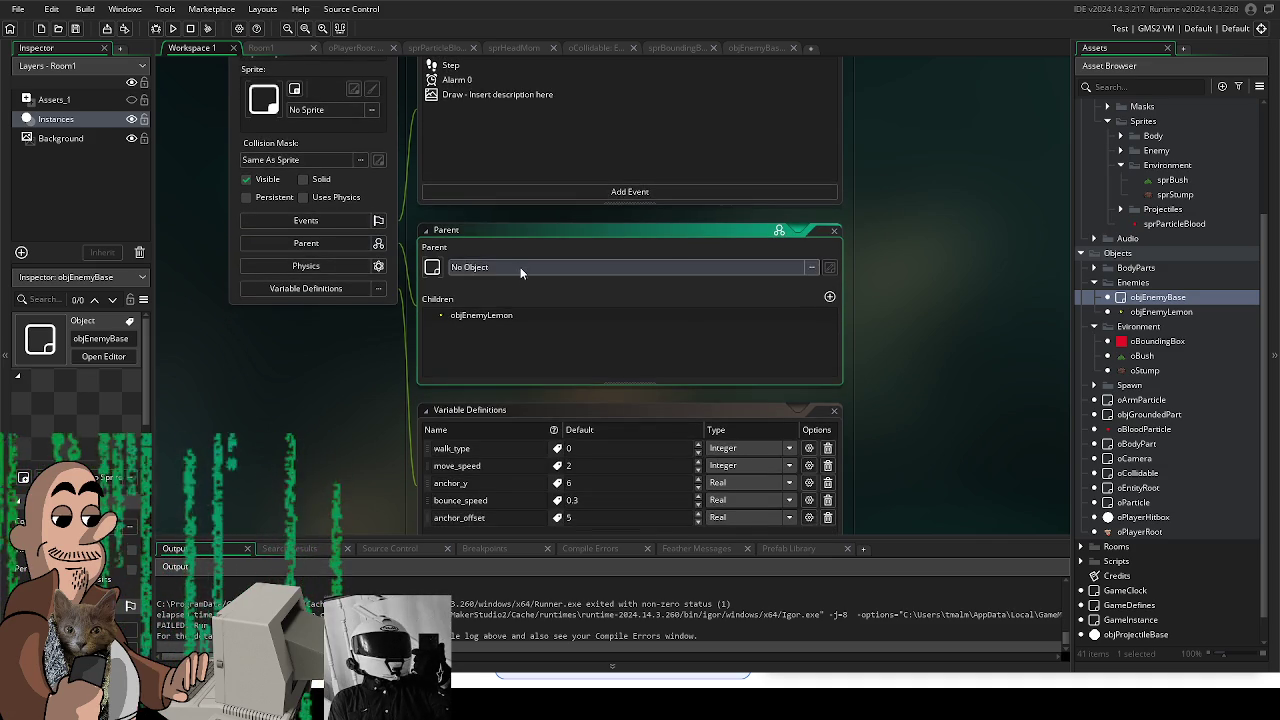
left_click(520, 267)
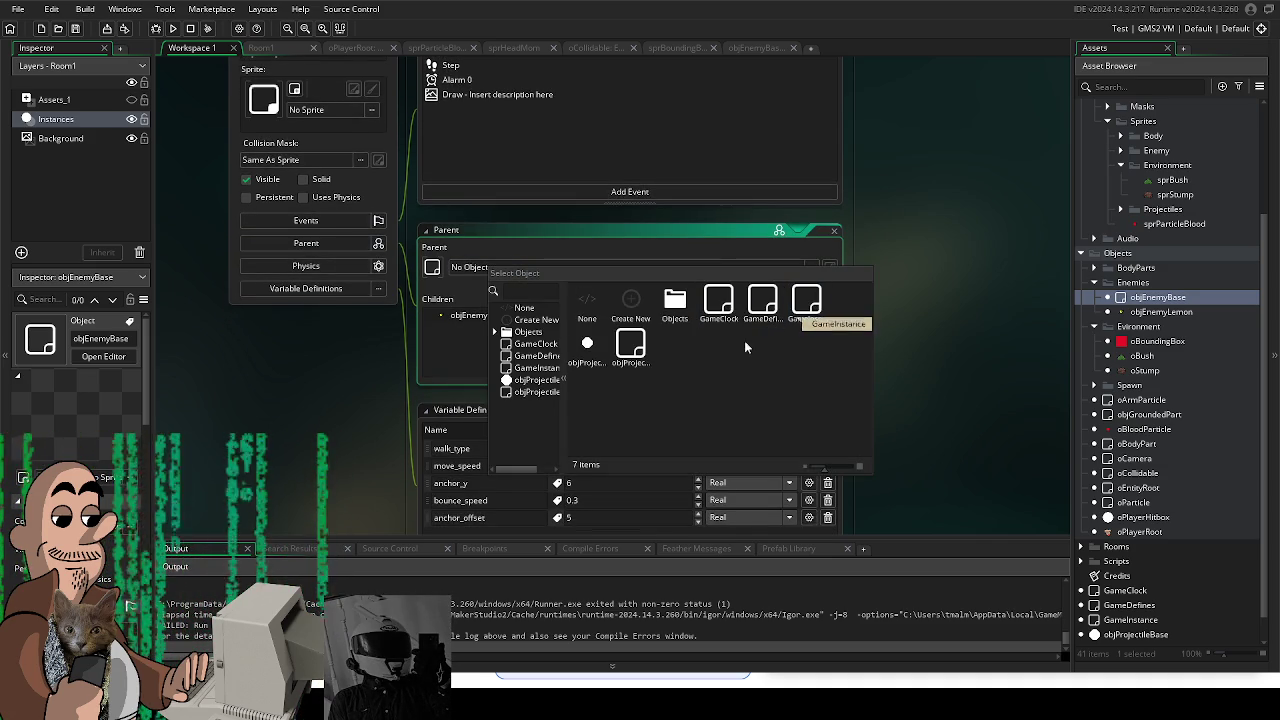
left_click(674, 300)
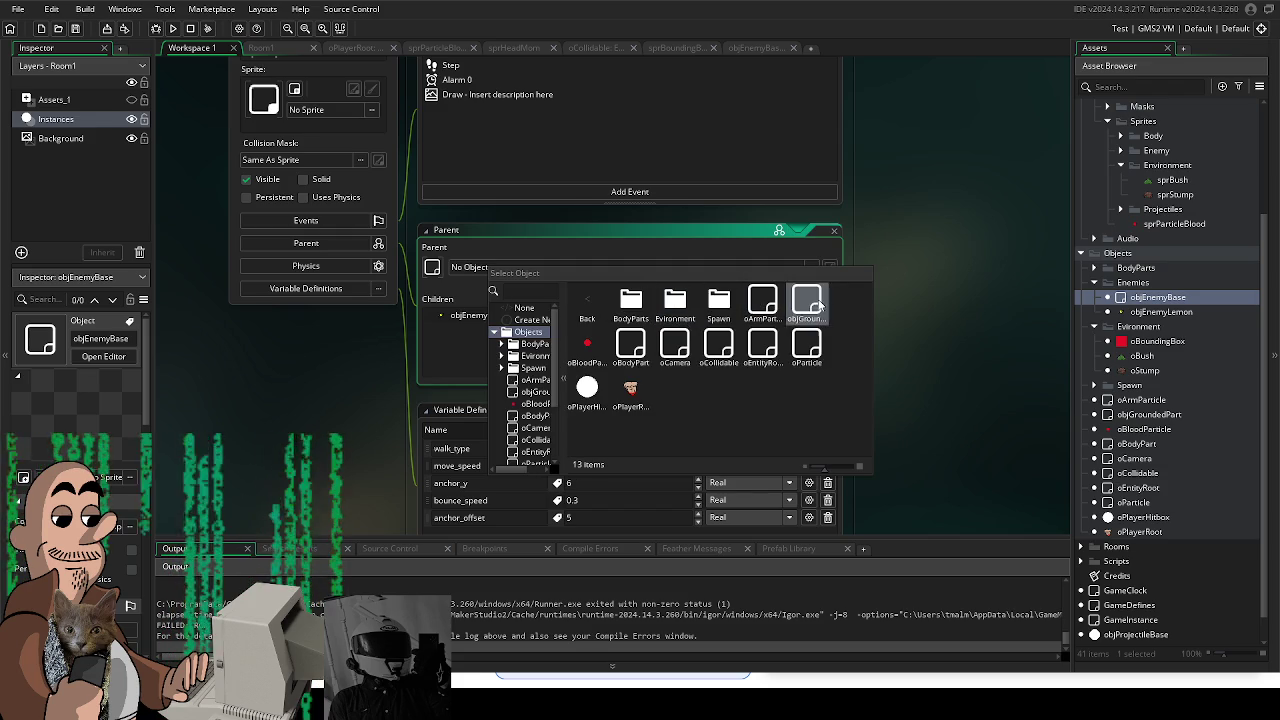
left_click(720, 345)
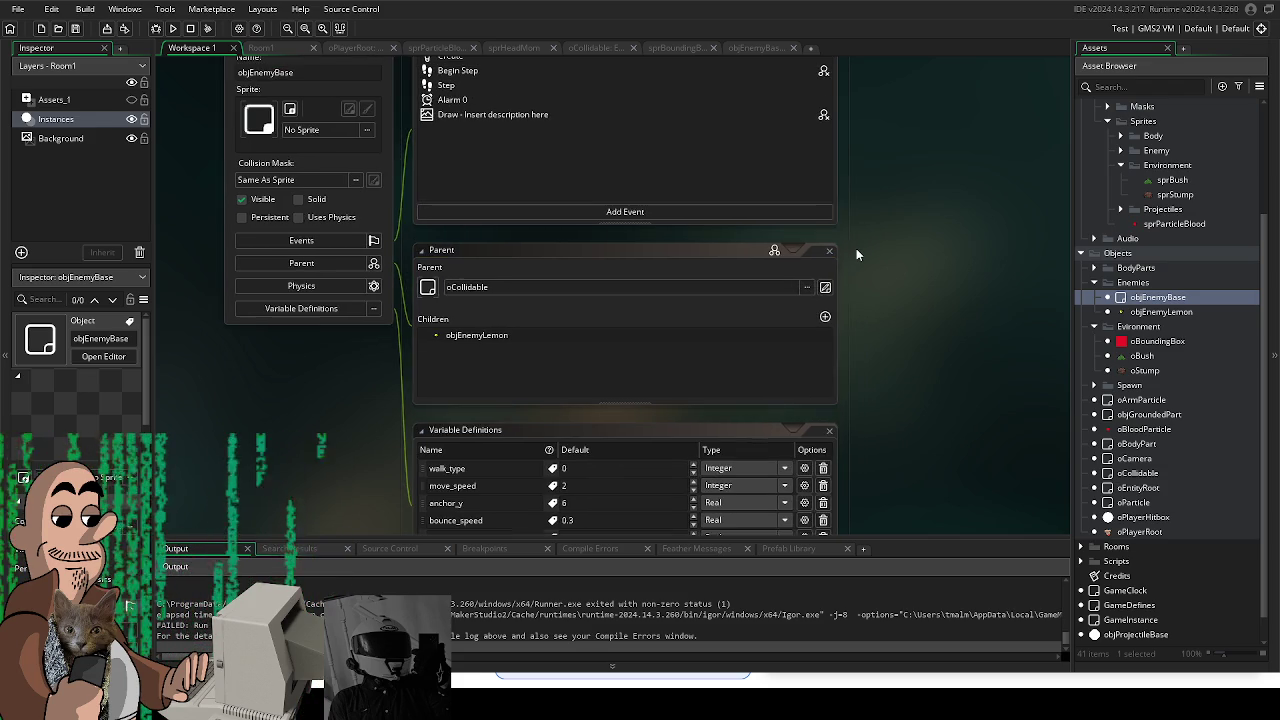
scroll(855, 250, "up", 1)
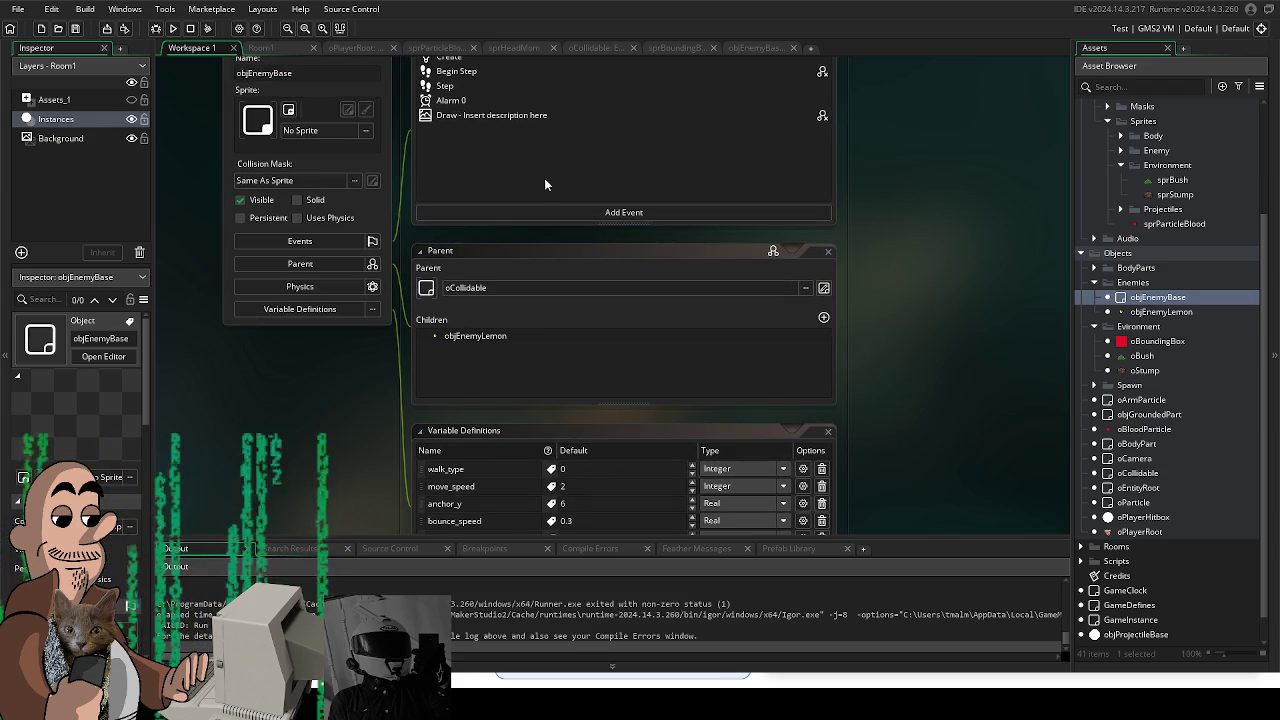
left_click(173, 28)
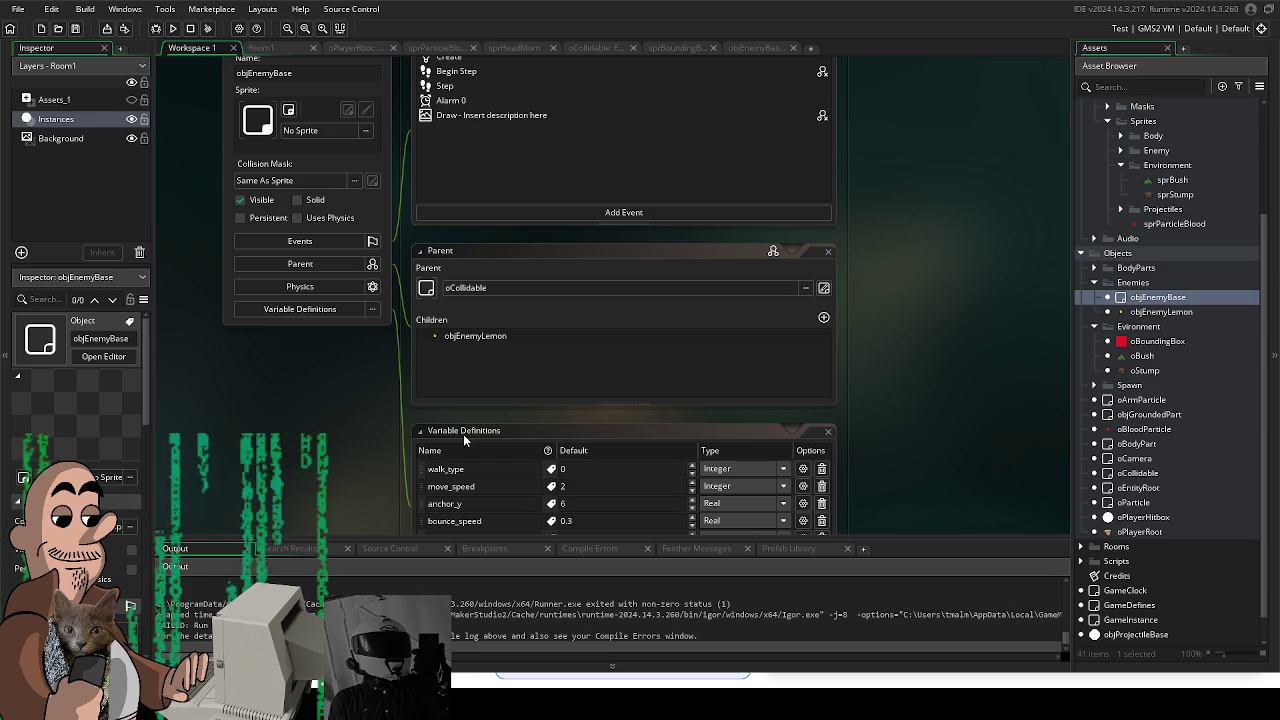
Step: Change objEnemyBase's parent to None in the Select Object picker and relaunch the game
scroll(906, 351, "down", 2)
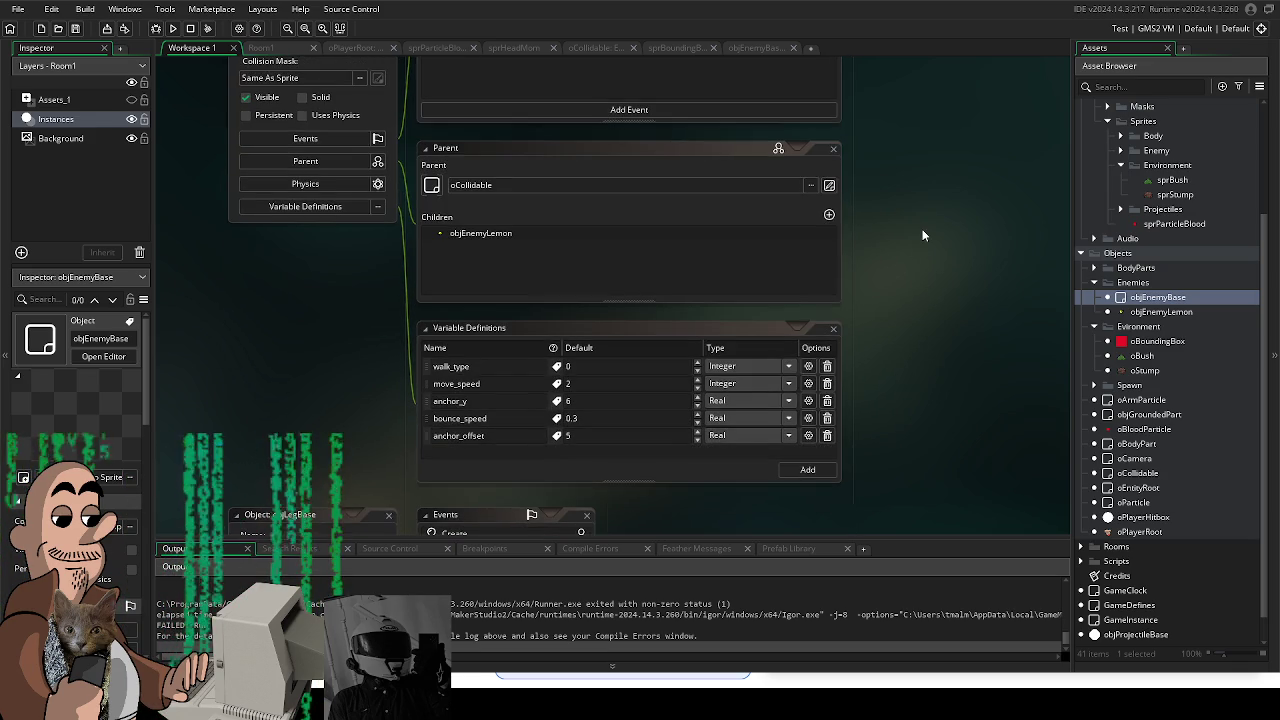
scroll(898, 368, "up", 2)
scroll(867, 432, "up", 1)
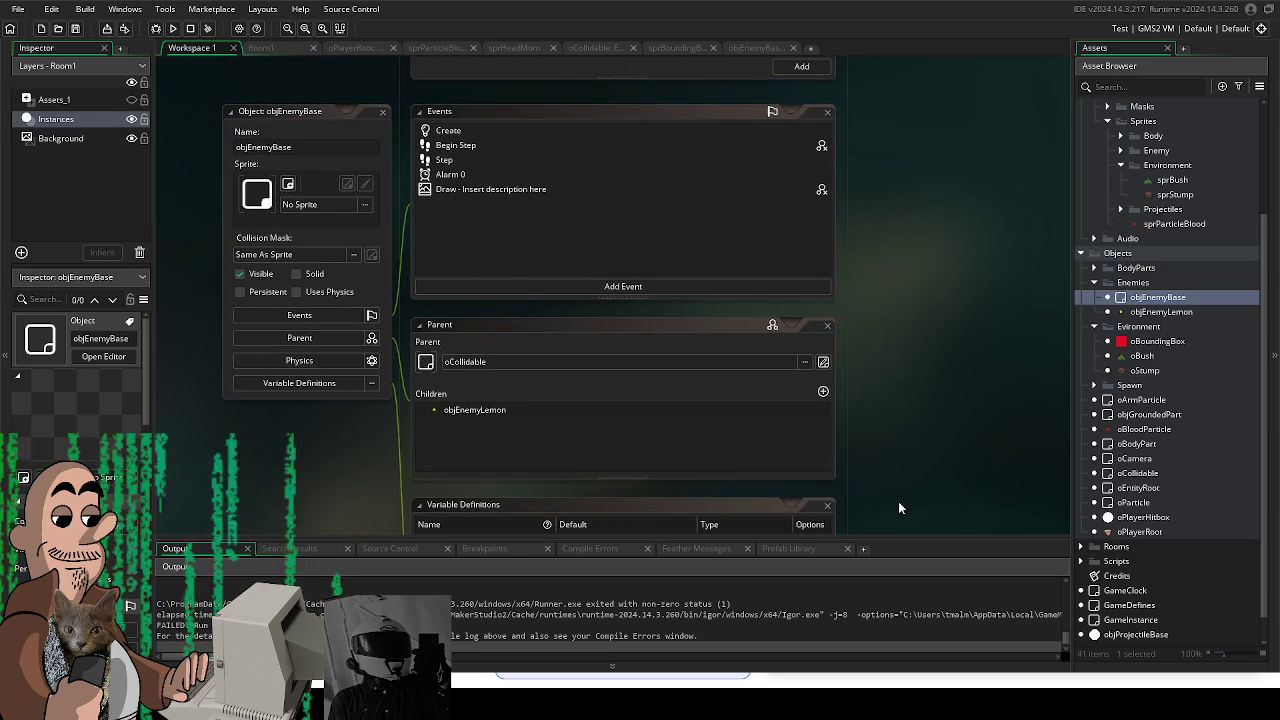
left_click(711, 365)
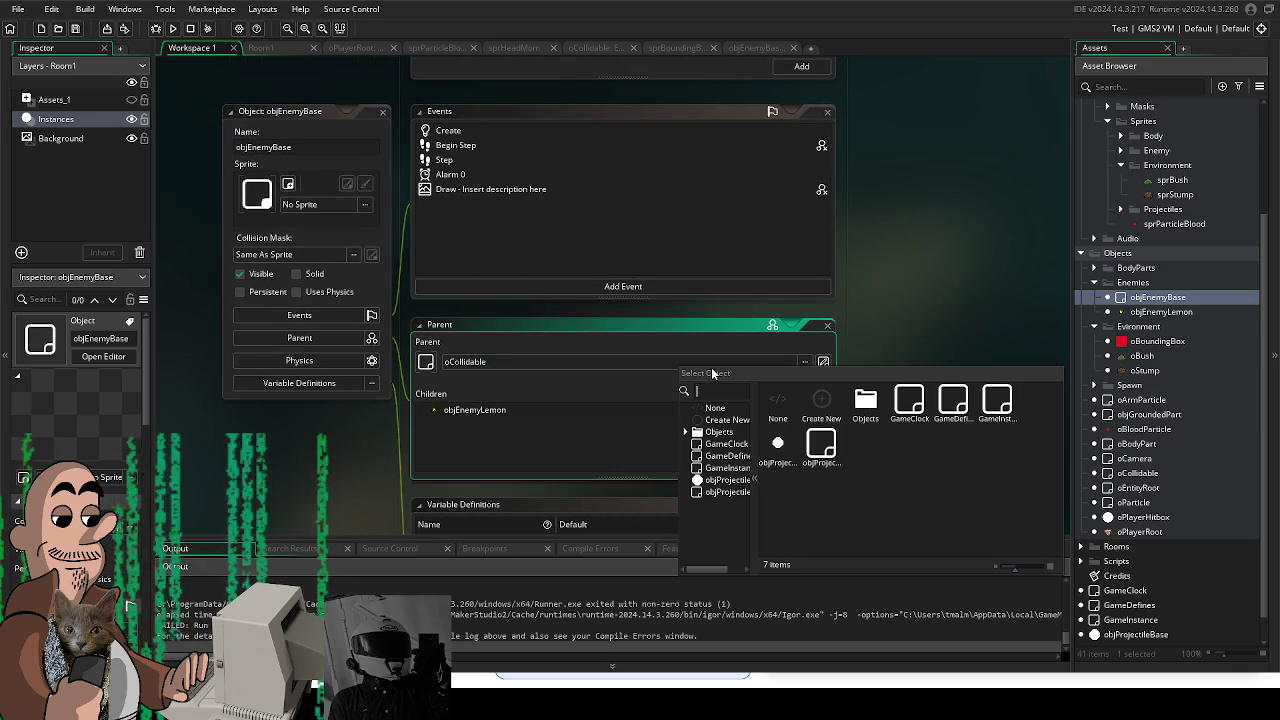
left_click(771, 400)
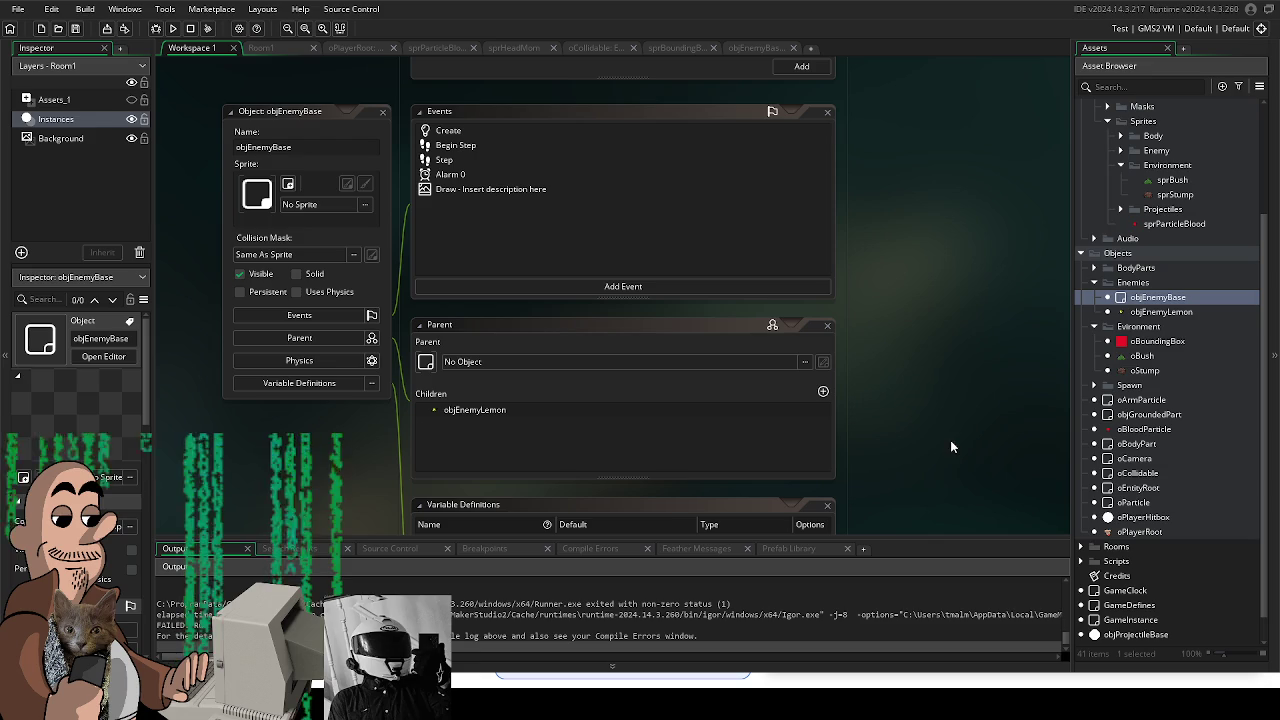
scroll(955, 443, "up", 1)
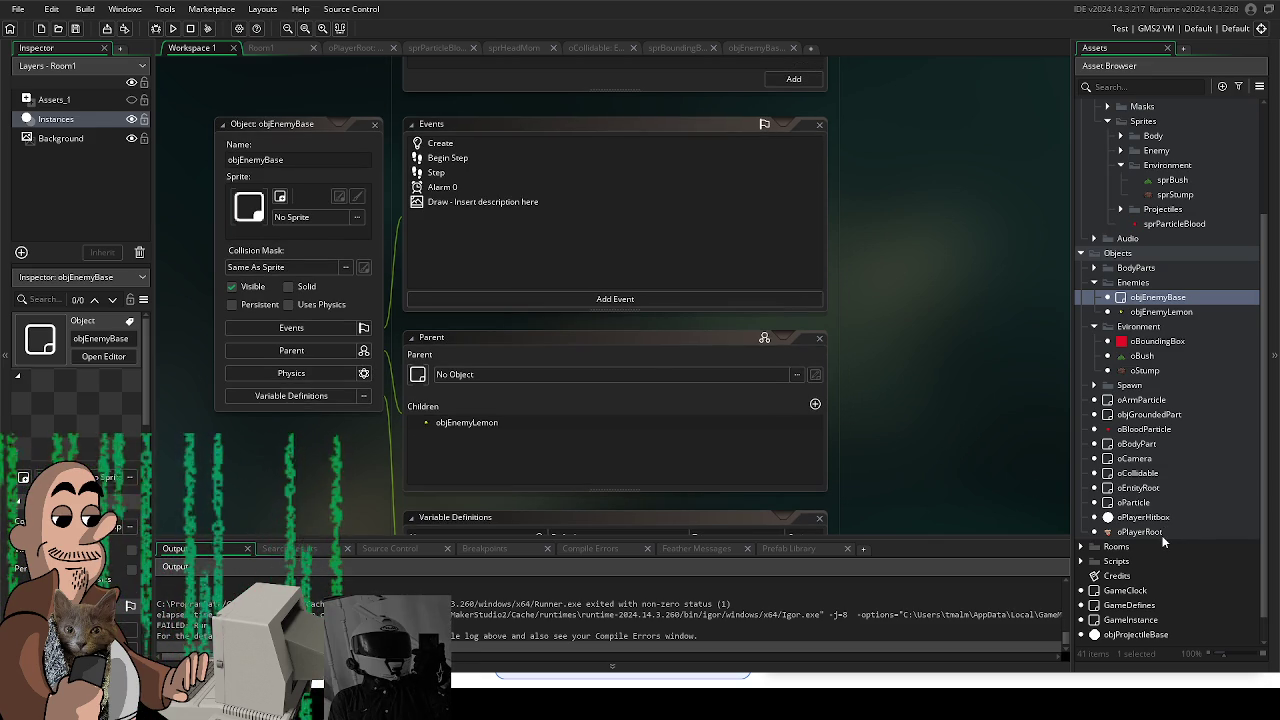
left_click(173, 28)
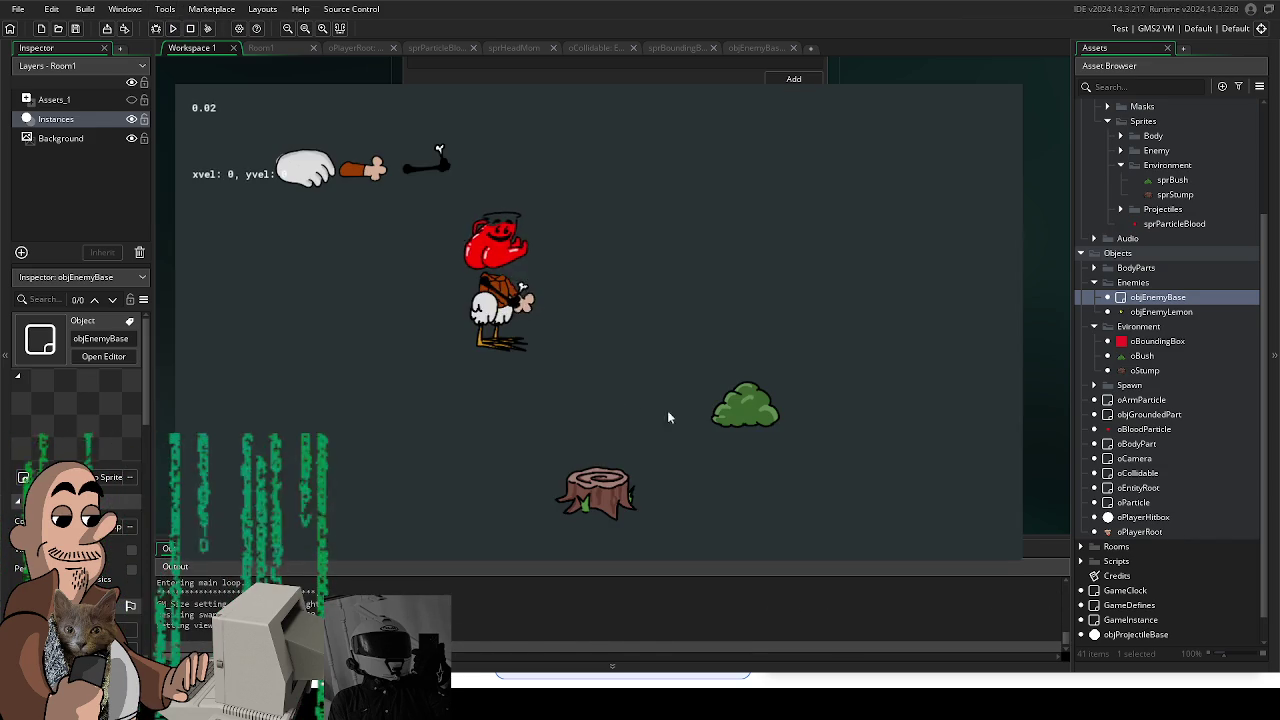
Step: Walk the player around the stump, bush and lemon enemies with WASD, then quit with Escape
key("d")
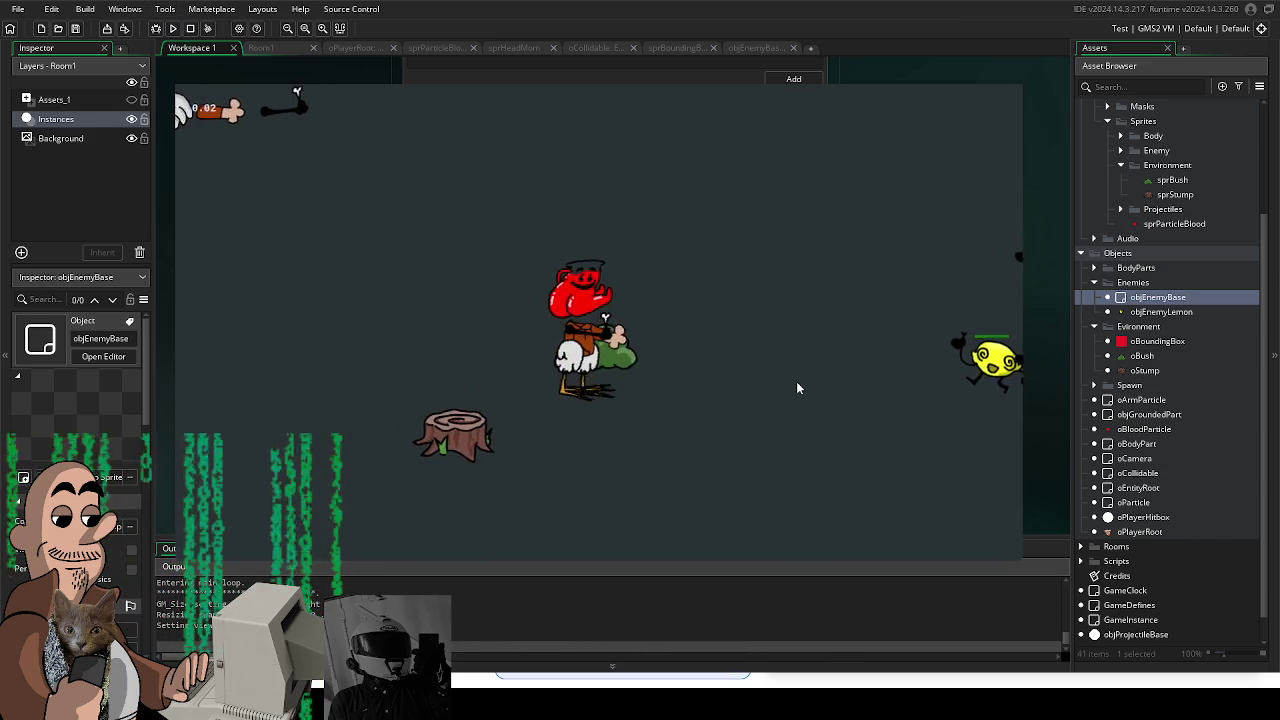
key("a")
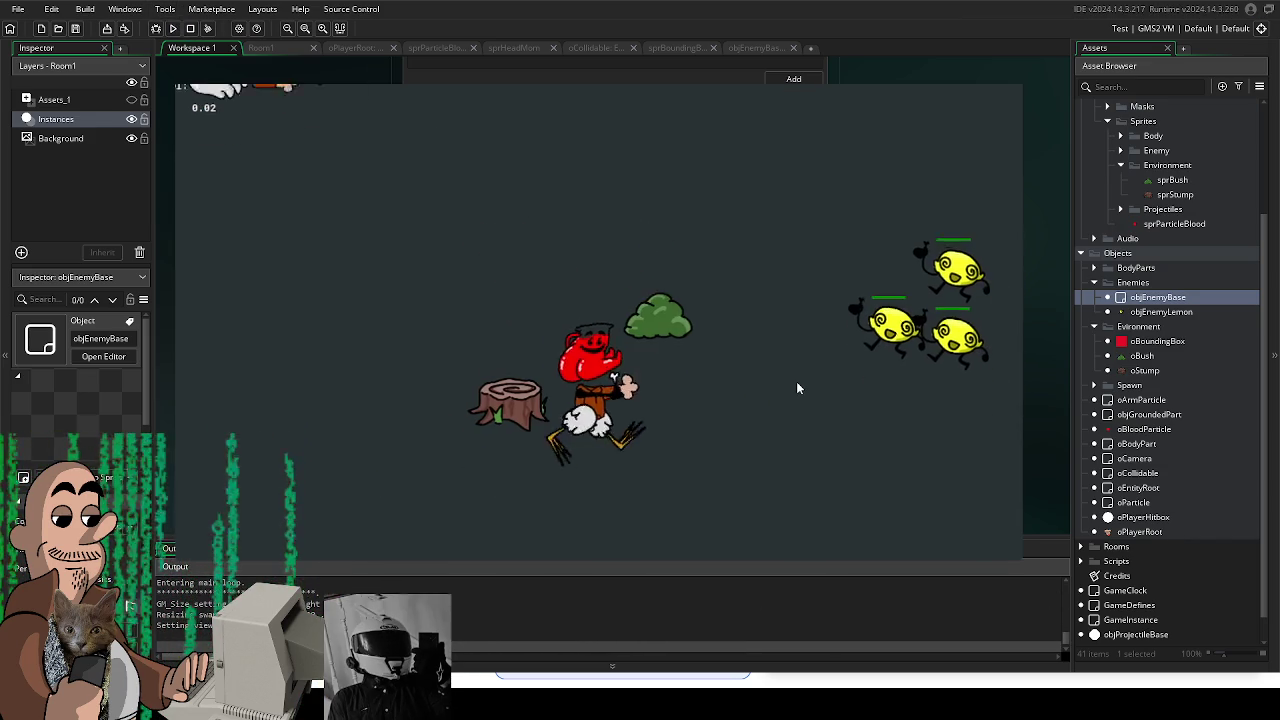
key("space")
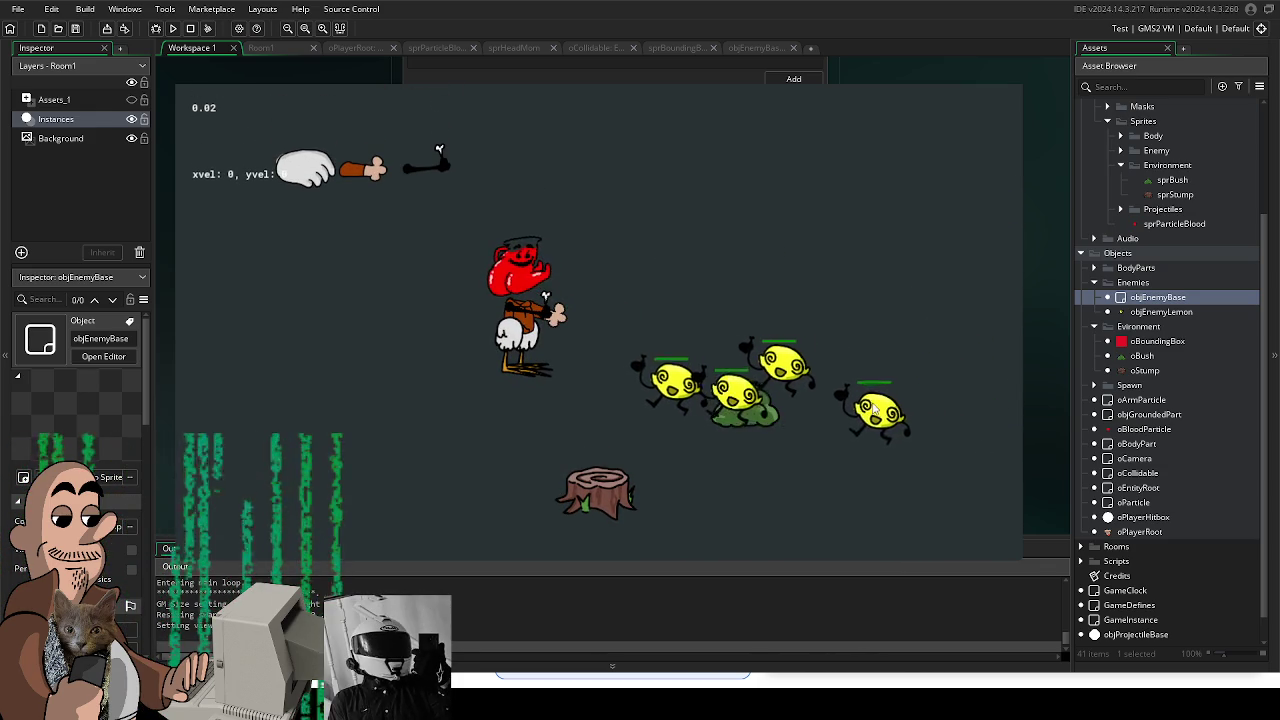
key("s")
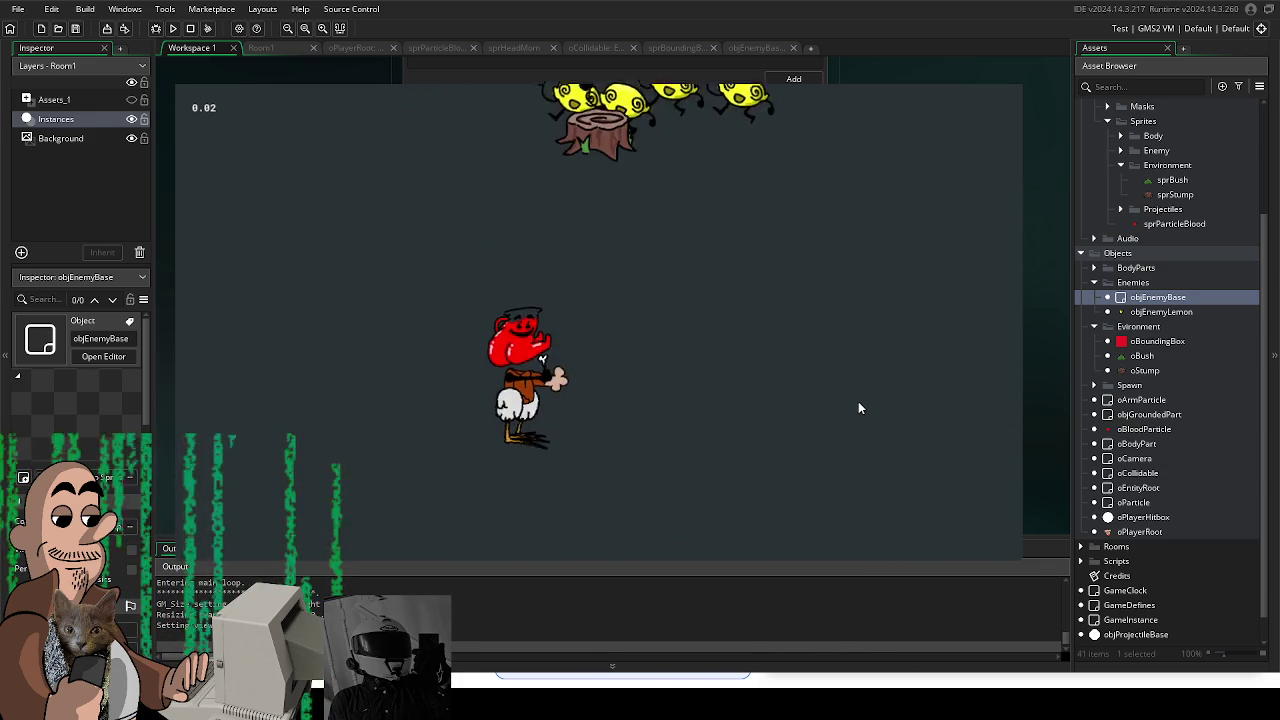
key("w")
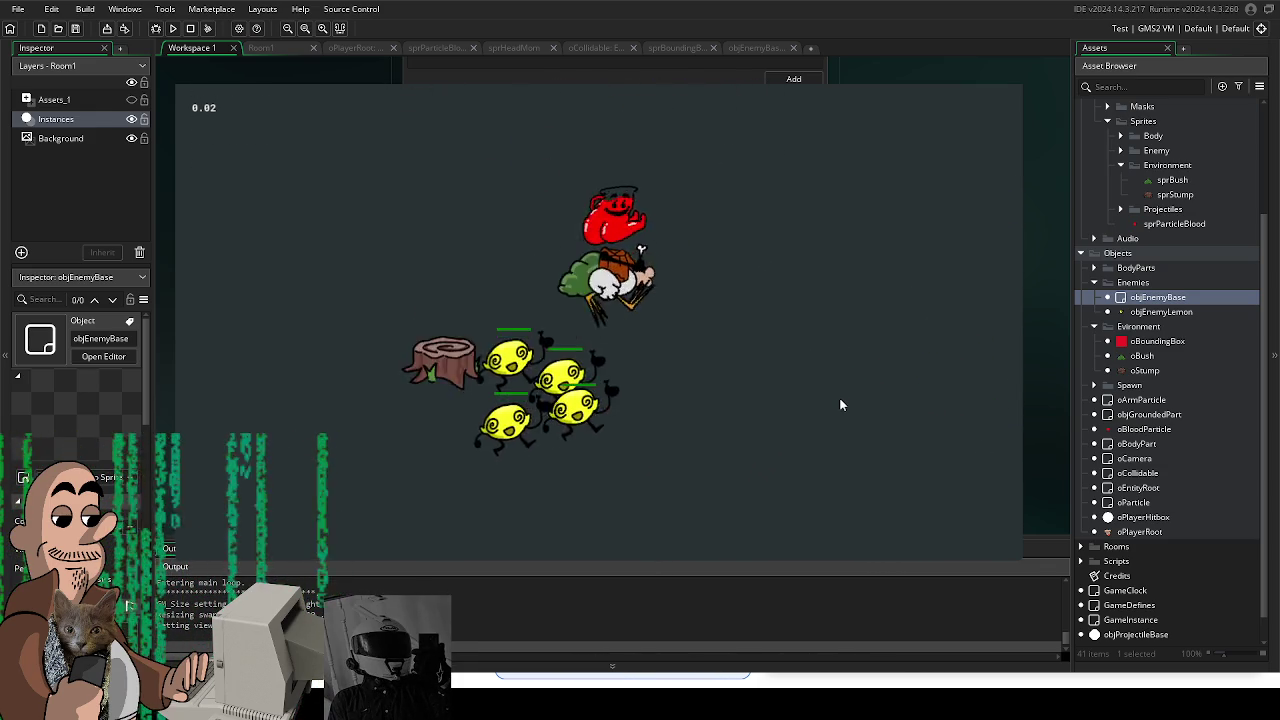
key("w")
key("s")
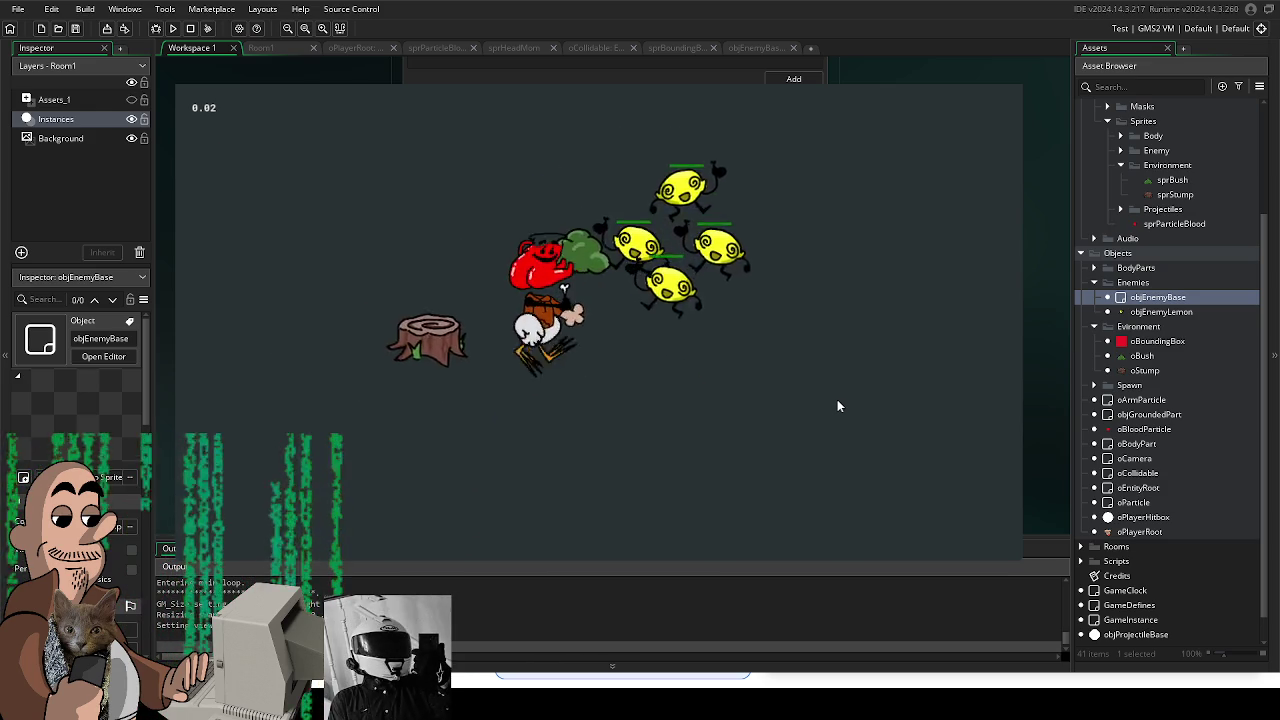
key("a")
key("s")
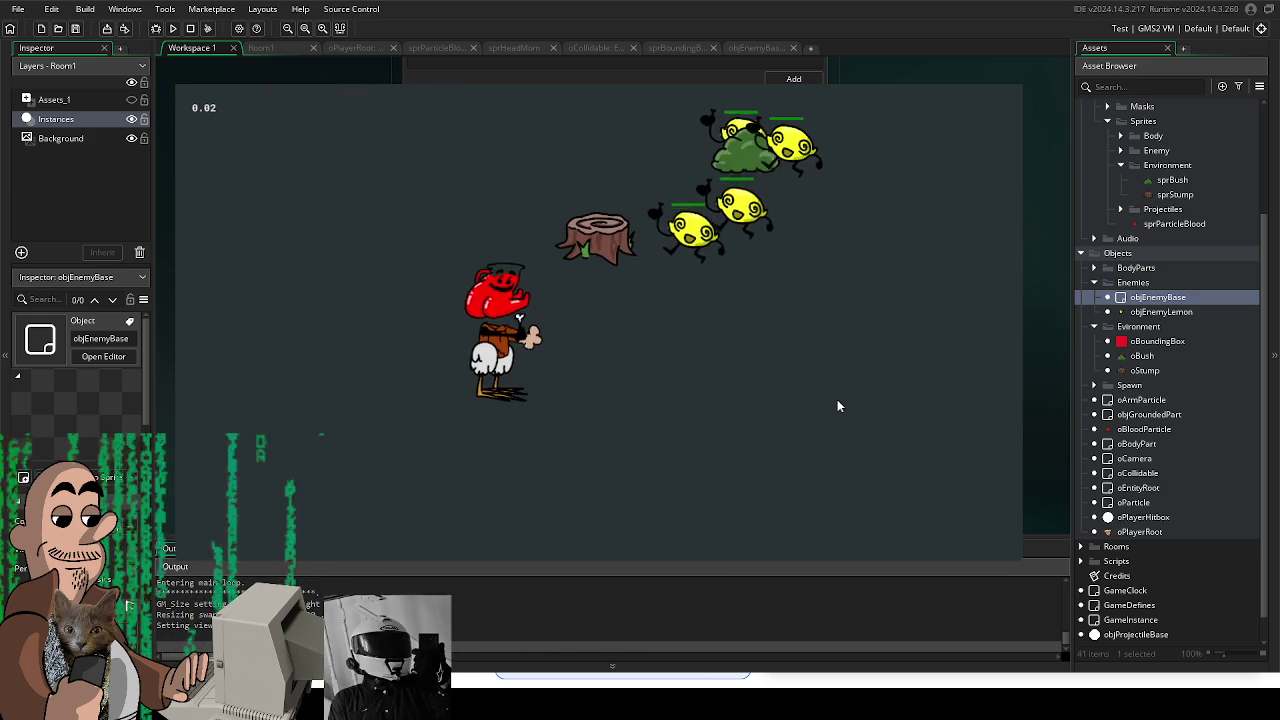
key("d")
key("w")
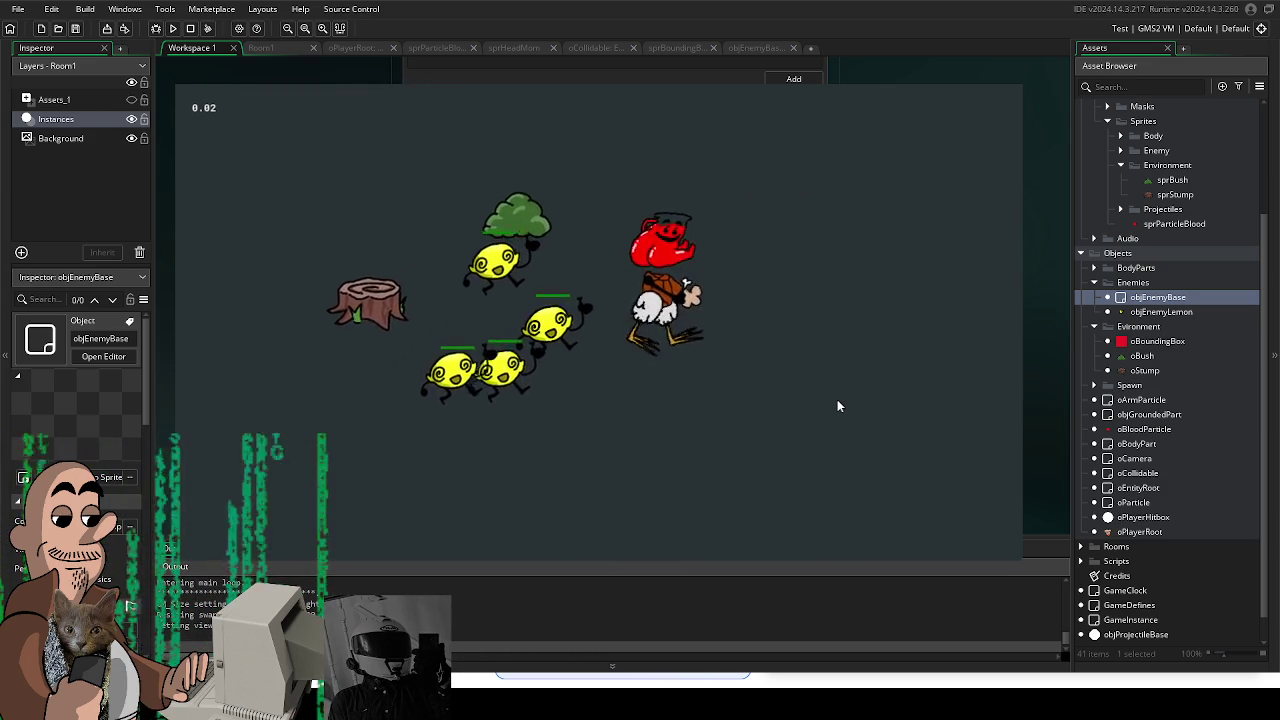
key("w")
key("d")
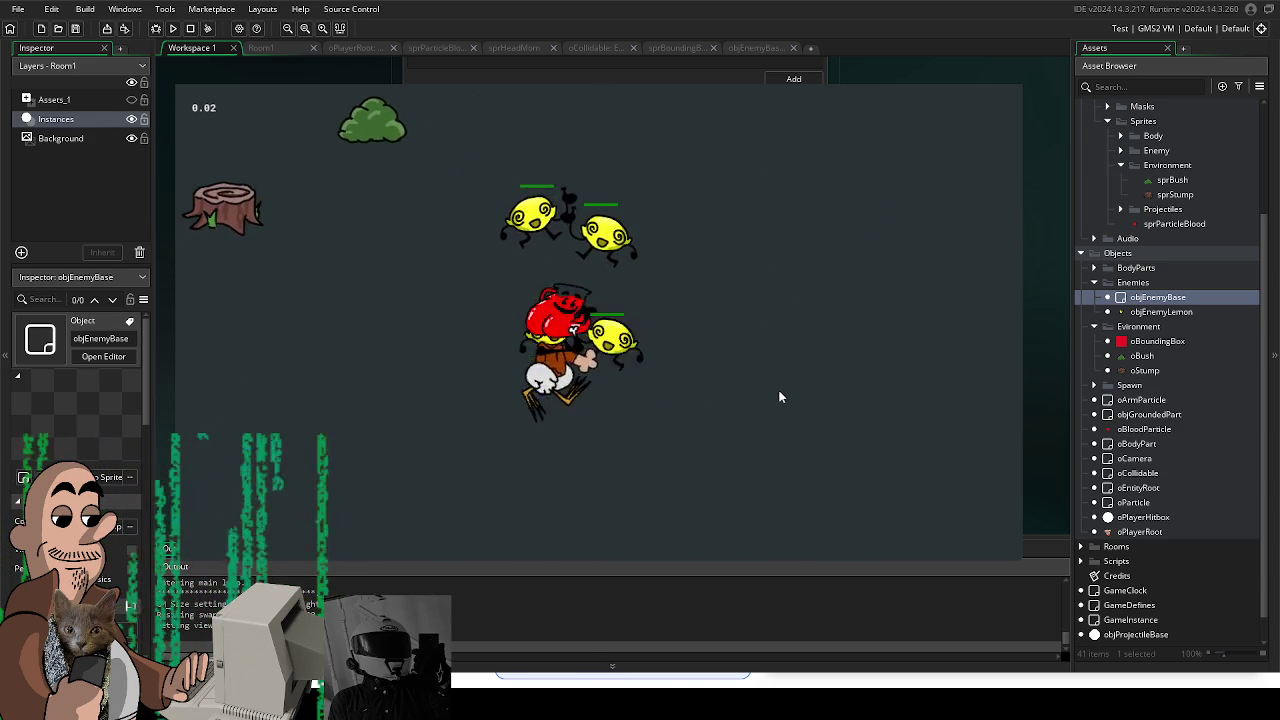
key("Escape")
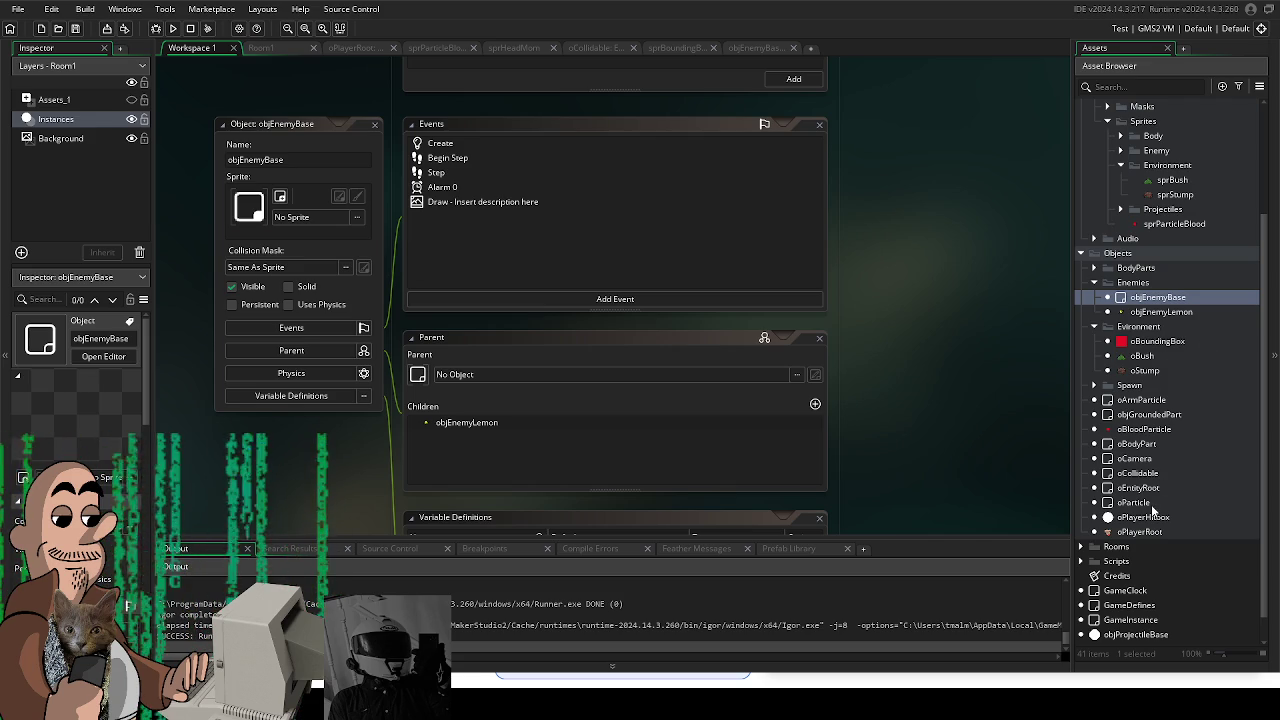
Step: Open objEnemyBase's settings and bring up its Step event code
double_click(1170, 312)
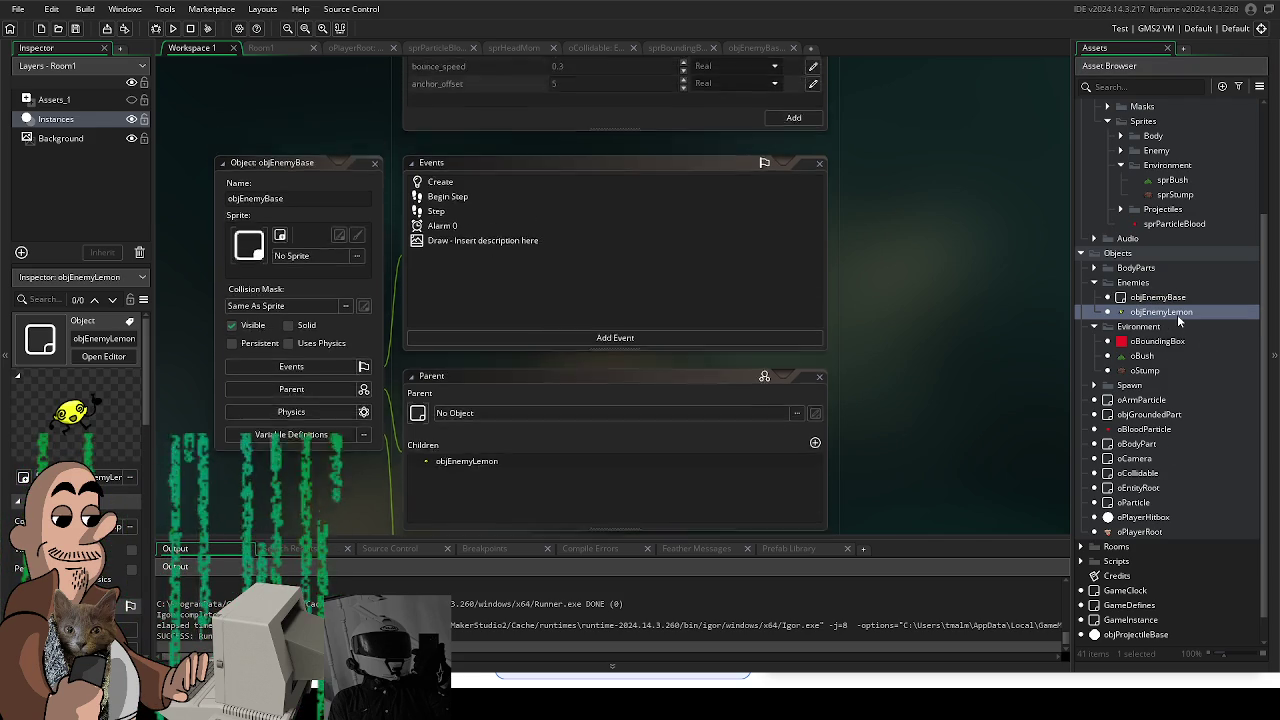
left_click(1177, 300)
double_click(1160, 298)
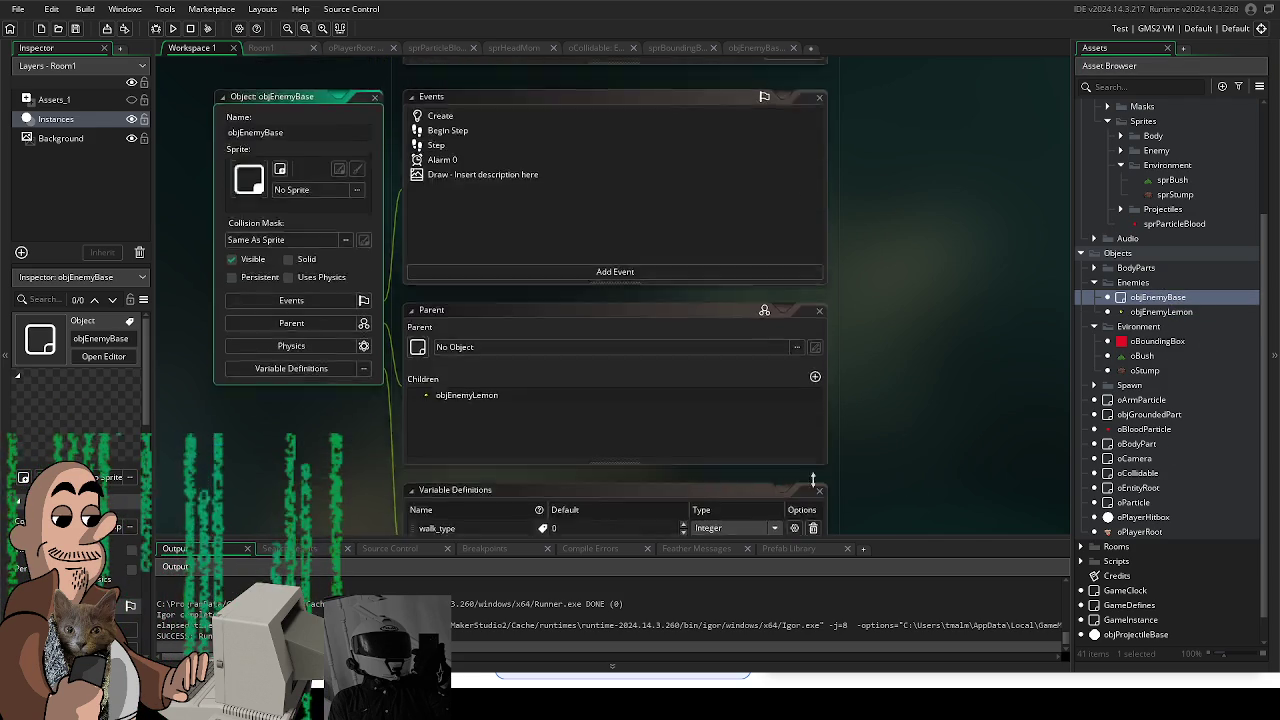
double_click(336, 120)
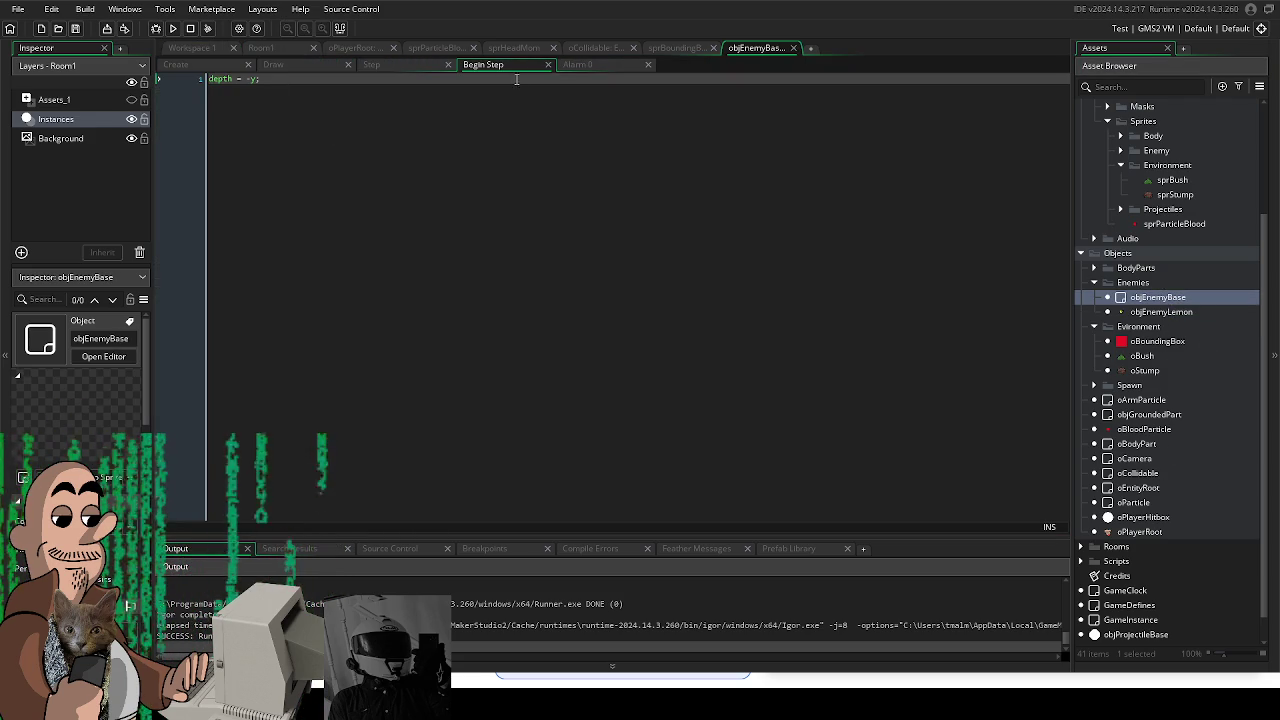
left_click(547, 64)
left_click(420, 194)
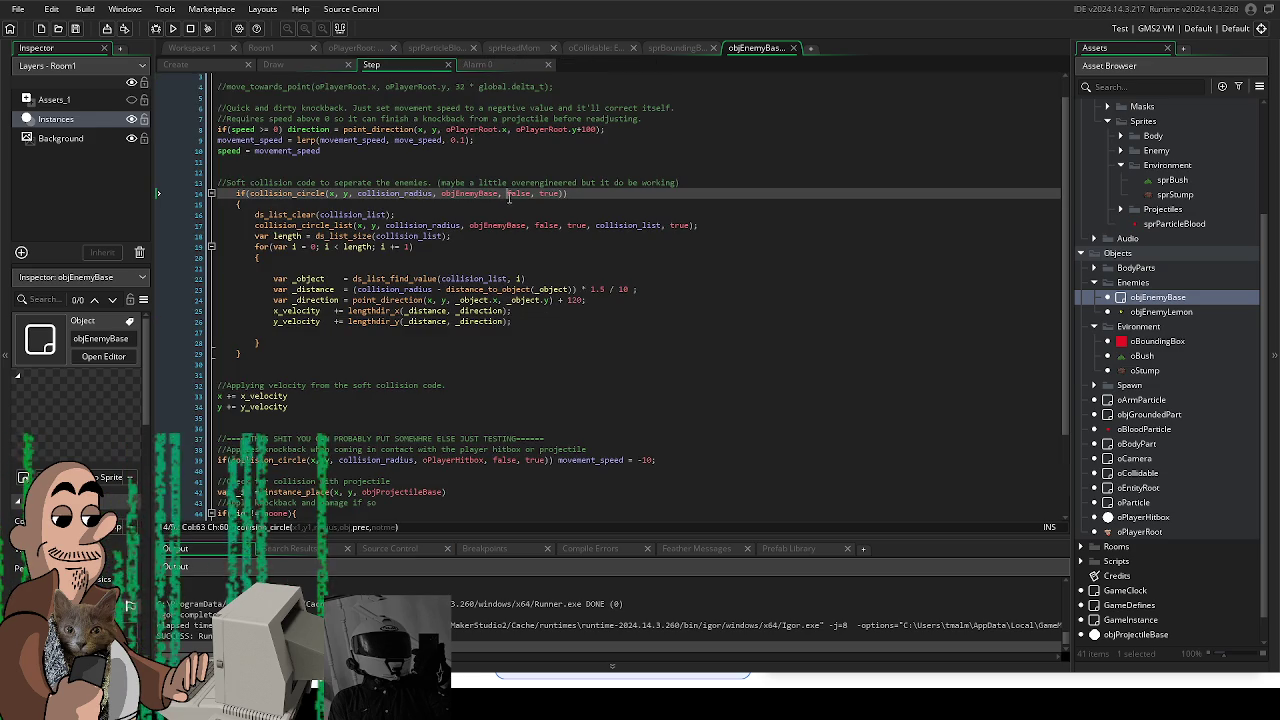
Step: Inspect the soft-collision collision_circle call on line 14 and its objEnemyBase argument
left_click(420, 172)
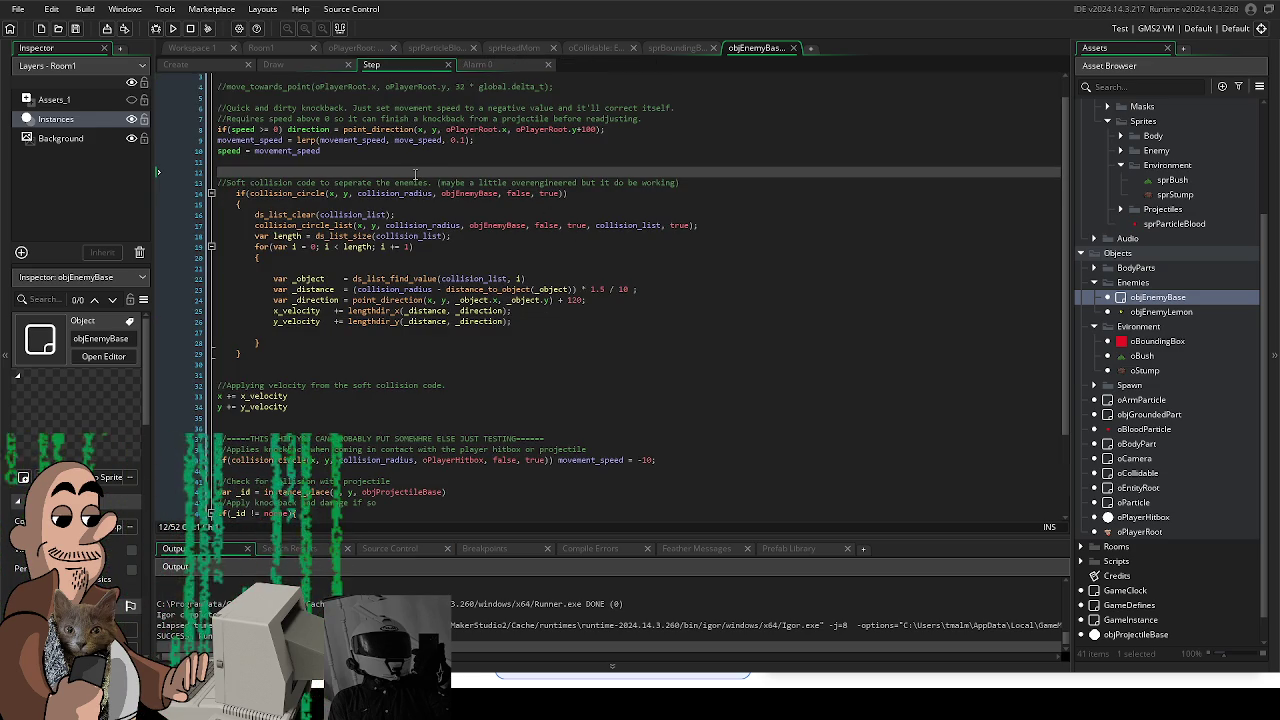
mouse_move(497, 225)
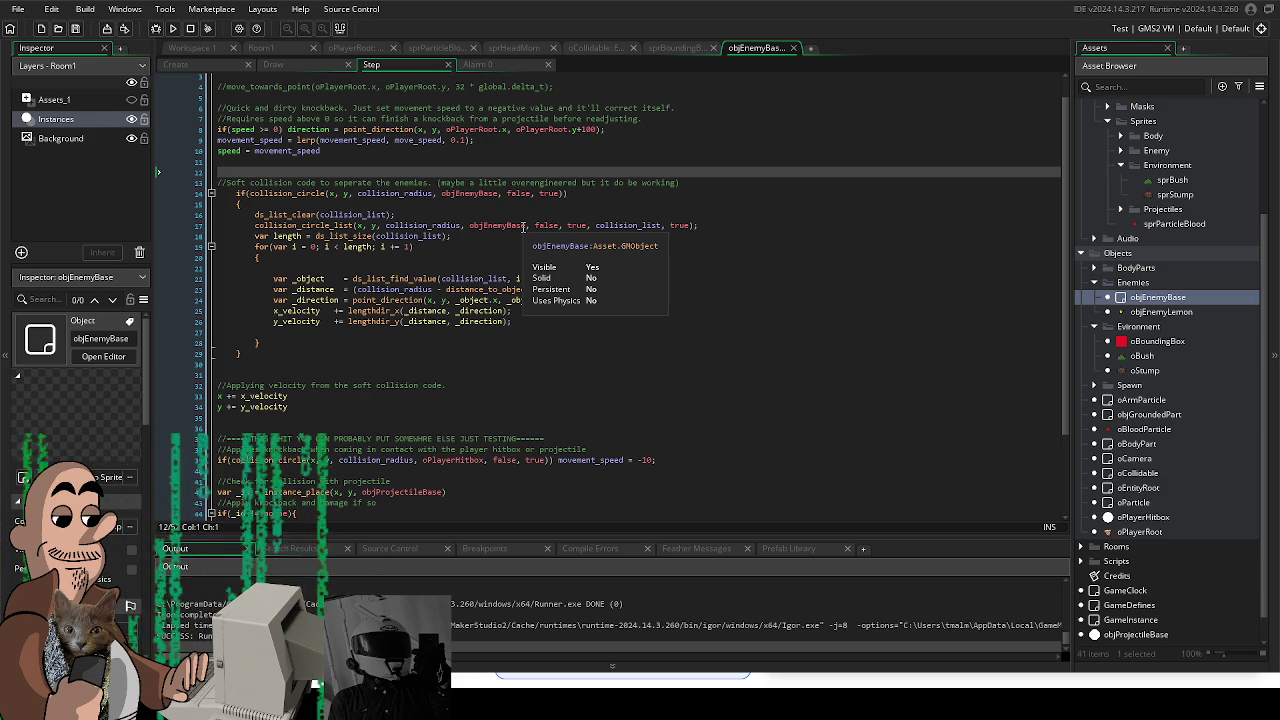
left_click(519, 322)
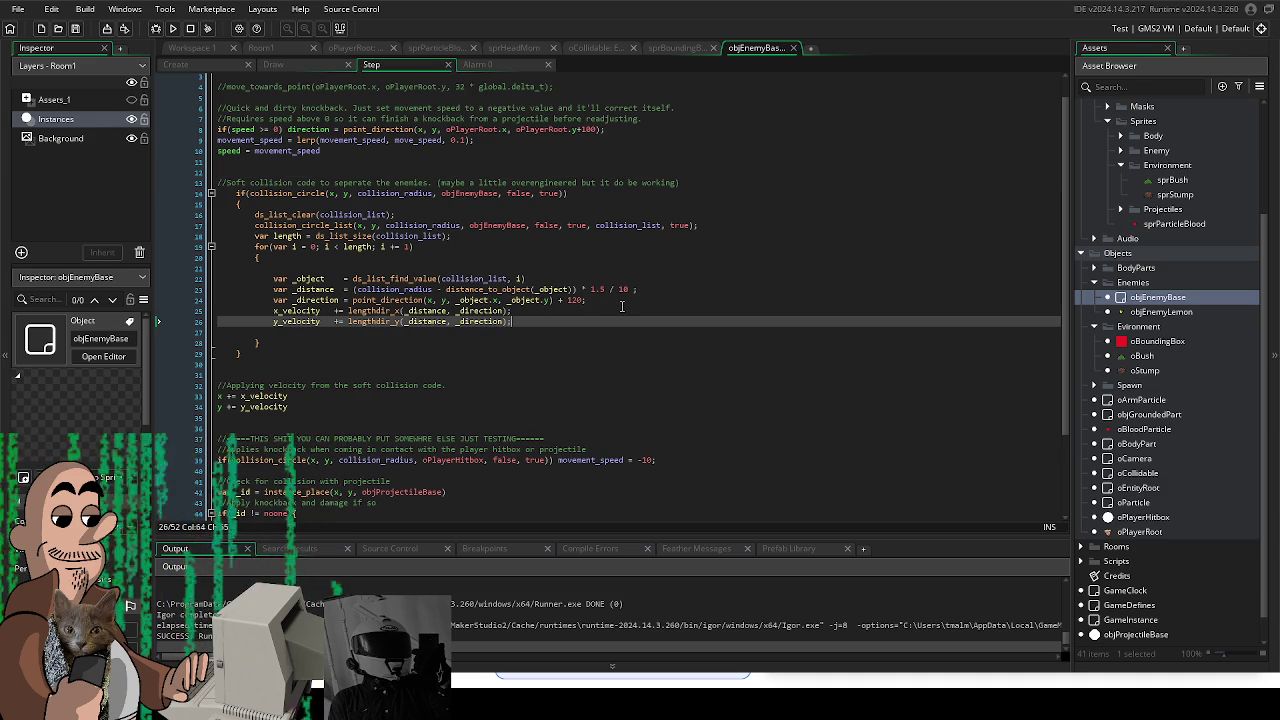
left_click(307, 193)
mouse_move(285, 193)
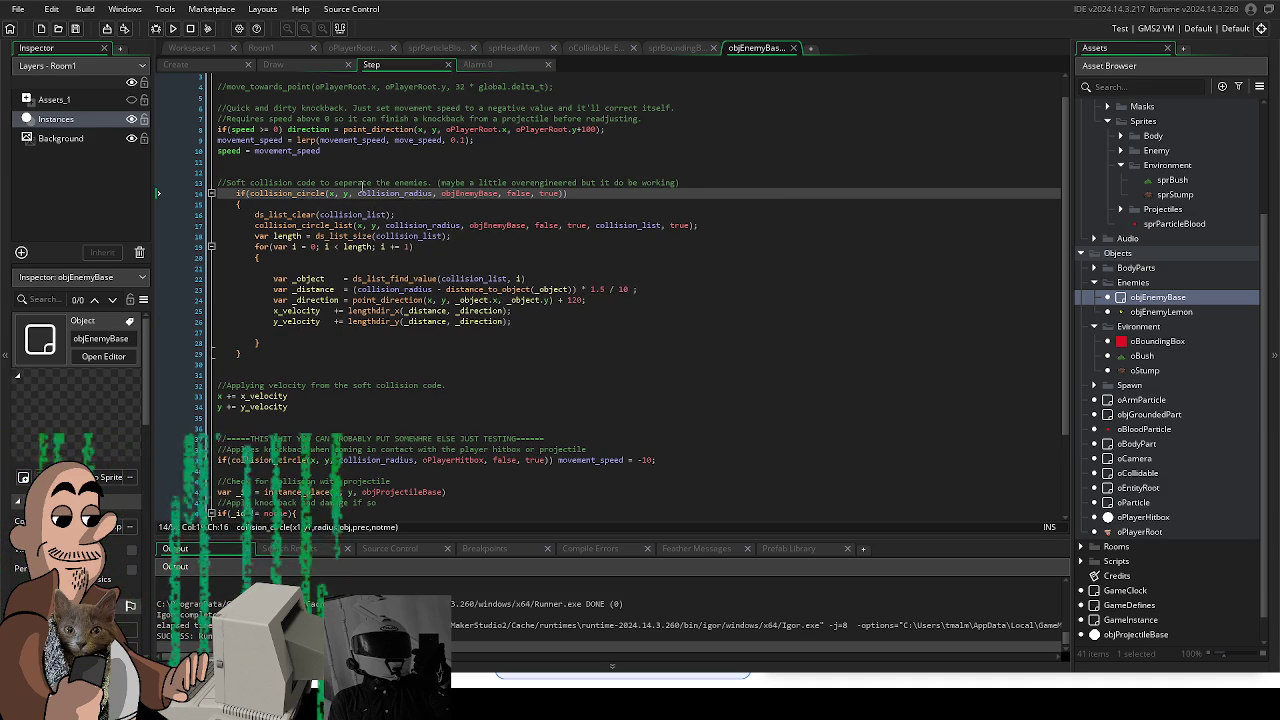
left_click(362, 183)
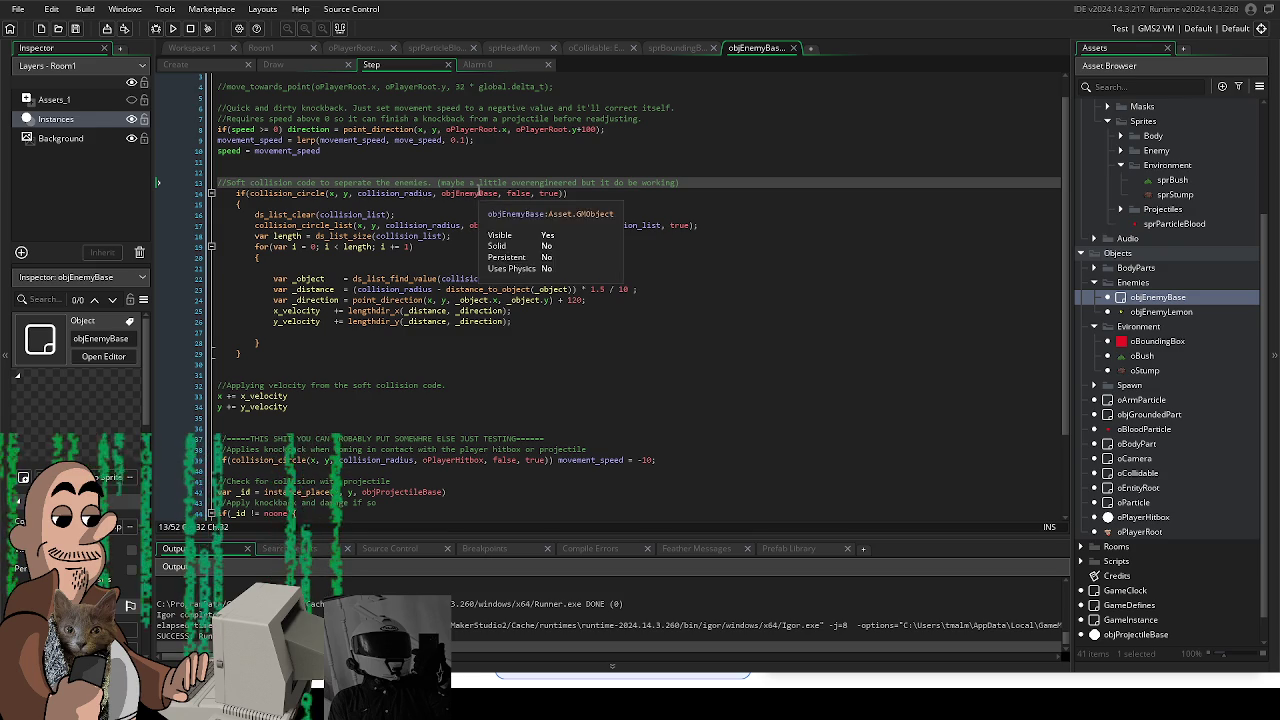
left_click(478, 193)
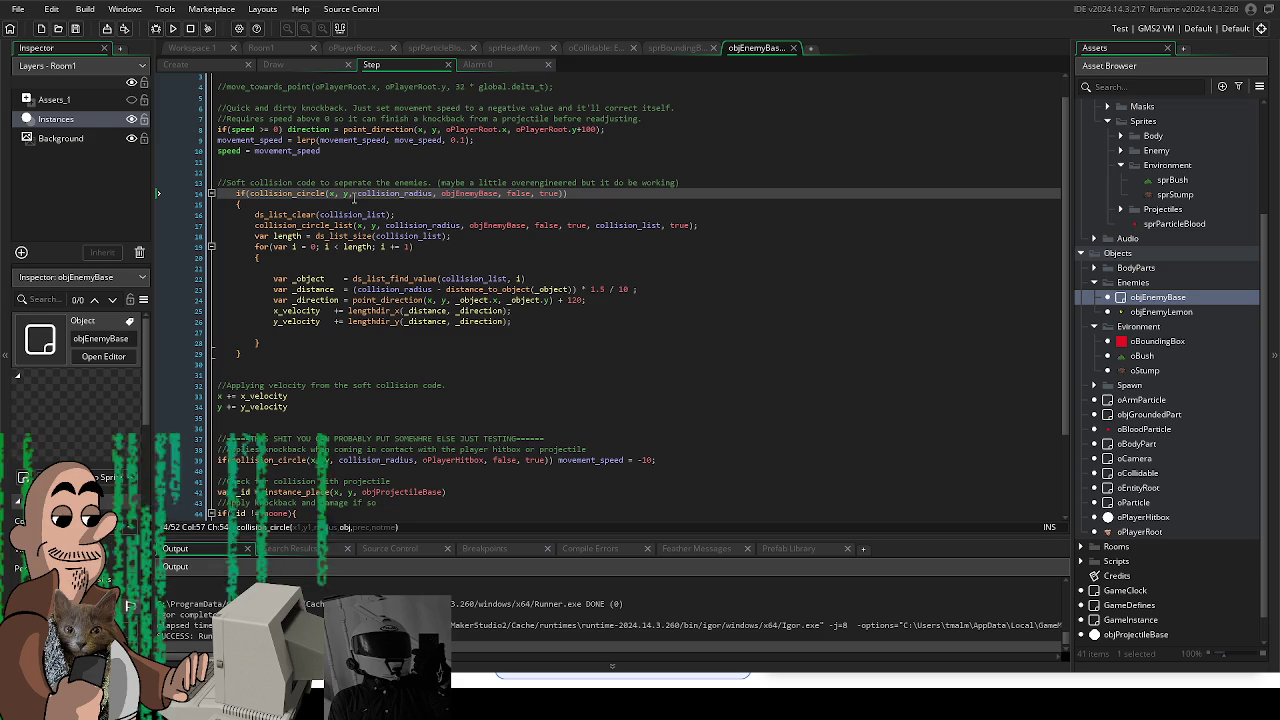
scroll(598, 297, "up", 1)
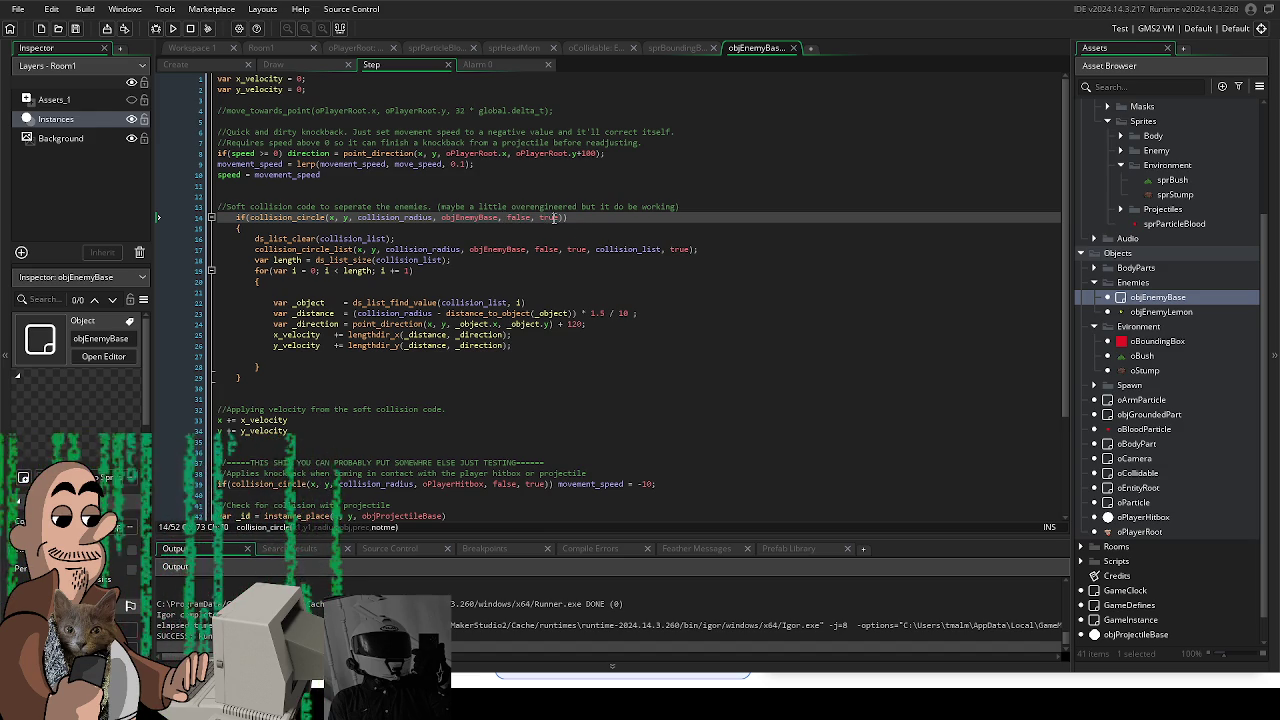
left_click(290, 218)
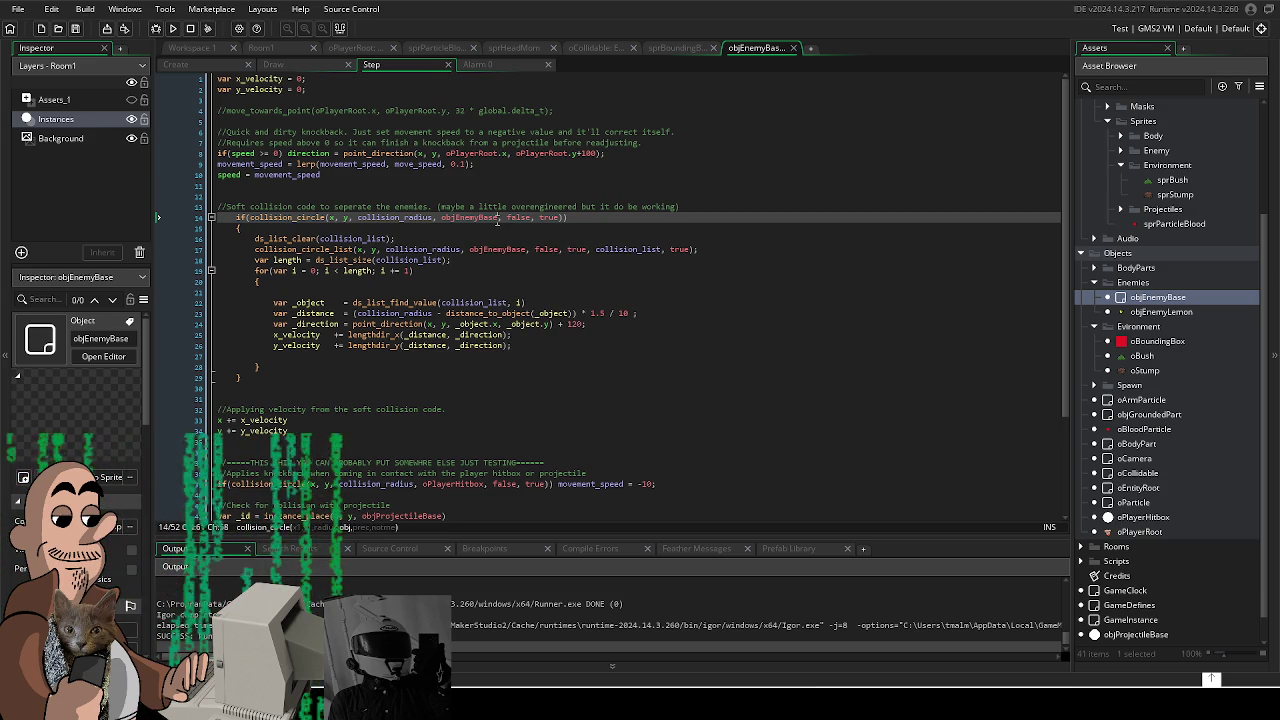
Step: Replace objEnemyBase with oCollidable in the line 14 collision check, then run and close the game
double_click(444, 218)
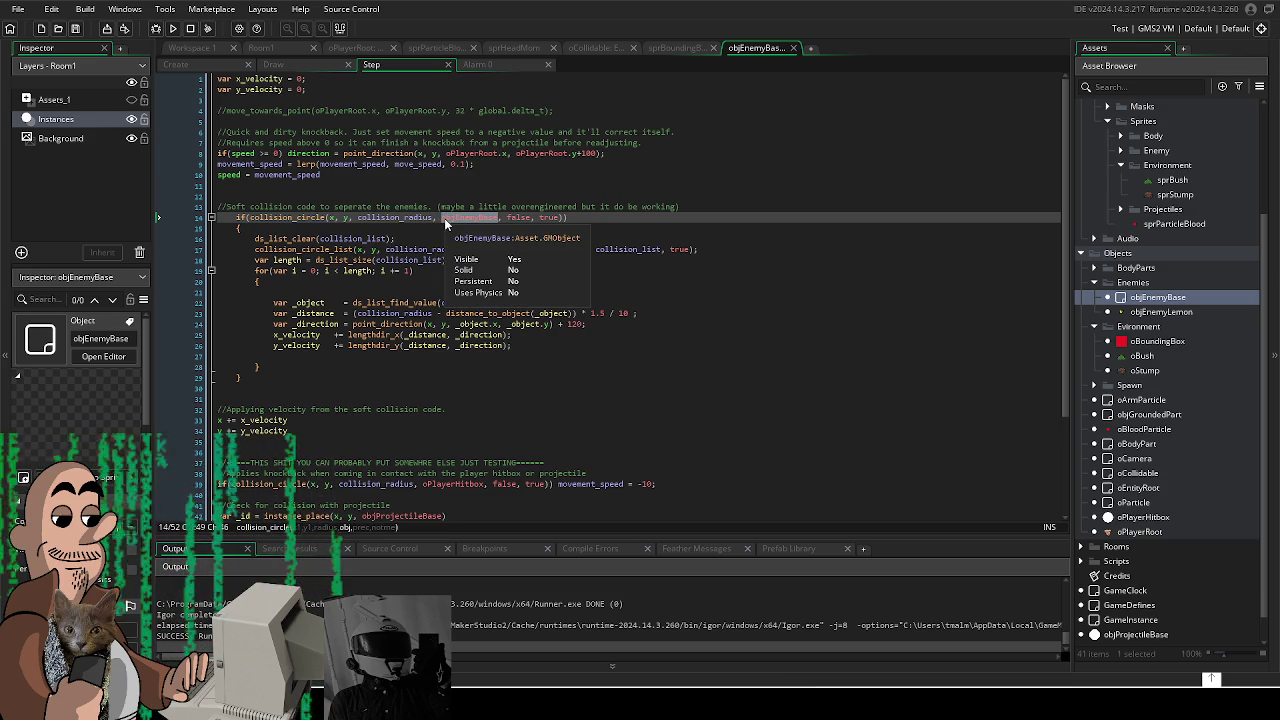
type("oC")
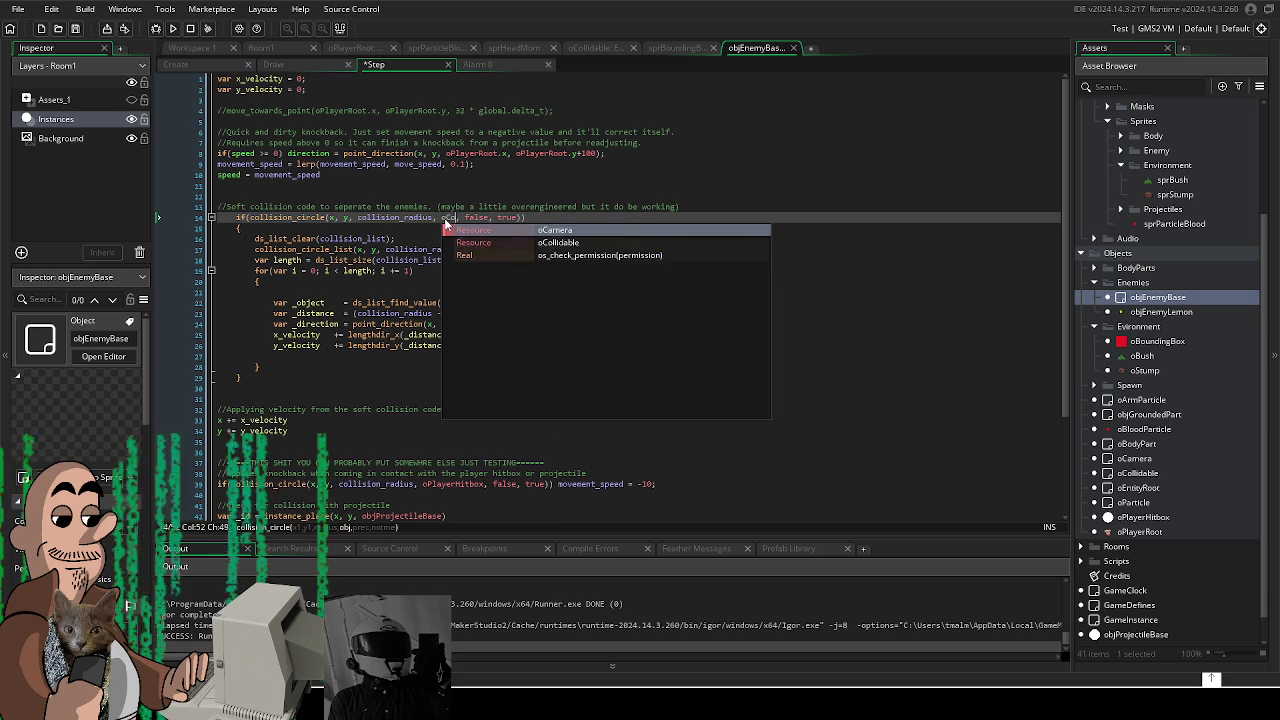
type("ollida")
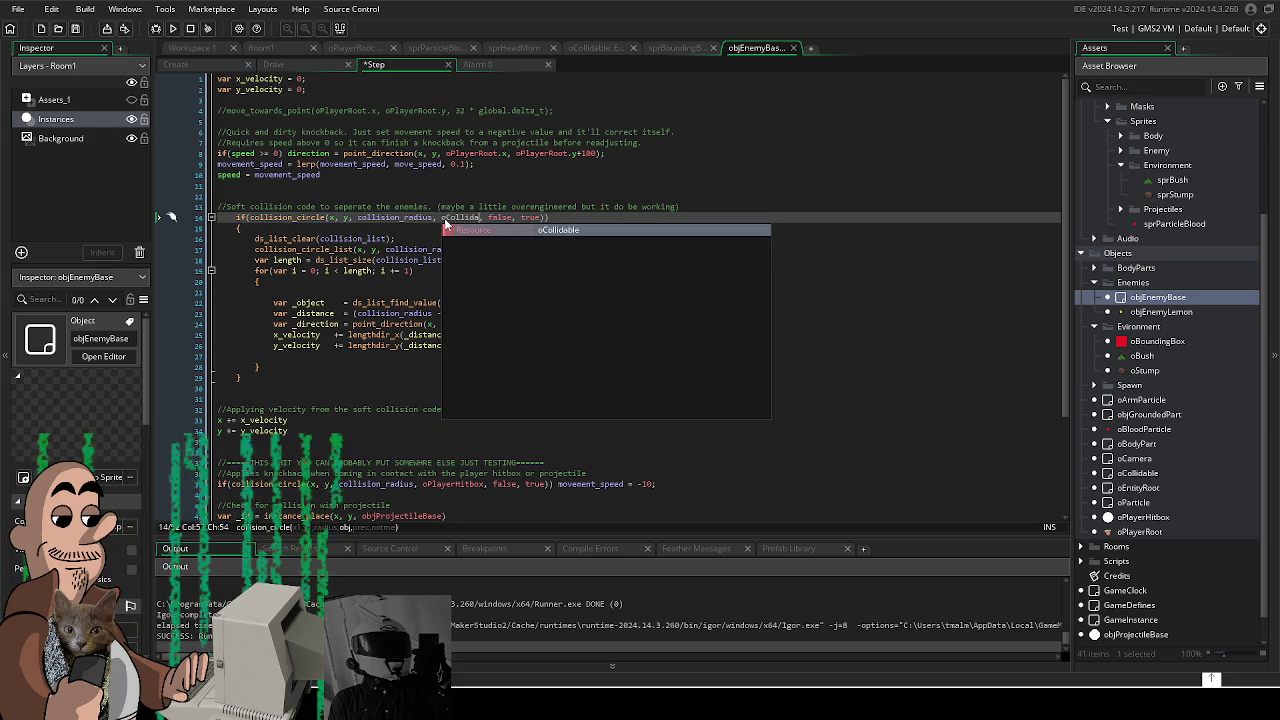
key("Return")
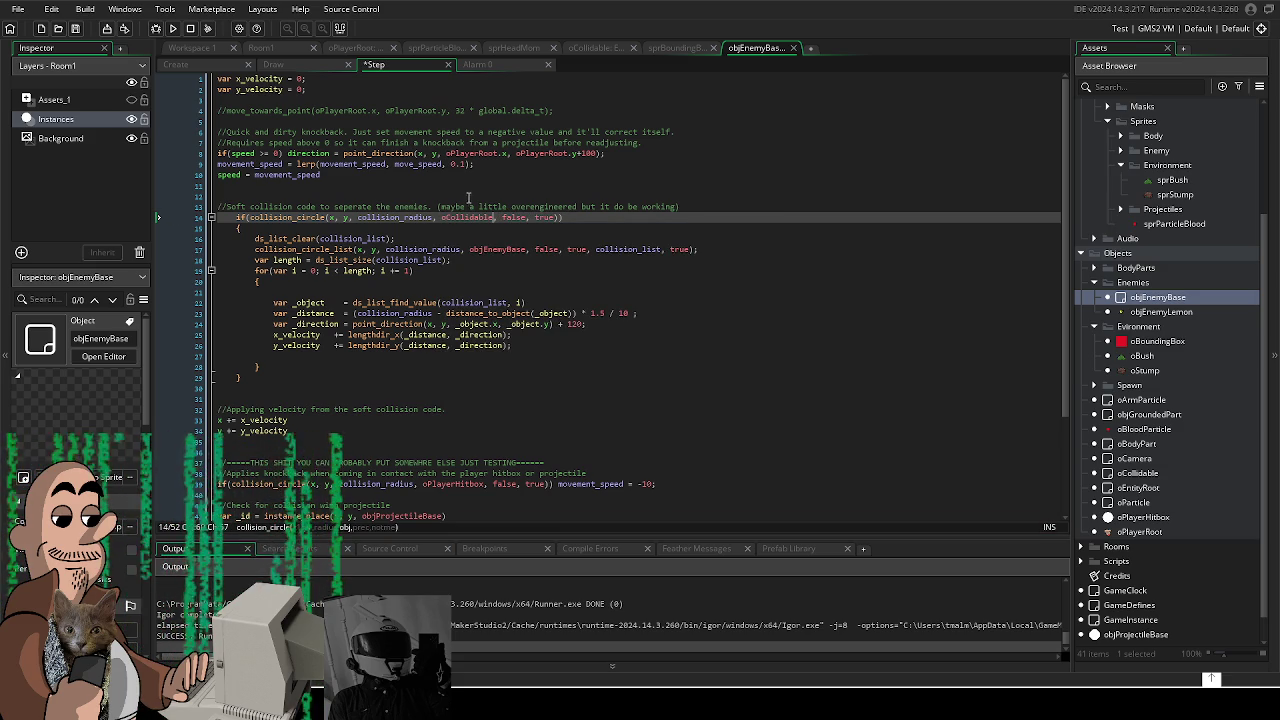
mouse_move(467, 217)
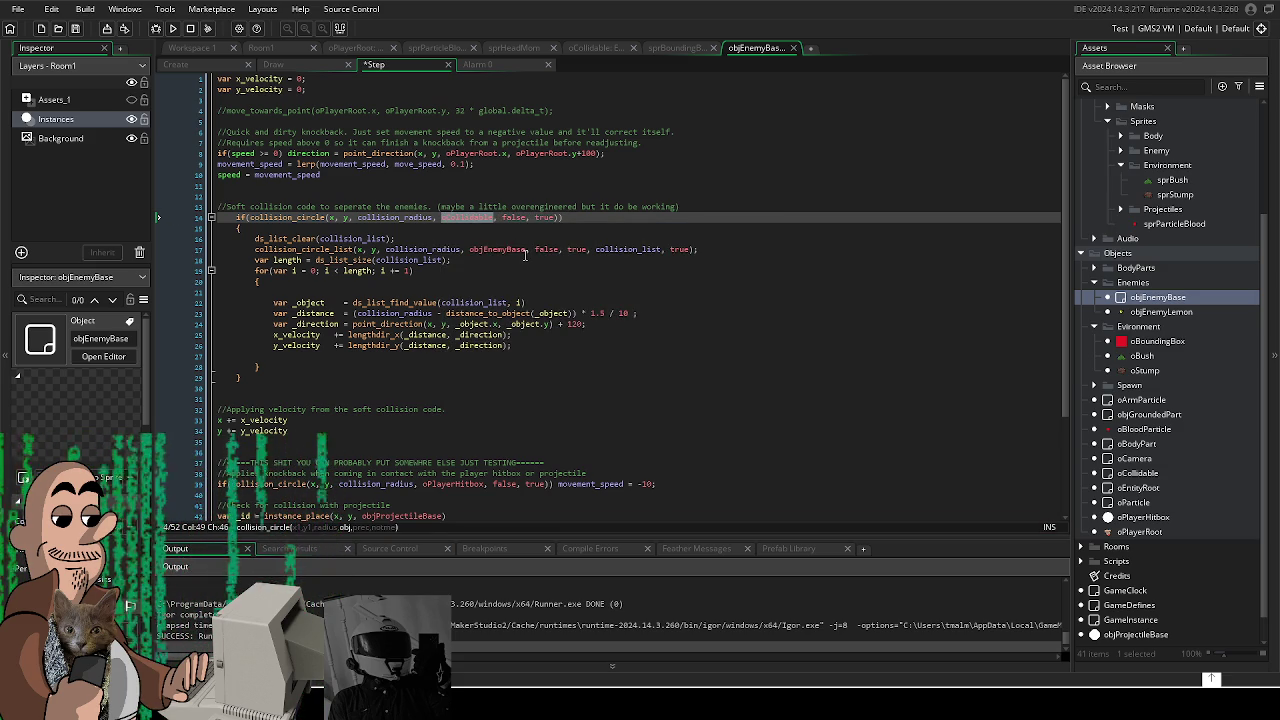
left_click(470, 249)
left_click(590, 199)
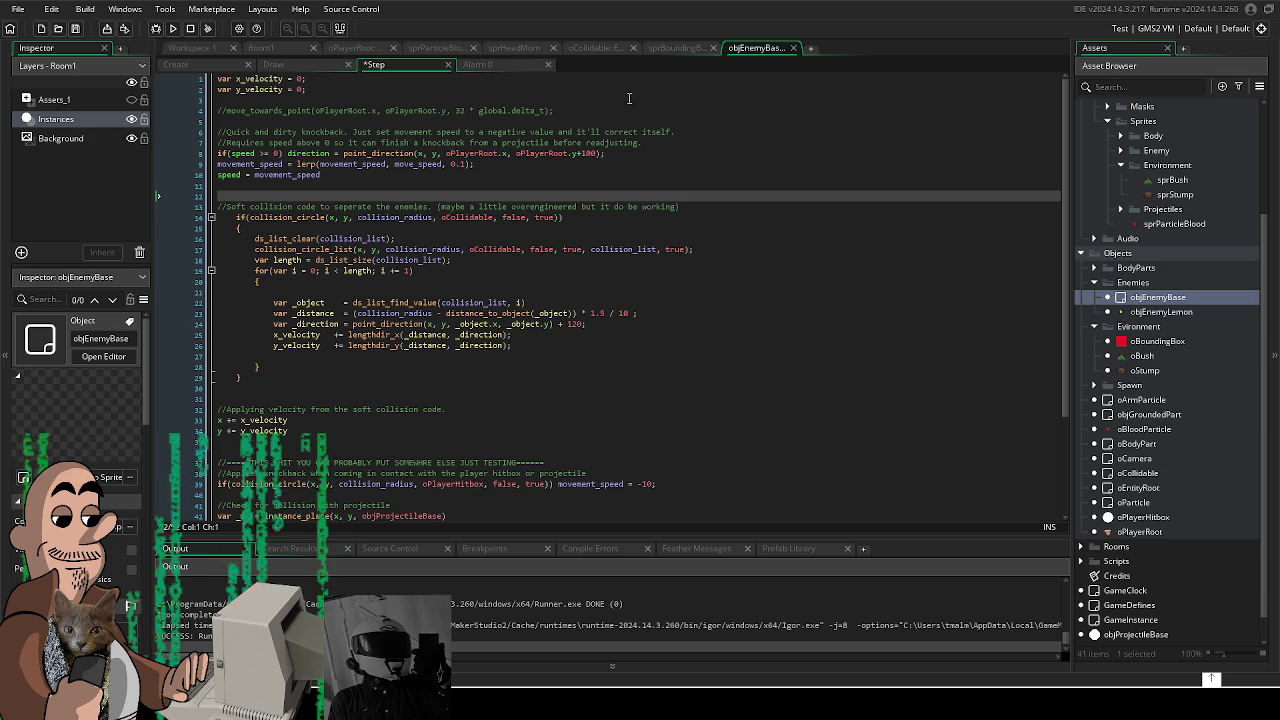
key("F5")
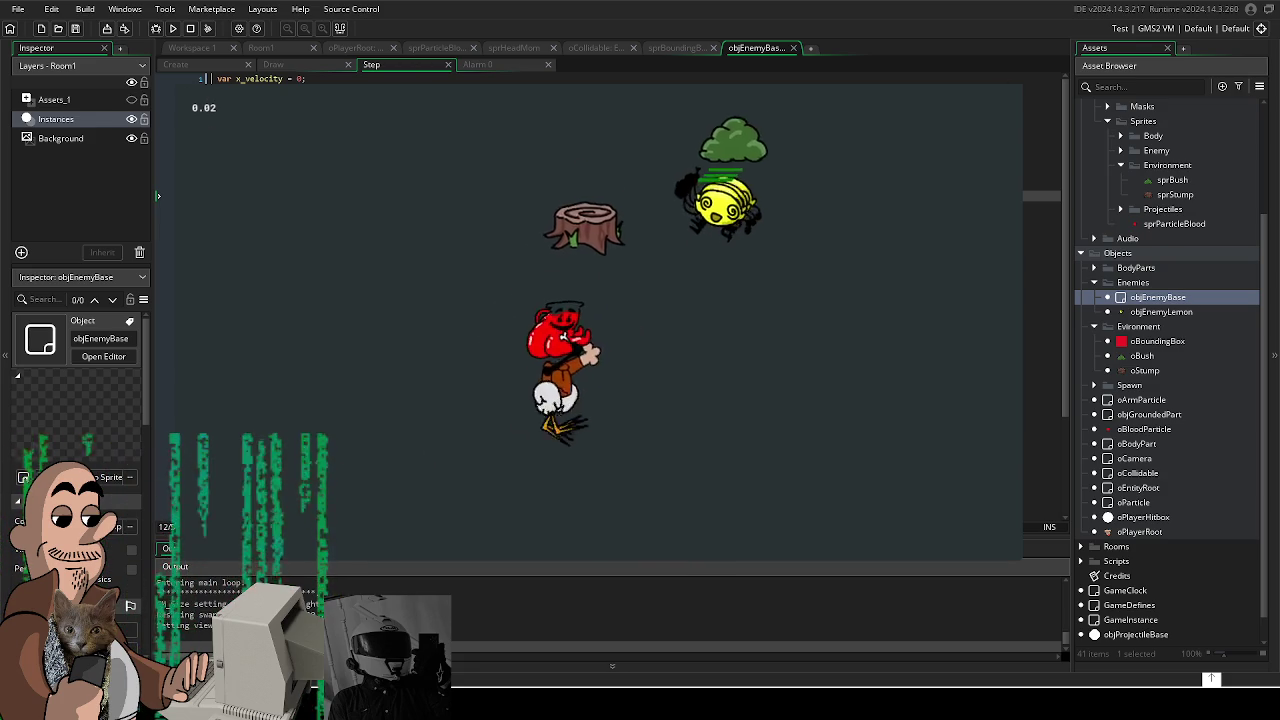
key("Escape")
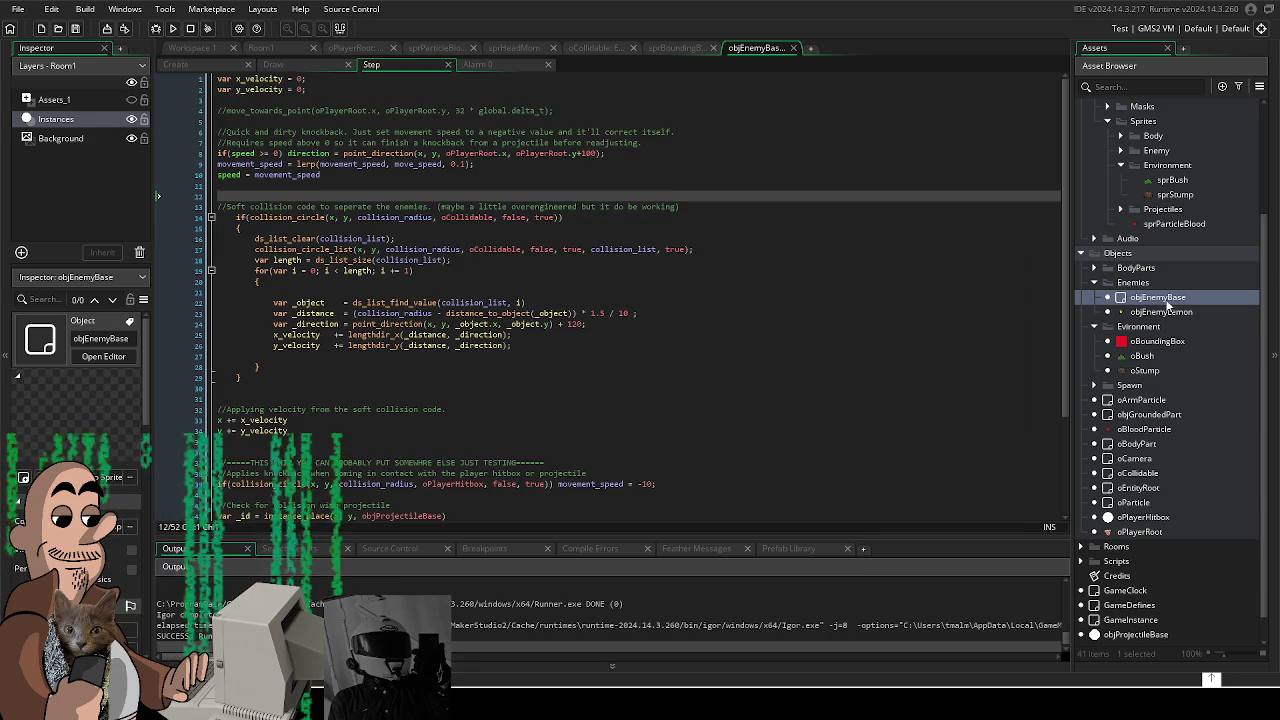
Step: Check objEnemyLemon's parent, then make oCollidable the parent of objEnemyBase
double_click(1160, 312)
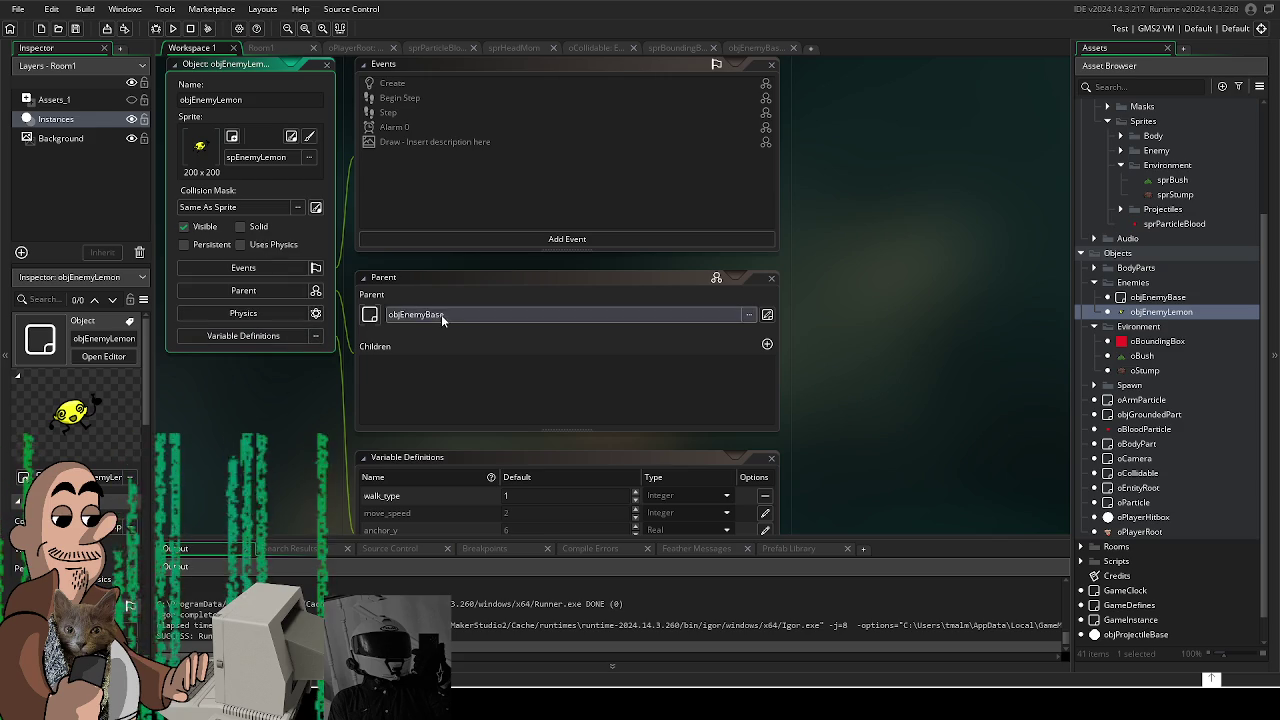
left_click(286, 290)
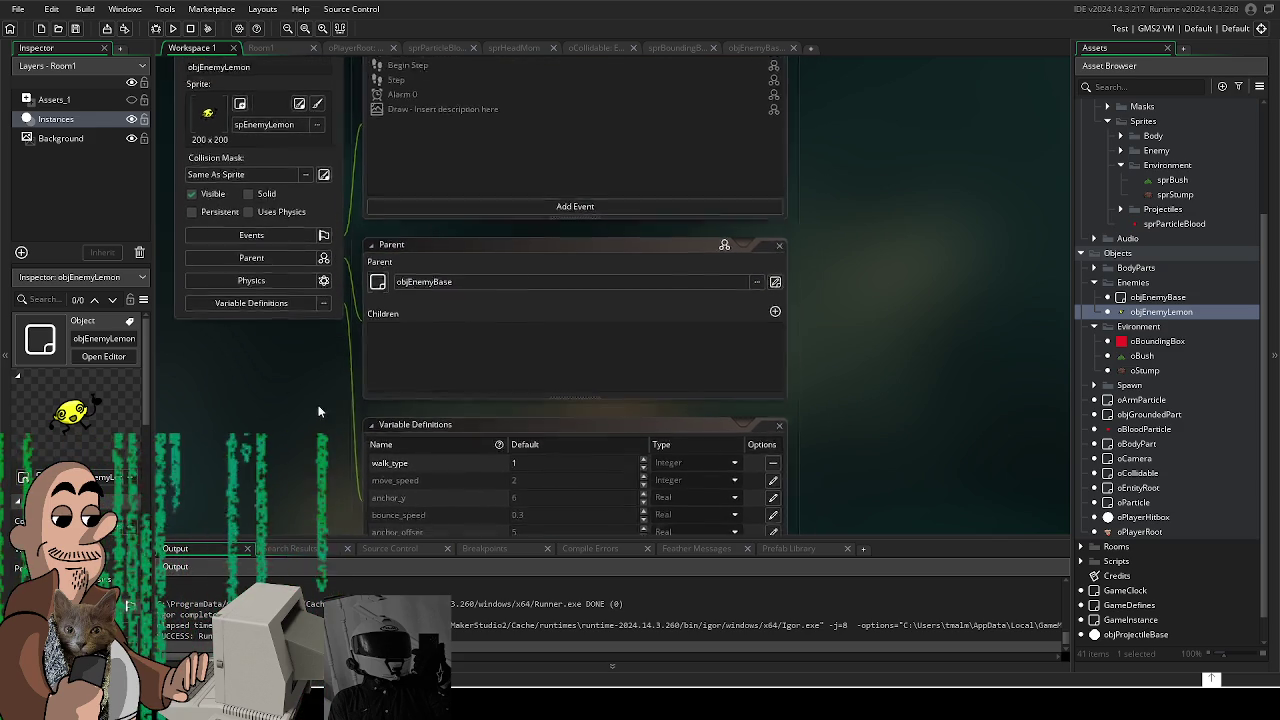
double_click(1140, 297)
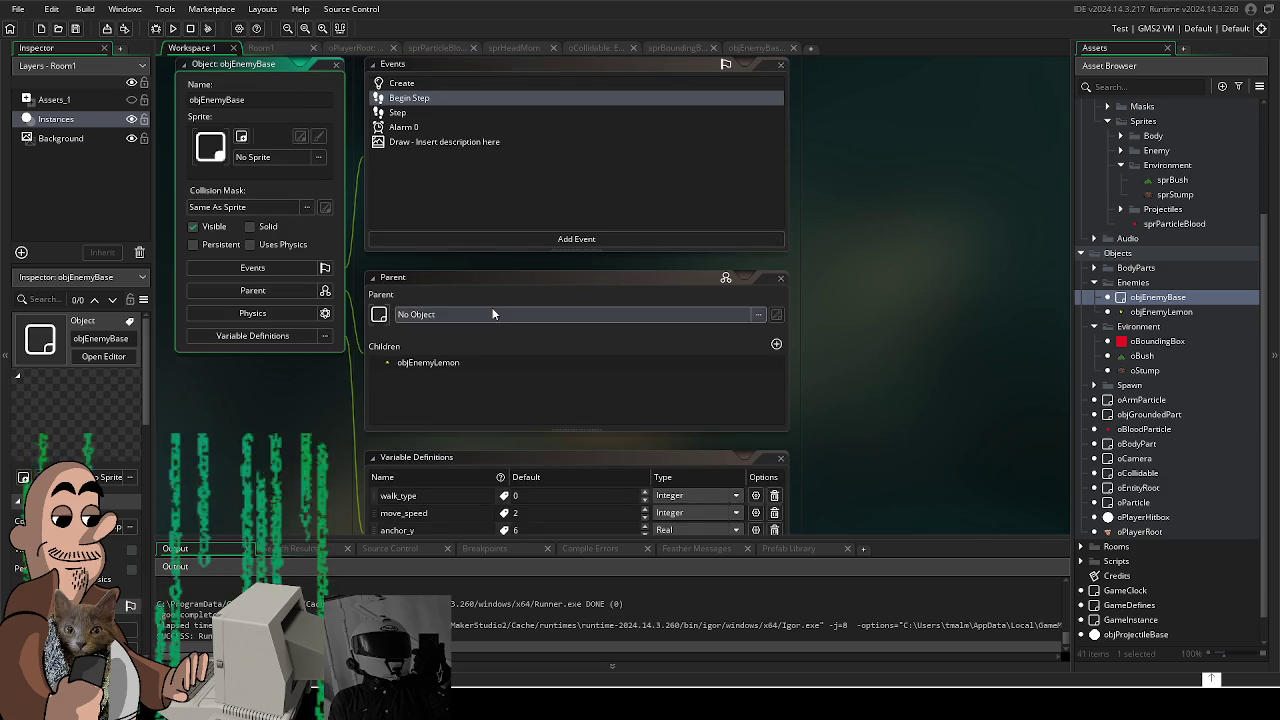
left_click(495, 314)
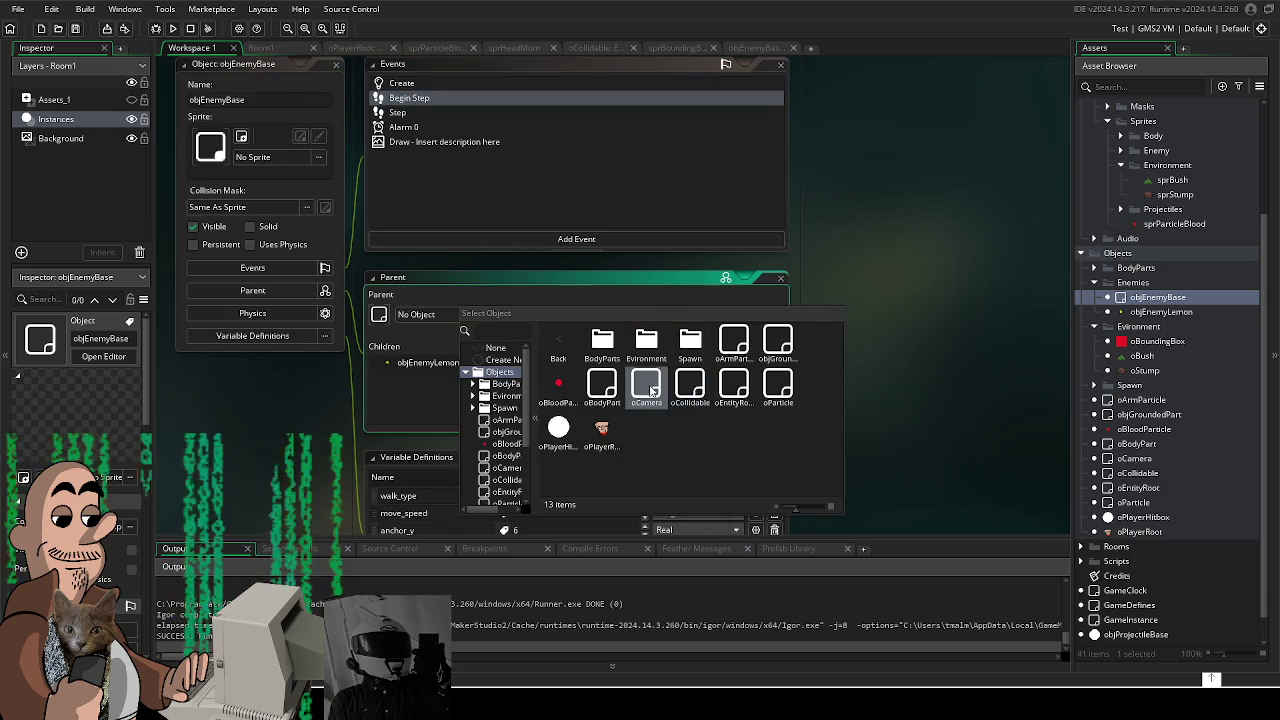
left_click(689, 385)
left_click(172, 28)
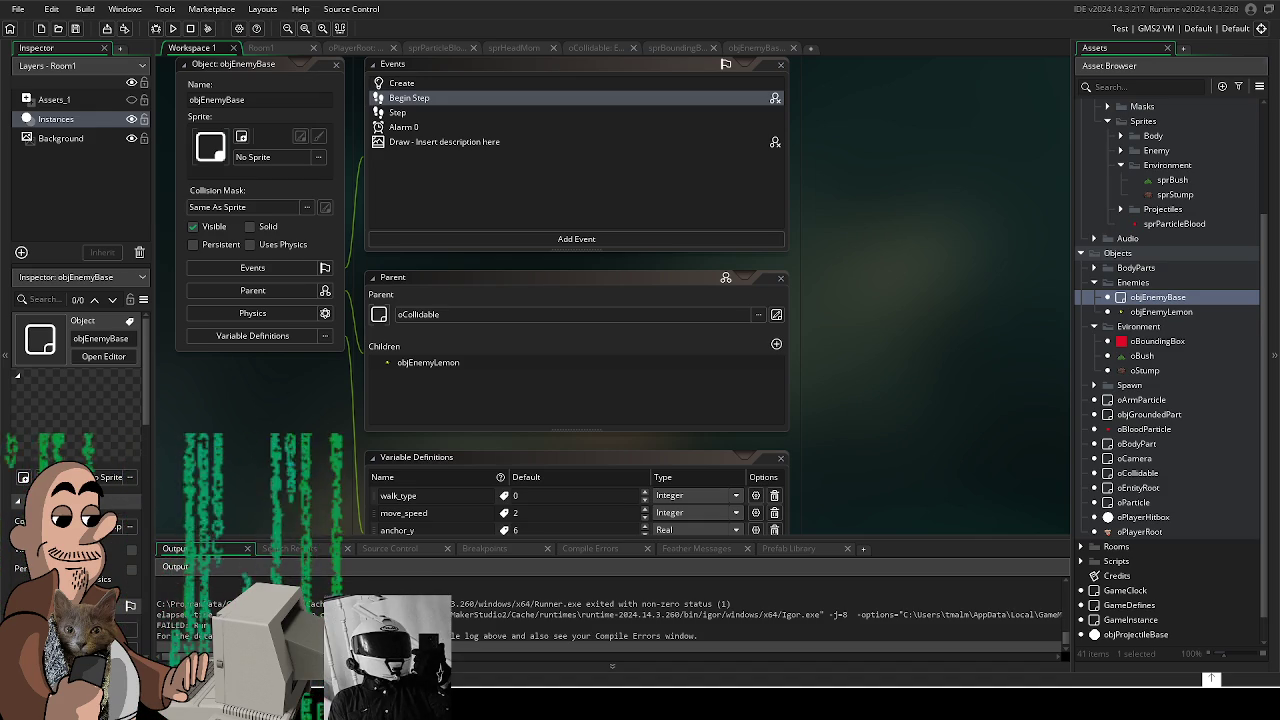
Step: Clear objEnemyBase's parent back to None and open its Step event code
left_click(1166, 312)
left_click_drag(847, 254, 817, 274)
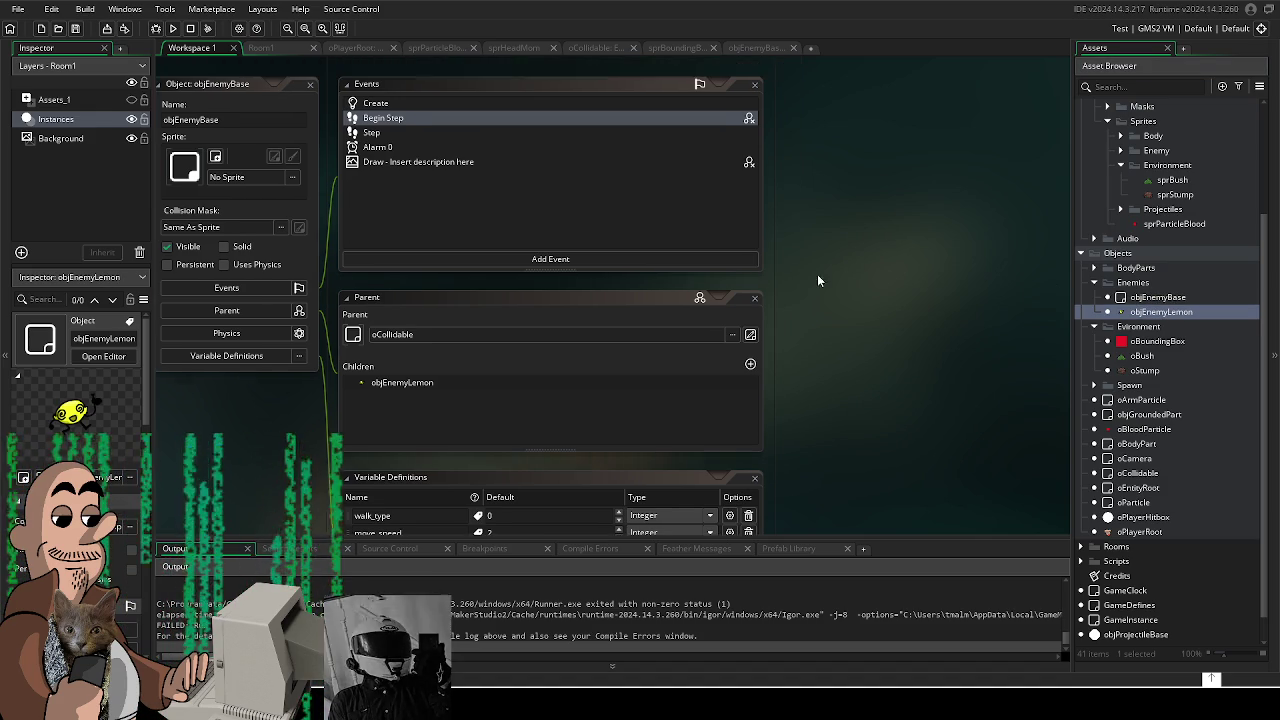
double_click(1157, 298)
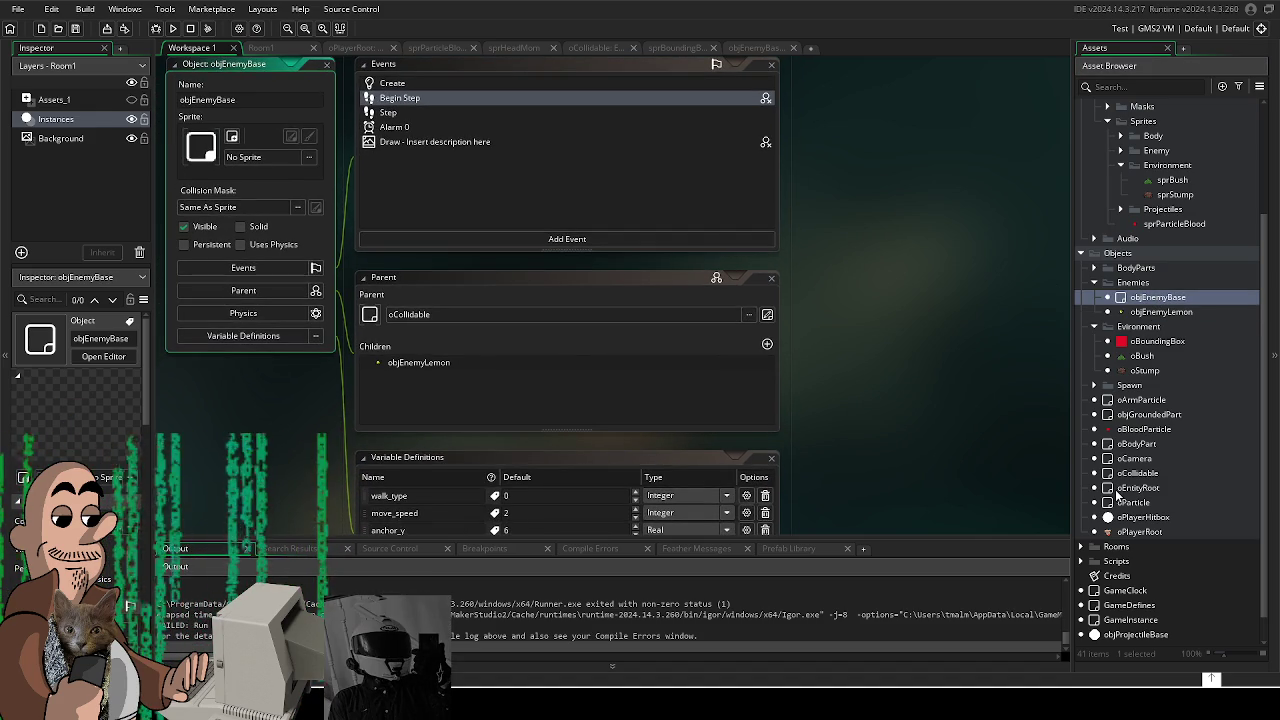
left_click(480, 314)
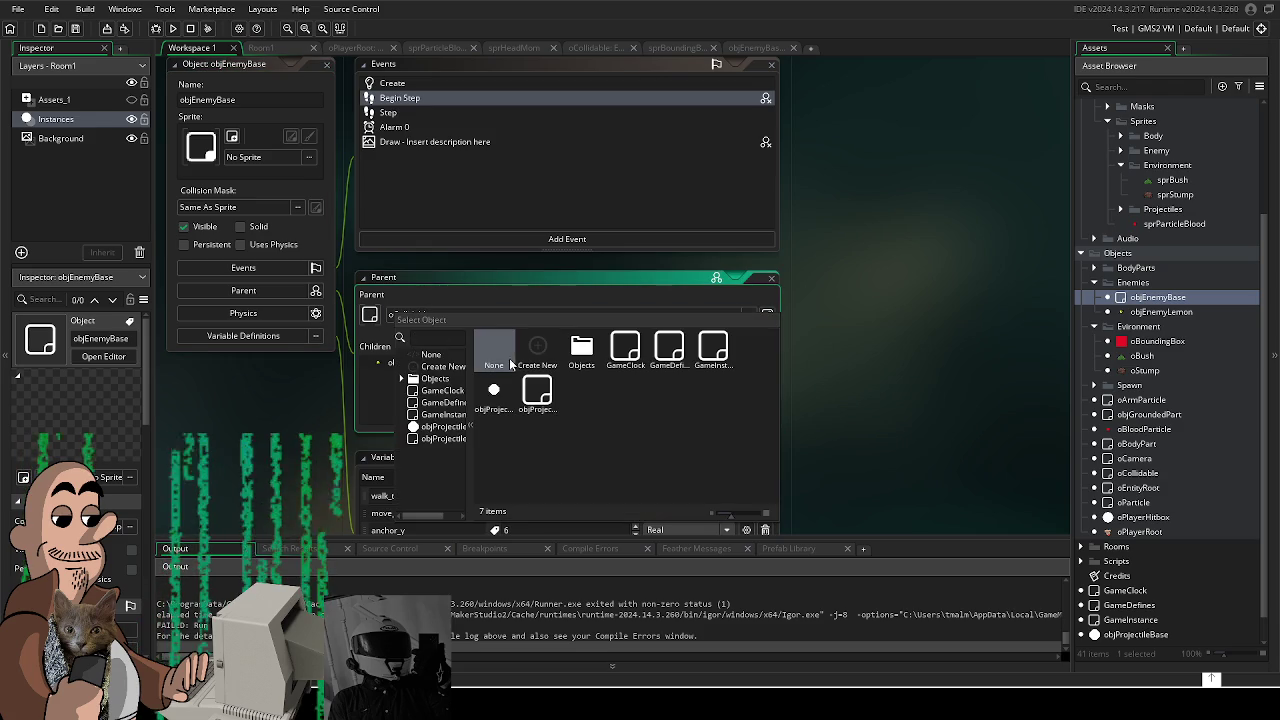
left_click(507, 350)
scroll(866, 340, "up", 2)
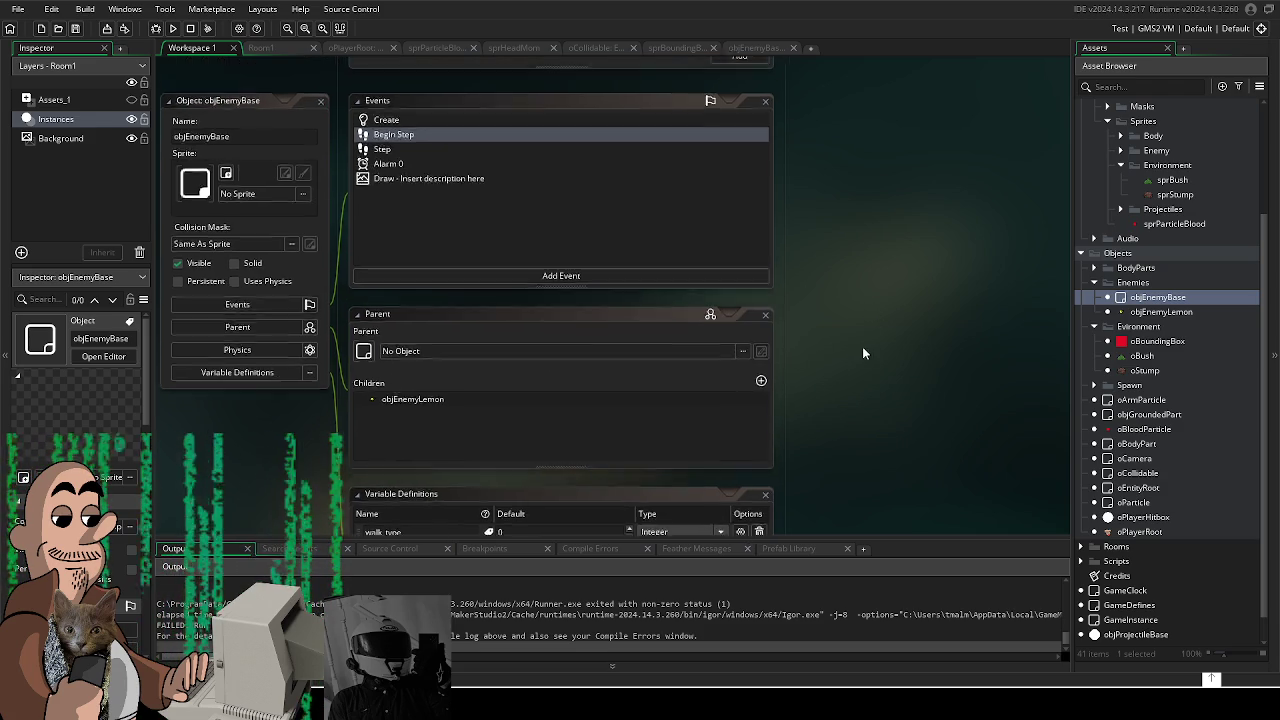
left_click_drag(794, 332, 860, 367)
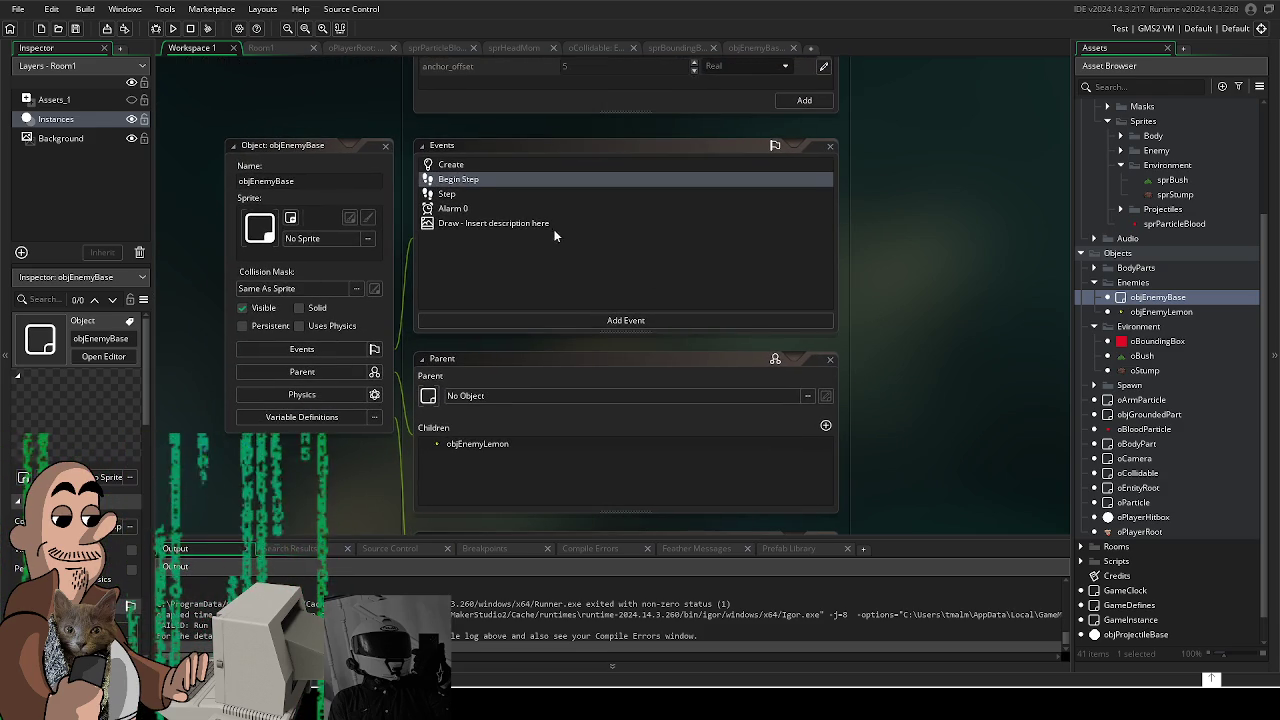
double_click(539, 196)
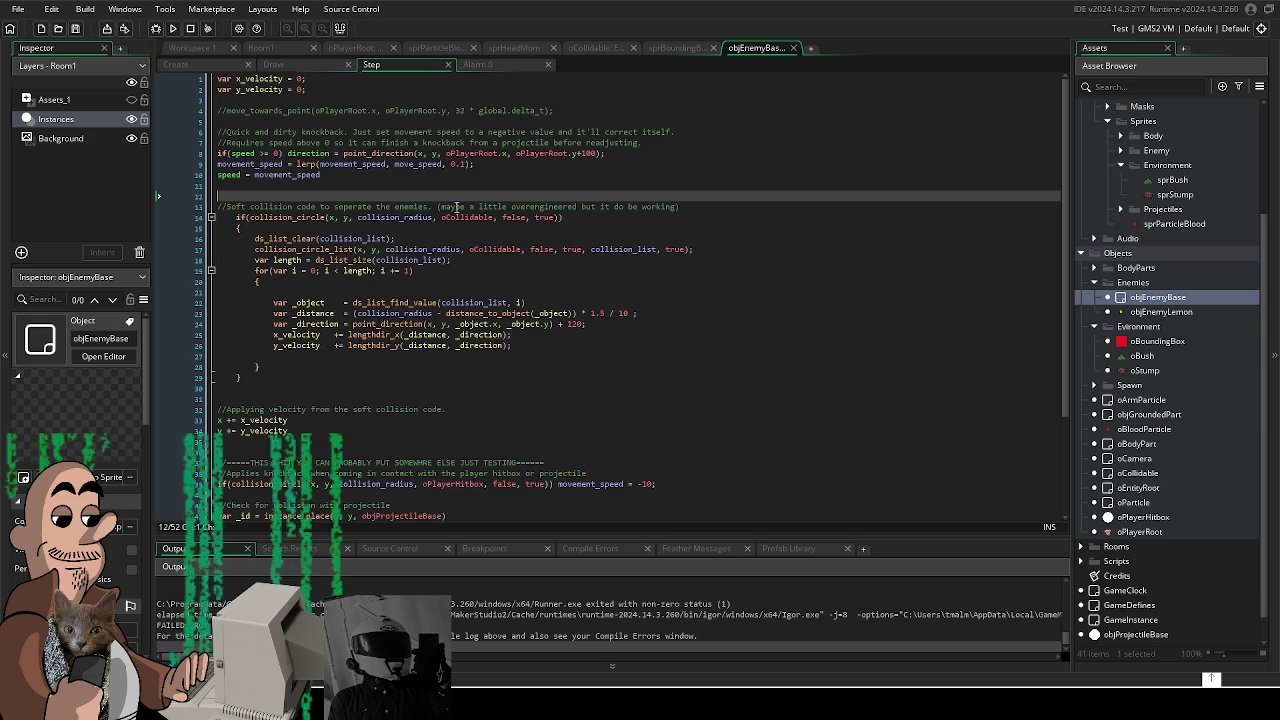
Step: Extend the line 14 condition with an 'or' collision_circle check against objEnemyBase
left_click(494, 217)
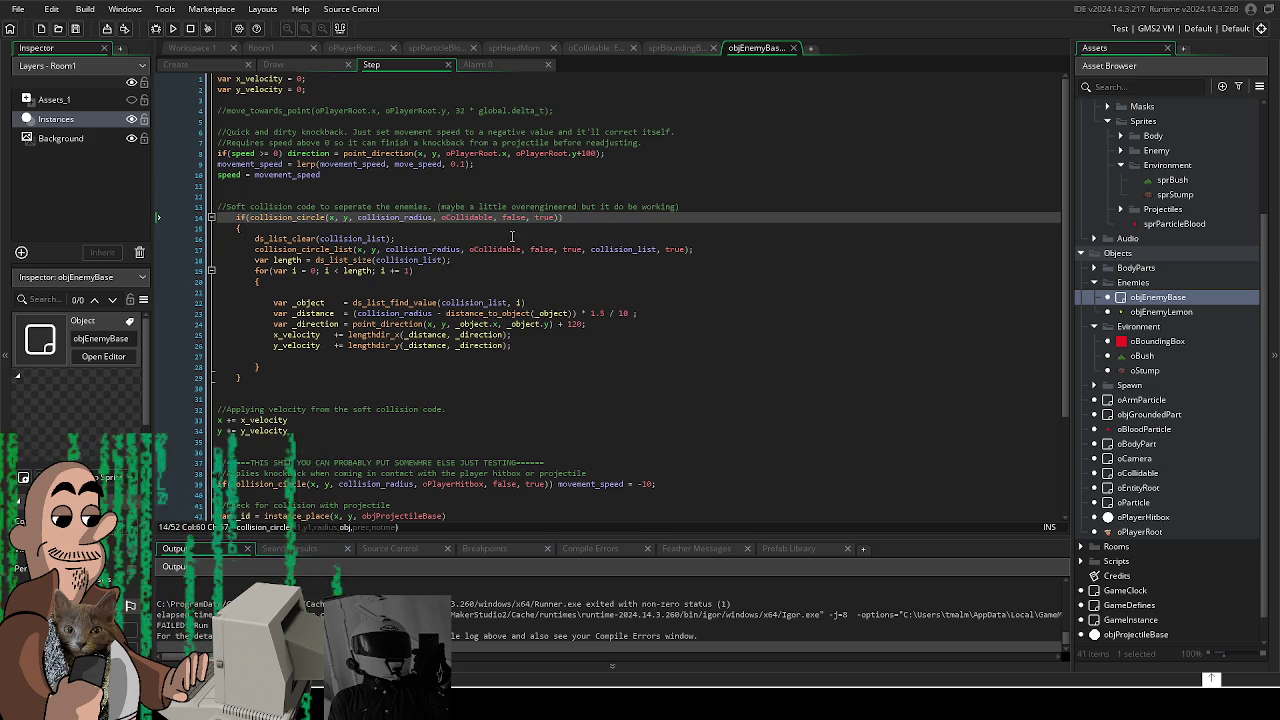
left_click(571, 220)
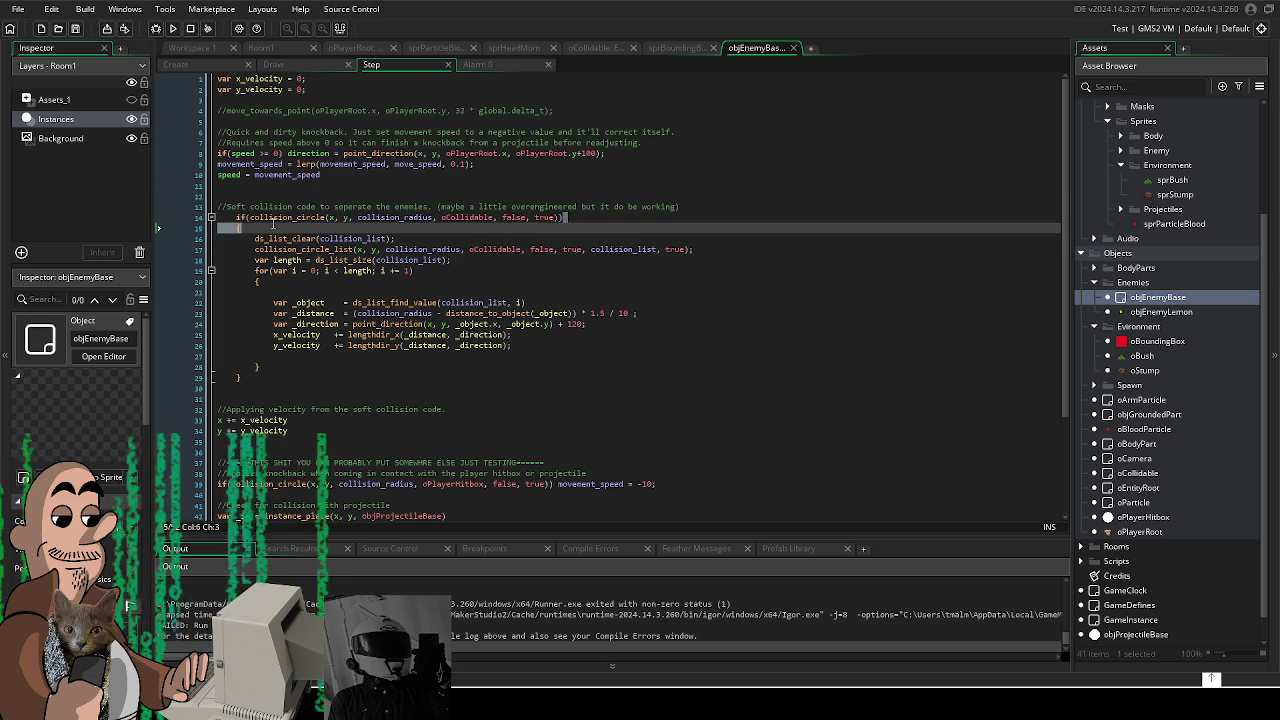
left_click_drag(566, 218, 251, 218)
key("ctrl+c")
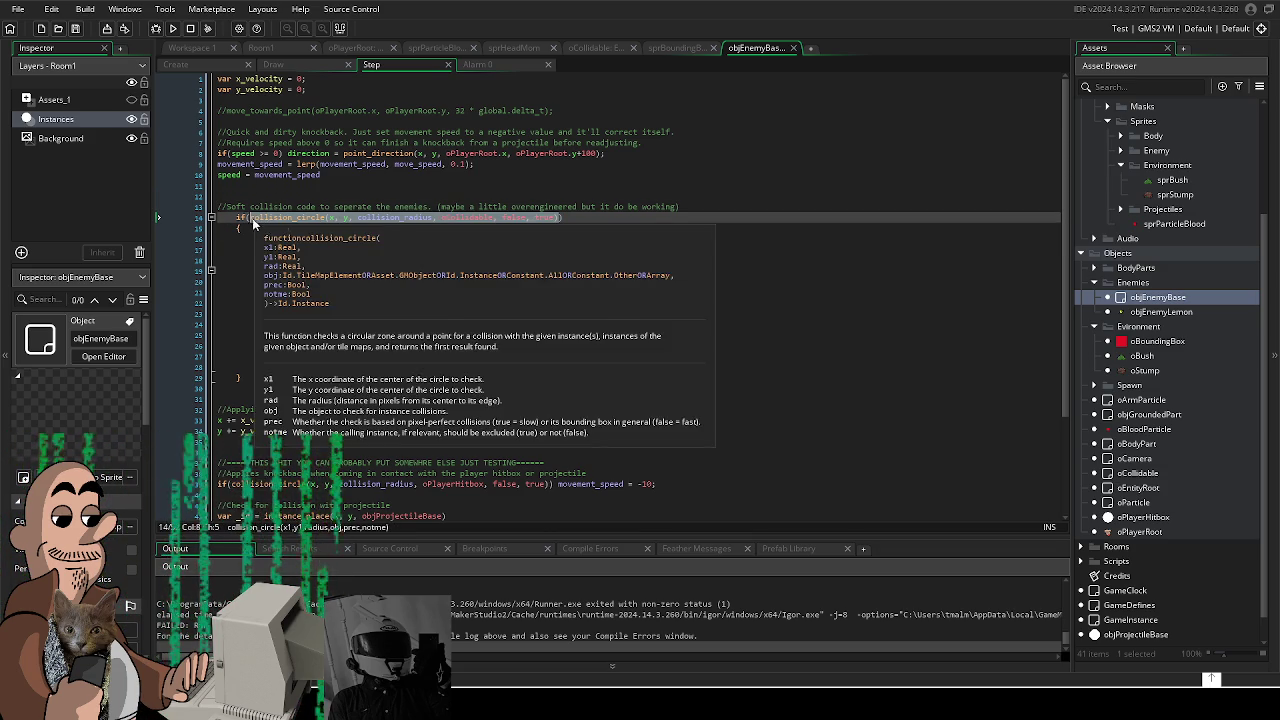
left_click(560, 217)
type("true) ")
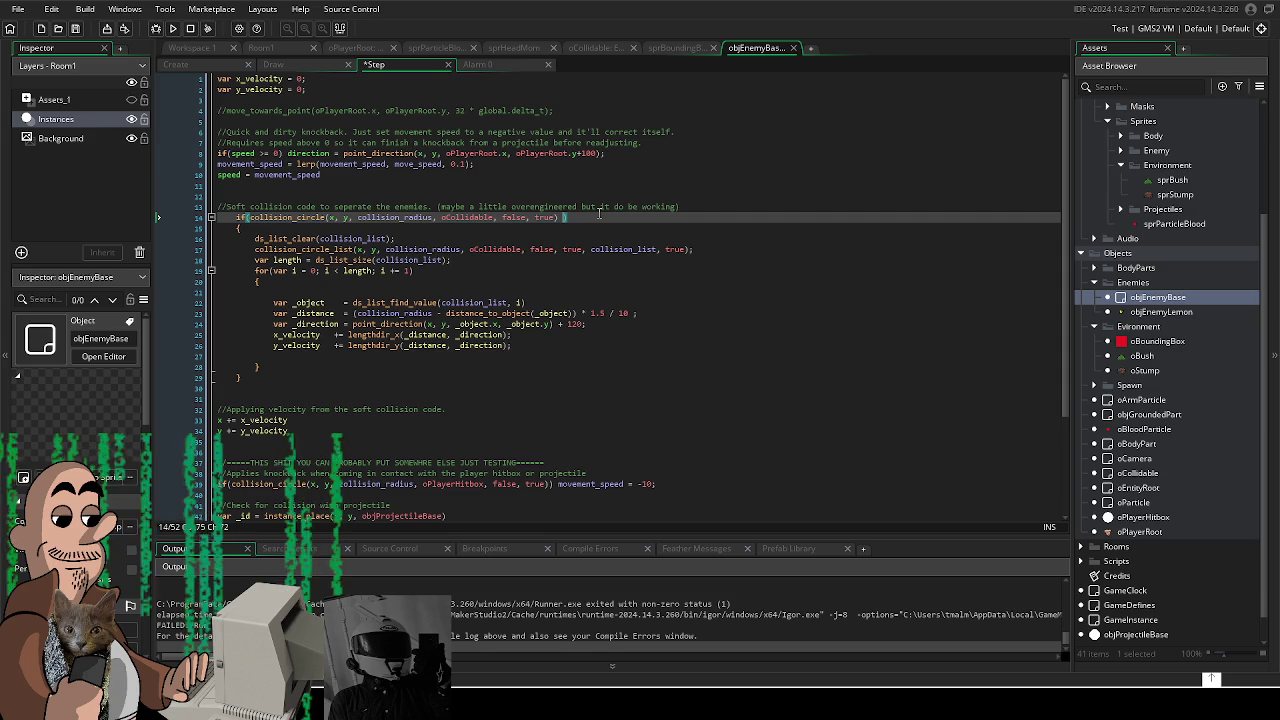
type("or")
key("ctrl+v")
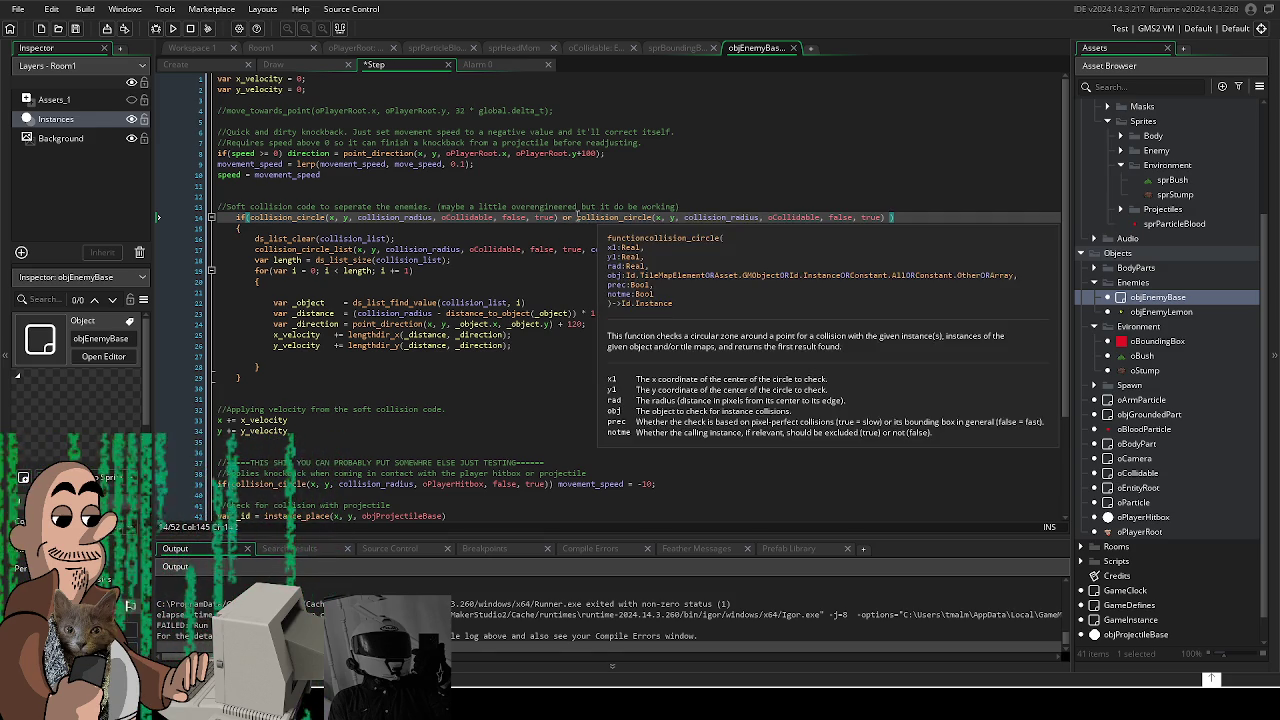
left_click(818, 216)
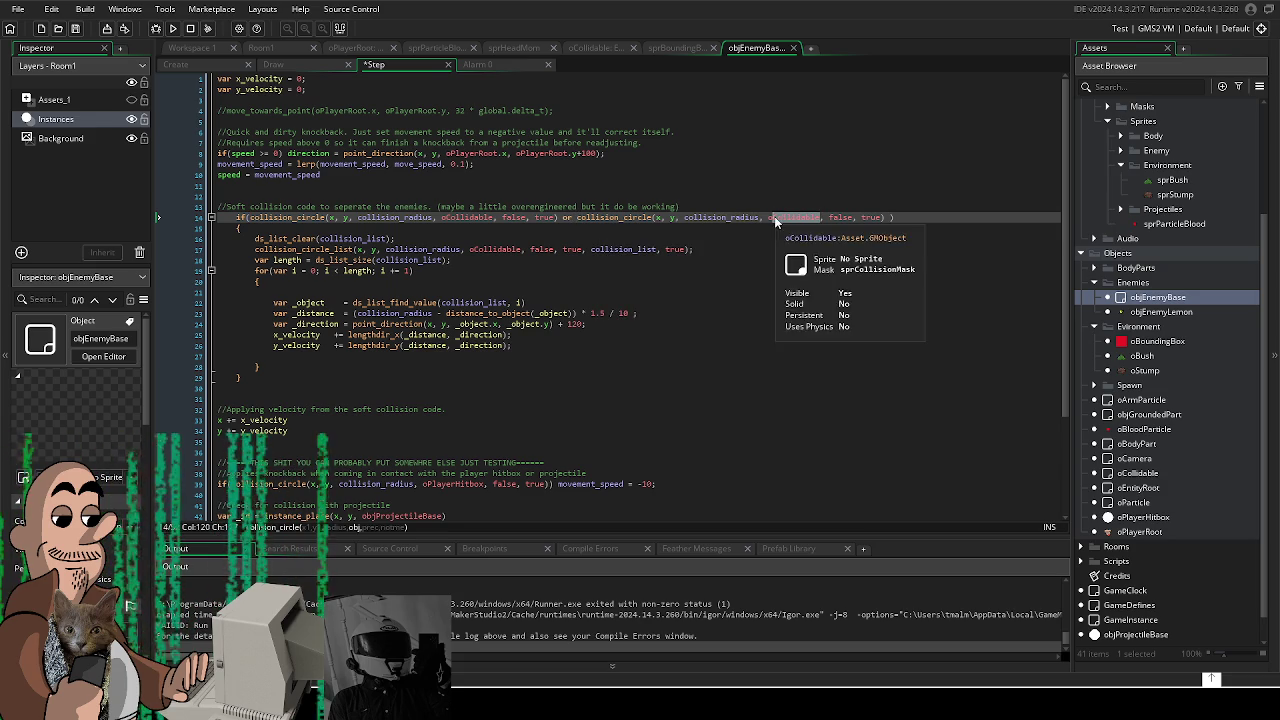
double_click(818, 216)
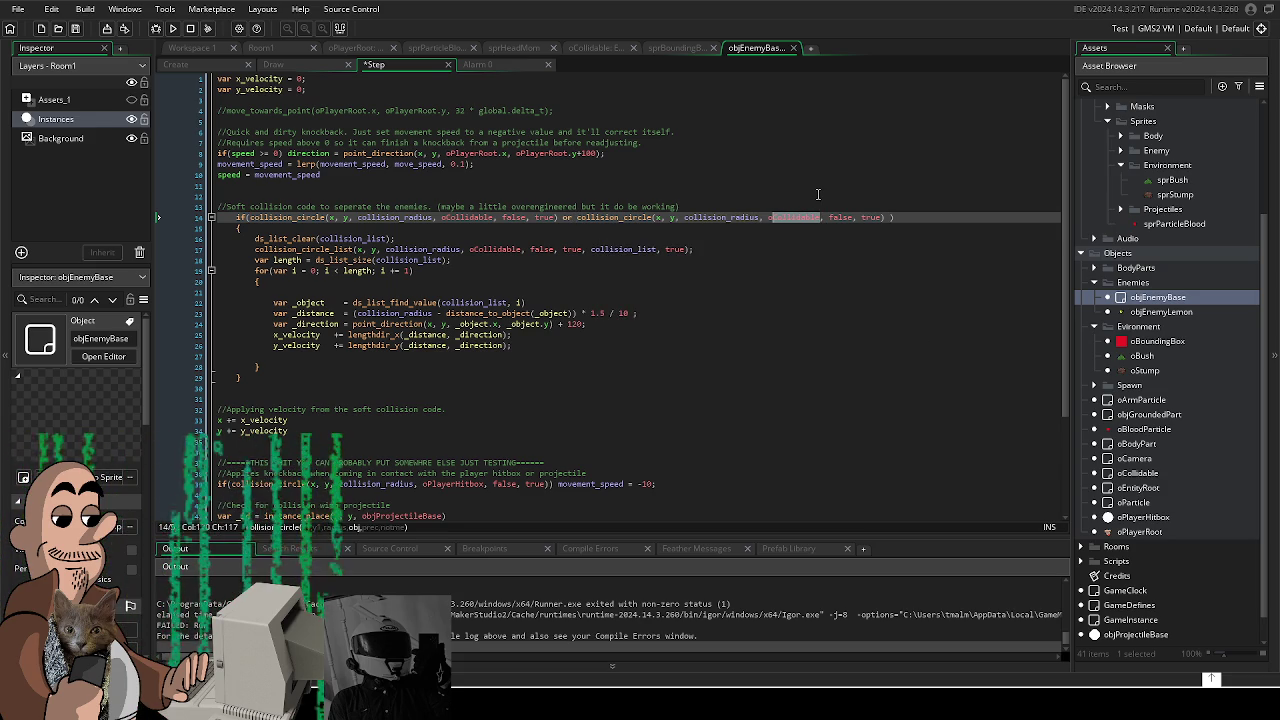
type("objEnemy")
key("Return")
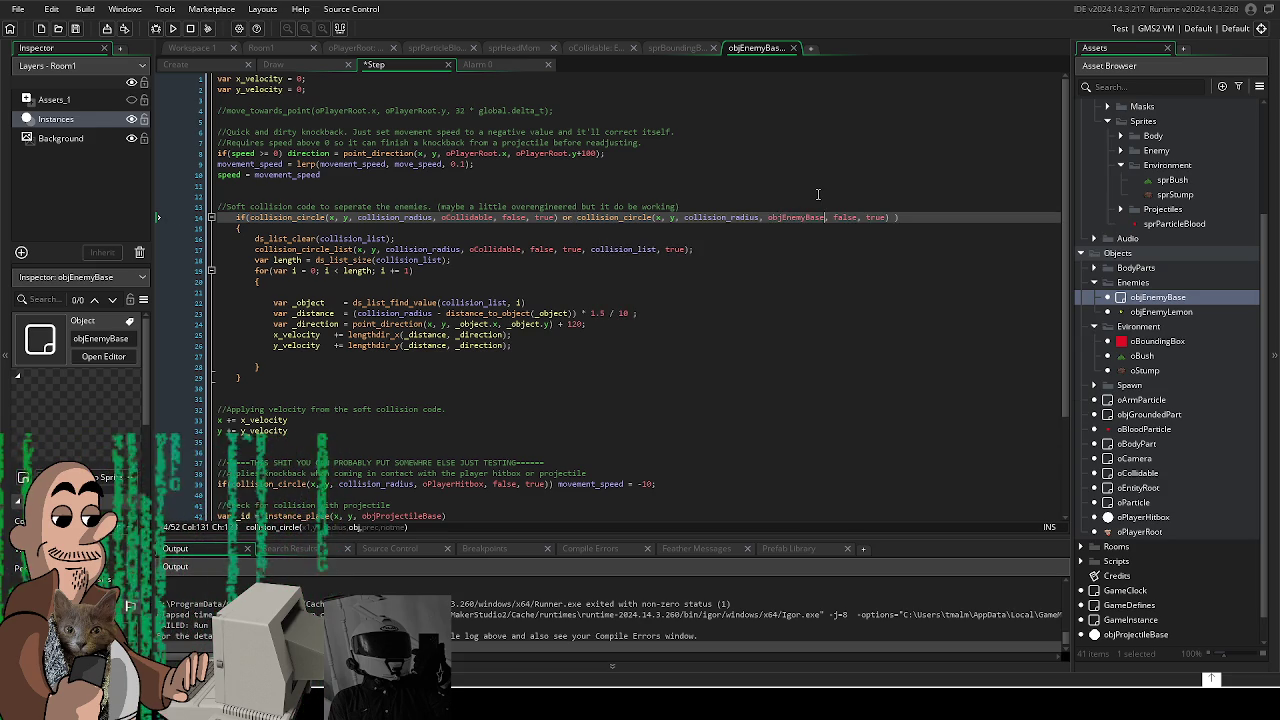
Step: Copy the objEnemyBase check onto a new line 18 and run the game with F5
left_click(703, 291)
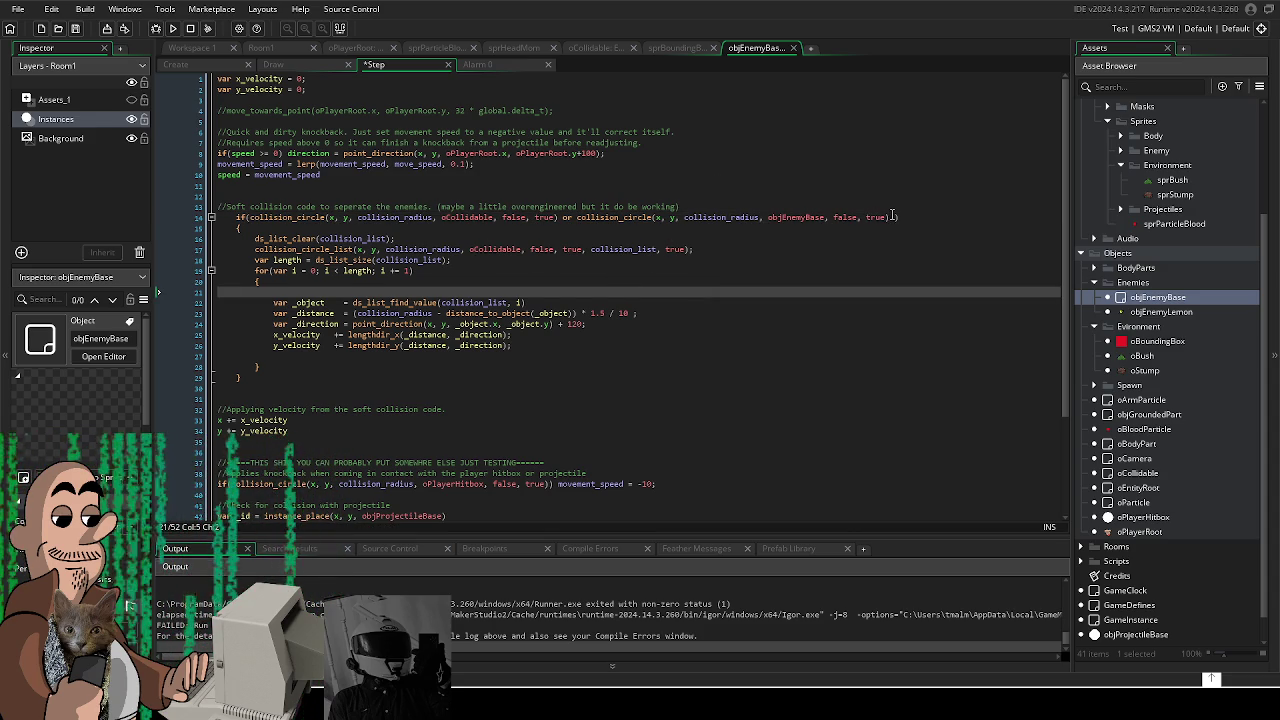
left_click_drag(895, 216, 578, 218)
key("ctrl+c")
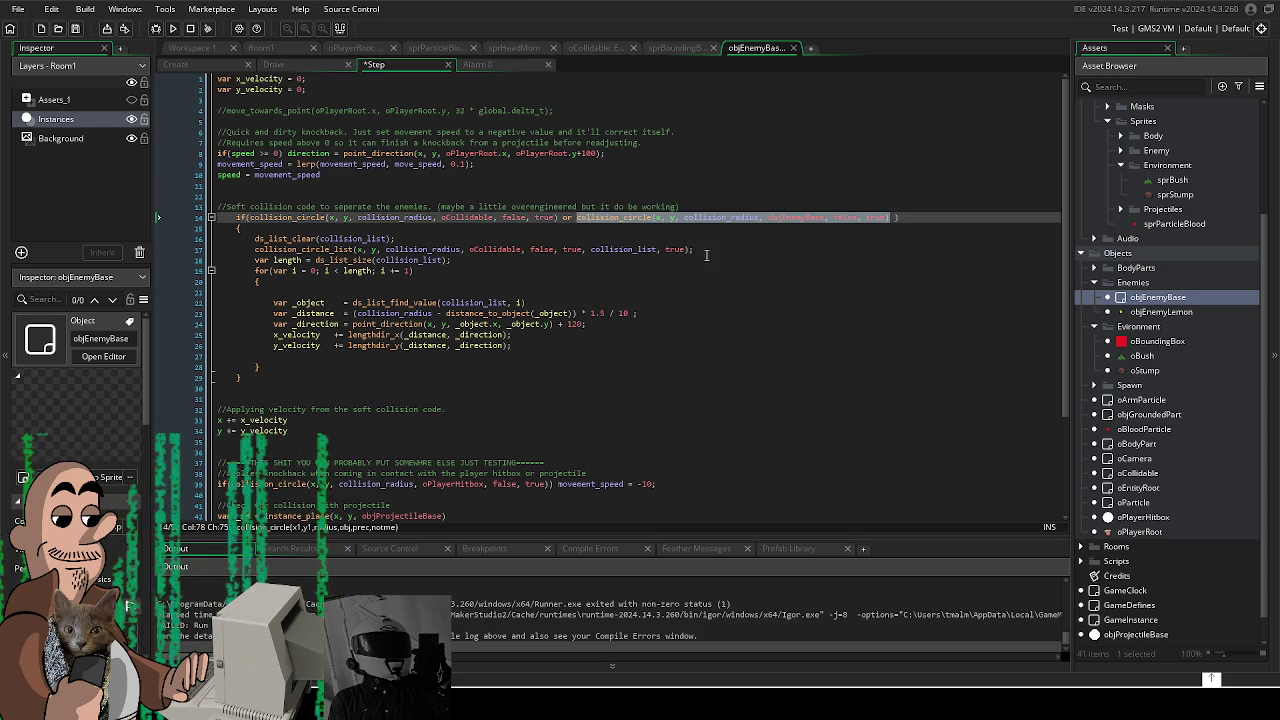
left_click(724, 249)
key("ctrl+v")
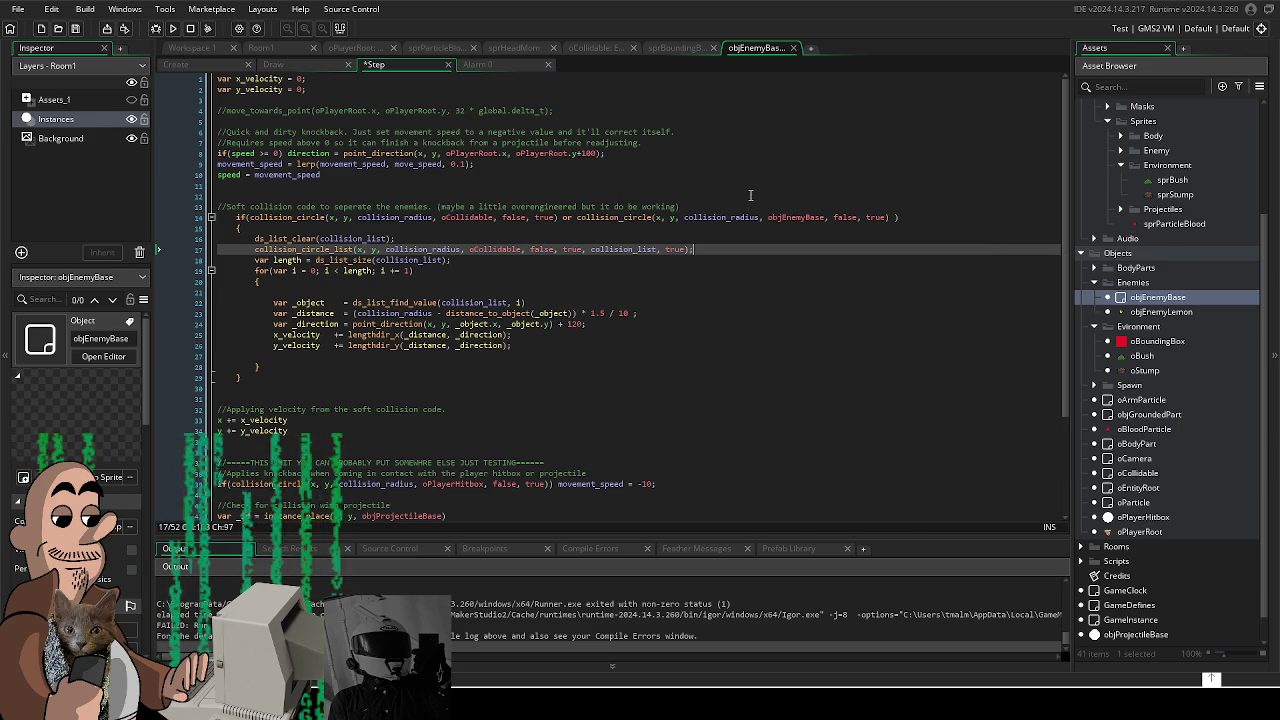
key("ctrl+z")
key("Return")
key("ctrl+v")
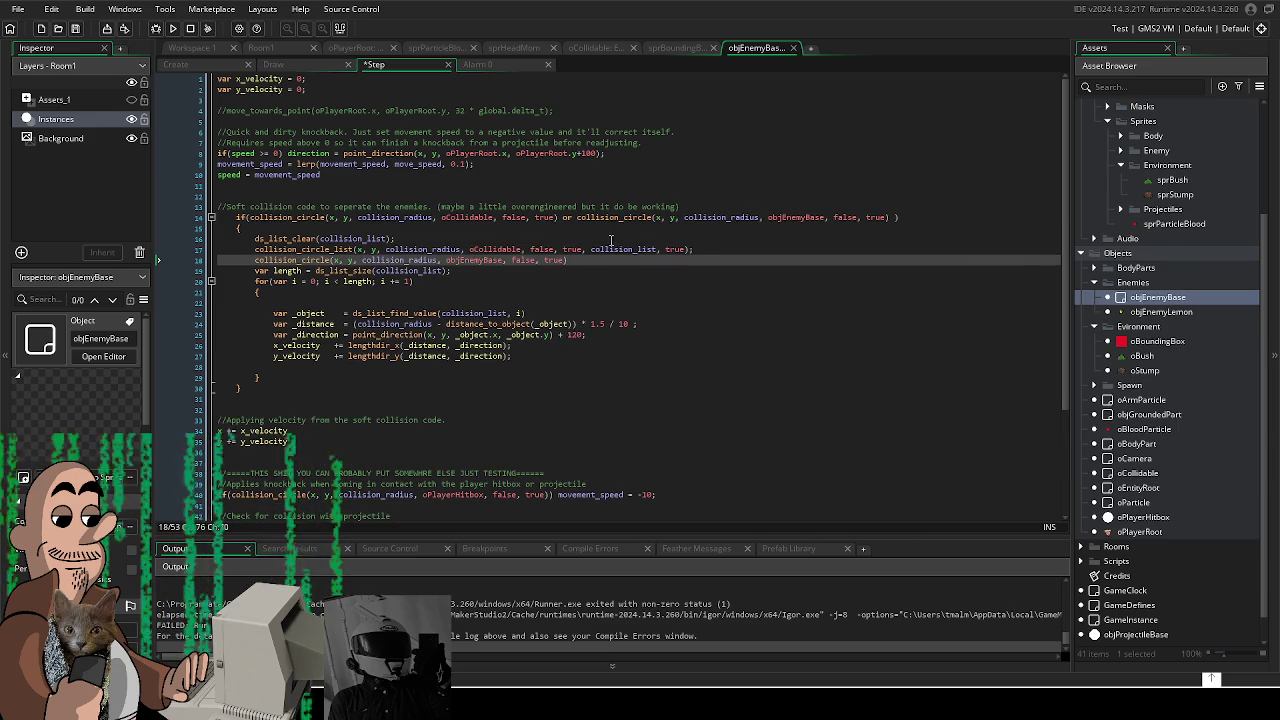
type(";")
left_click(638, 251)
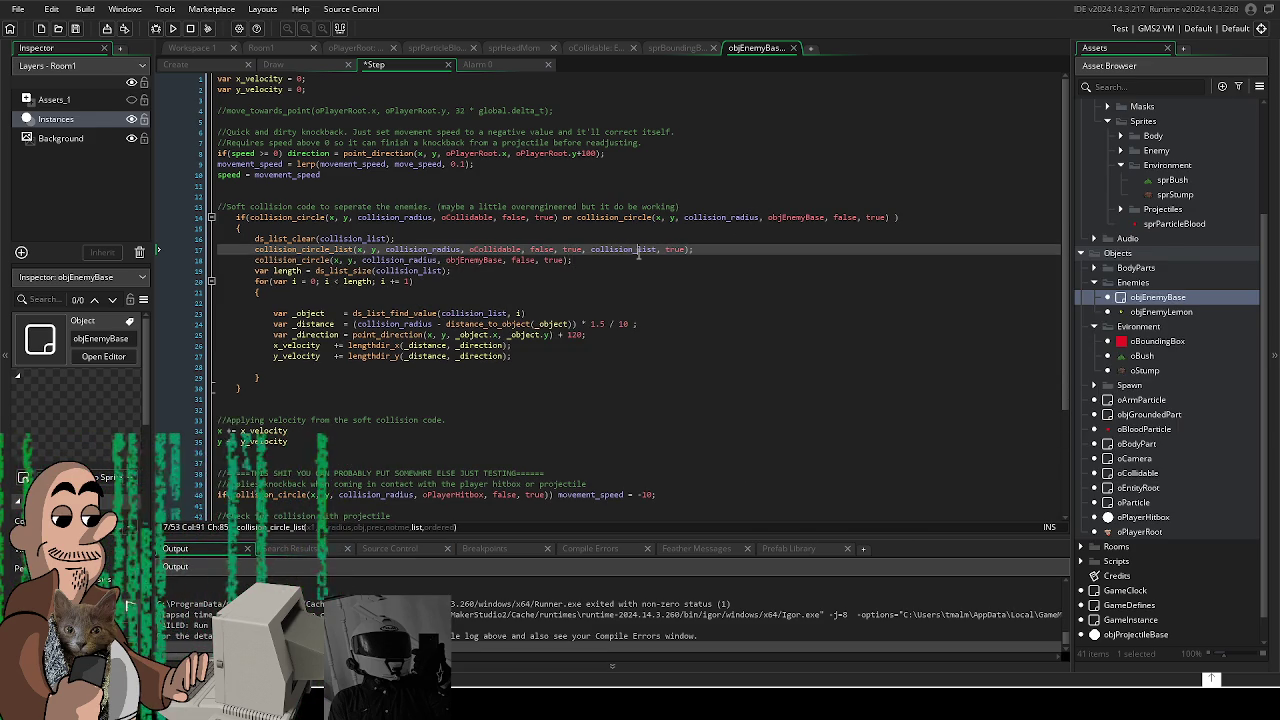
key("F5")
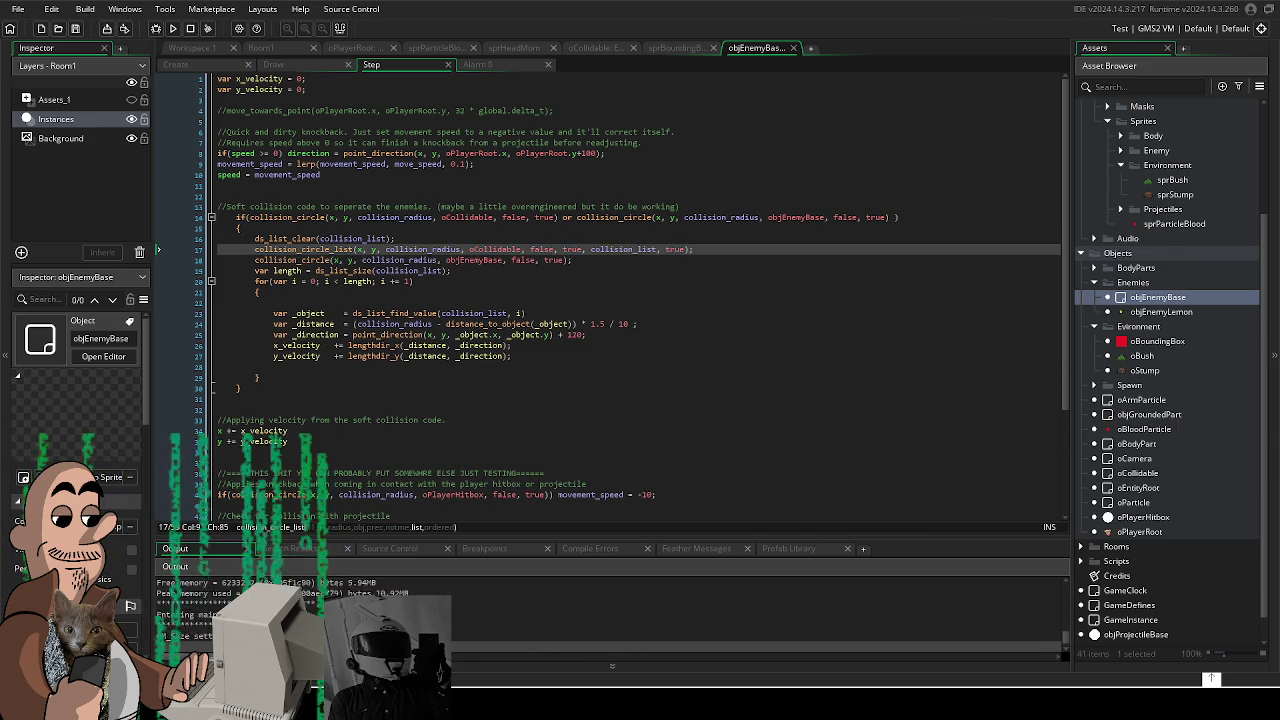
key("d")
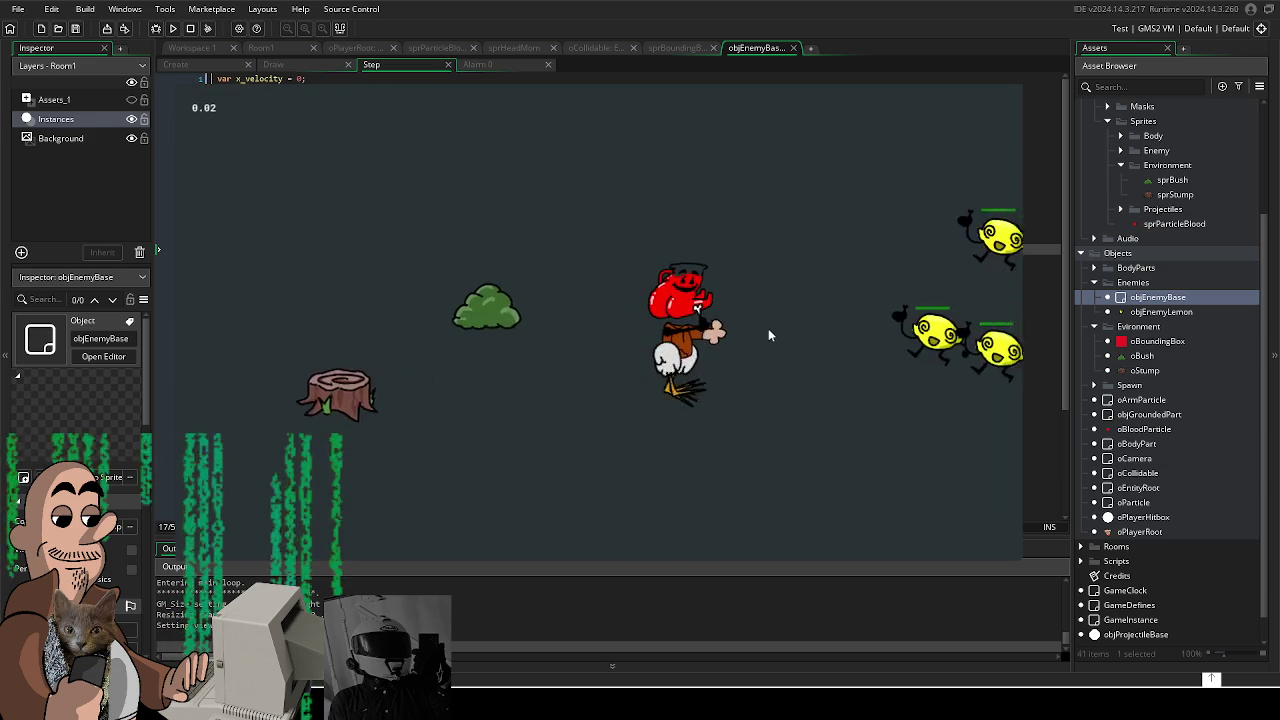
key("d")
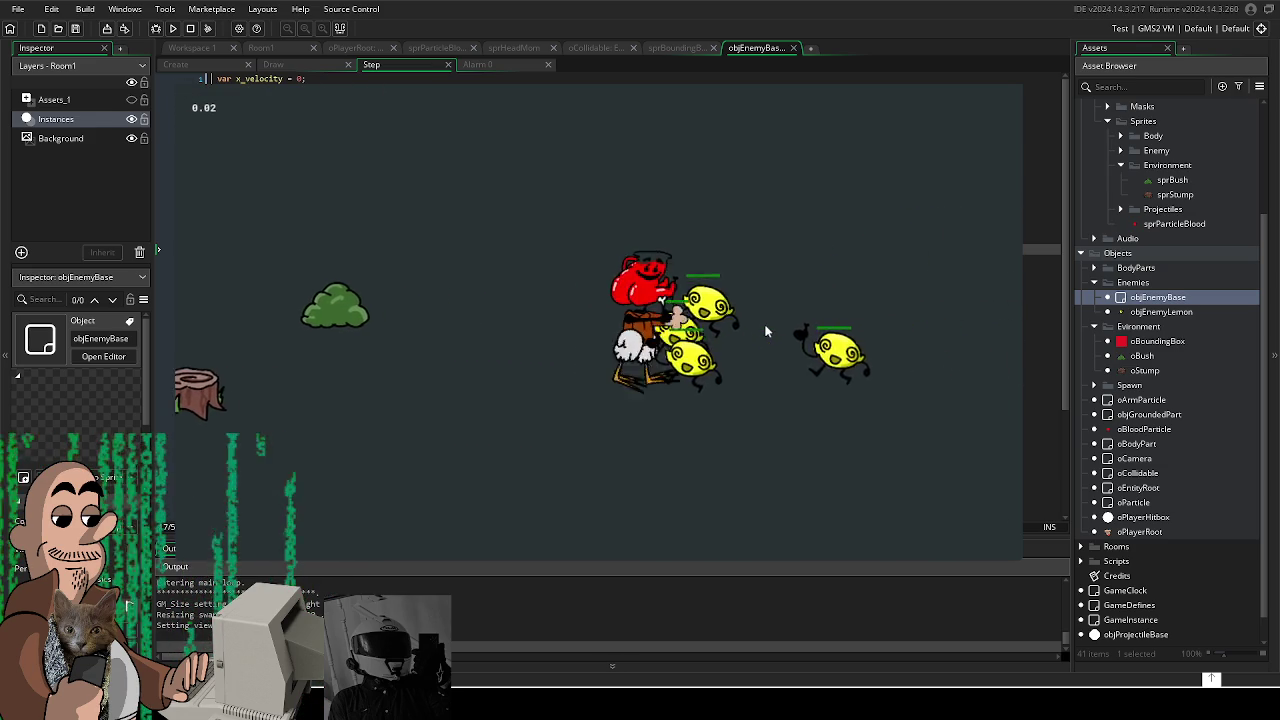
key("s")
key("a")
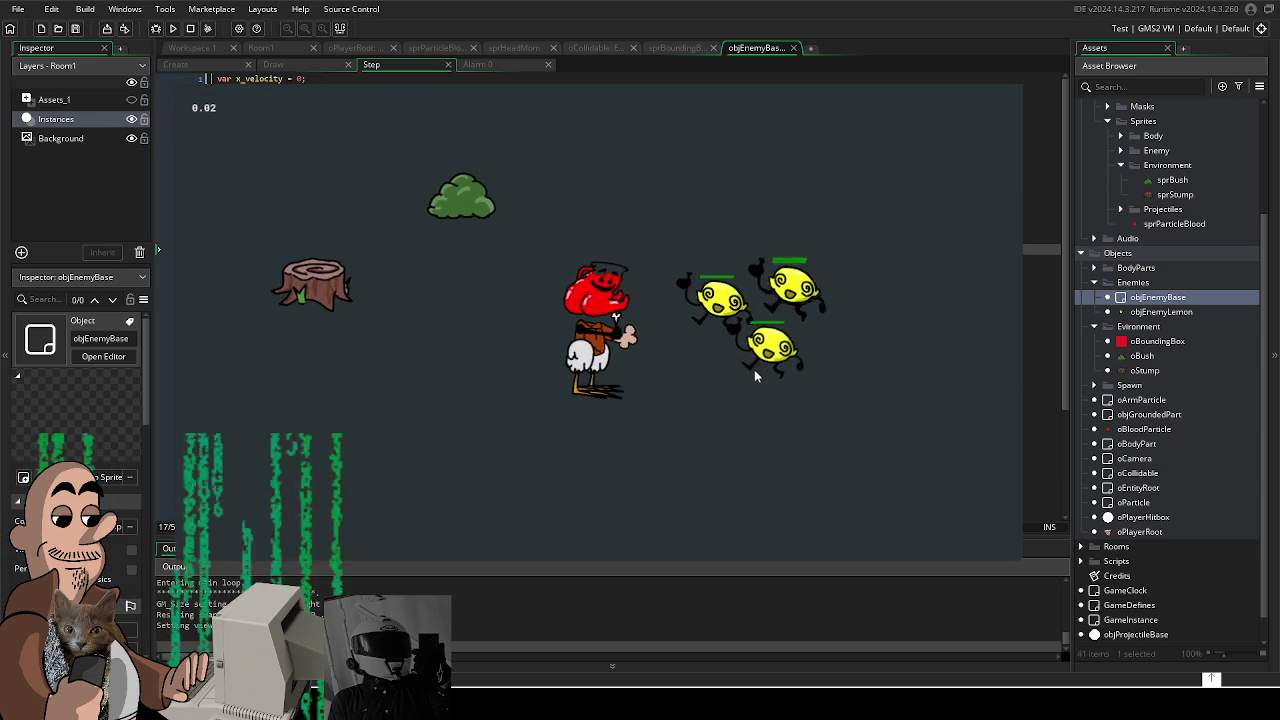
key("w")
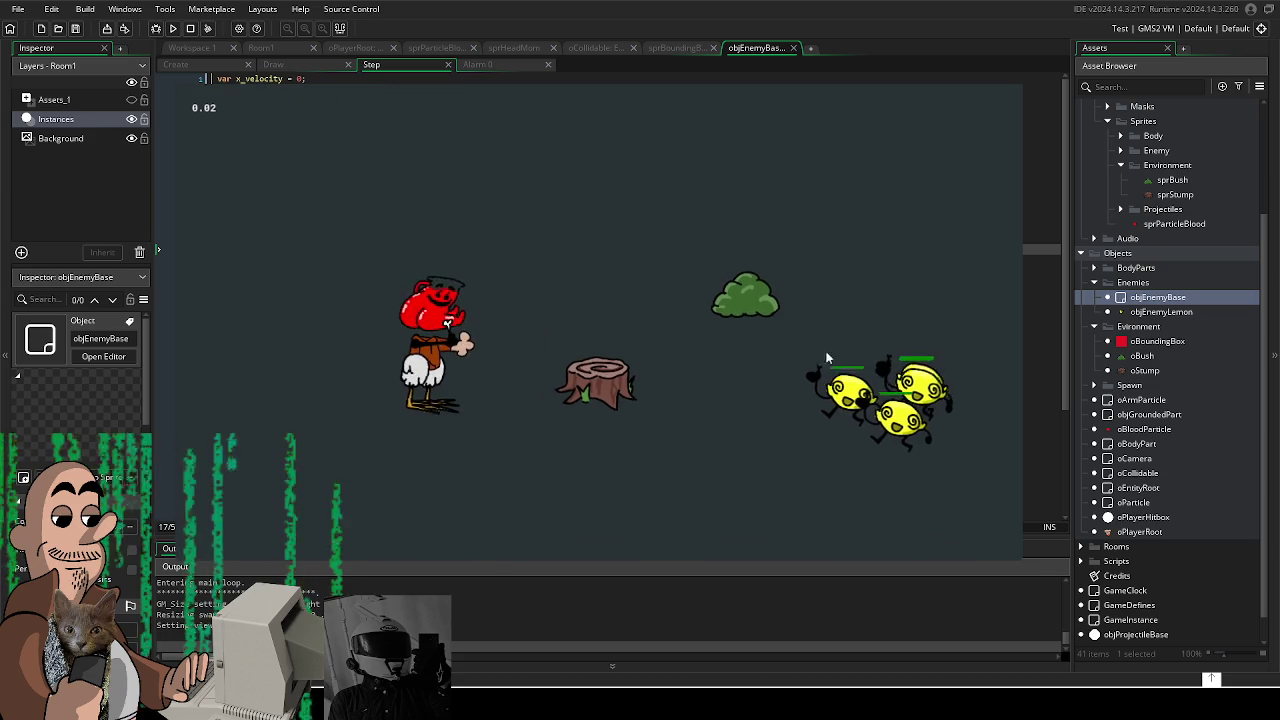
key("a")
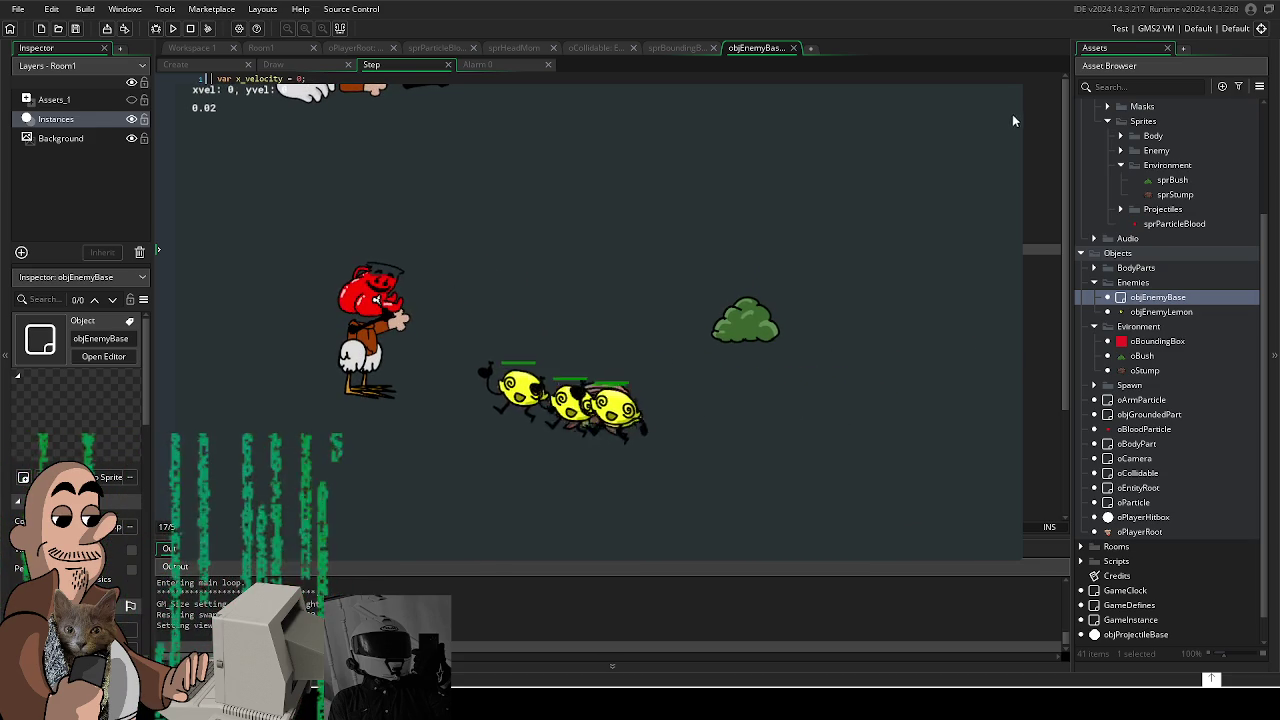
key("Escape")
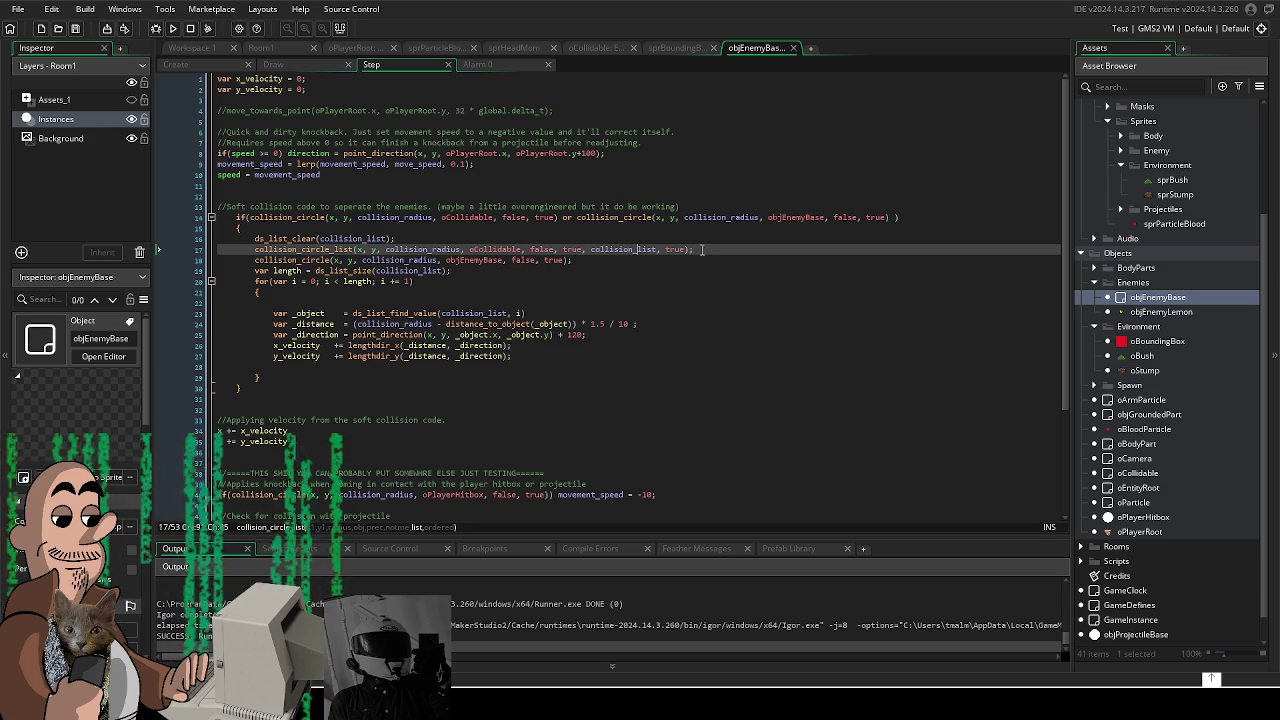
Step: Overwrite line 18 with a copy of line 17's collision_circle_list call
left_click_drag(701, 249, 254, 249)
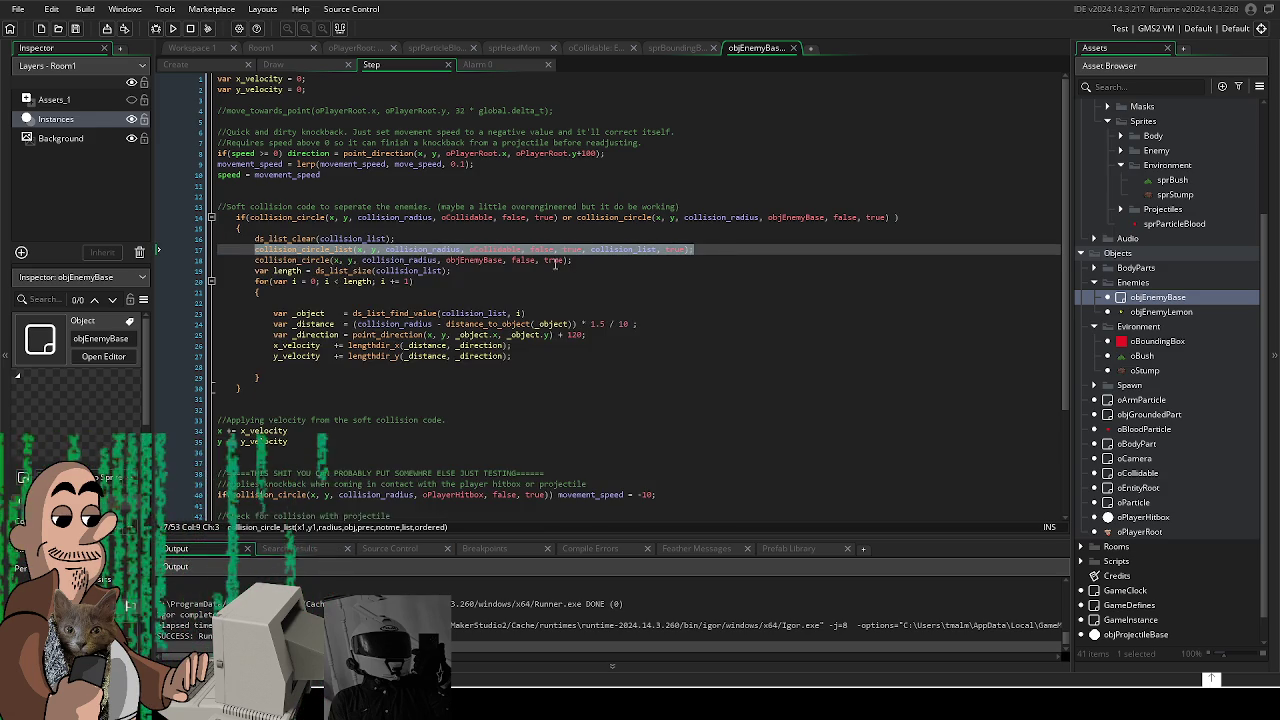
key("ctrl+c")
left_click_drag(571, 260, 254, 260)
key("ctrl+v")
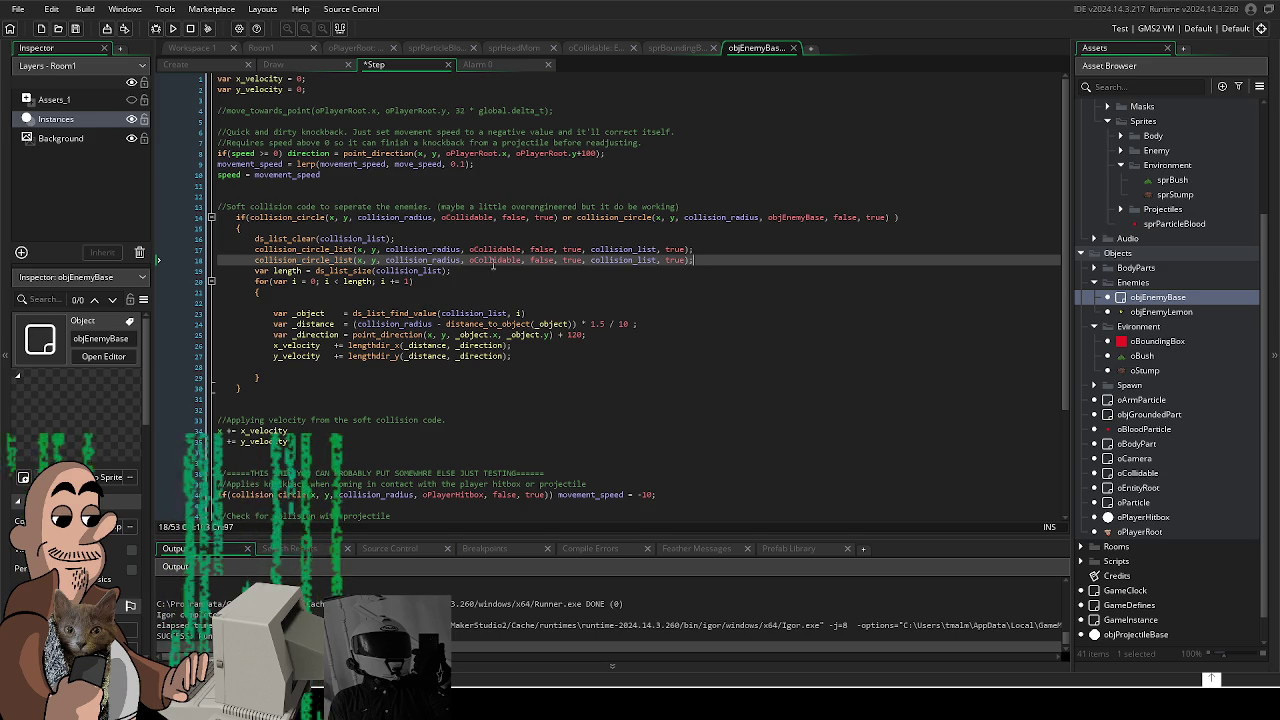
Step: Change line 18's oCollidable argument to objEnemyBase via autocomplete
left_click(477, 260)
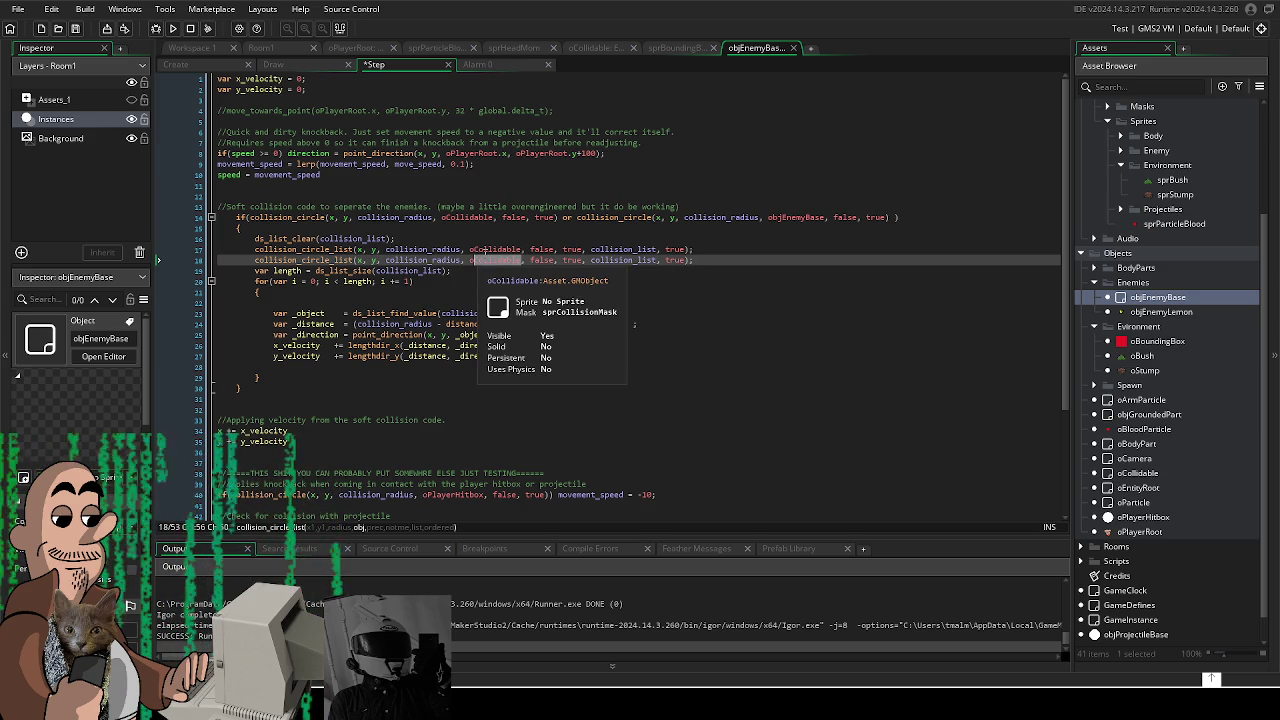
type("oObjE")
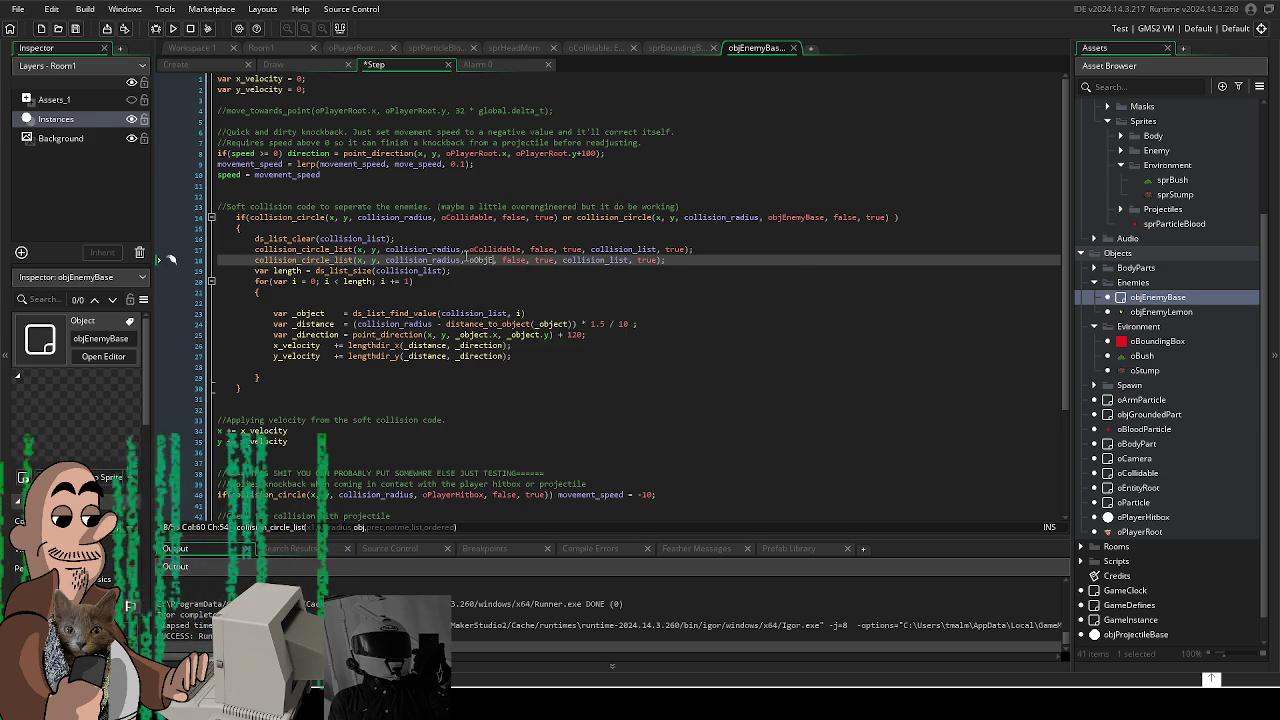
key("ctrl+space")
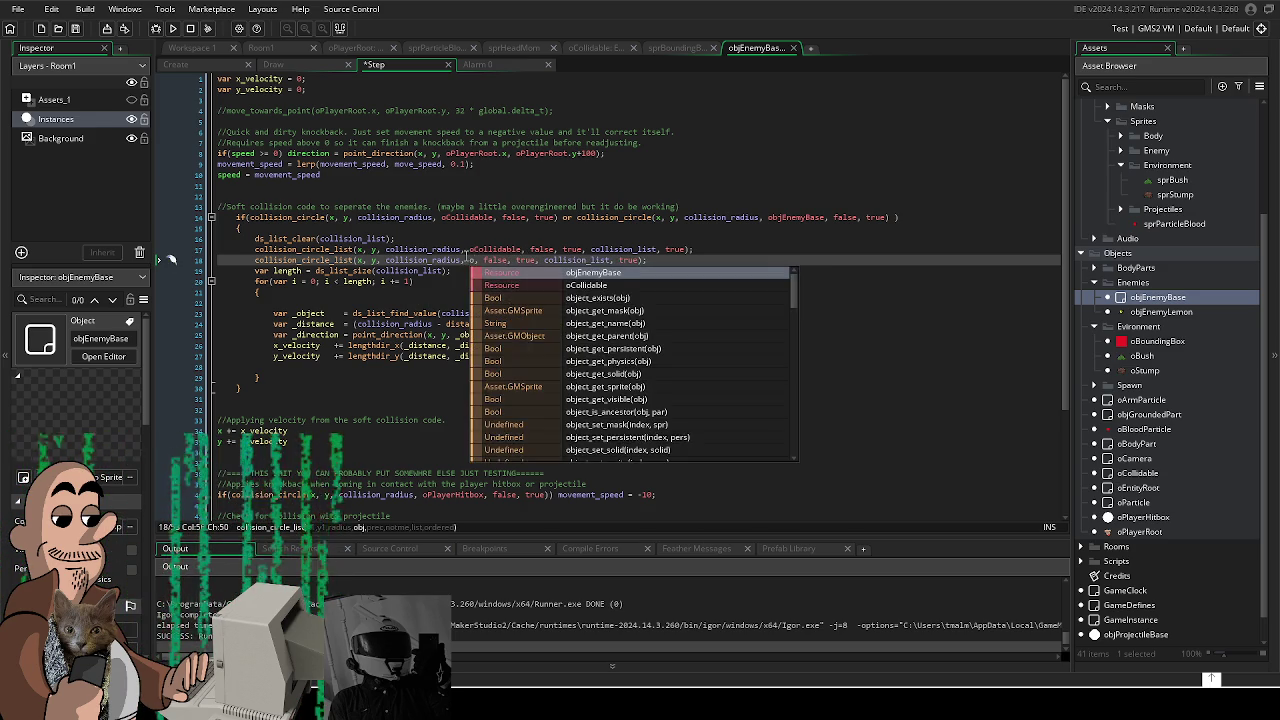
type("bjEnemy")
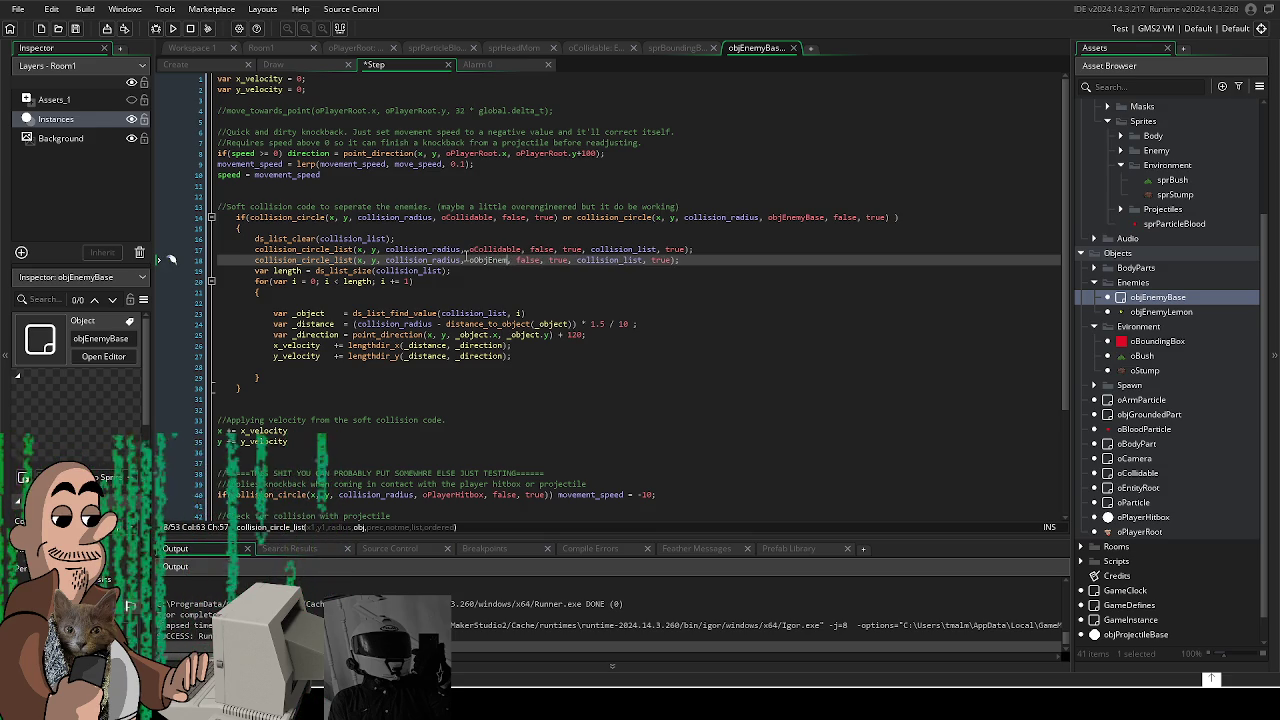
key("BackSpace")
key("BackSpace")
key("BackSpace")
key("BackSpace")
key("BackSpace")
key("BackSpace")
key("BackSpace")
type("E")
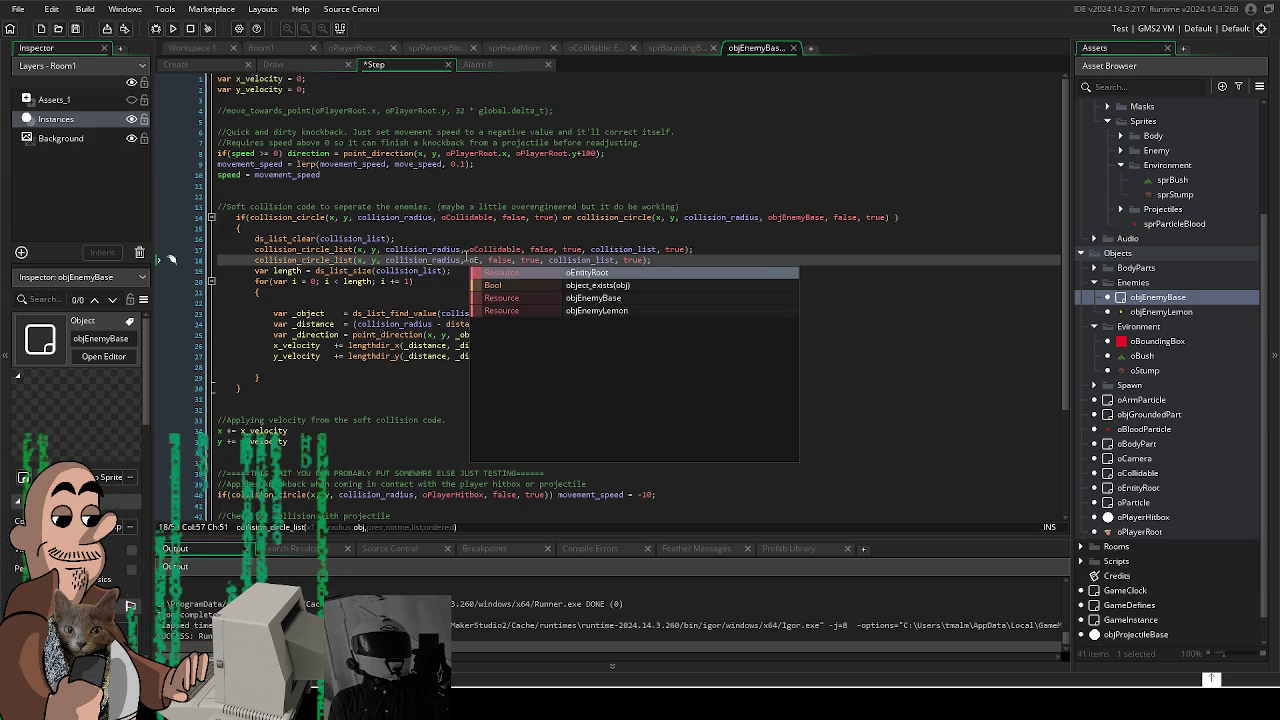
type("nem")
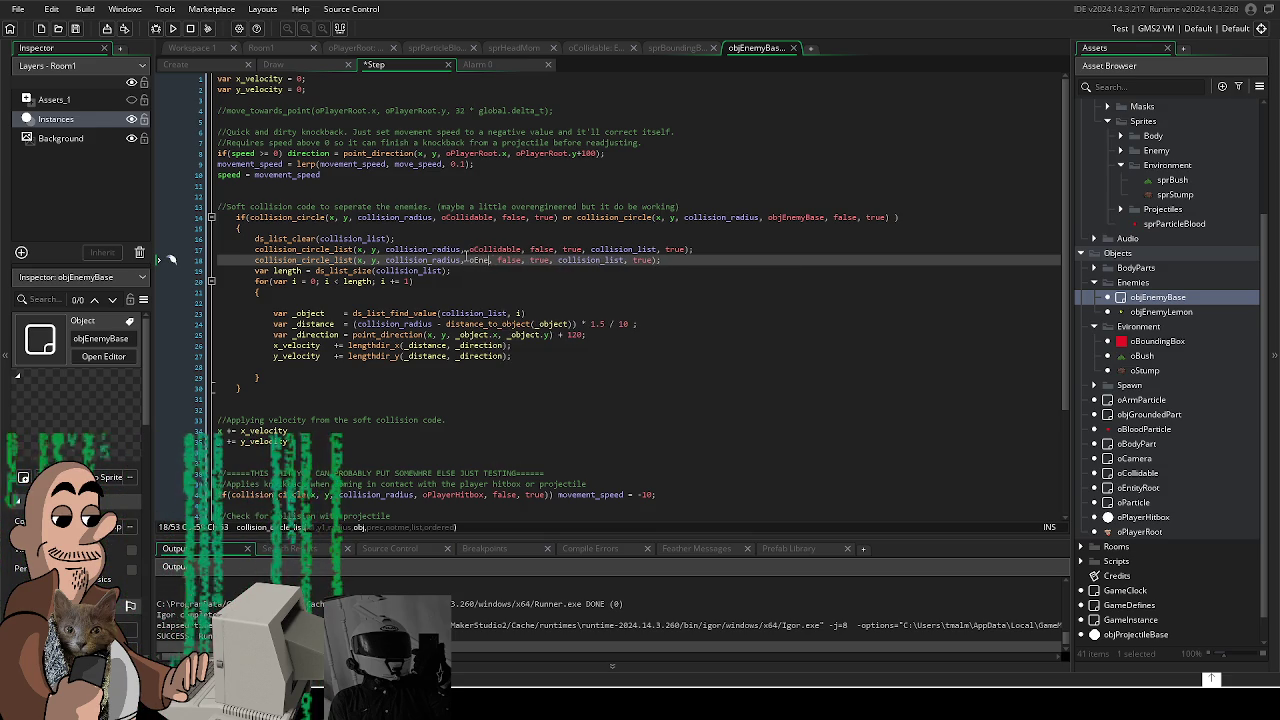
key("BackSpace")
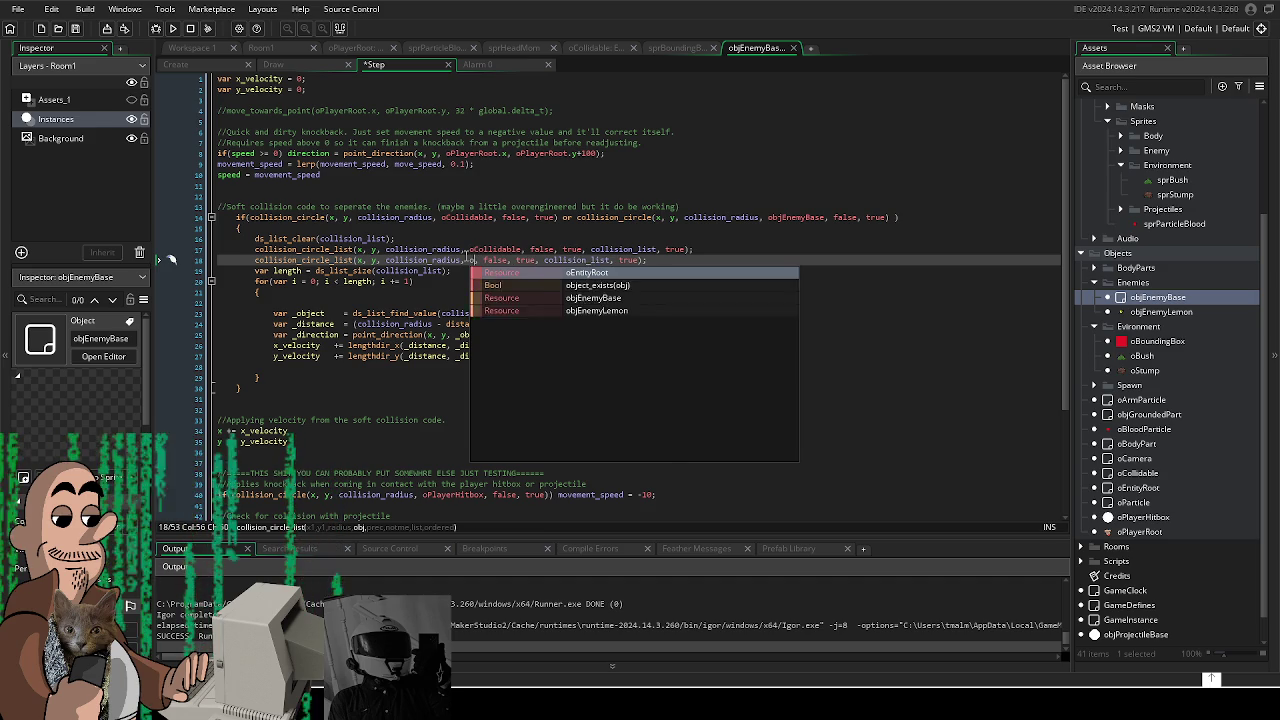
key("BackSpace")
key("BackSpace")
type("obj")
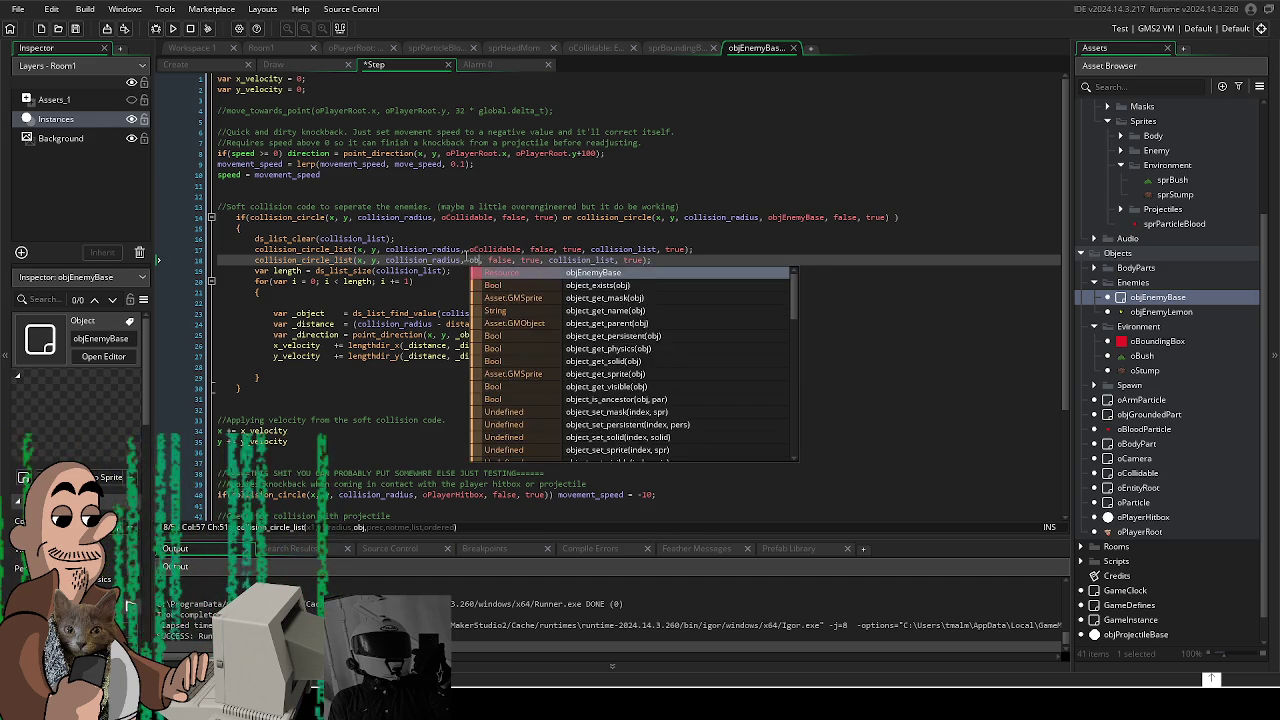
type("En")
key("Return")
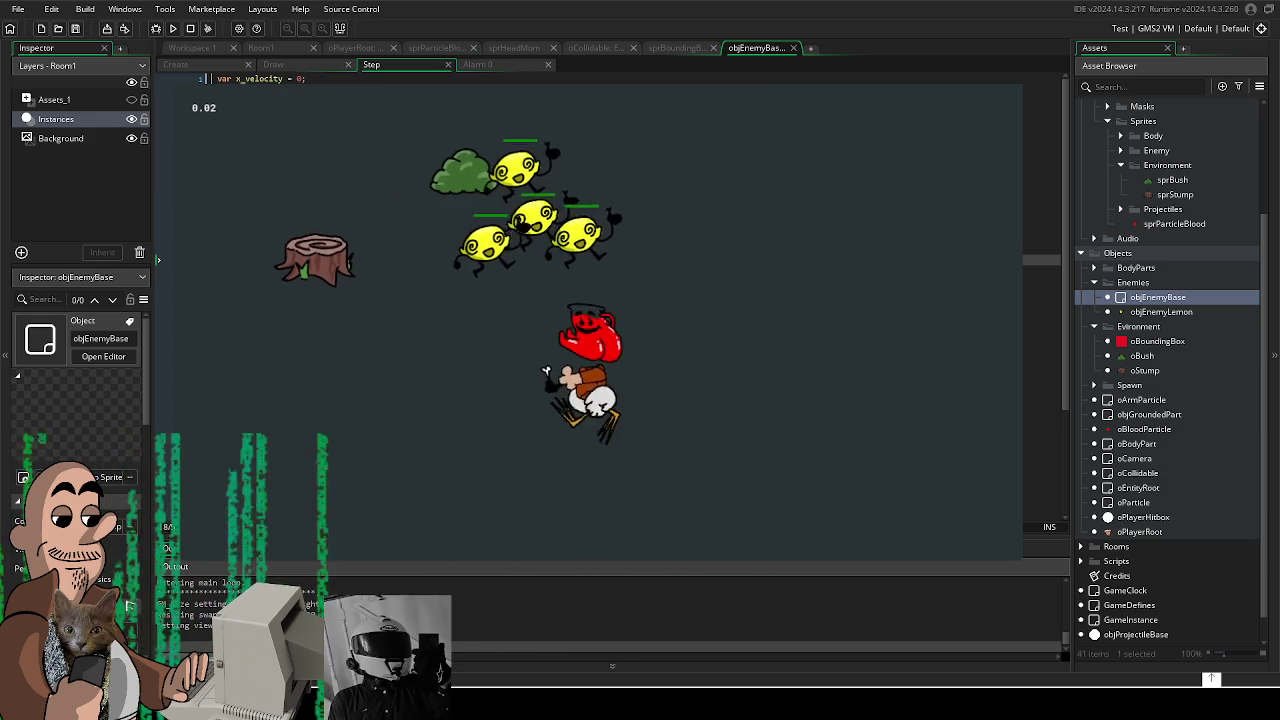
Step: Close the game test with Alt+F4 and return to line 26 of the Step code
key("alt+F4")
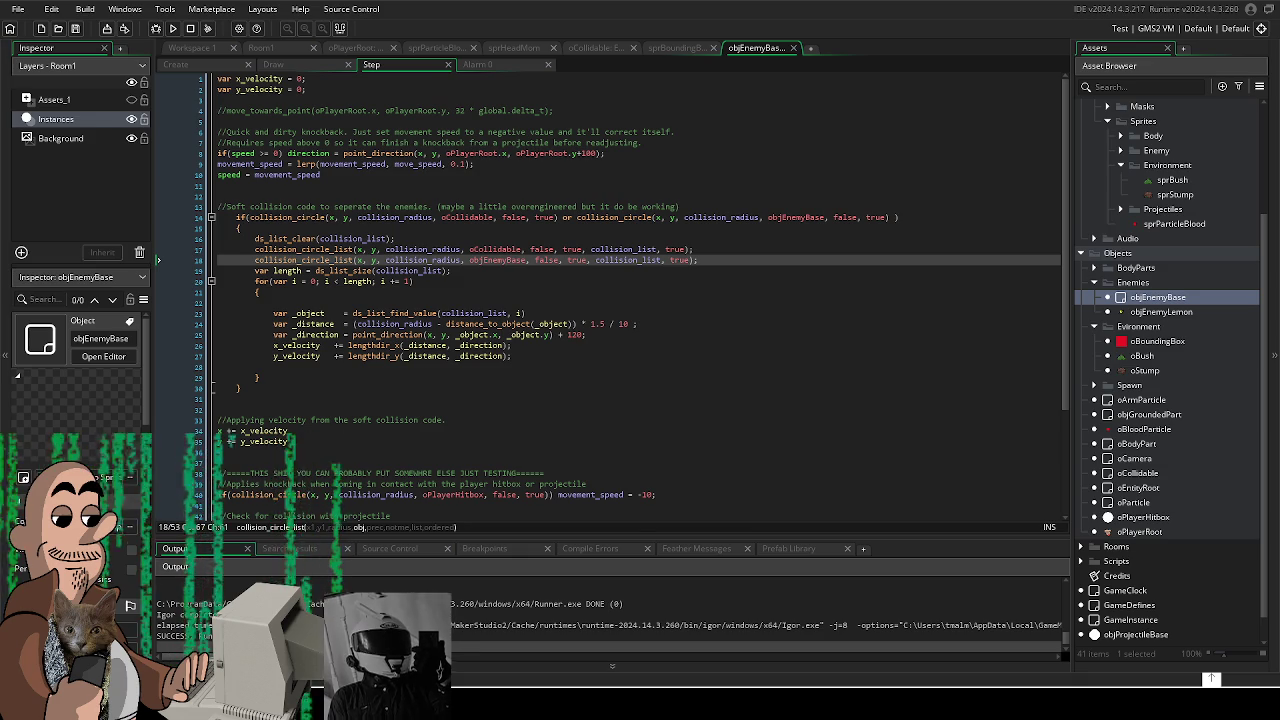
left_click(578, 344)
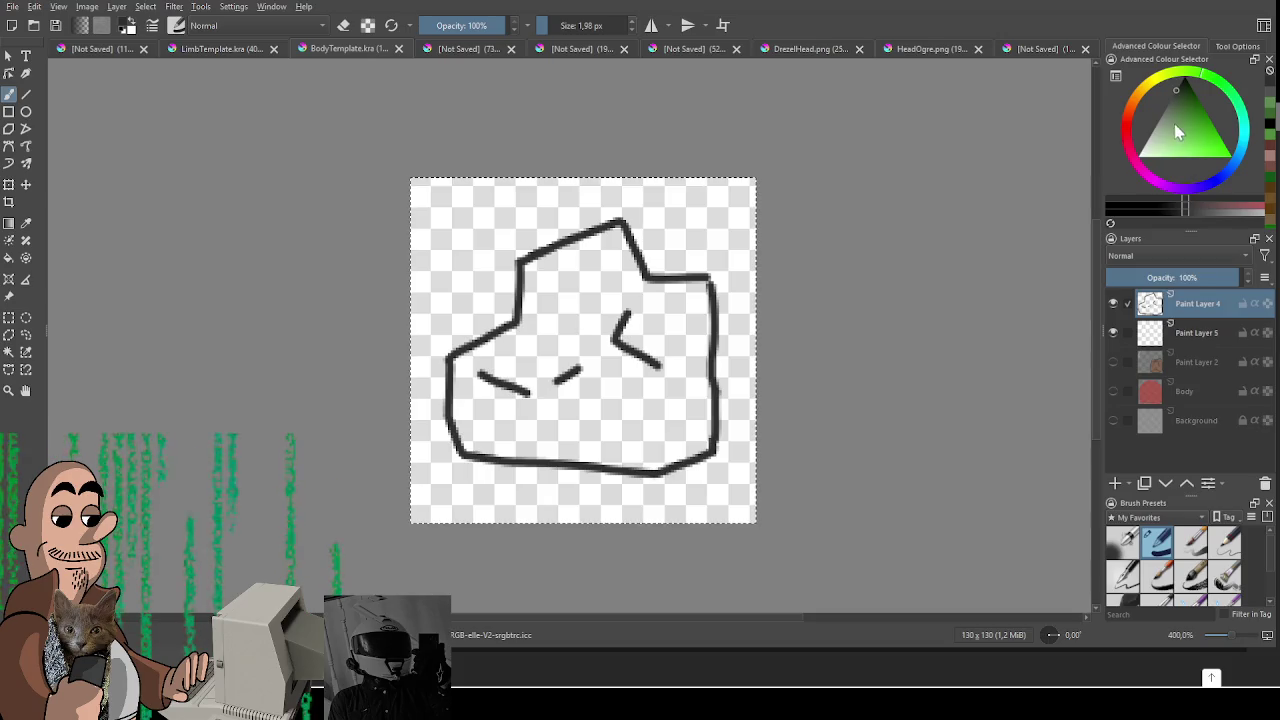
Step: On Paint Layer 5, fill the rock's interior with mid grey, including the lower-right gap
left_click(1197, 334)
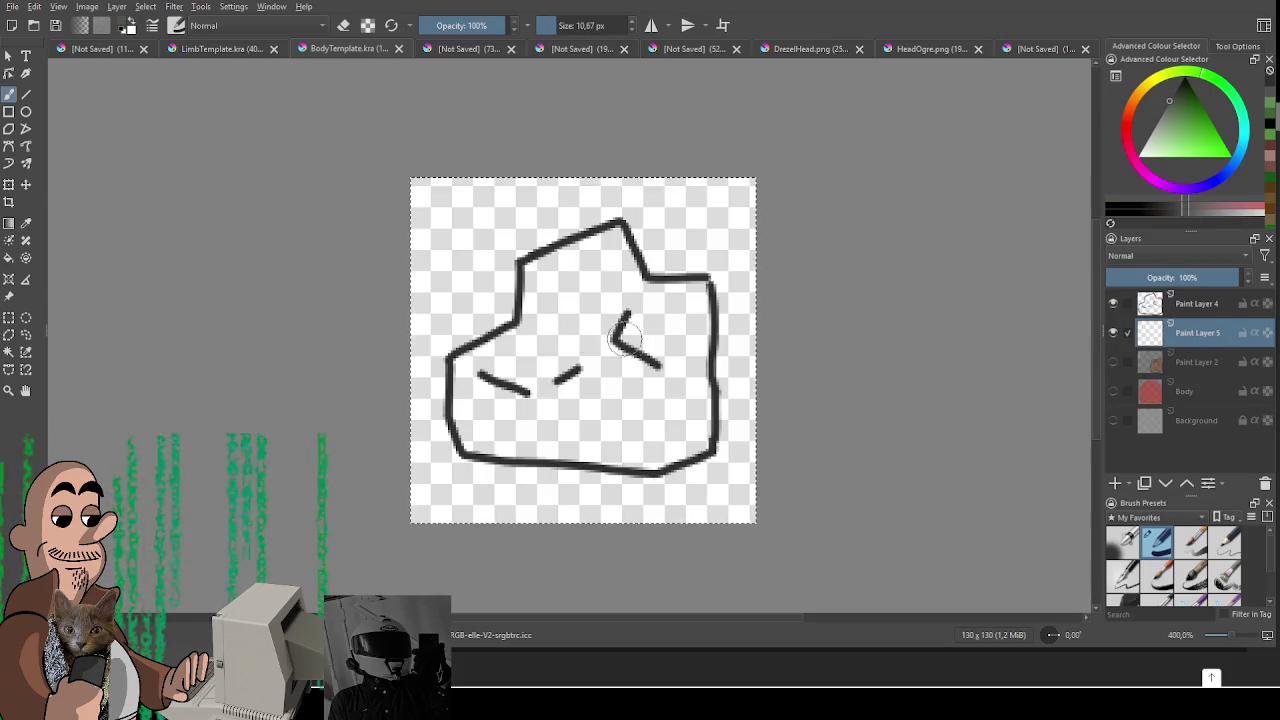
left_click(1162, 114)
mouse_move(556, 323)
left_mouse_down()
mouse_move(618, 242)
mouse_move(700, 290)
left_mouse_up()
key("ctrl+z")
mouse_move(624, 280)
left_mouse_down()
mouse_move(530, 272)
mouse_move(530, 372)
mouse_move(600, 300)
mouse_move(630, 340)
mouse_move(575, 372)
left_mouse_up()
mouse_move(508, 342)
left_mouse_down()
mouse_move(458, 368)
mouse_move(456, 425)
mouse_move(490, 455)
mouse_move(500, 382)
mouse_move(575, 435)
mouse_move(655, 350)
mouse_move(655, 285)
mouse_move(690, 295)
mouse_move(690, 425)
mouse_move(705, 445)
mouse_move(645, 465)
mouse_move(676, 313)
left_mouse_up()
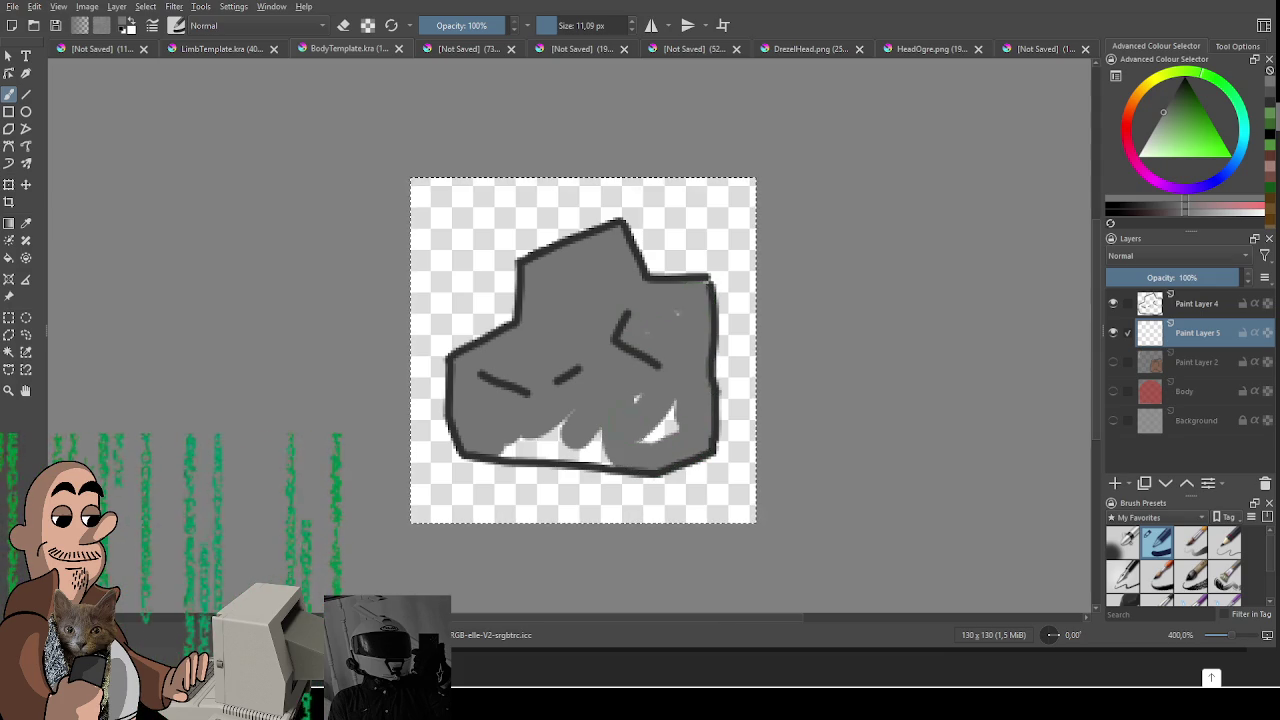
mouse_move(672, 402)
left_mouse_down()
mouse_move(648, 440)
mouse_move(504, 451)
left_mouse_up()
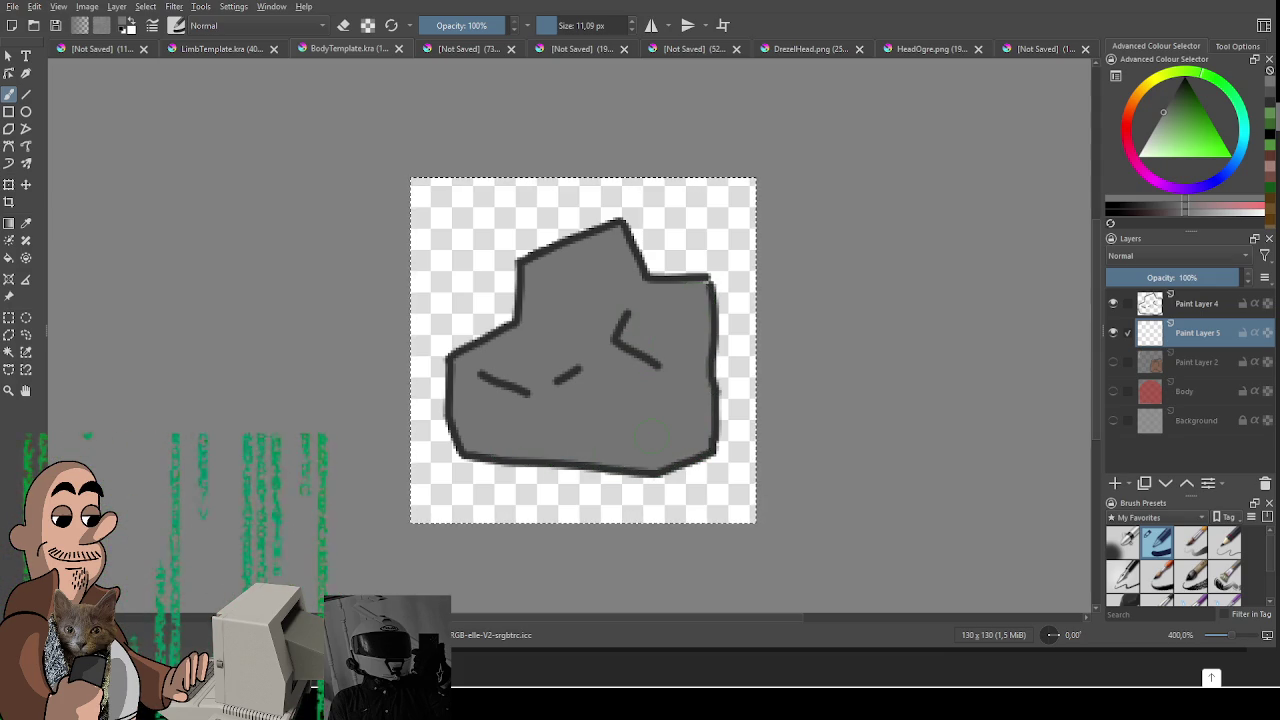
Step: Shade the rock's lower-left edge, inner facet and upper-left facet in darker grey
left_click(1170, 105)
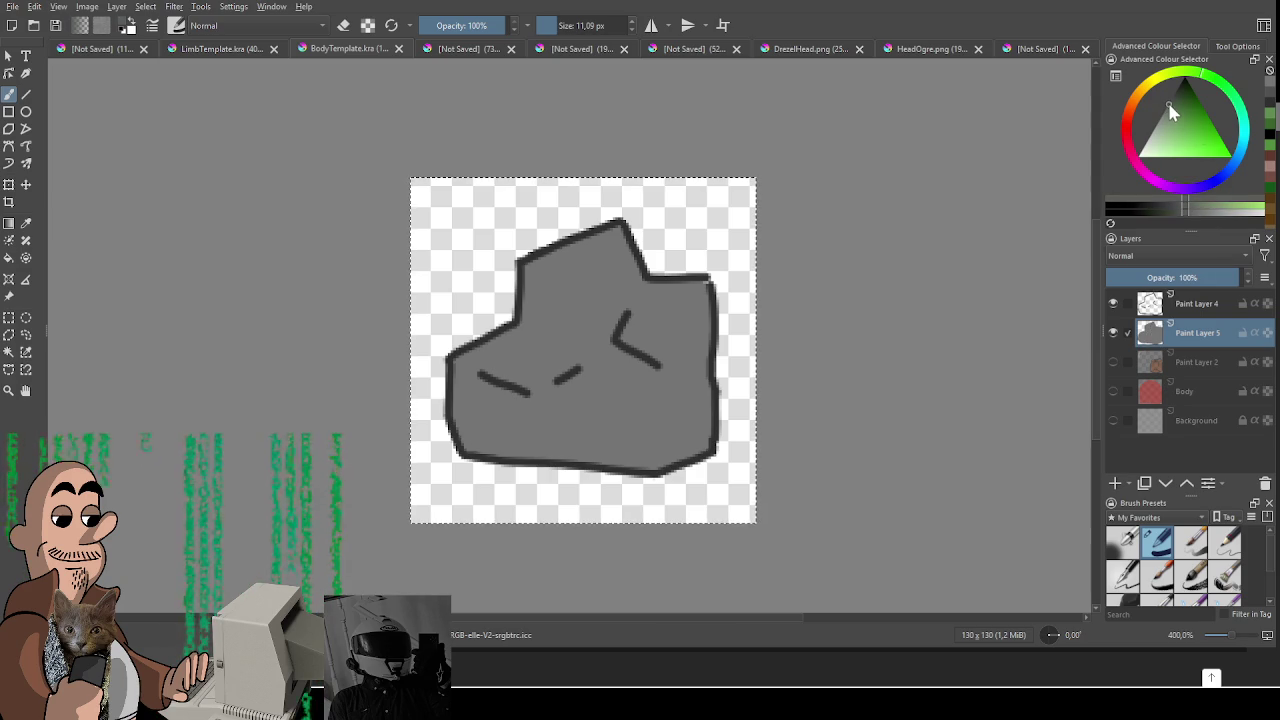
left_click_drag(527, 392, 461, 416)
key("ctrl+z")
mouse_move(528, 388)
left_mouse_down()
mouse_move(500, 400)
mouse_move(464, 450)
mouse_move(452, 373)
mouse_move(458, 440)
left_mouse_up()
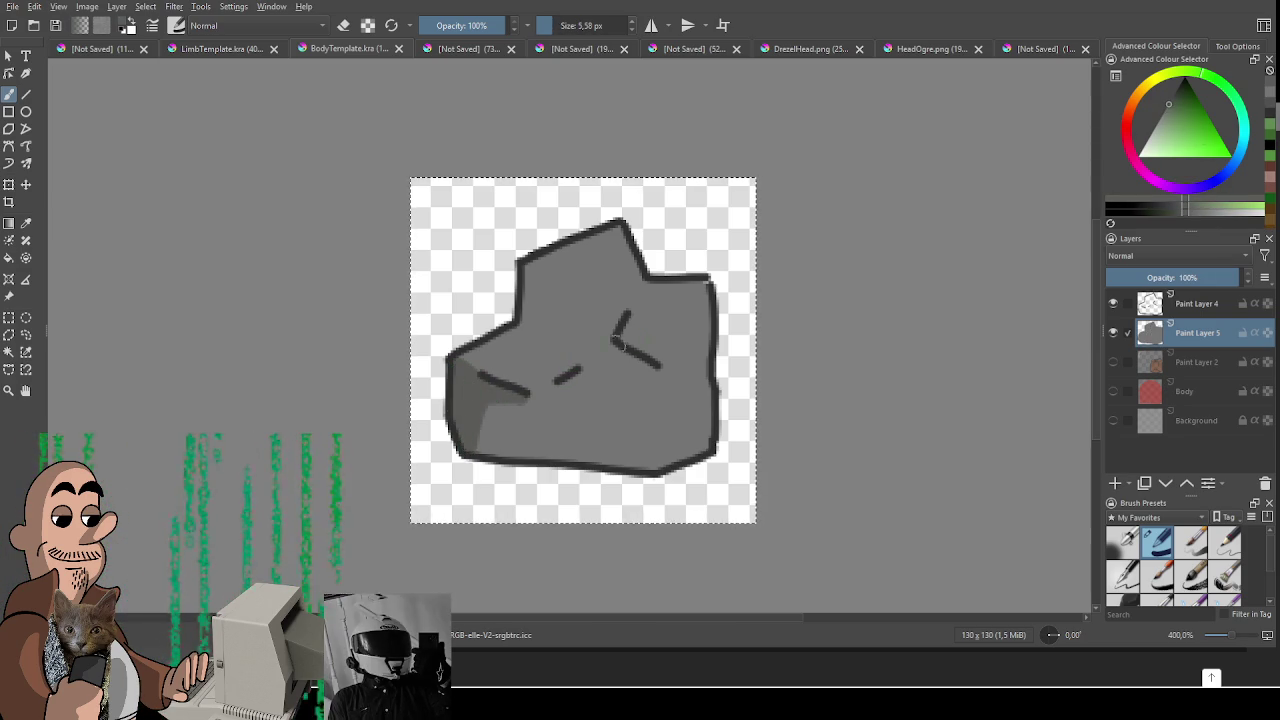
mouse_move(648, 363)
left_mouse_down()
mouse_move(560, 380)
mouse_move(645, 360)
left_mouse_up()
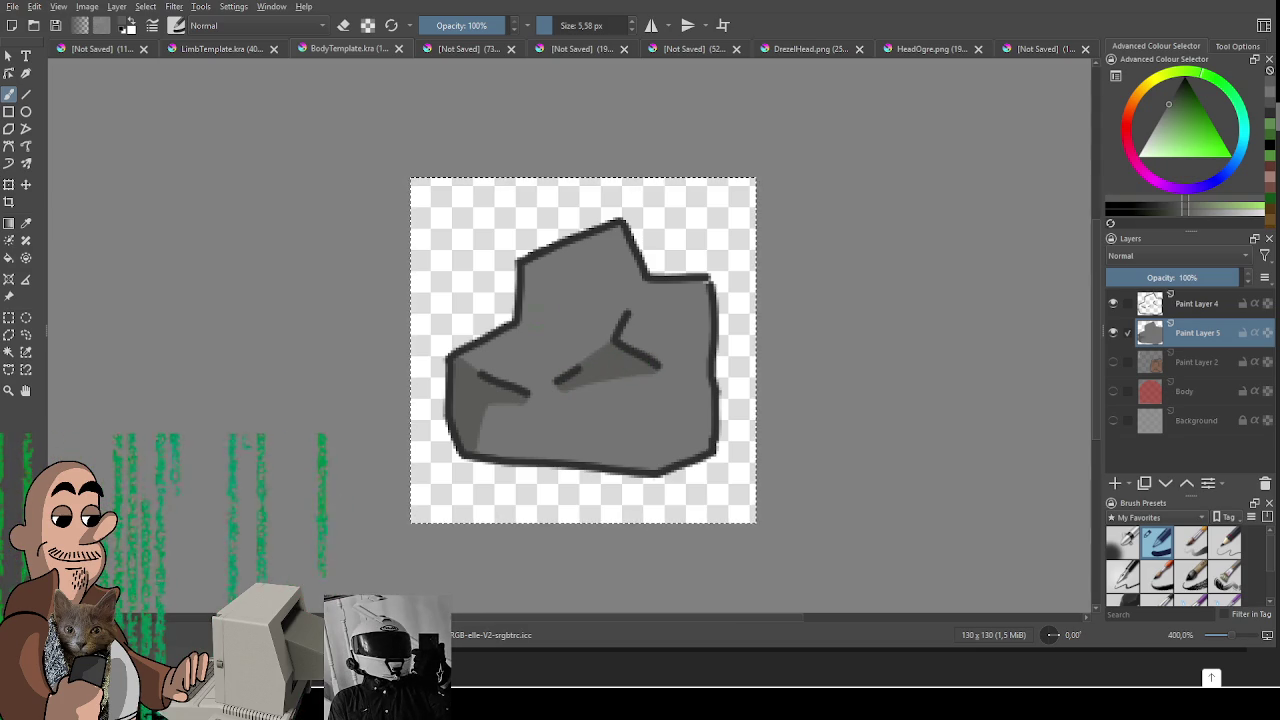
mouse_move(524, 268)
left_mouse_down()
mouse_move(610, 290)
mouse_move(537, 315)
left_mouse_up()
key("ctrl+z")
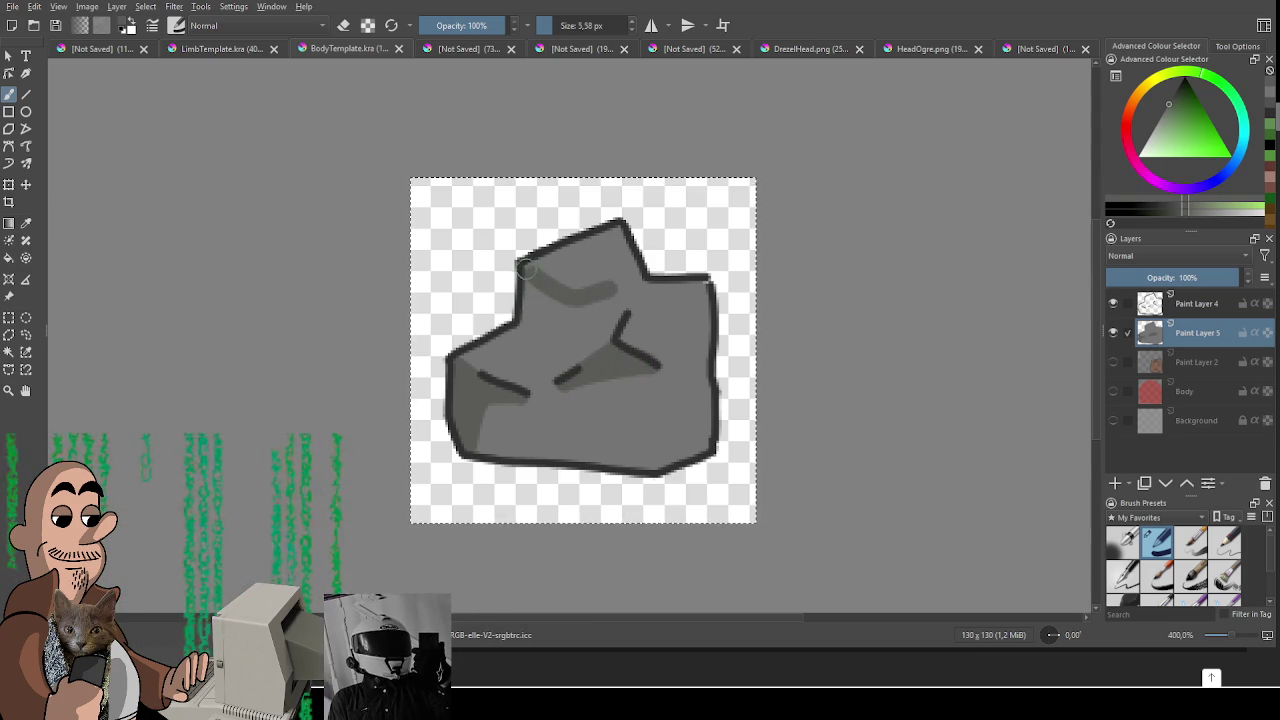
key("ctrl+z")
mouse_move(528, 264)
left_mouse_down()
mouse_move(563, 300)
mouse_move(531, 270)
mouse_move(532, 325)
mouse_move(530, 289)
left_mouse_up()
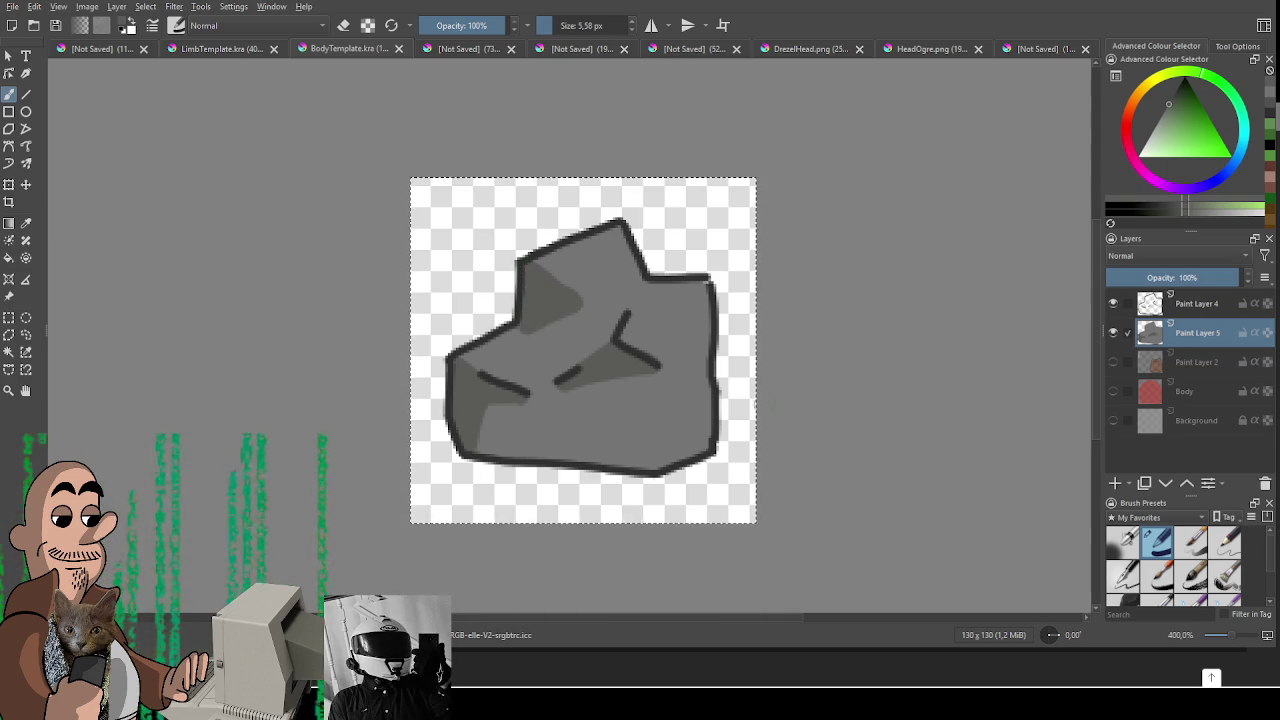
Step: Try a green stroke along the rock's bottom, then undo it
left_click(1178, 114)
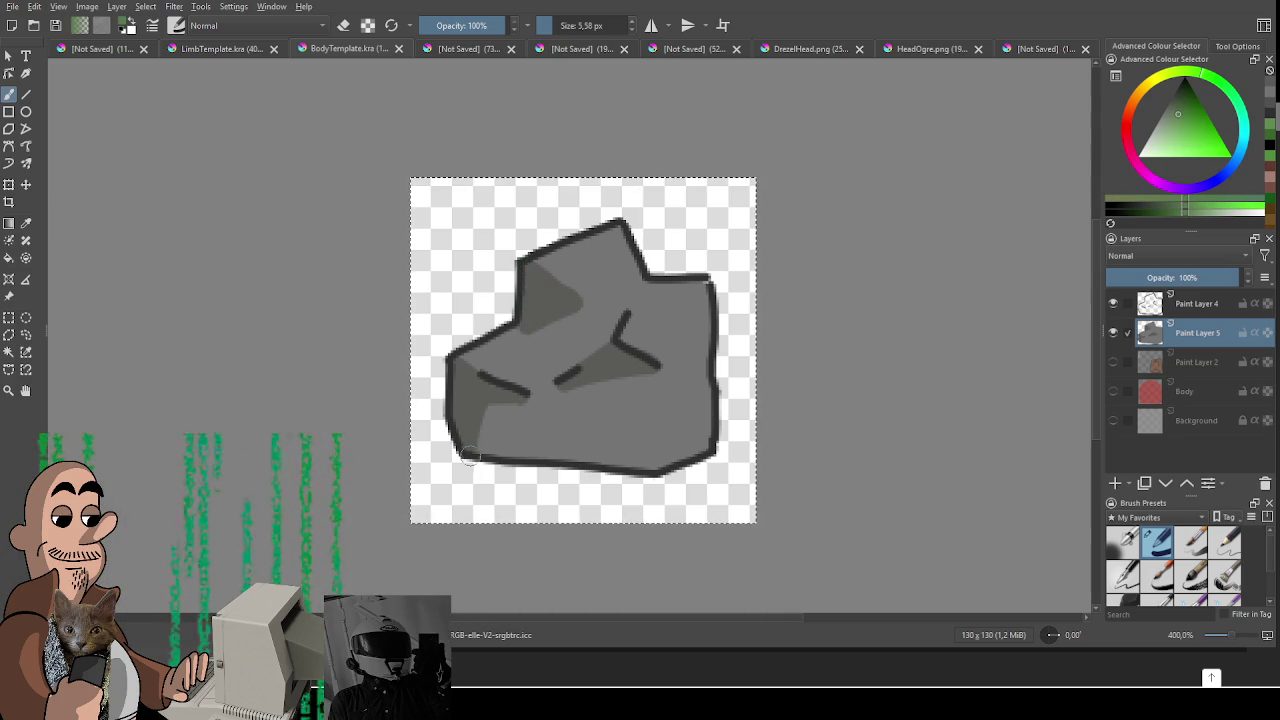
left_click_drag(510, 426, 686, 437)
key("ctrl+z")
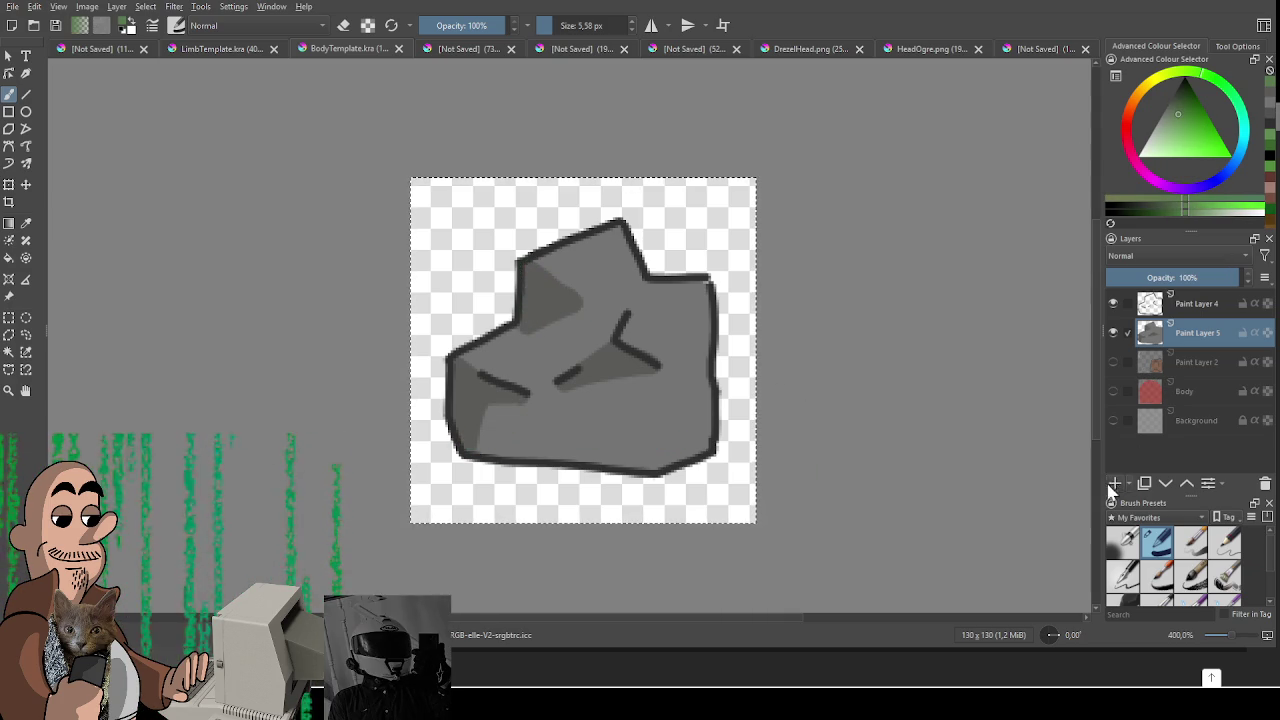
Step: On a new Paint Layer 6, paint a green band along the rock's bottom
left_click(1115, 483)
left_click_drag(452, 432, 540, 408)
key("ctrl+z")
mouse_move(458, 440)
left_mouse_down()
mouse_move(480, 425)
mouse_move(570, 447)
left_mouse_up()
left_click_drag(640, 466, 467, 445)
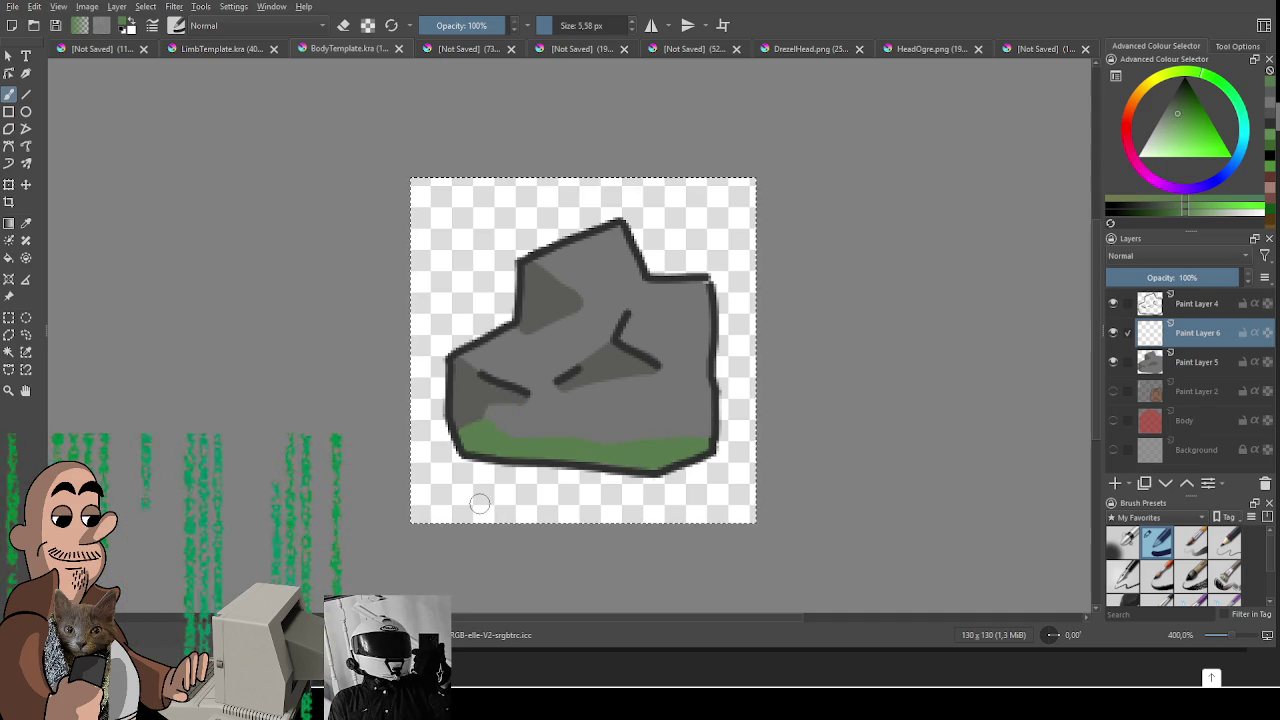
Step: Draw thin darker-green grass blades into the green band
left_click(1179, 104)
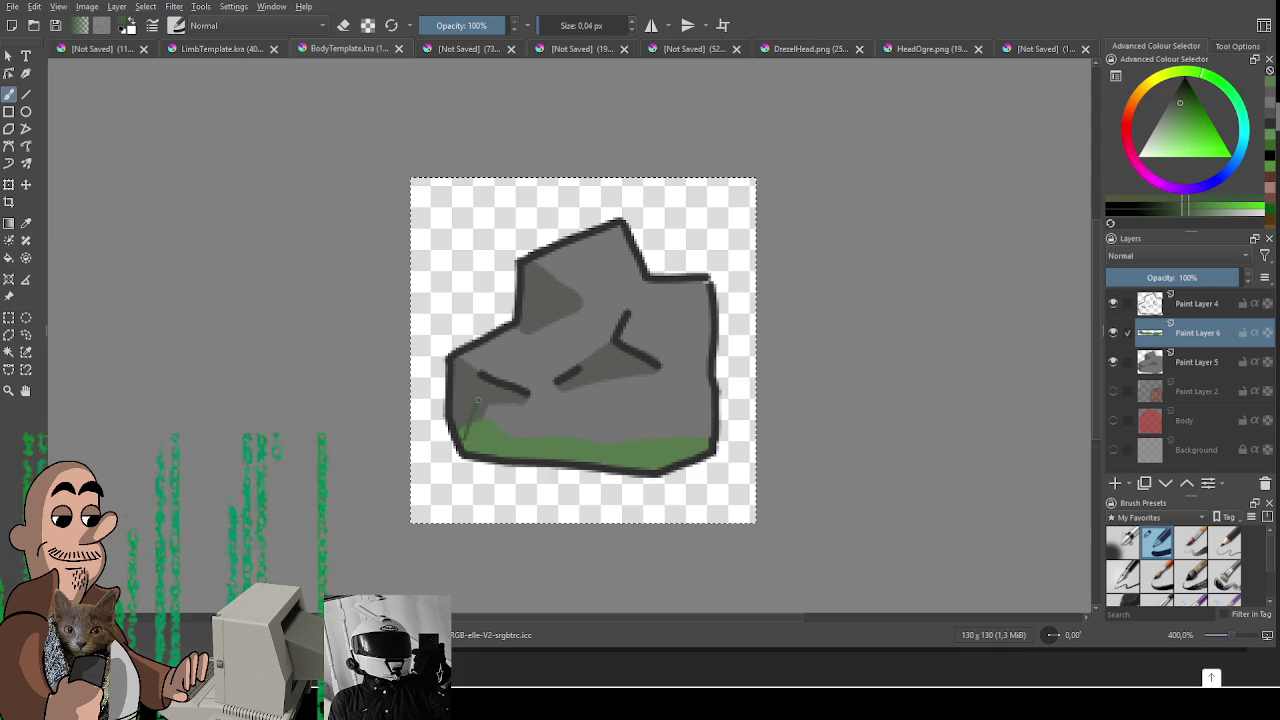
left_click_drag(474, 408, 463, 428)
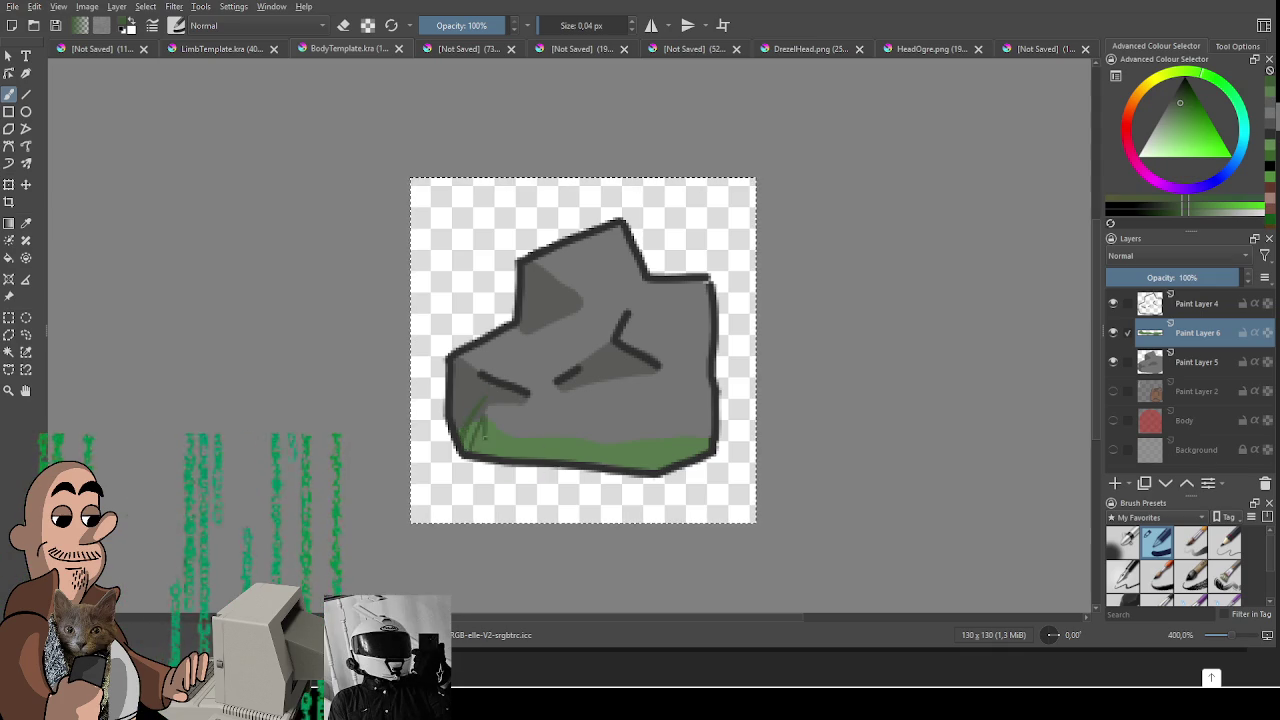
key("ctrl+z")
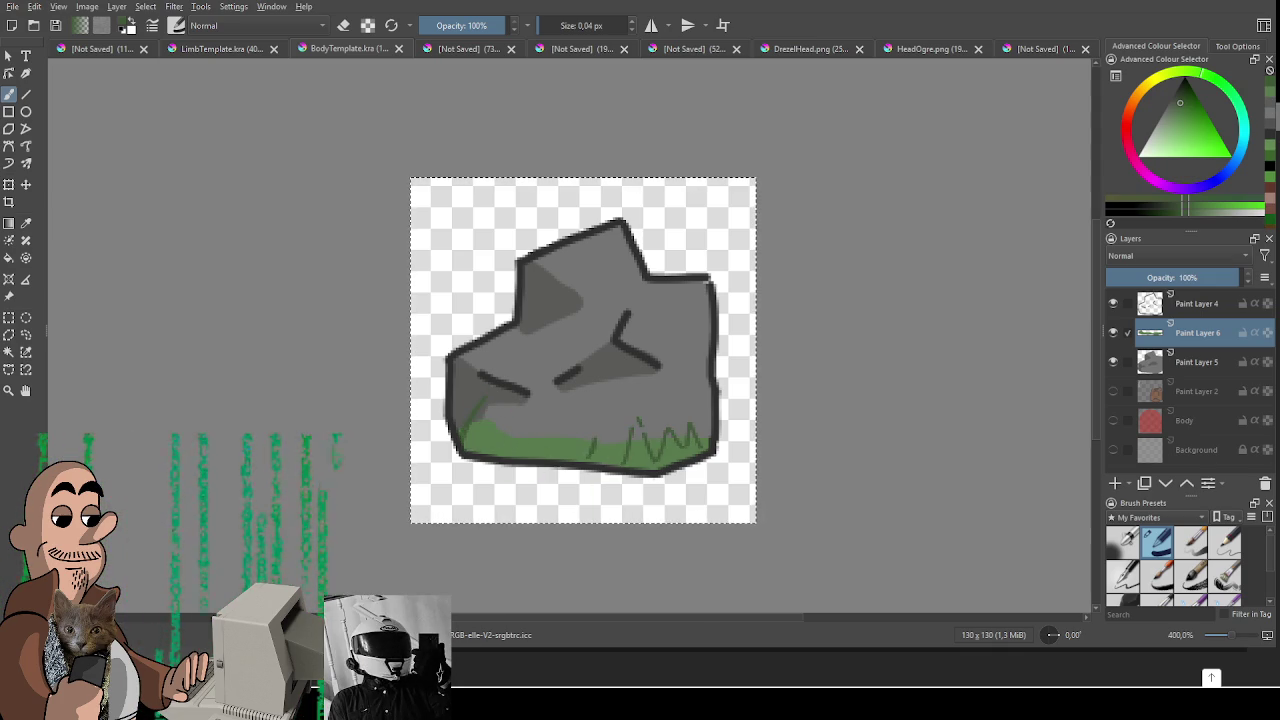
left_click_drag(586, 410, 577, 455)
left_click_drag(565, 425, 551, 458)
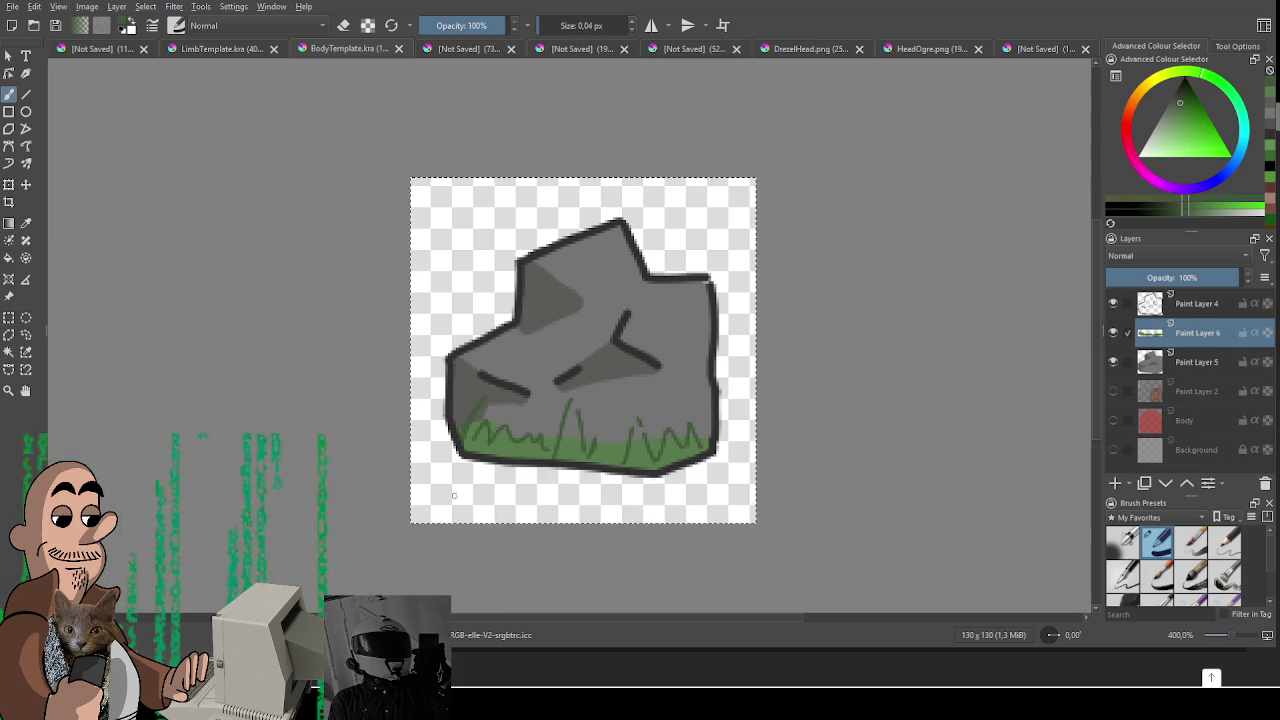
left_click_drag(408, 447, 420, 457)
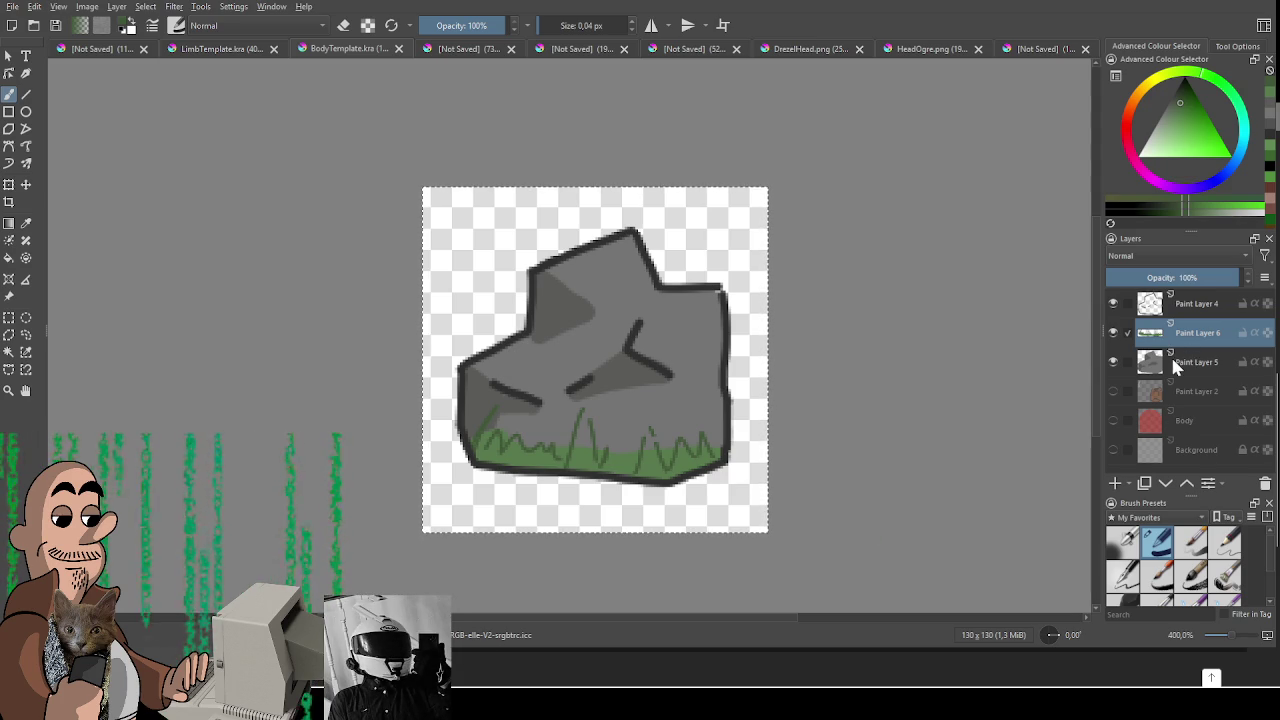
Step: Remove the grass, delete Paint Layer 6, and clear the grey fill and the black outline on Paint Layer 4
key("Delete")
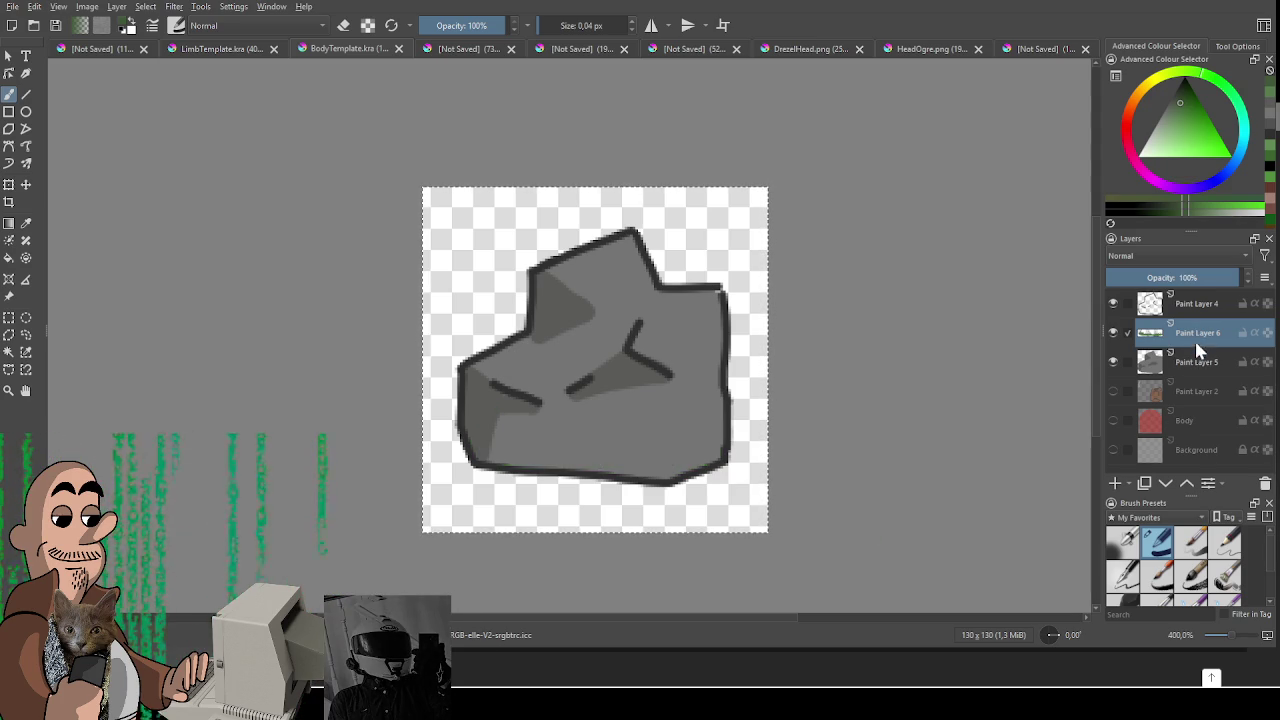
key("shift+Delete")
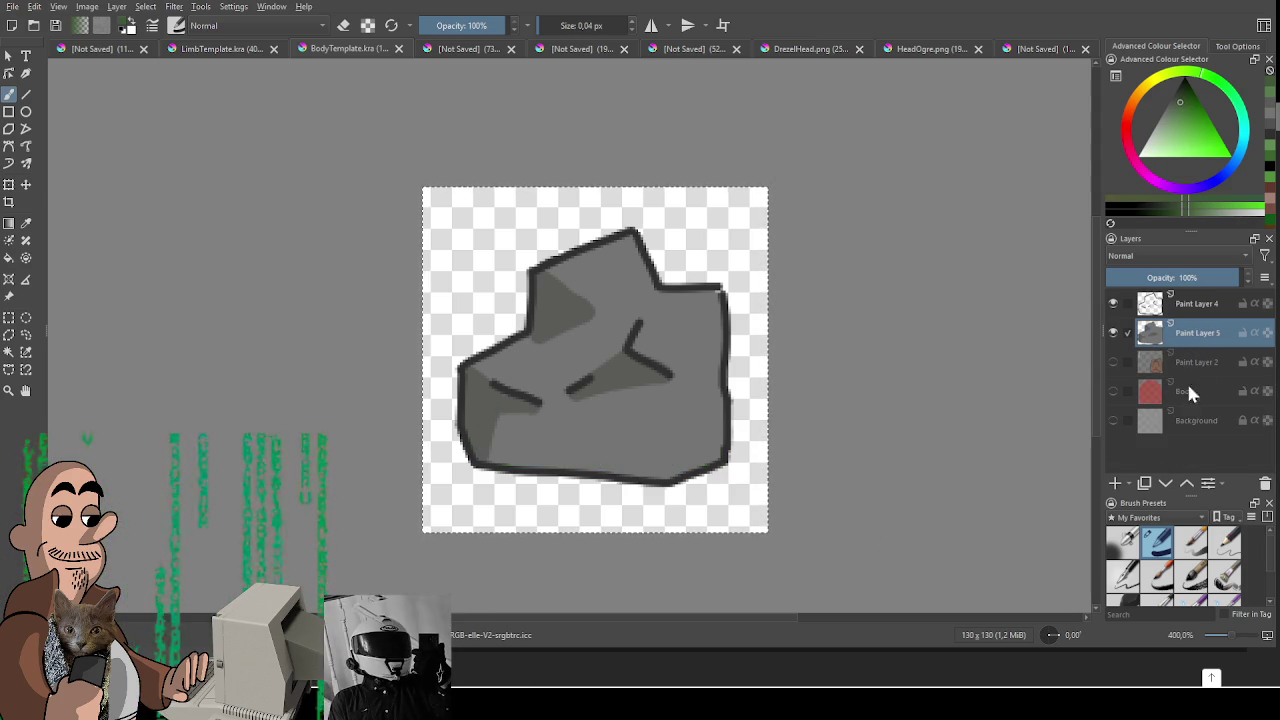
key("Delete")
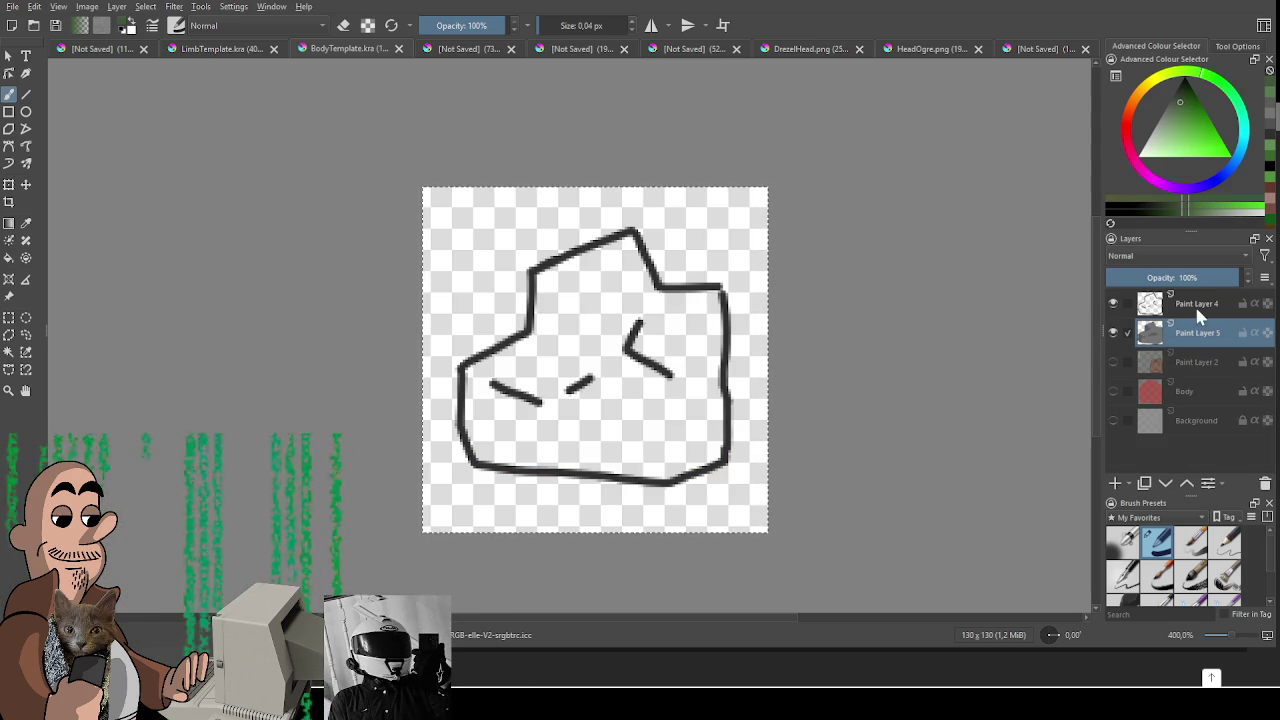
left_click(1200, 316)
key("Delete")
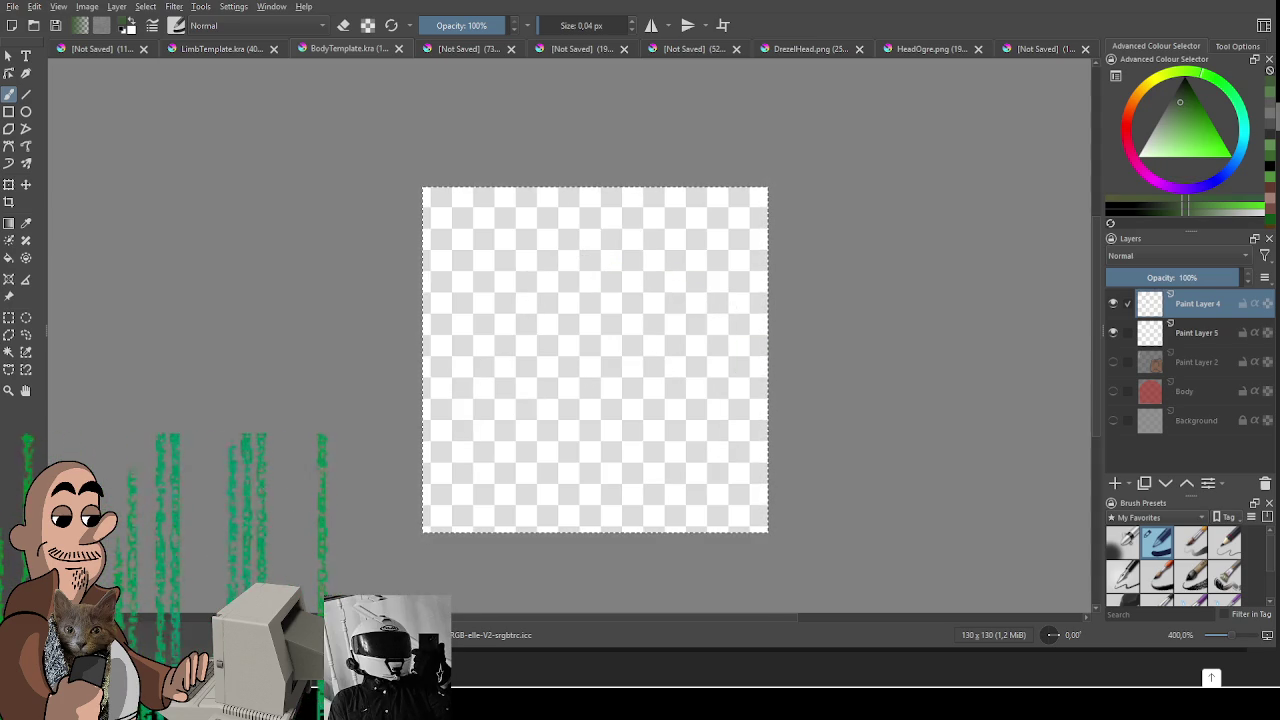
Step: Set a dark colour and 1.00 px brush, view at 100%, and undo two test strokes
key("d")
left_click_drag(580, 331, 680, 271)
key("ctrl+z")
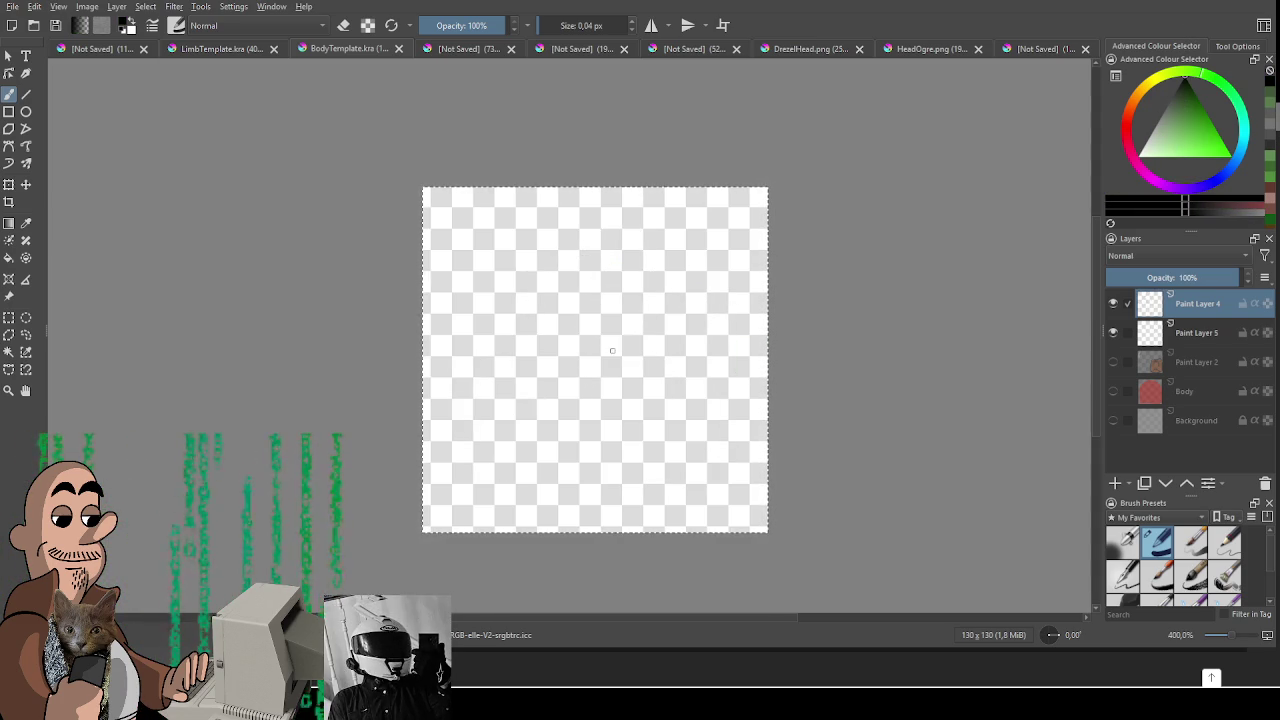
left_click(571, 25)
key("1")
left_click_drag(541, 349, 619, 328)
key("ctrl+z")
scroll(577, 355, "up", 3)
scroll(577, 355, "up", 2)
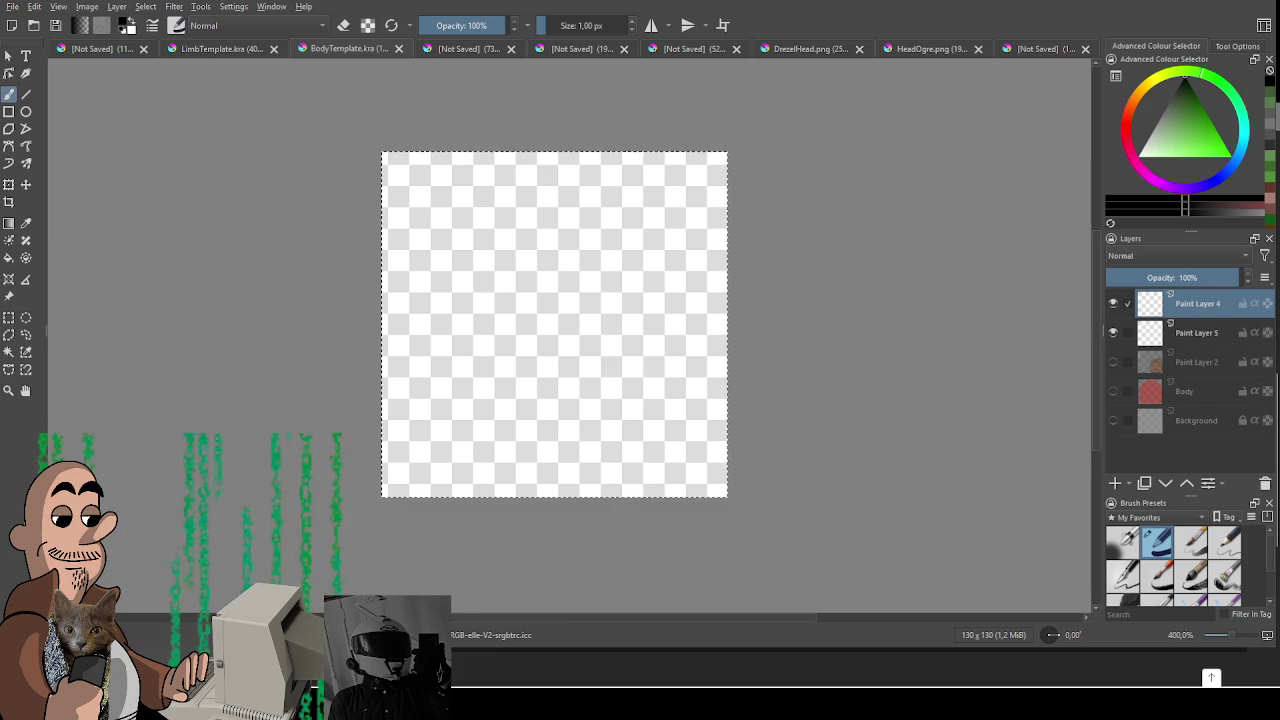
Step: Switch to GameMaker and bring up the Room1 room layout
key("alt+Tab")
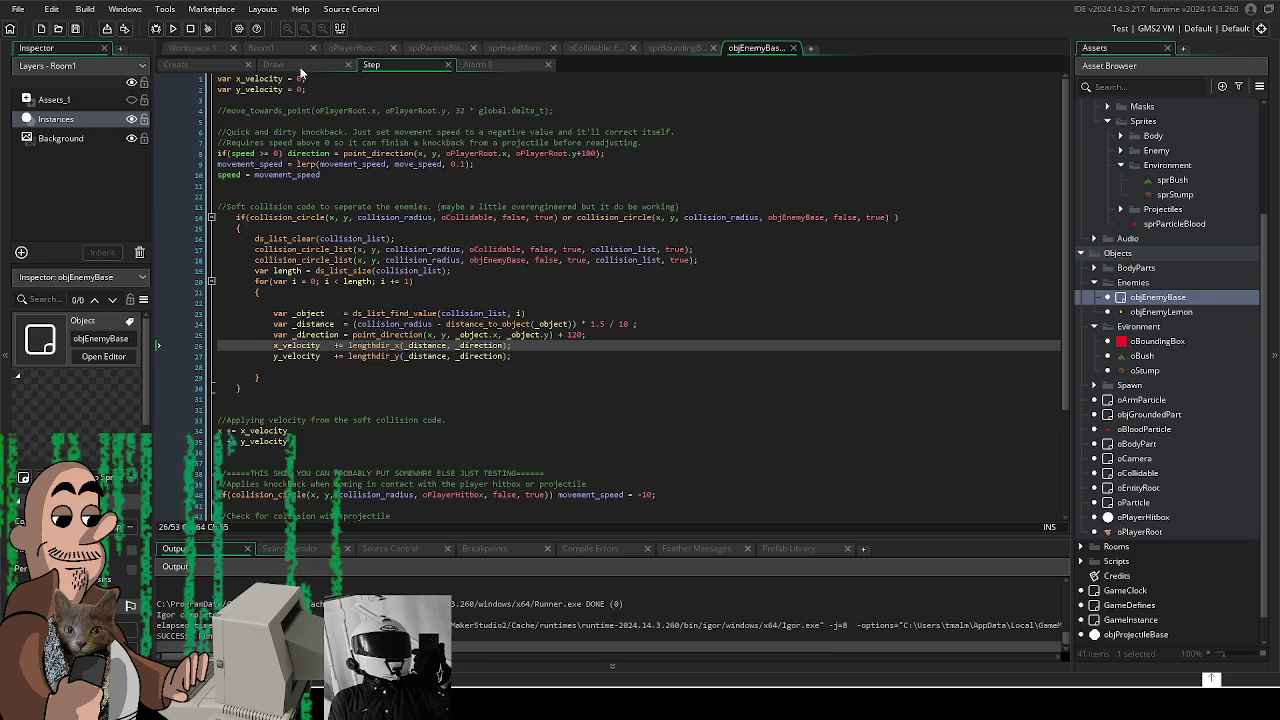
left_click(285, 65)
left_click(204, 59)
left_click(261, 46)
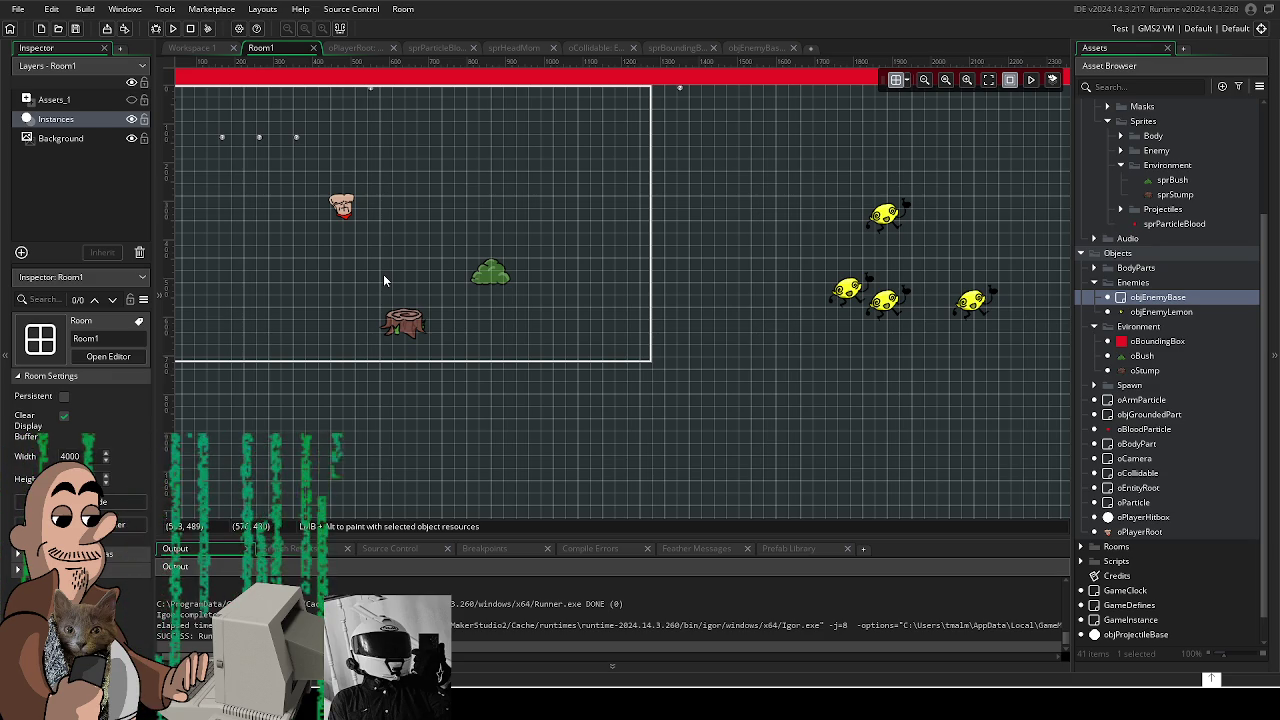
Step: Move the tree stump lower and right and the bush down-right, undoing a stump enlargement
left_click_drag(415, 337, 331, 415)
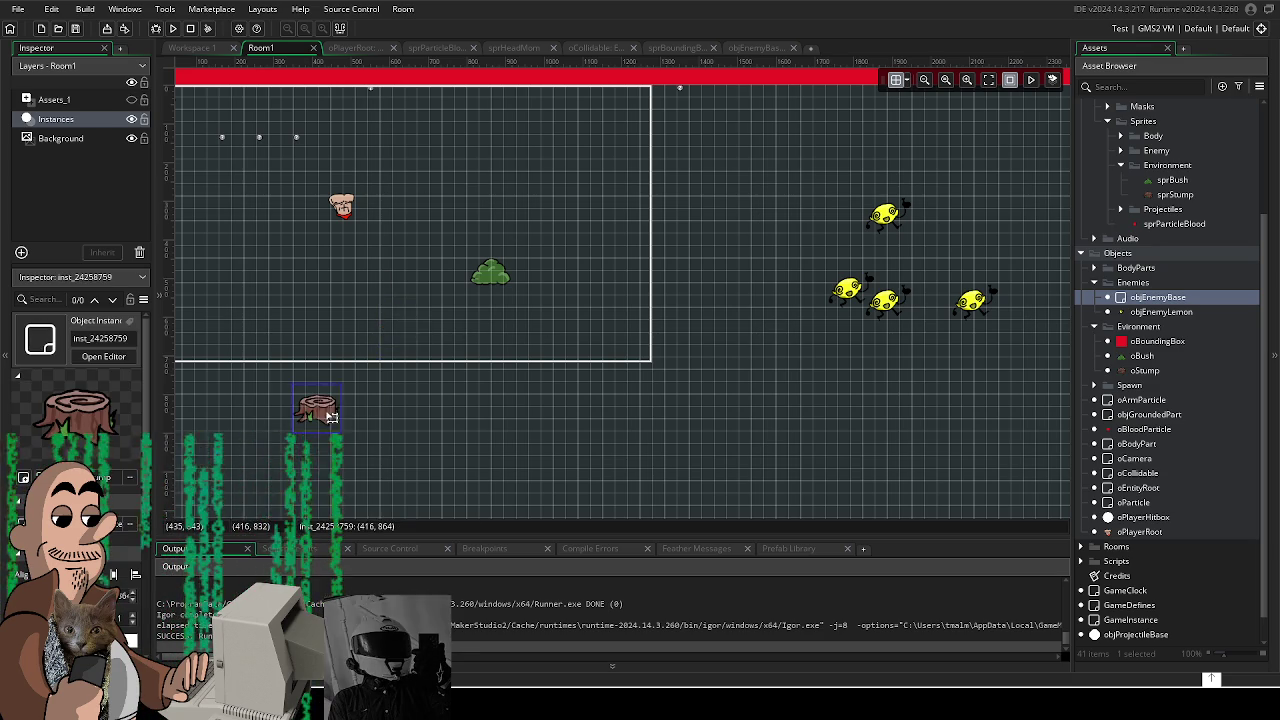
scroll(331, 415, "down", 1)
left_click_drag(526, 251, 589, 309)
scroll(395, 352, "down", 2)
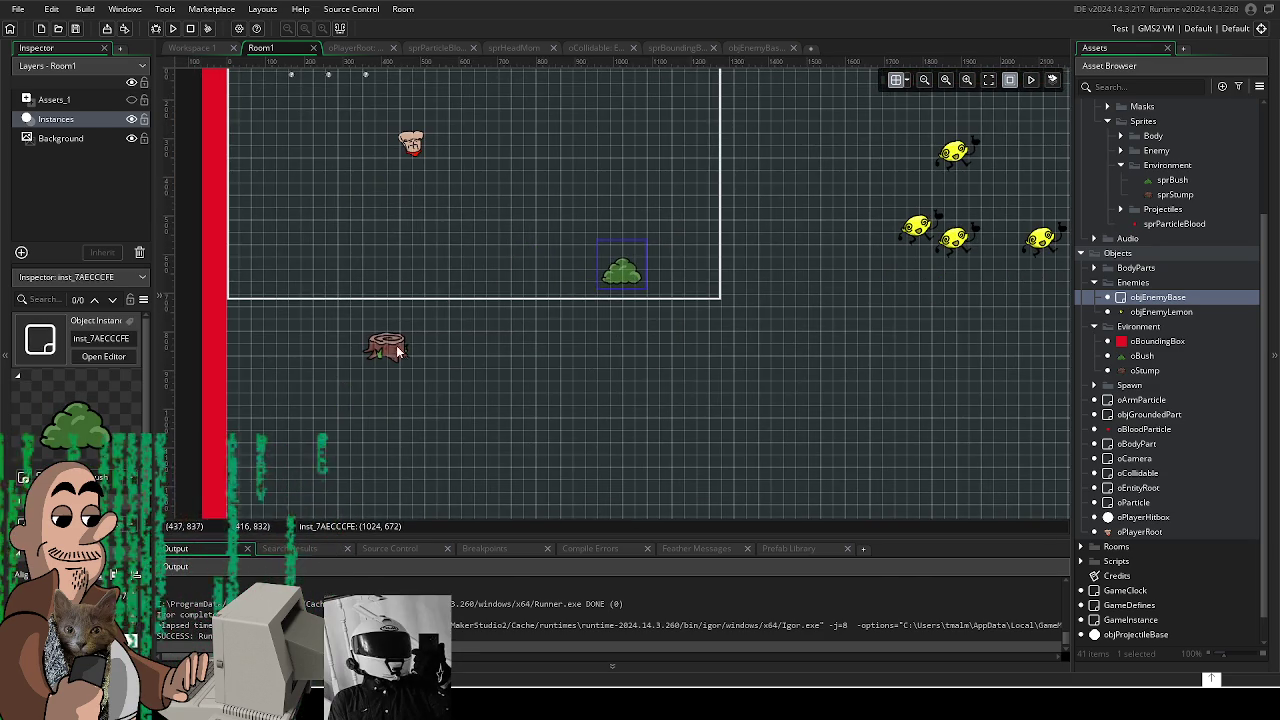
left_click_drag(395, 352, 443, 350)
left_click_drag(528, 346, 606, 364)
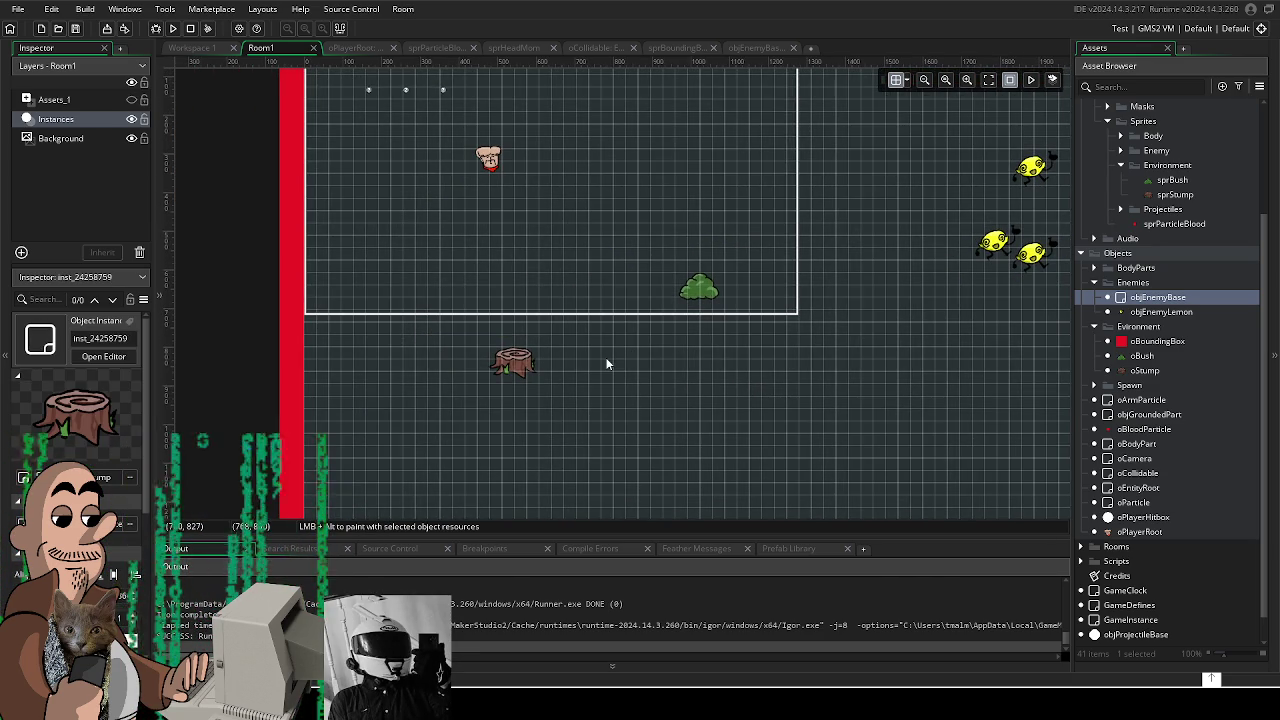
left_click(518, 366)
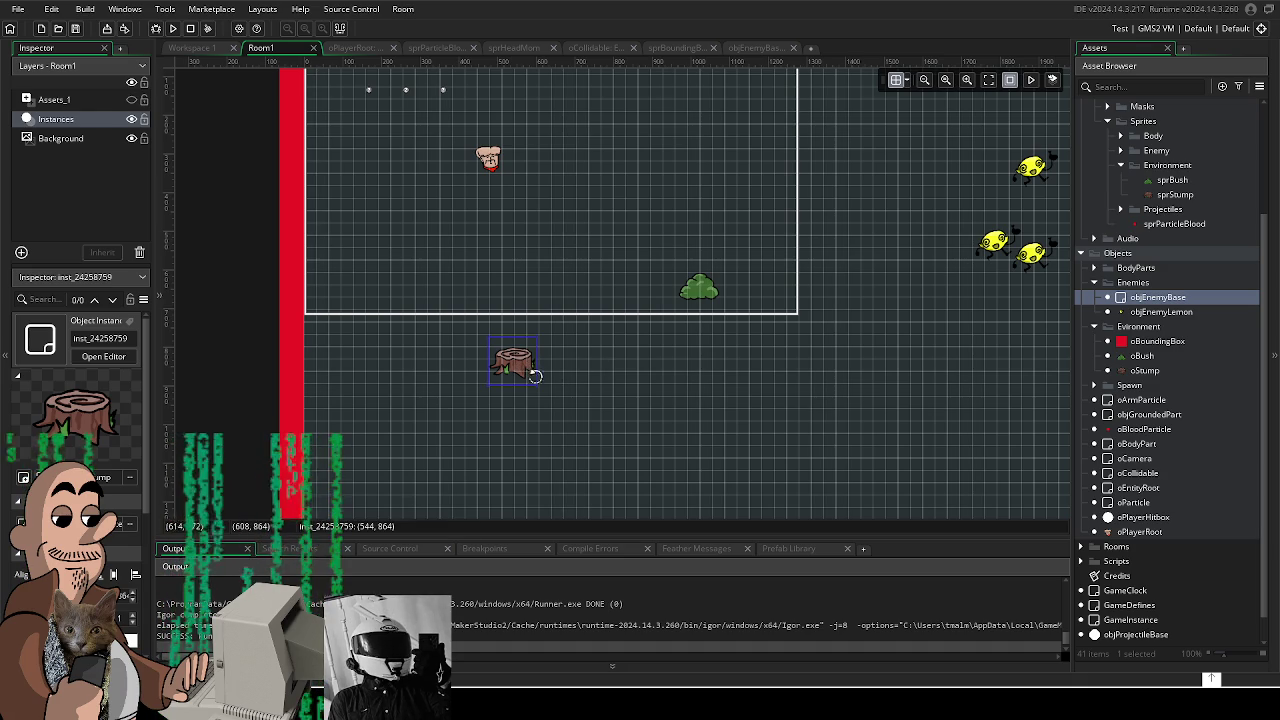
left_click_drag(536, 388, 581, 438)
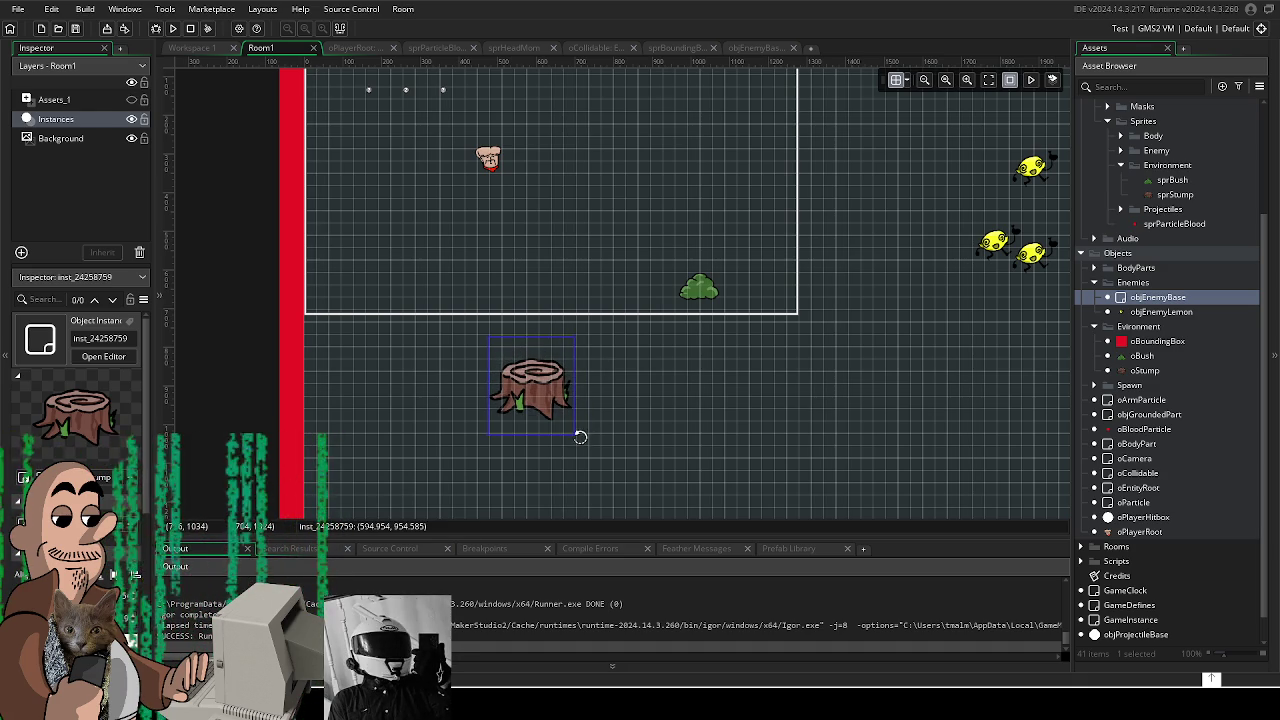
key("ctrl+z")
Step: Scale the bush up and move it slightly lower across the bottom boundary
left_click(708, 298)
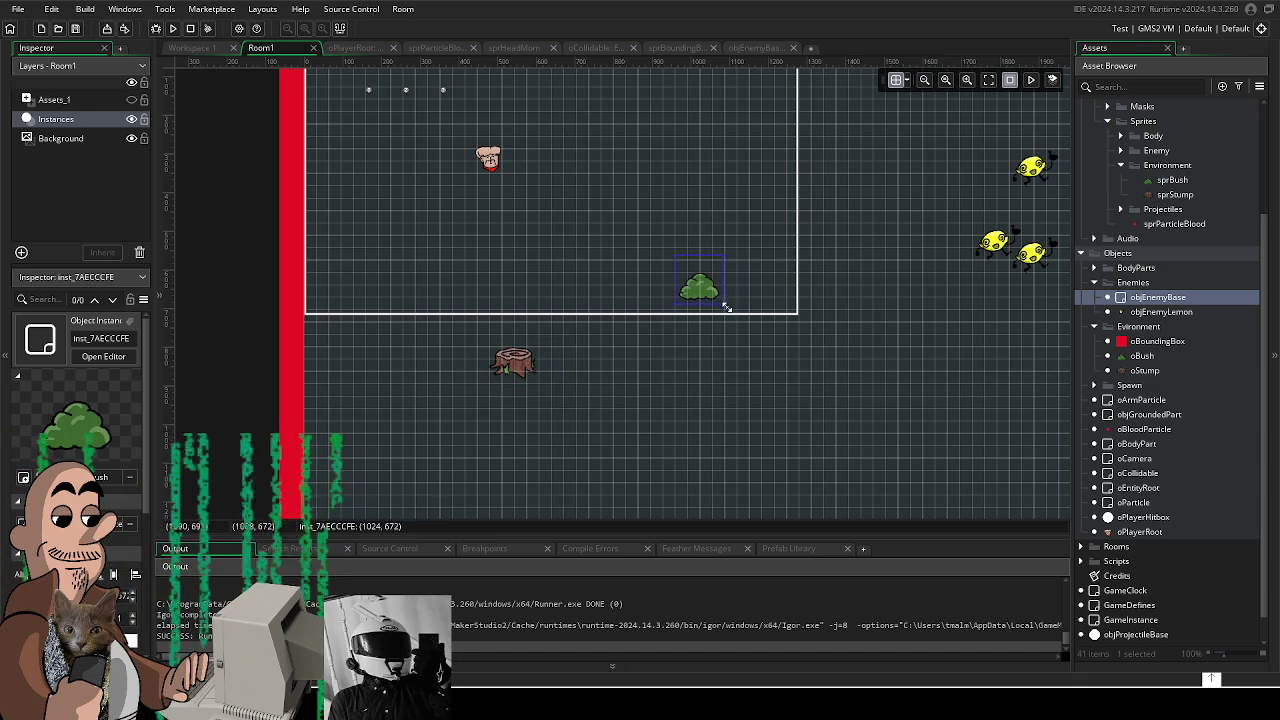
left_click_drag(726, 306, 751, 330)
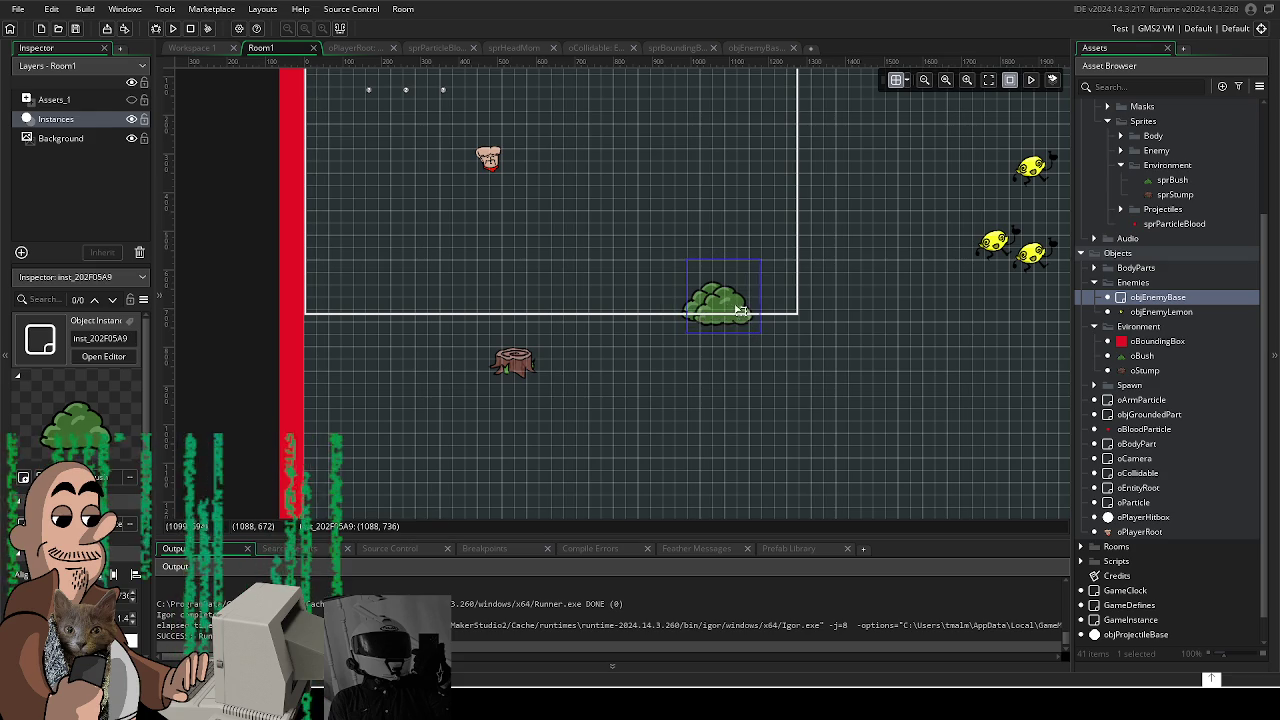
left_click_drag(742, 291, 750, 334)
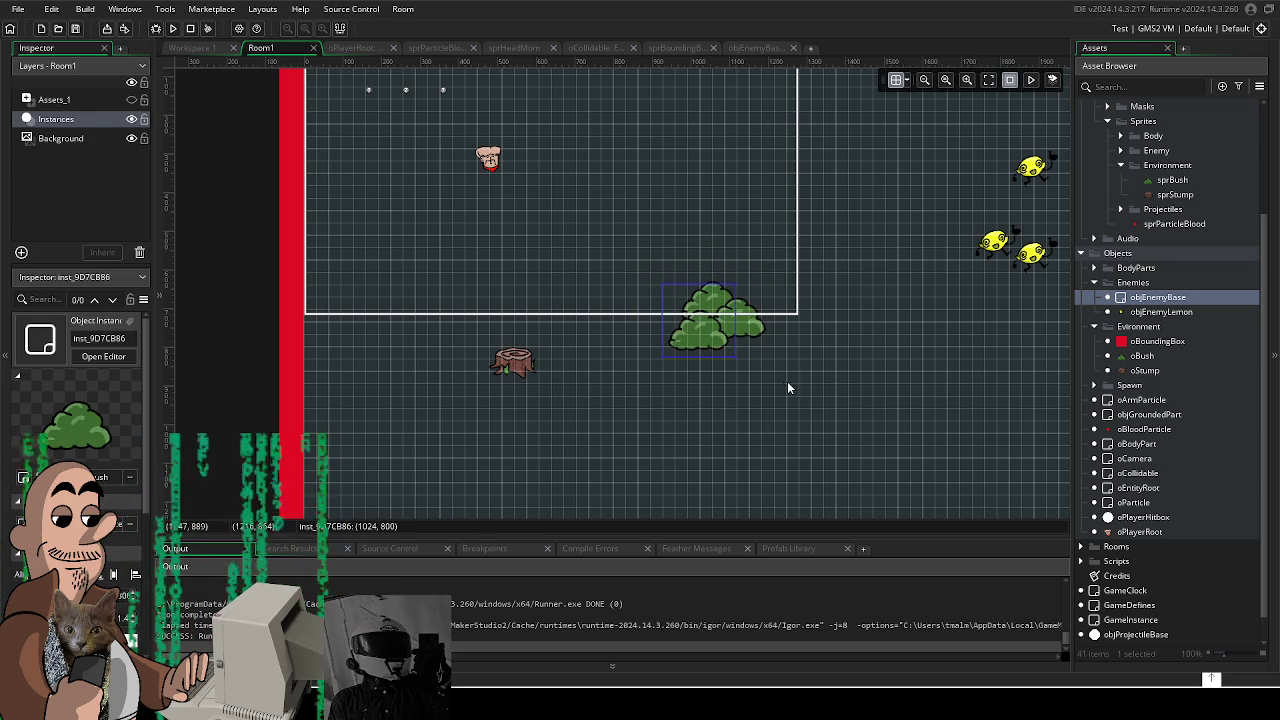
scroll(777, 397, "right", 5)
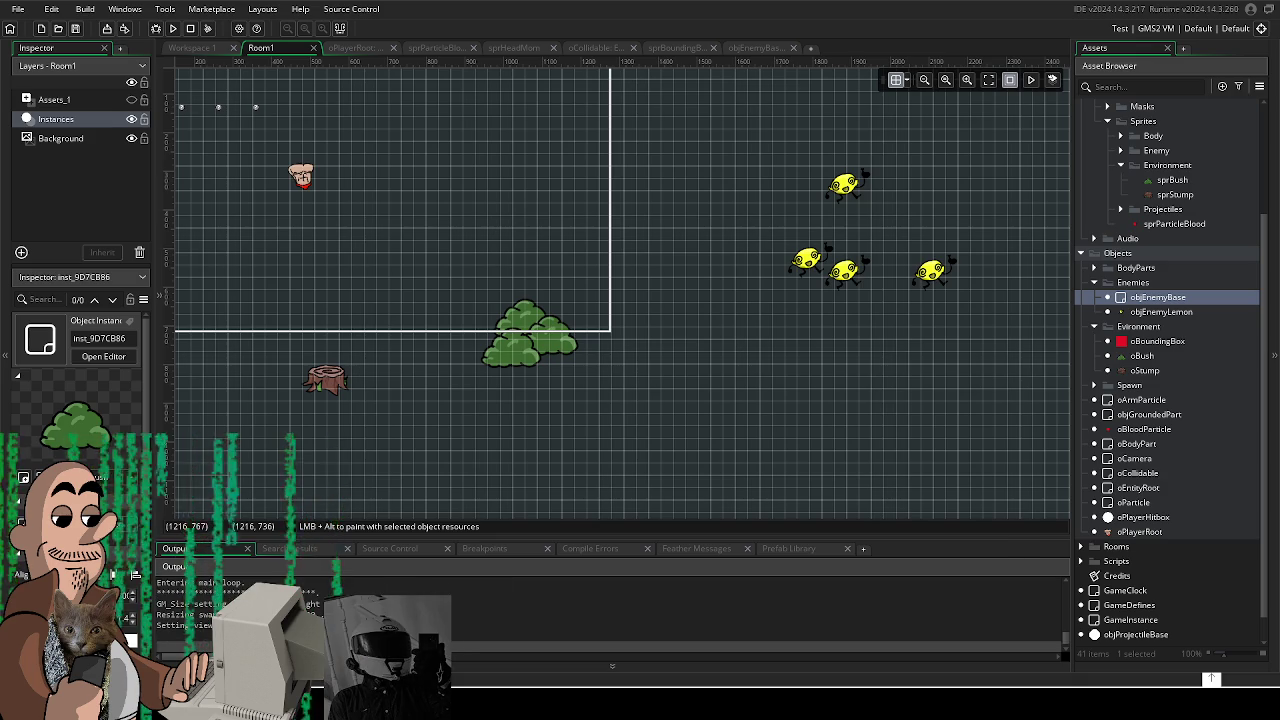
key("a")
key("space")
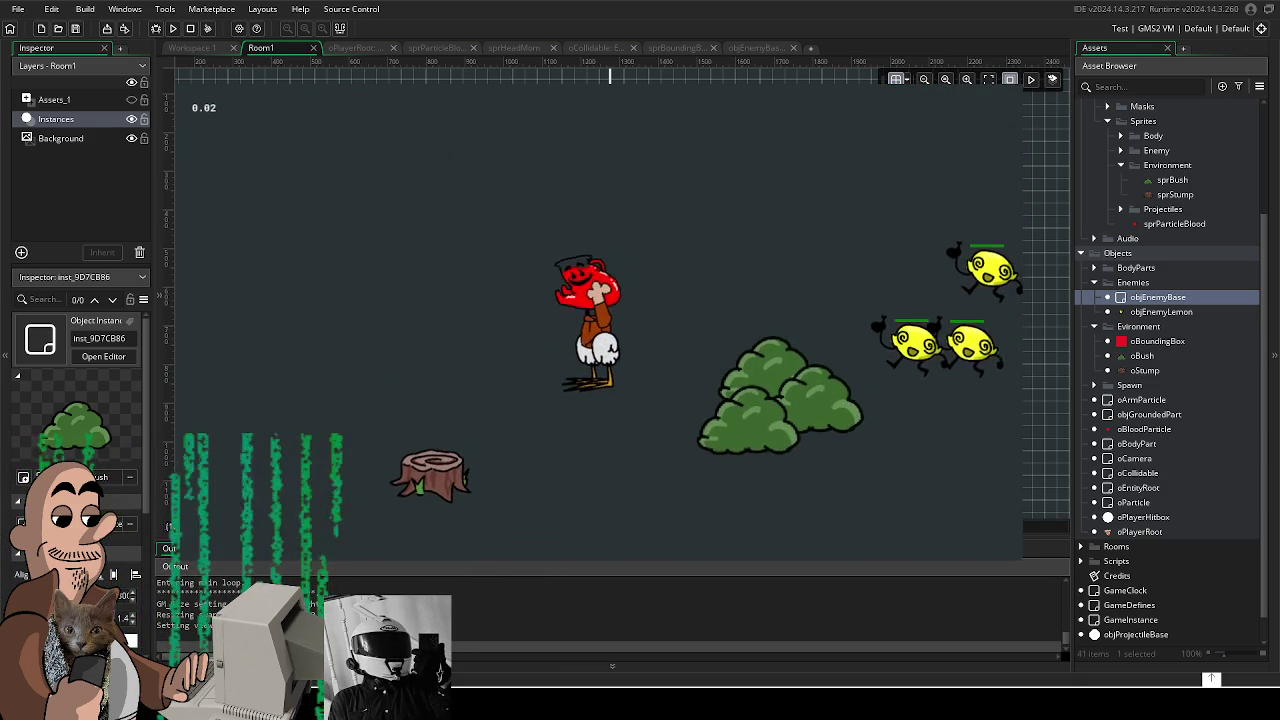
key("a")
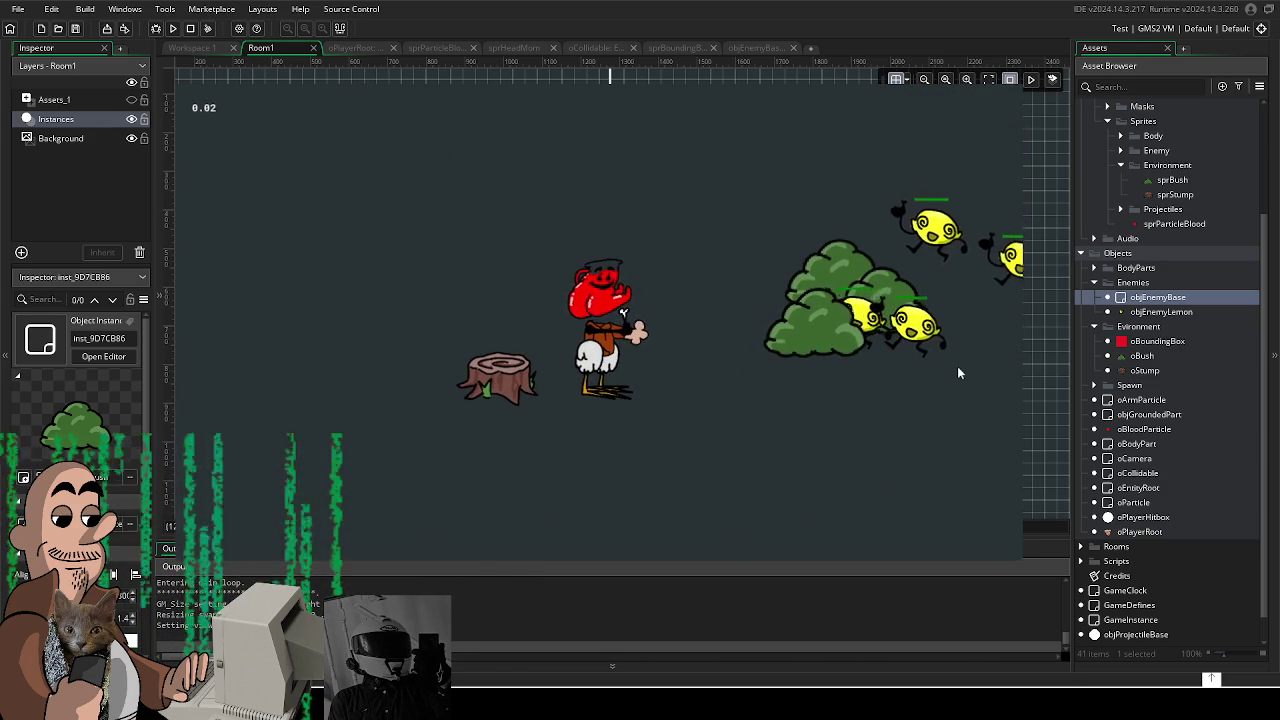
key("space")
key("d")
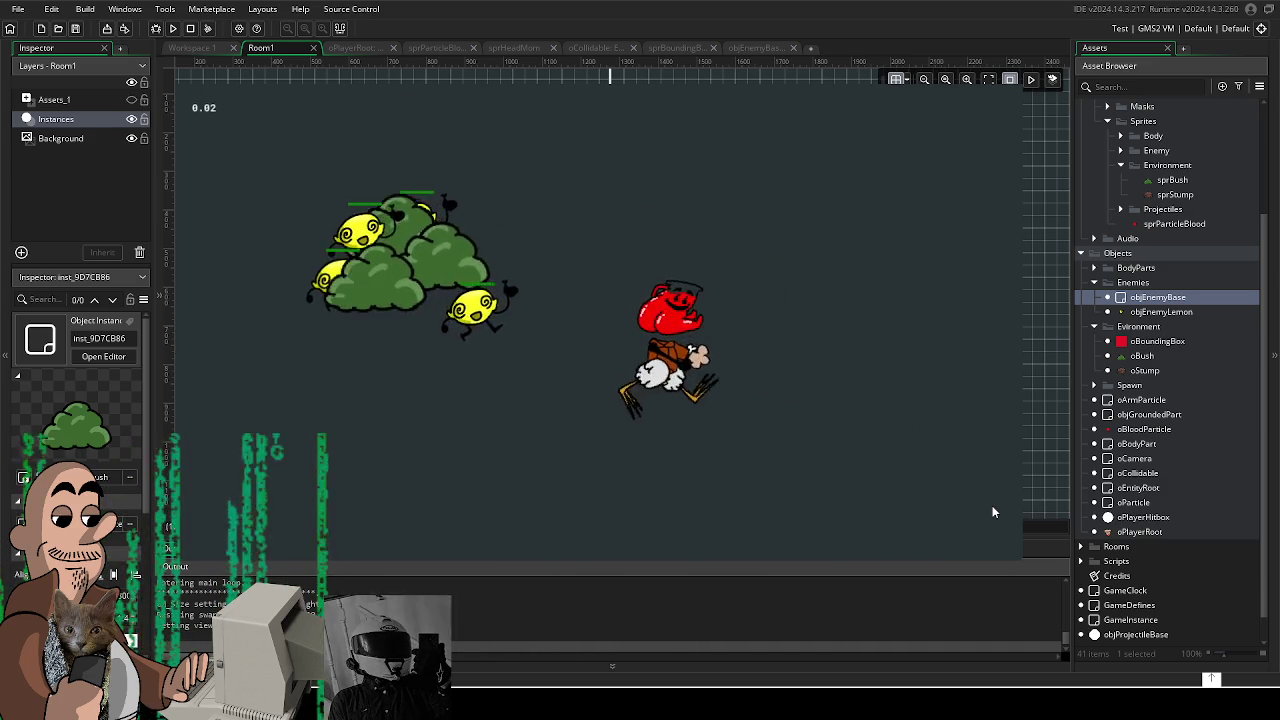
key("a")
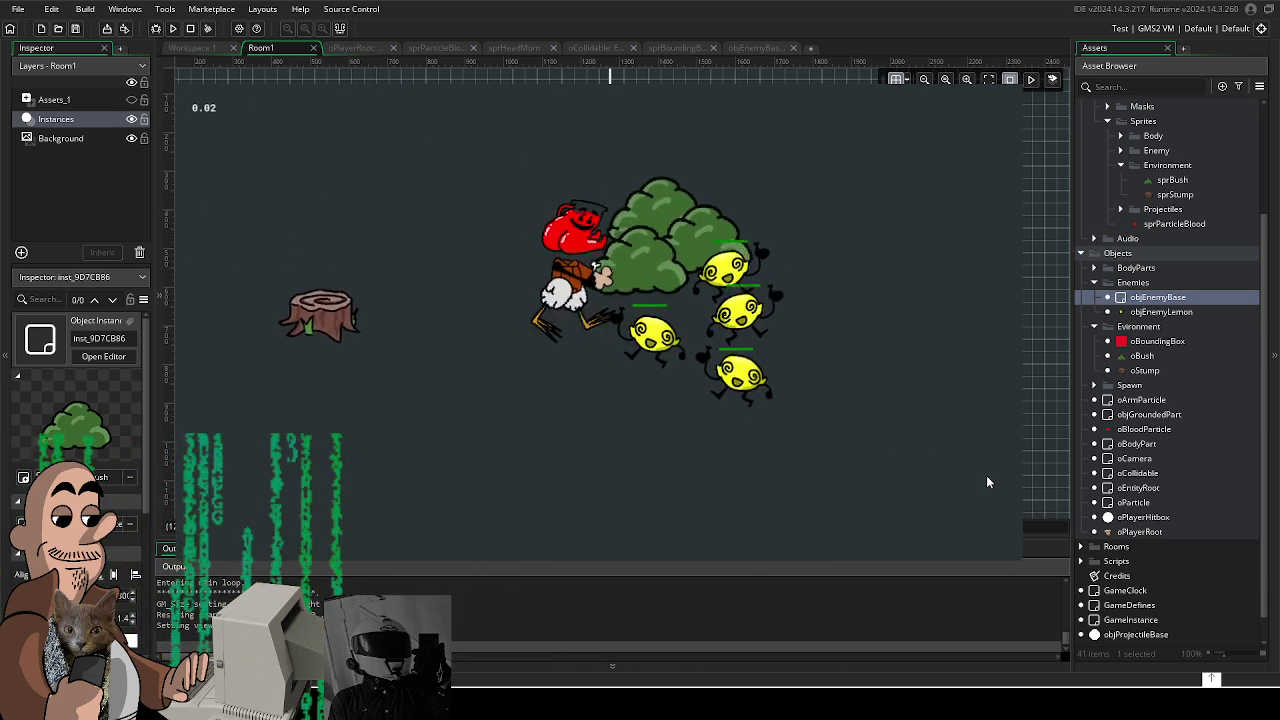
key("space")
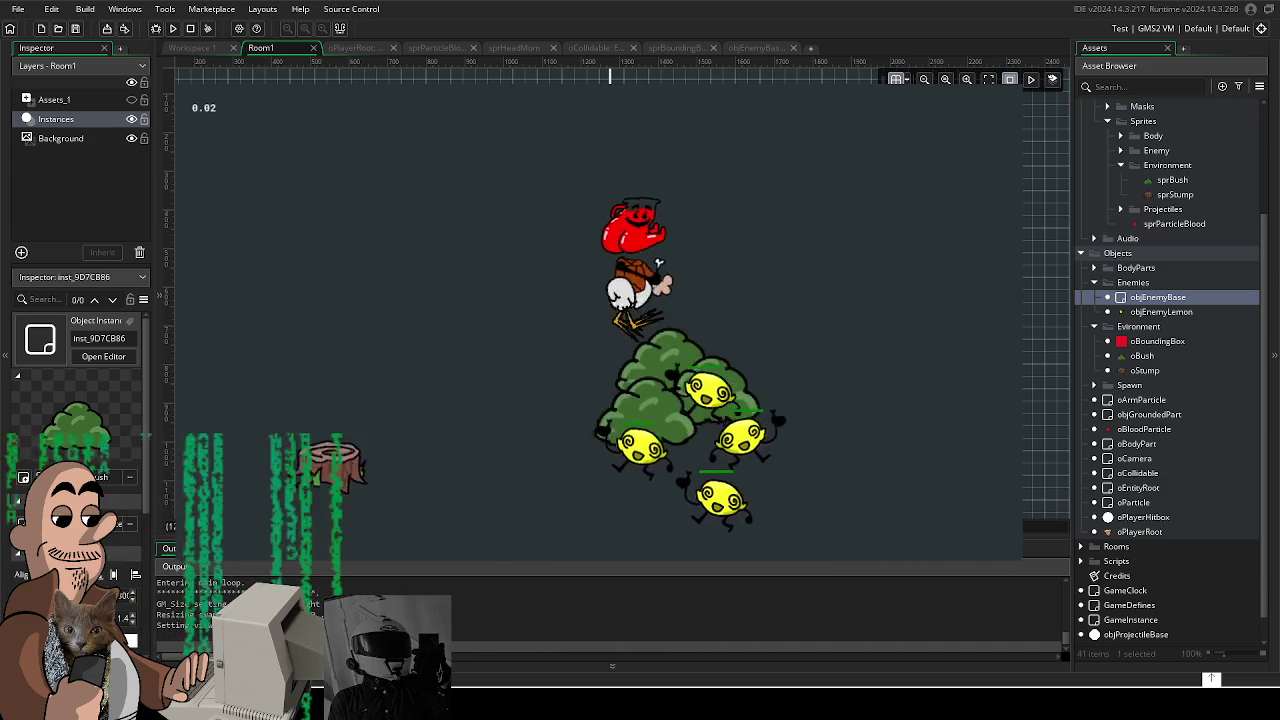
left_click(823, 484)
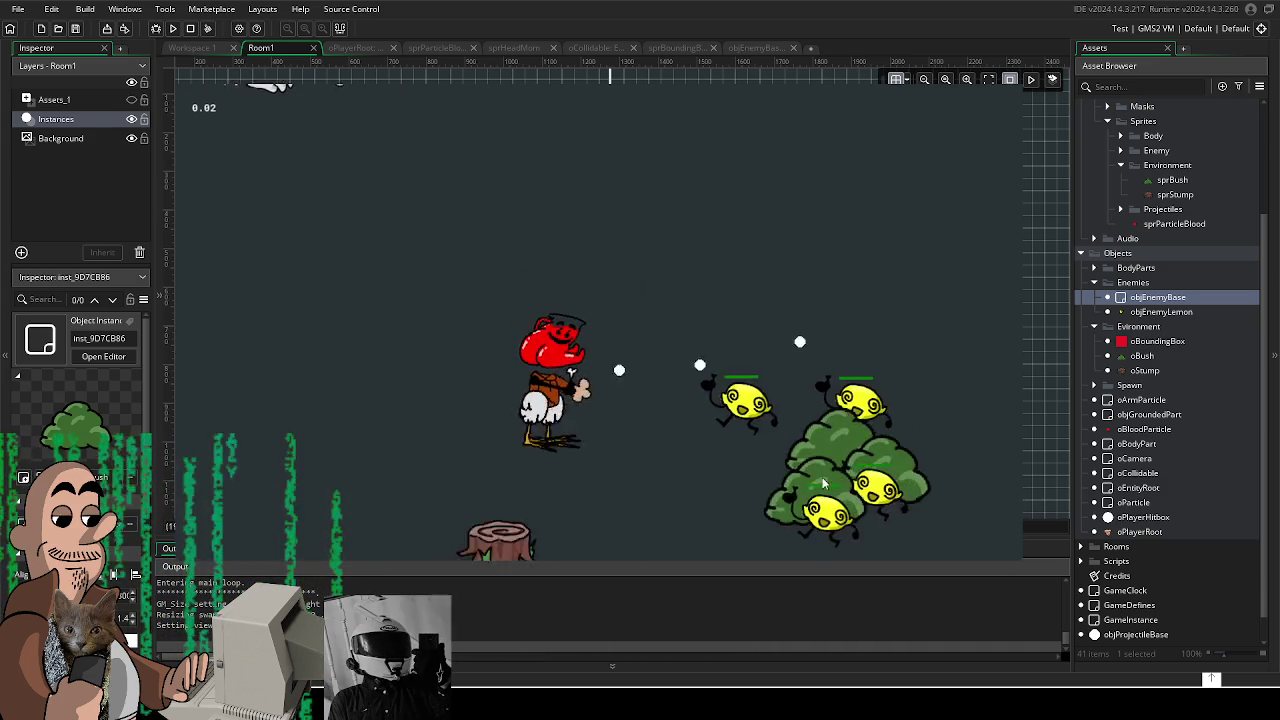
key("s")
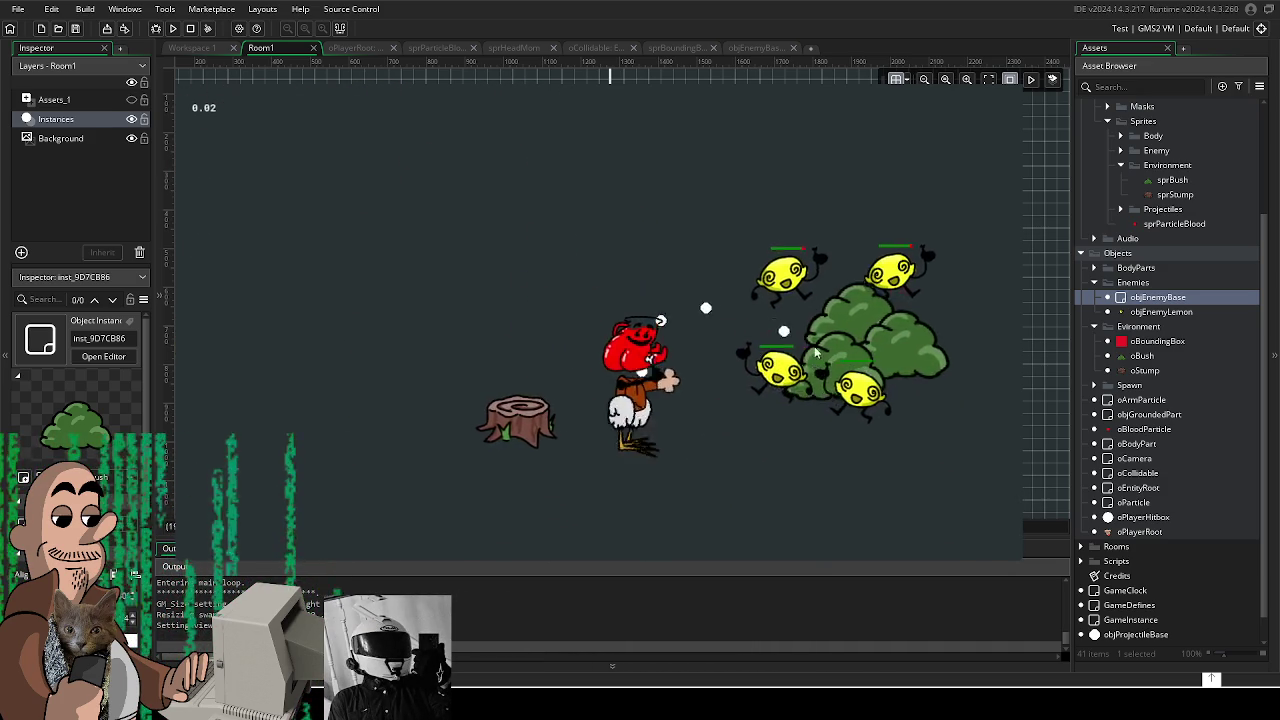
key("d")
key("a")
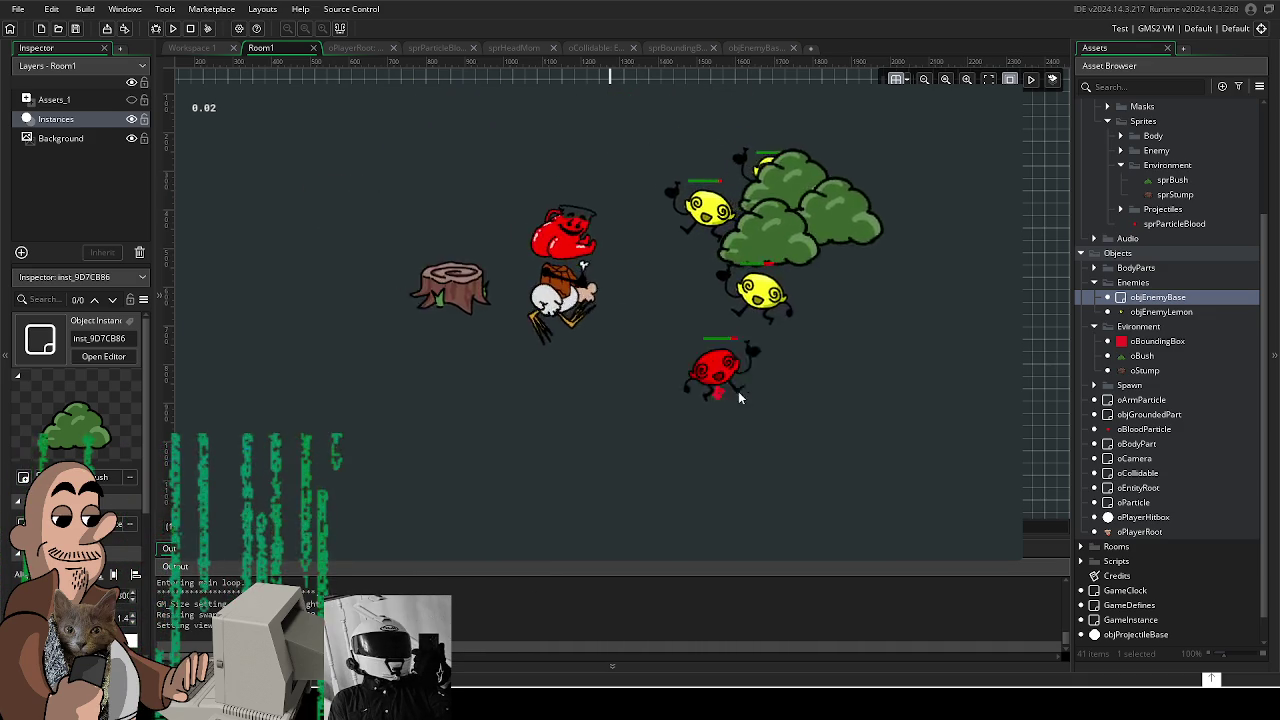
key("space")
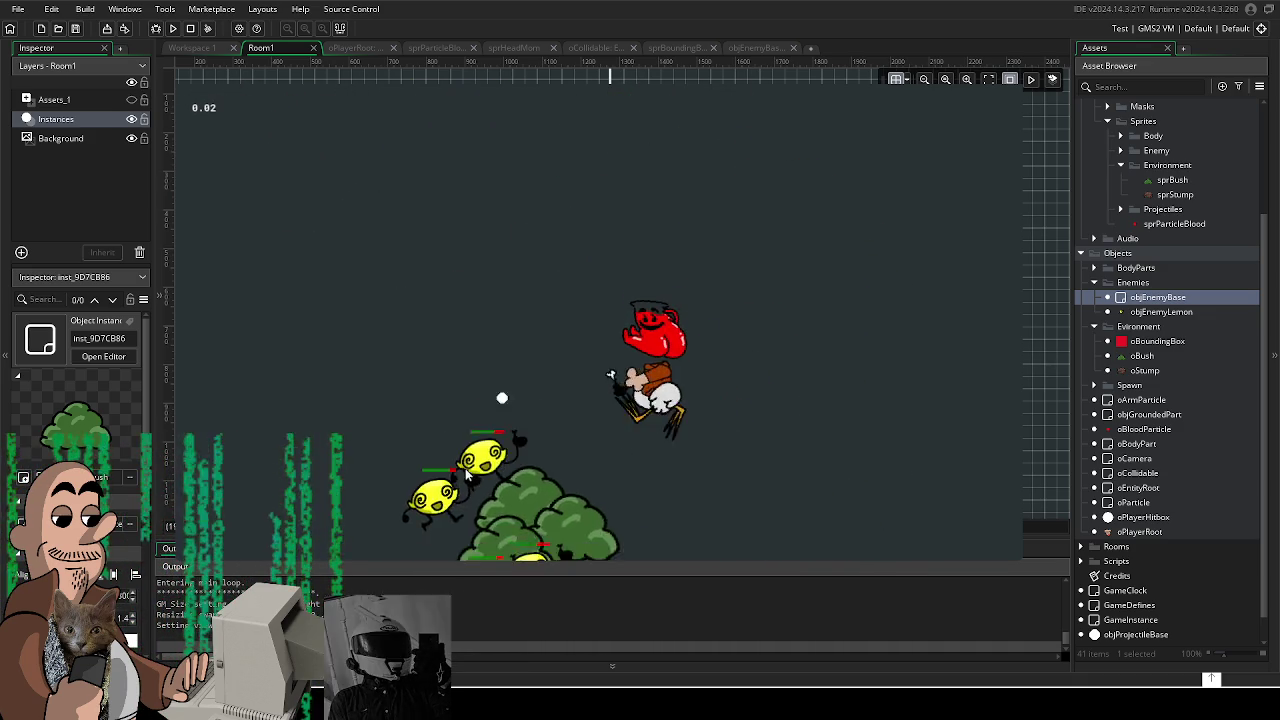
key("d")
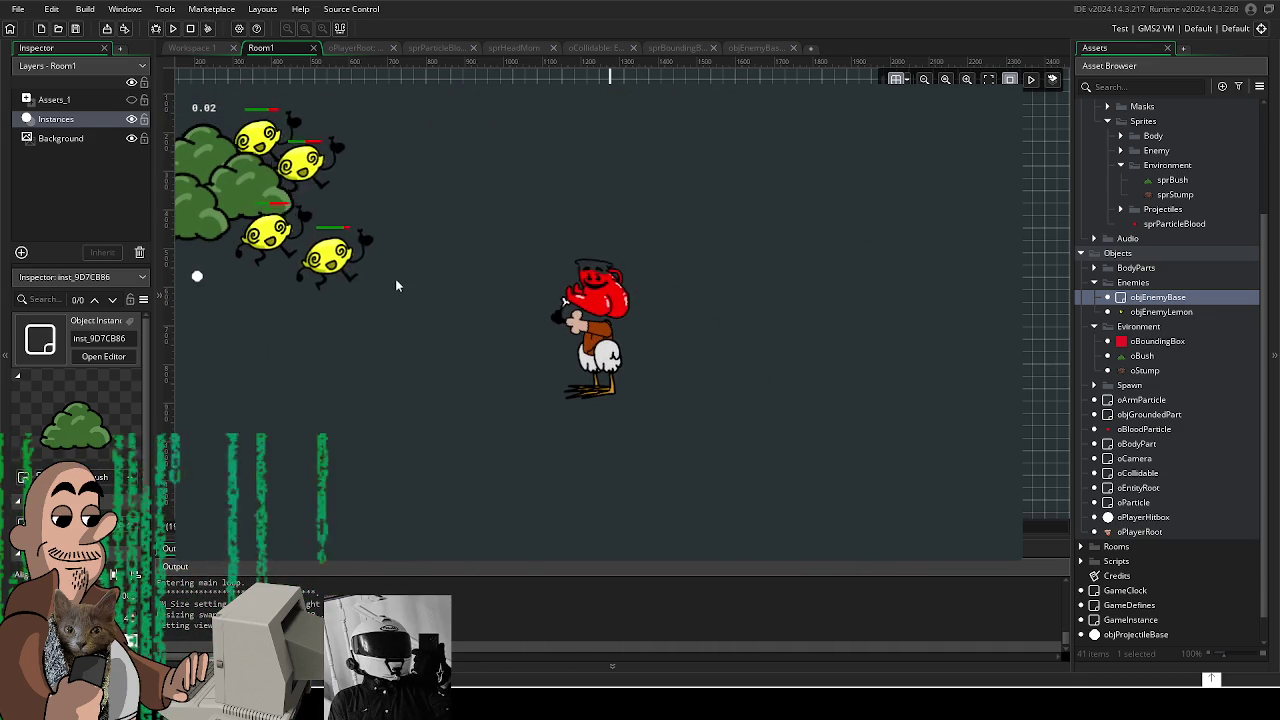
key("a")
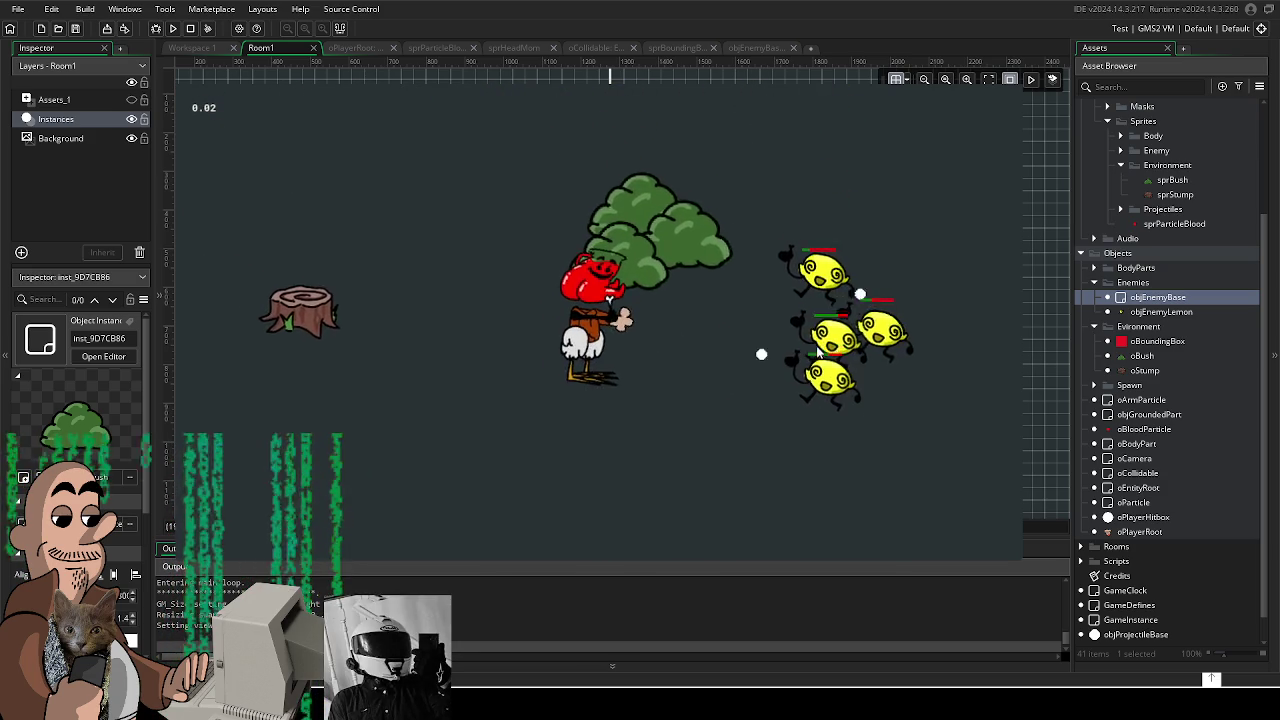
key("a")
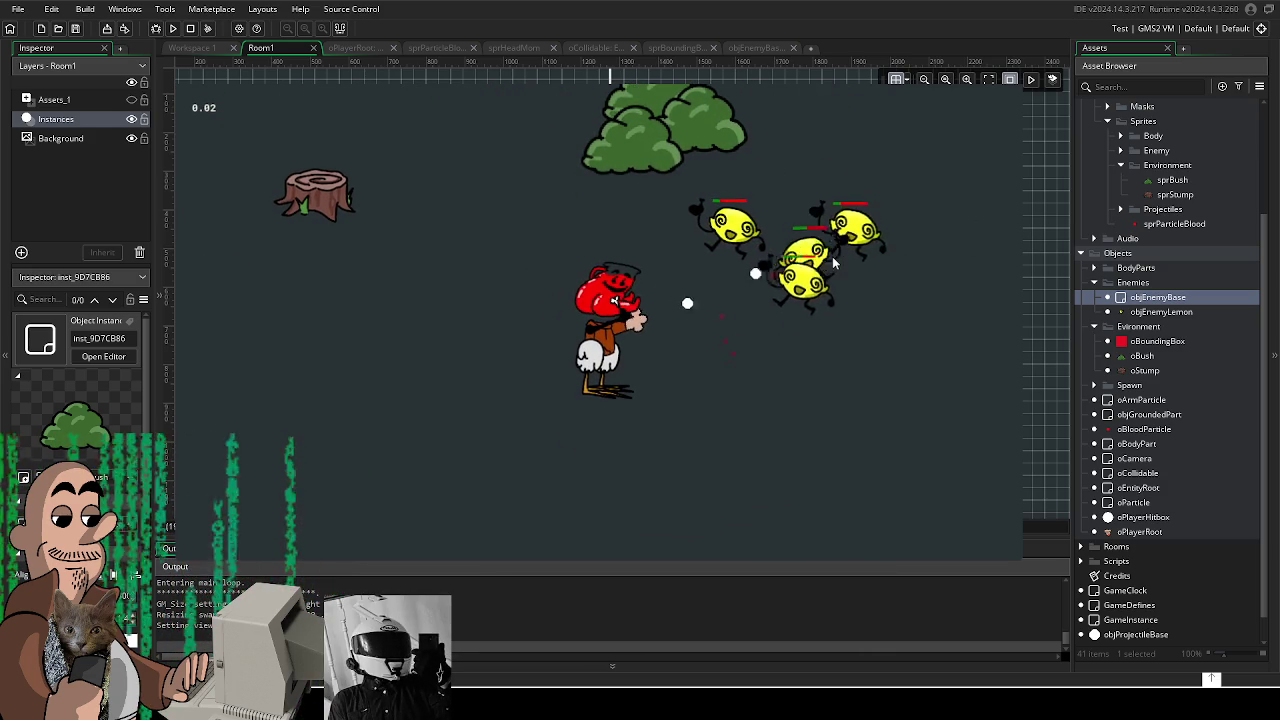
key("a")
key("w")
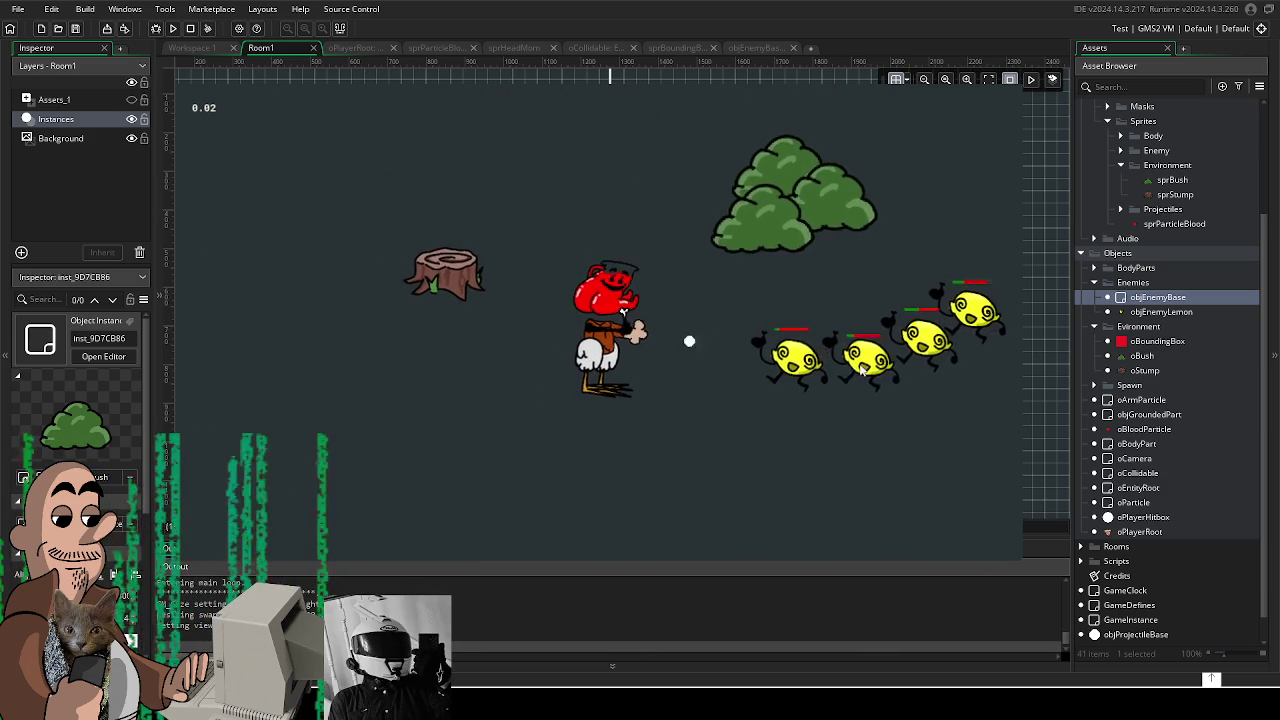
key("d")
key("s")
key("a")
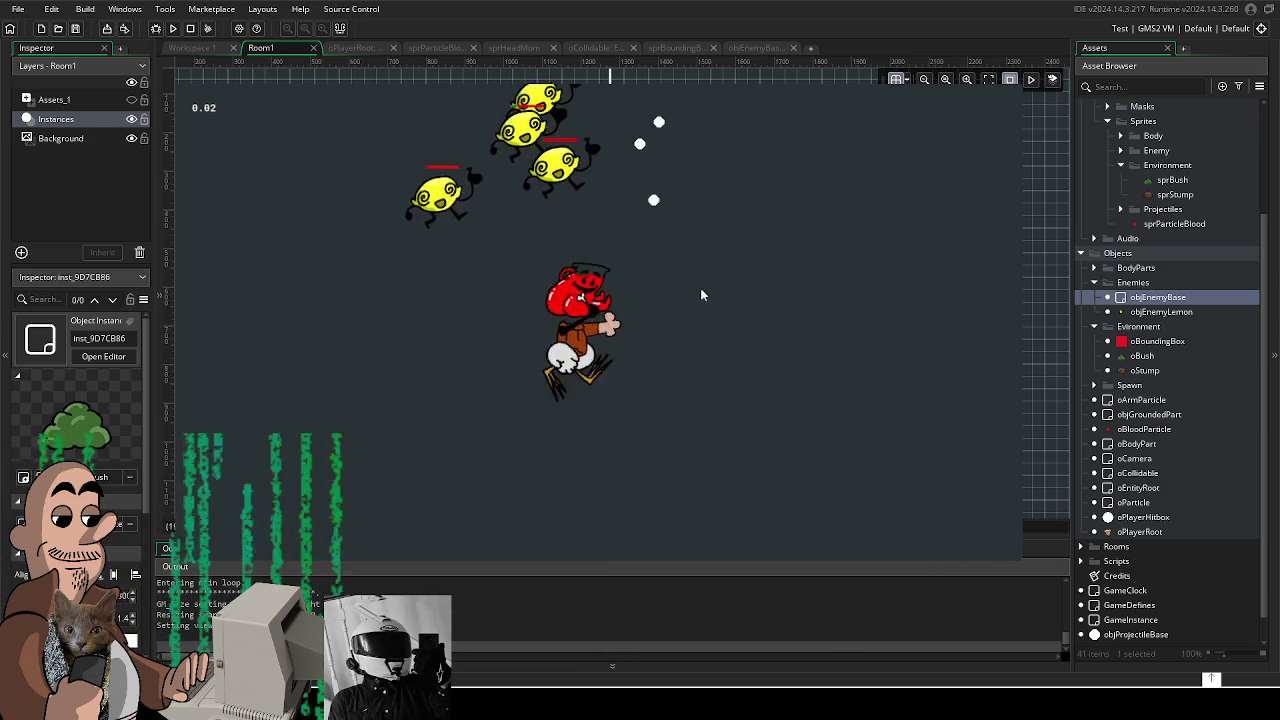
key("w")
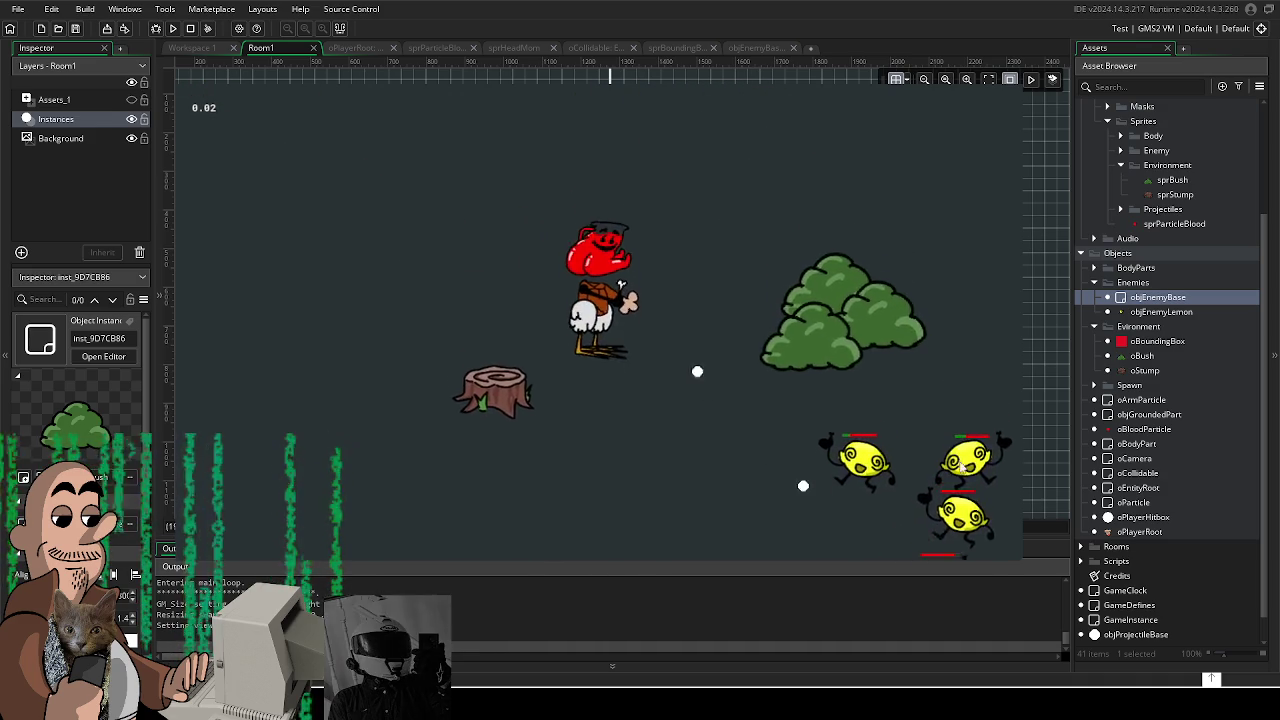
key("s")
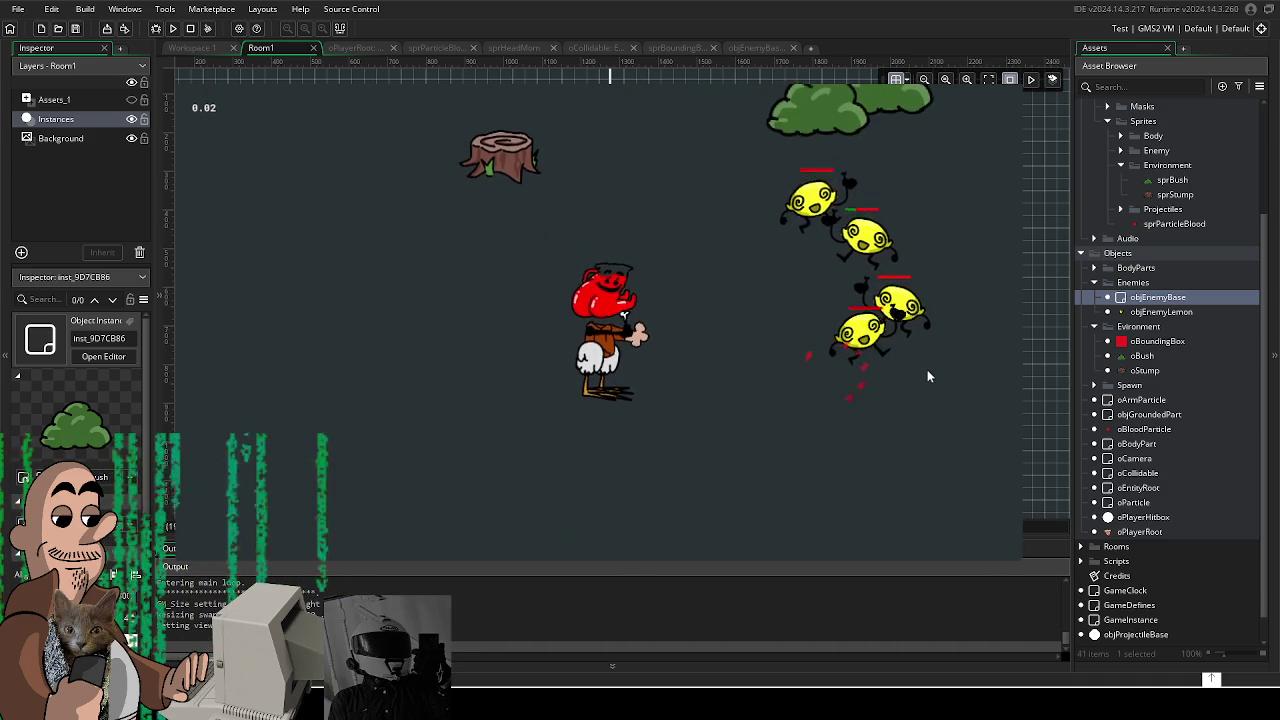
key("d")
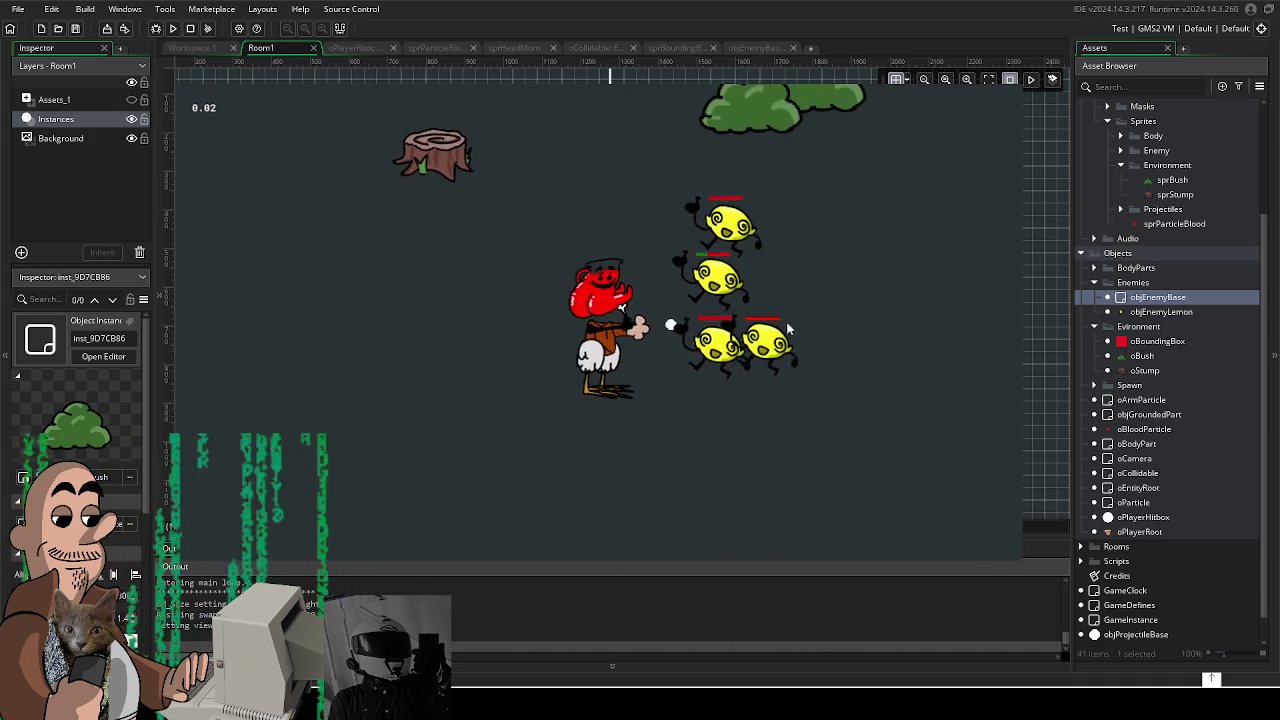
key("w")
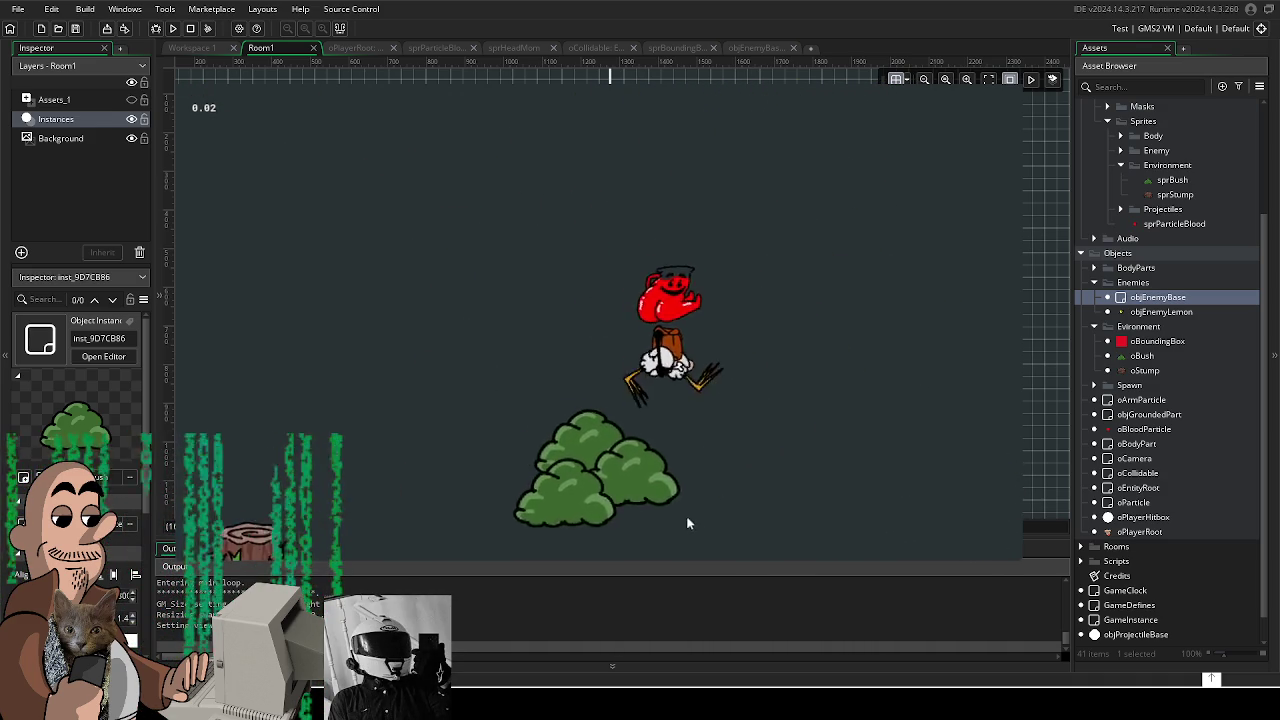
key("s")
key("a")
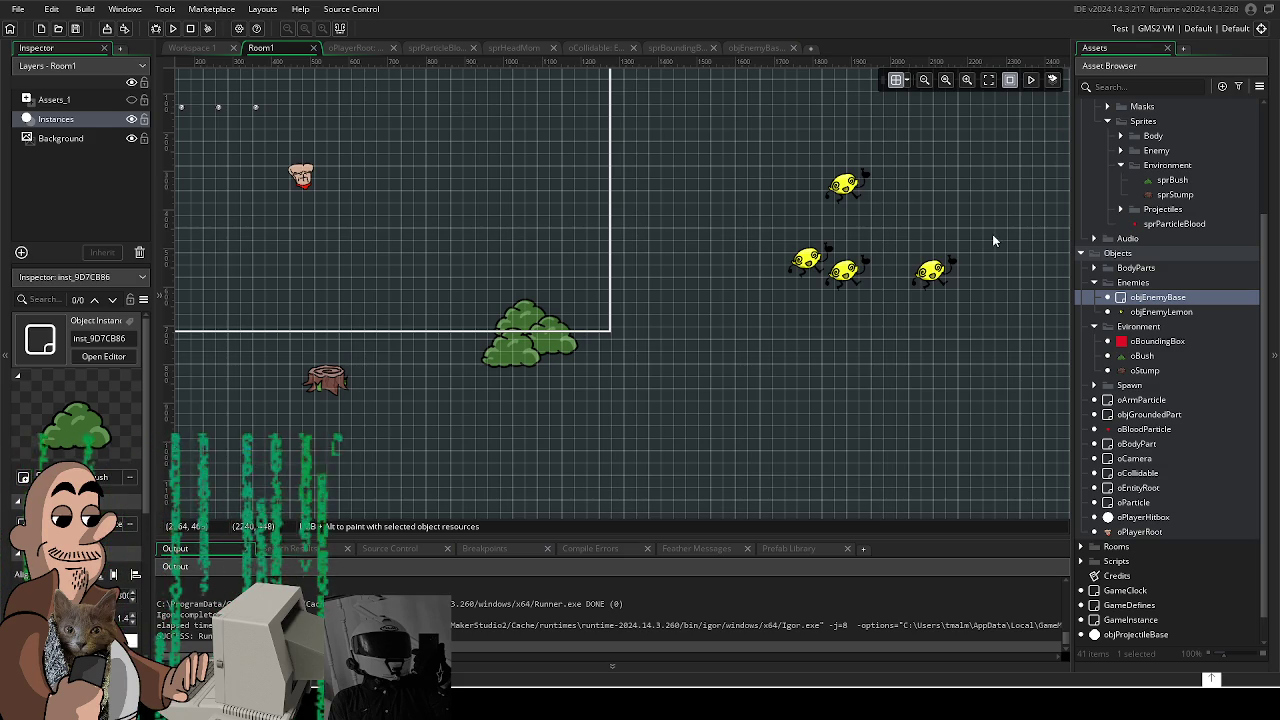
Step: Move a lemon enemy up-left toward the group, duplicate another beside it, then quit GameMaker
left_click_drag(560, 295, 517, 333)
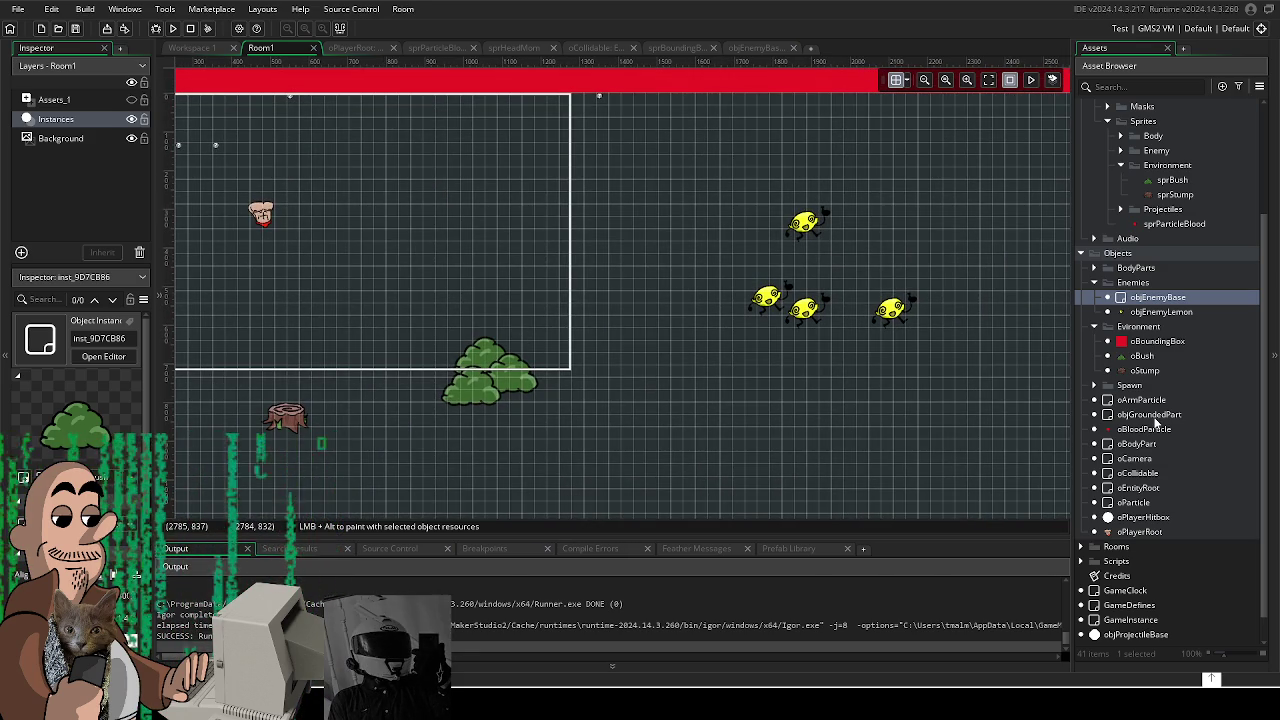
scroll(1150, 422, "down", 2)
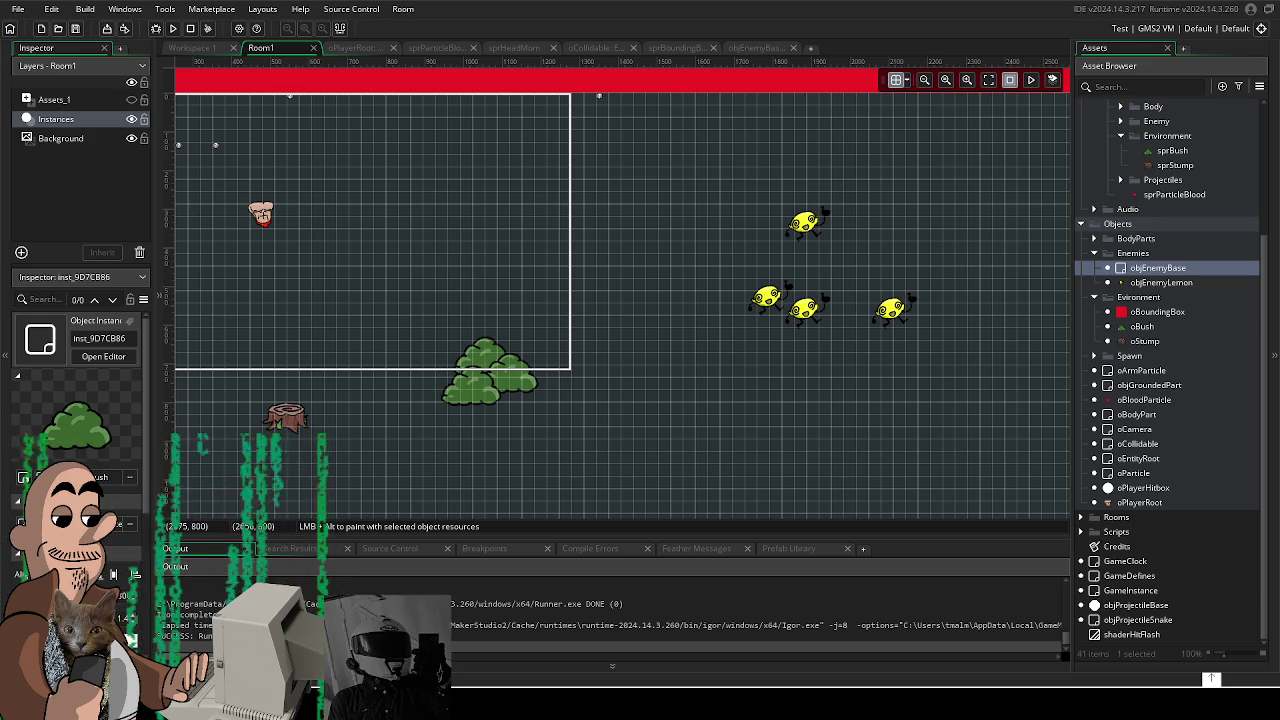
scroll(807, 296, "up", 2)
left_click_drag(408, 366, 424, 392)
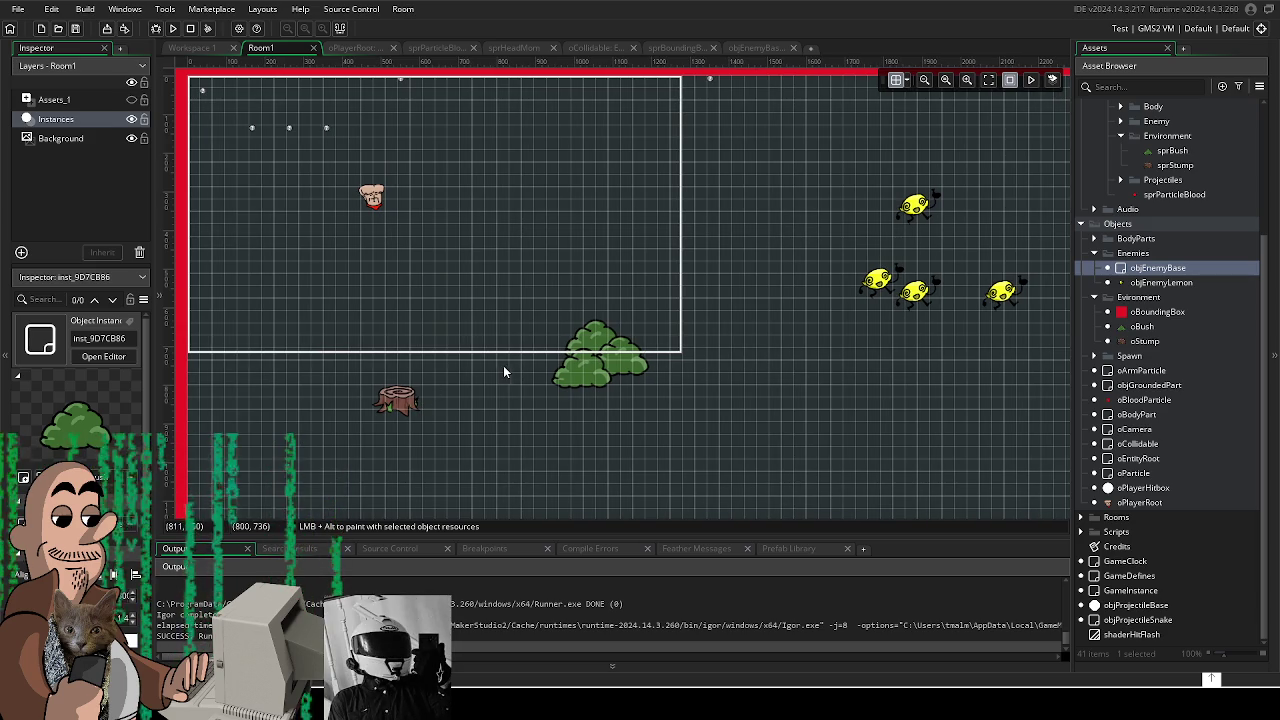
left_click(884, 280)
left_click_drag(884, 283, 752, 220)
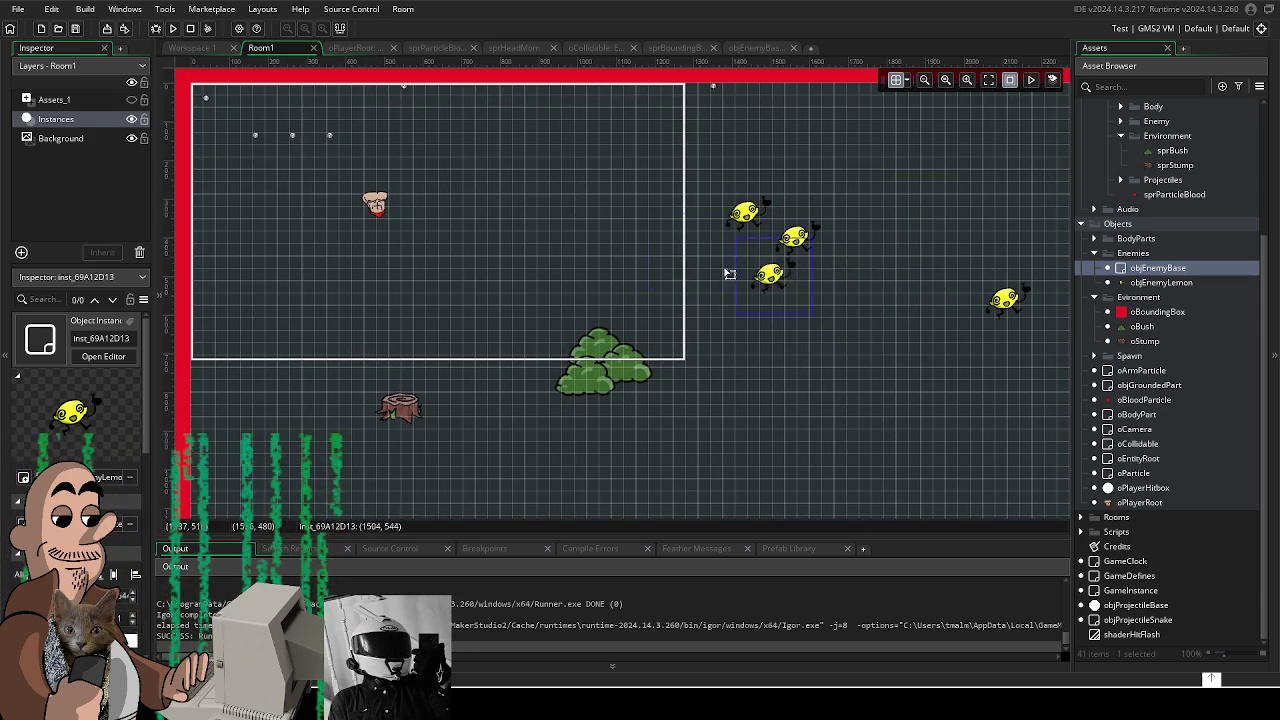
mouse_move(760, 275)
left_mouse_down("alt")
mouse_move(790, 299)
mouse_move(790, 331)
left_mouse_up("alt")
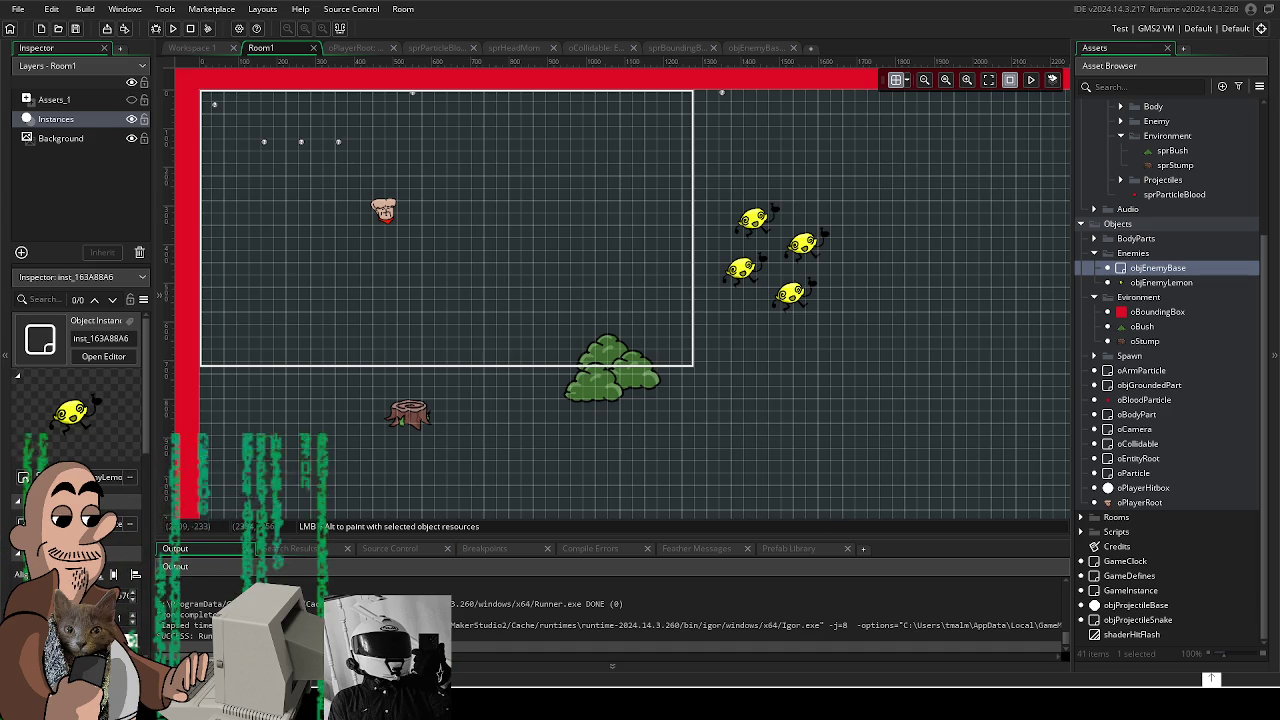
key("alt+F4")
Step: Confirm quitting, save the room changes, and reopen the game project from recent projects
left_click(669, 357)
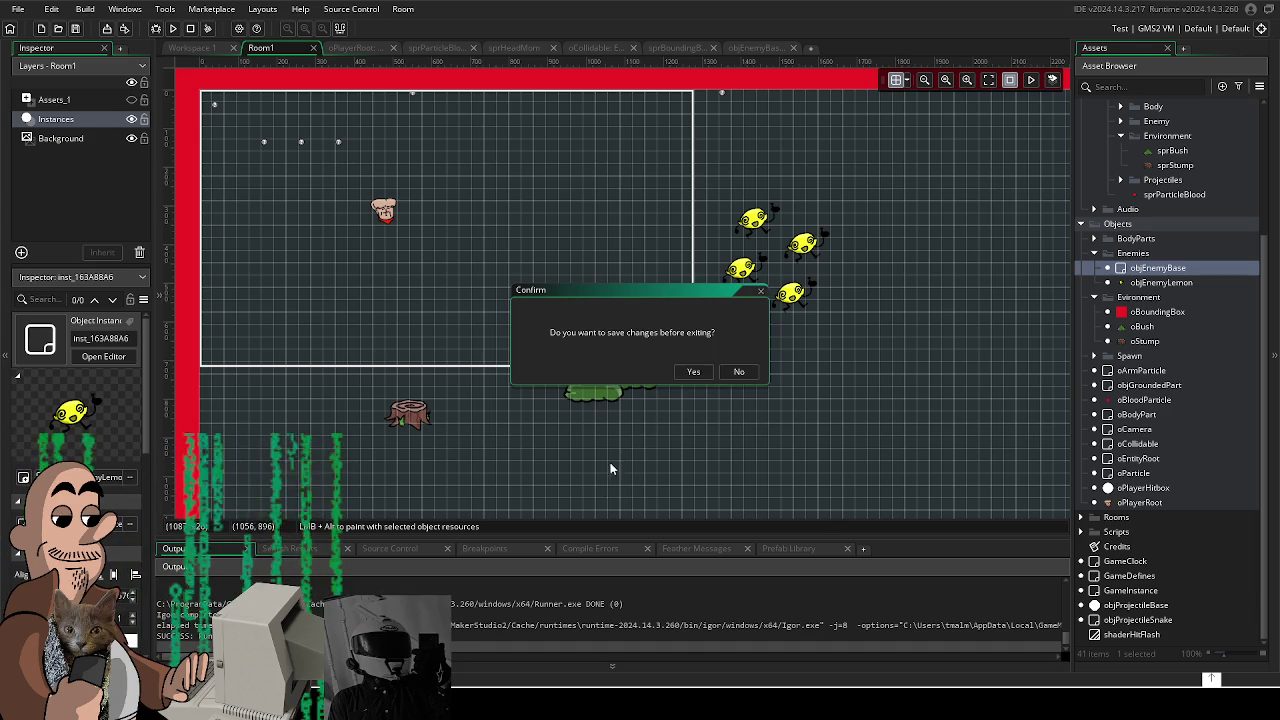
left_click(690, 370)
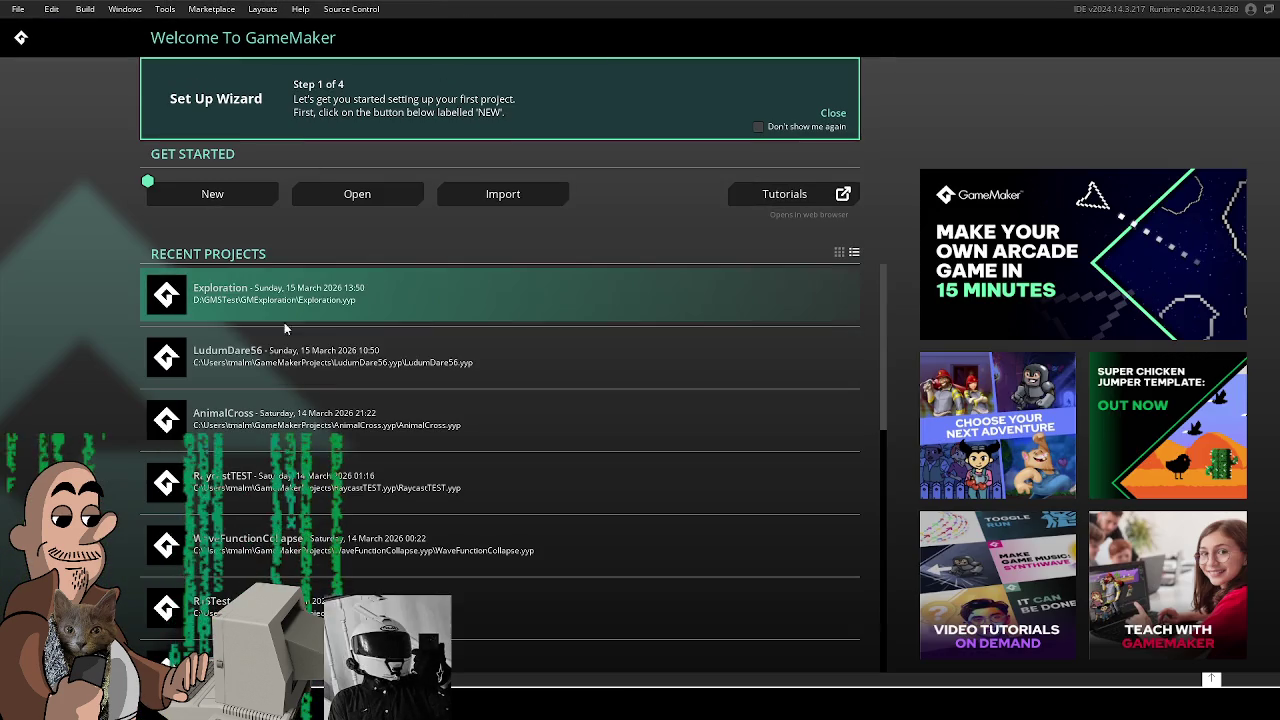
left_click(295, 286)
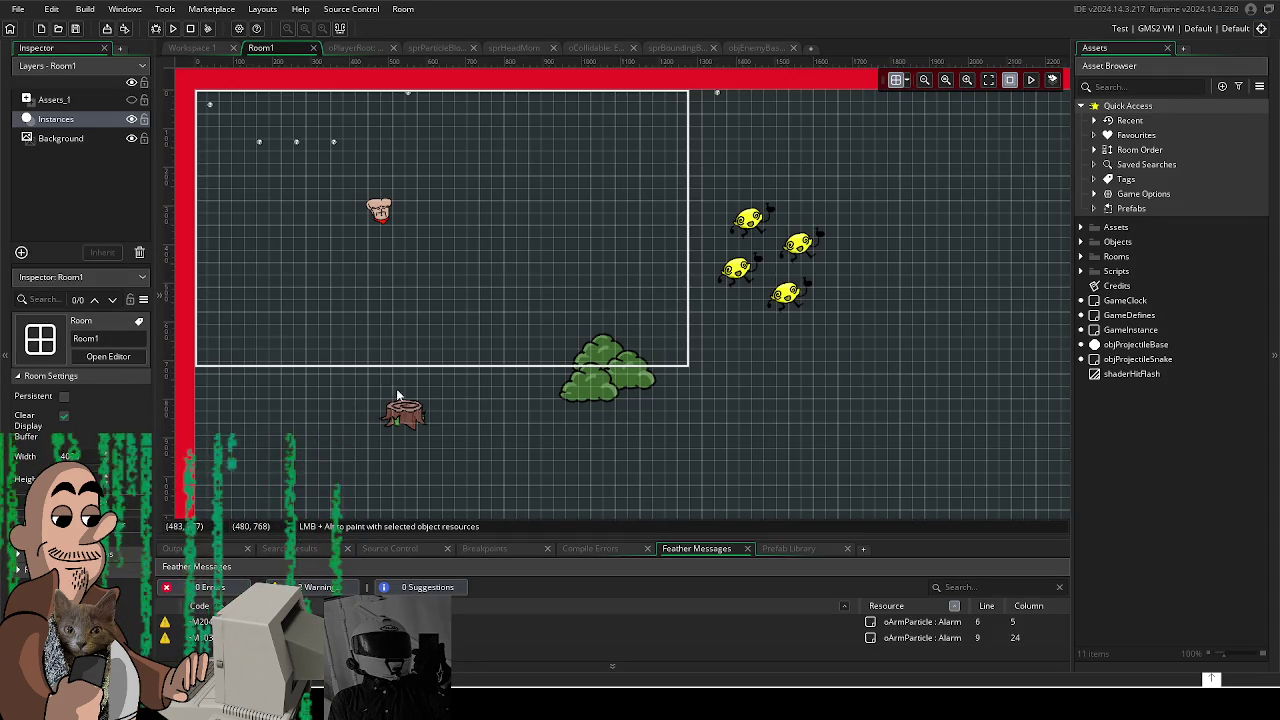
scroll(459, 393, "down", 1)
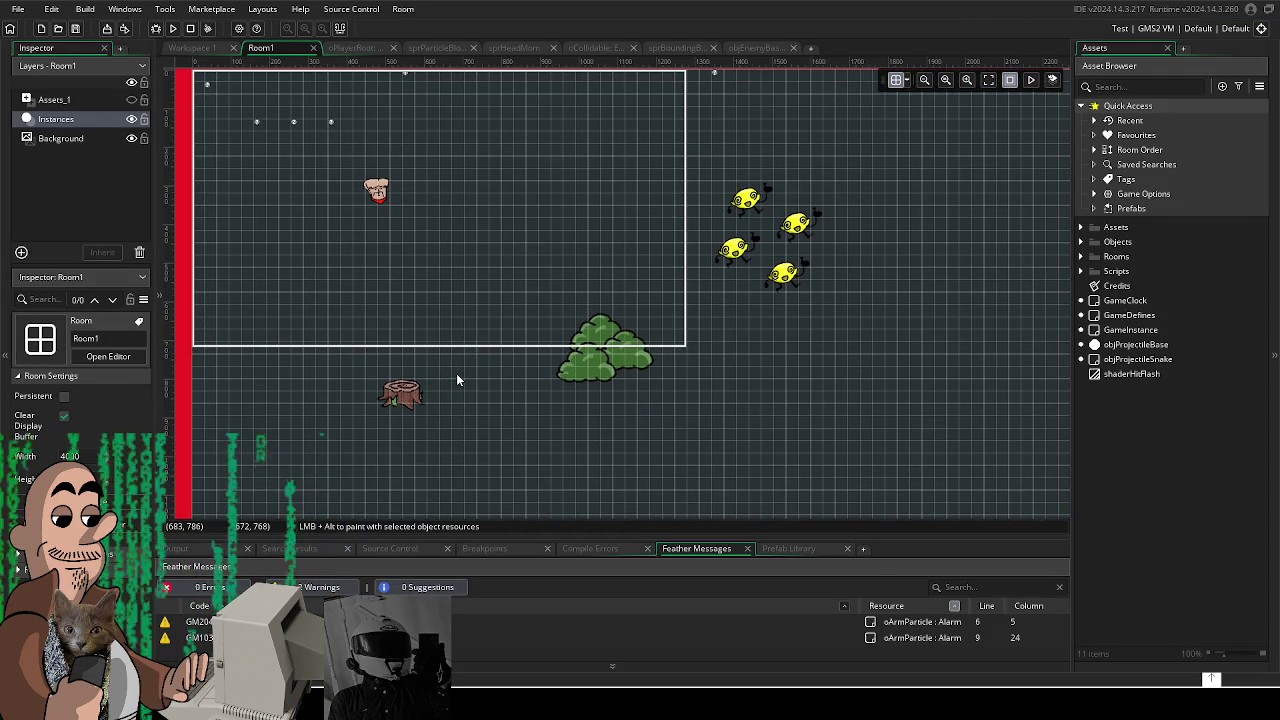
Step: Run the game and fly the player down, right, and up into the lemon enemies
left_click(157, 29)
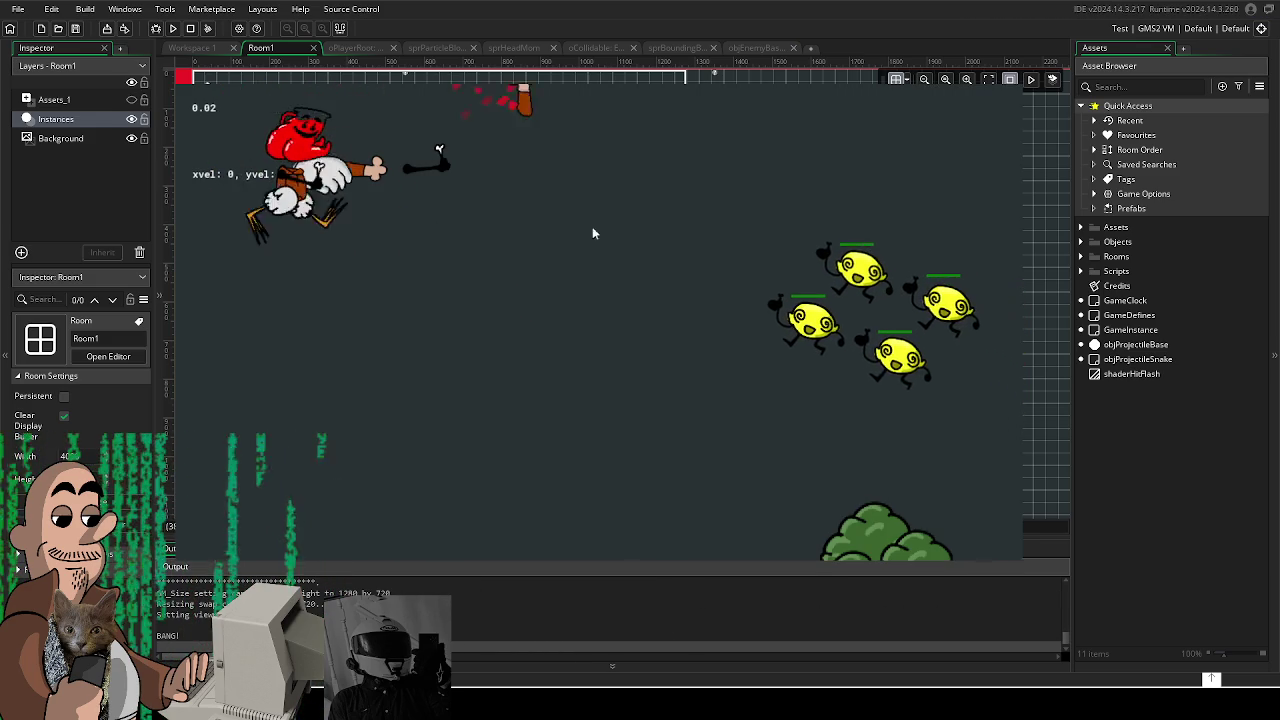
key("Down")
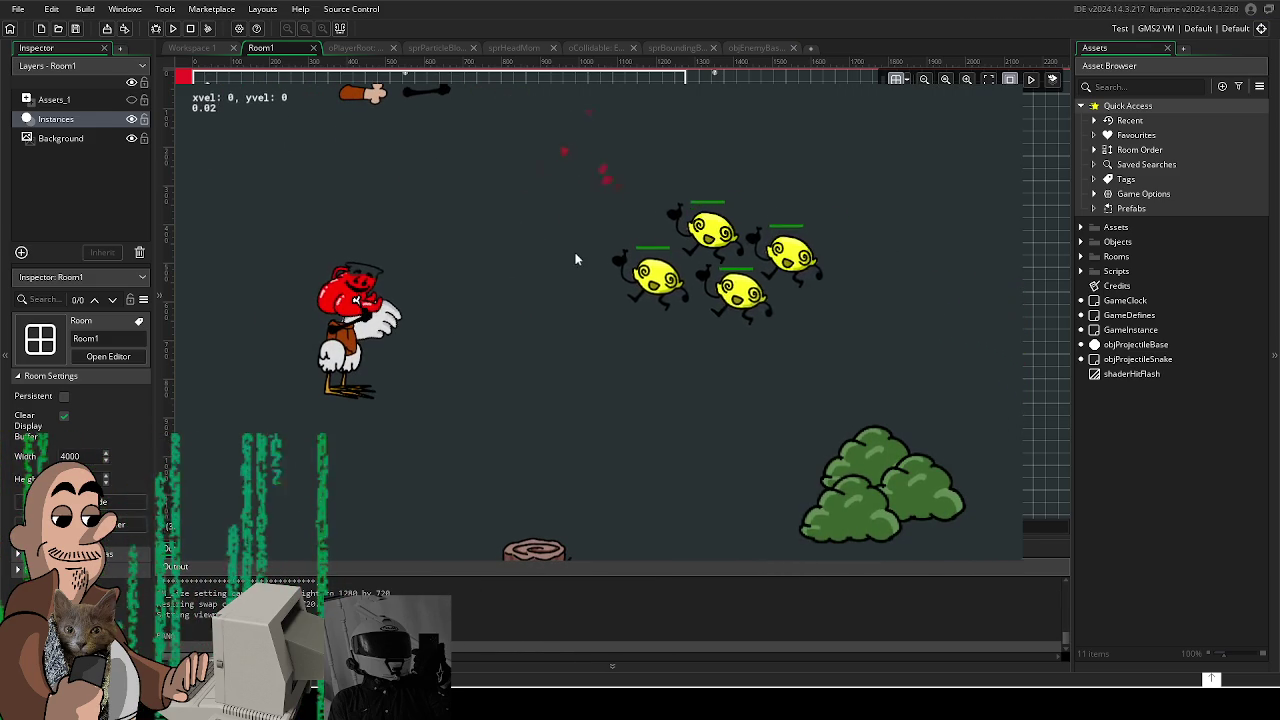
key("Right")
key("Up")
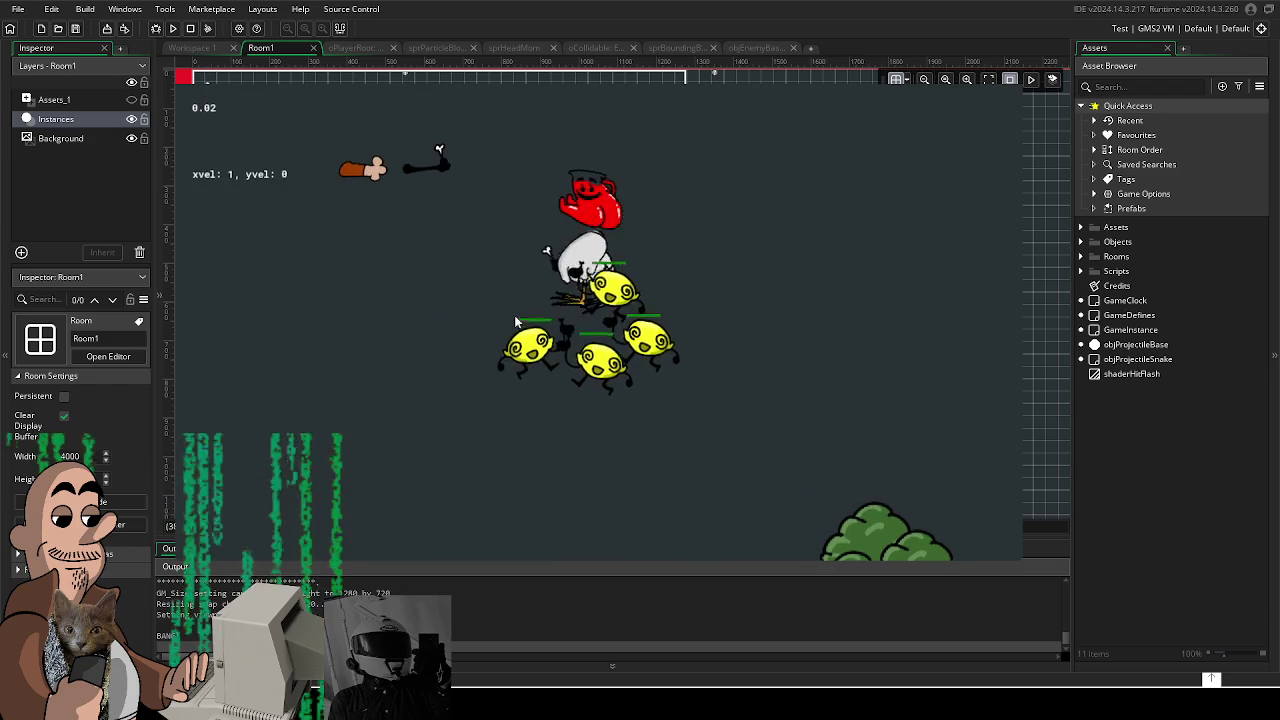
key("Down")
key("Left")
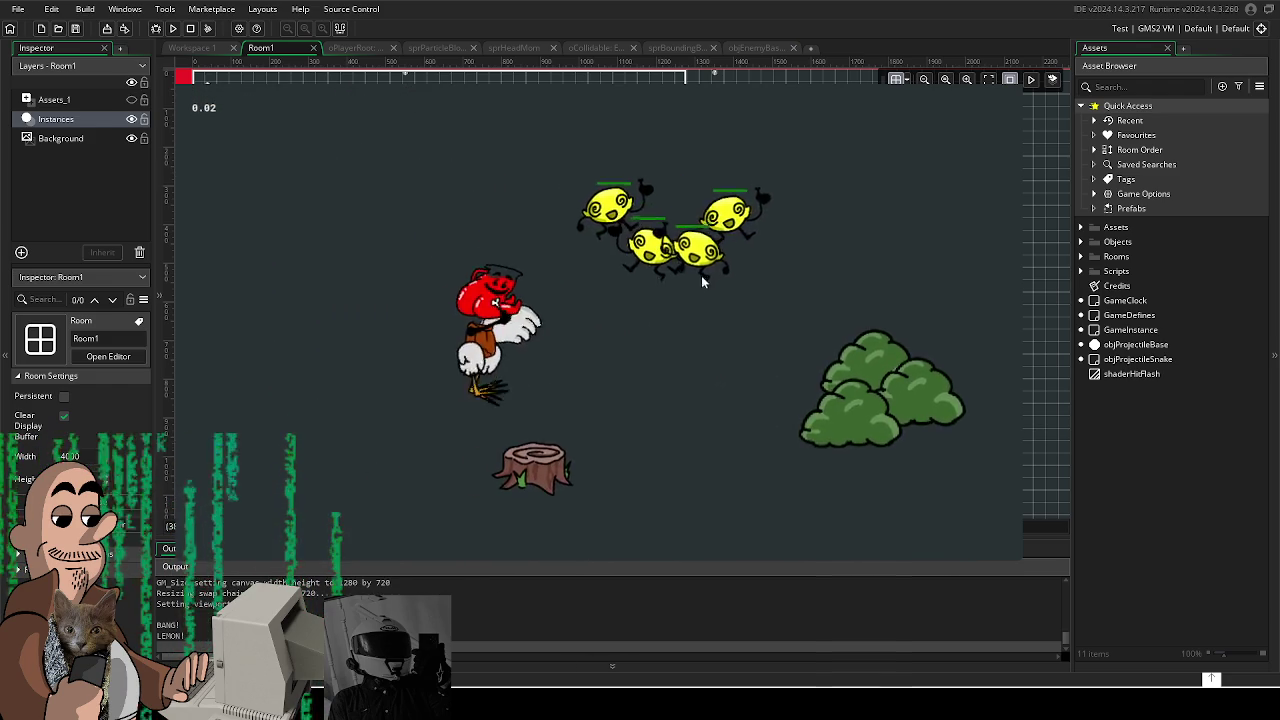
key("Up")
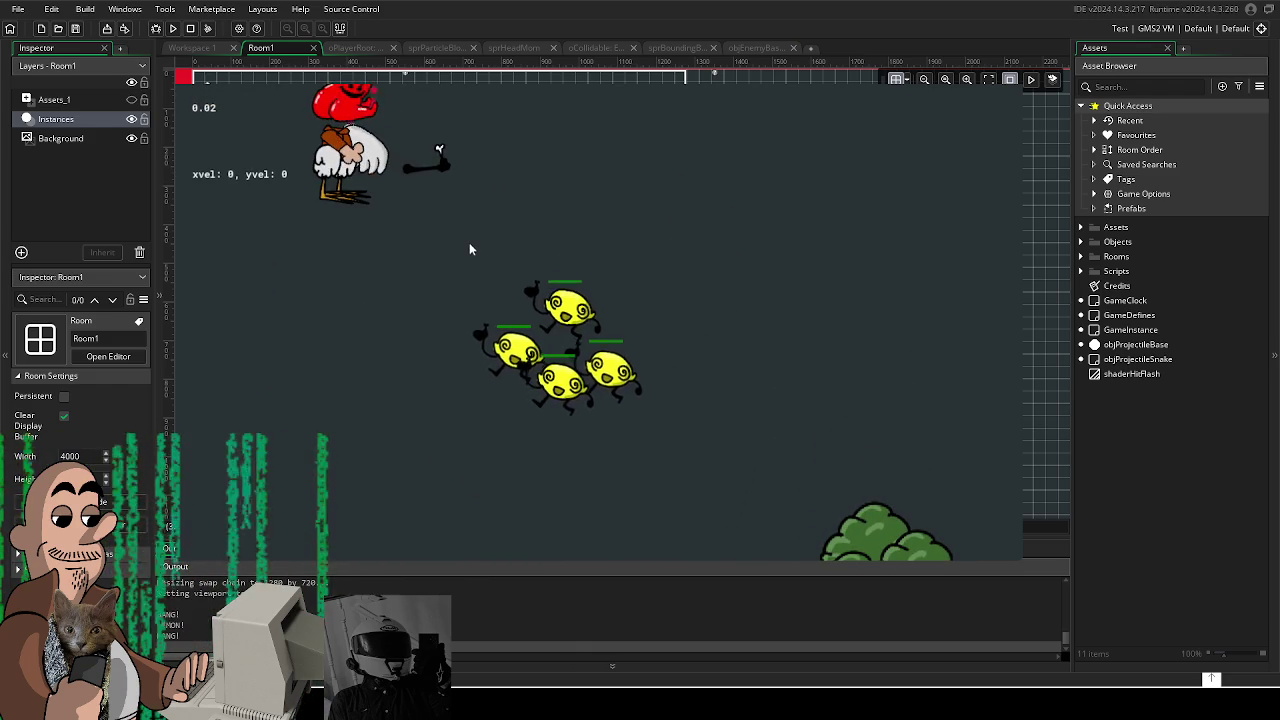
key("Right")
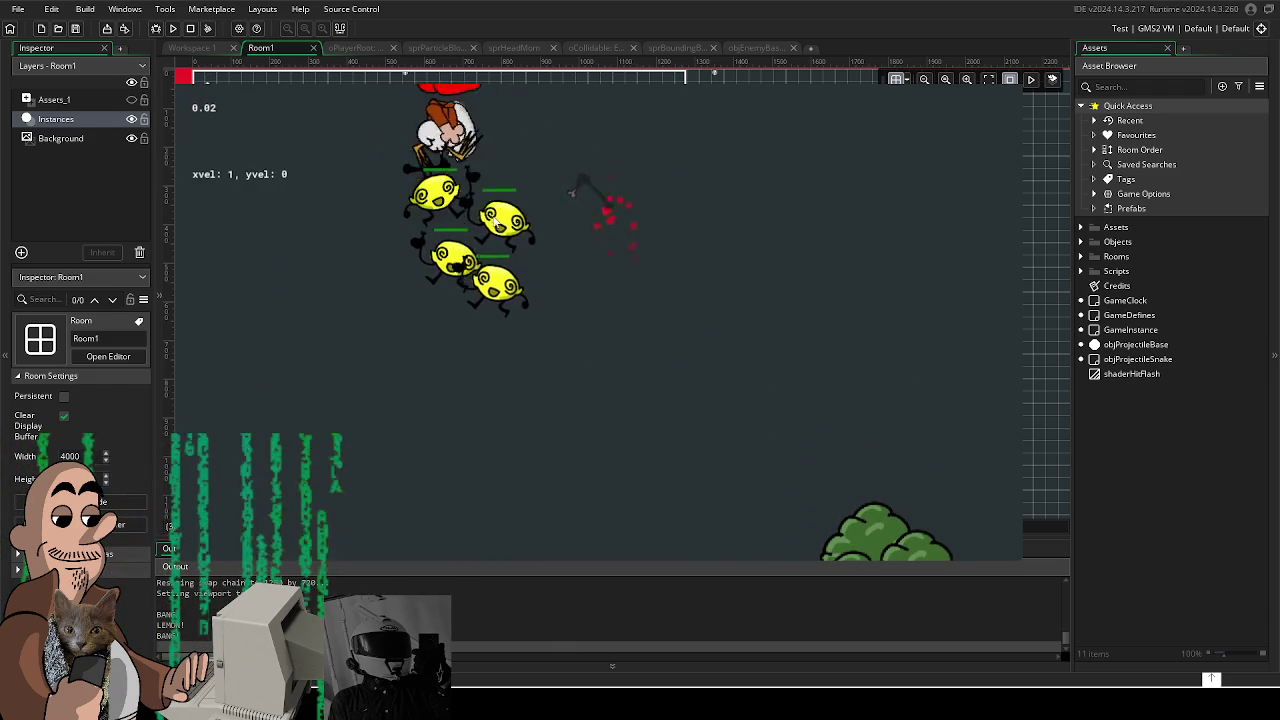
key("Left")
key("Up")
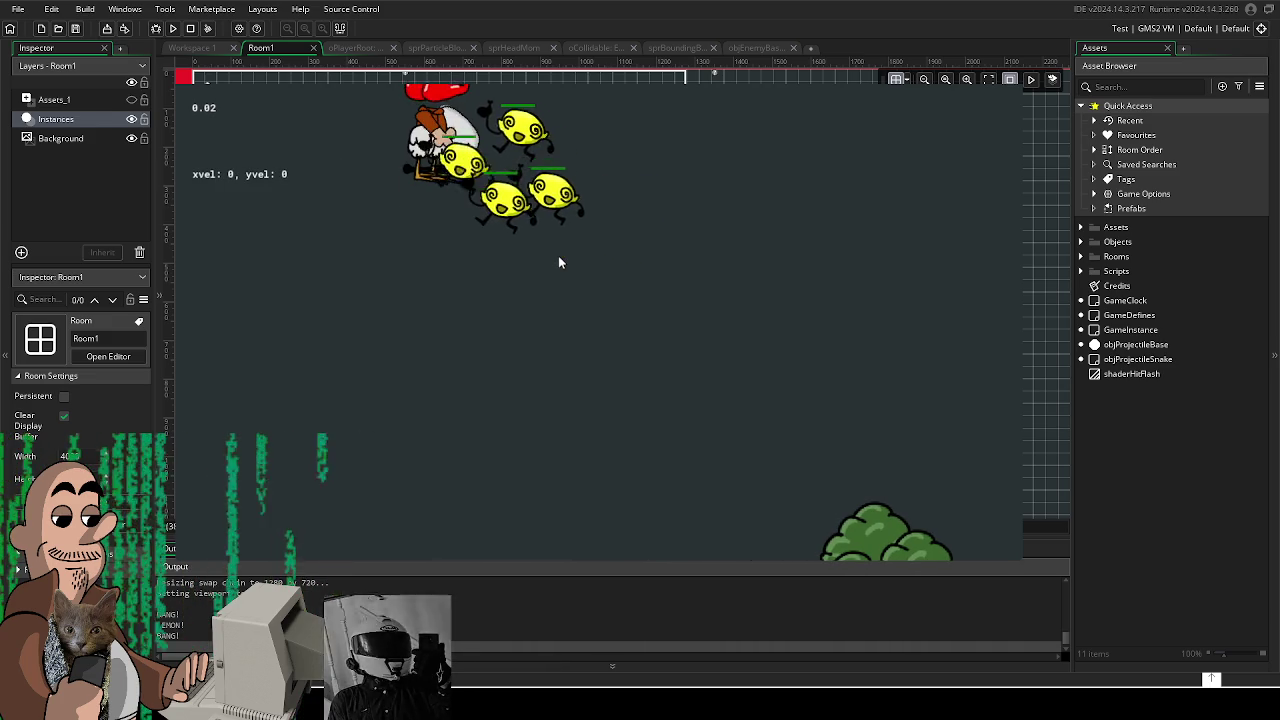
Step: Keep flying the player around past the enemies, then quit the game with Escape
key("Right")
key("Down")
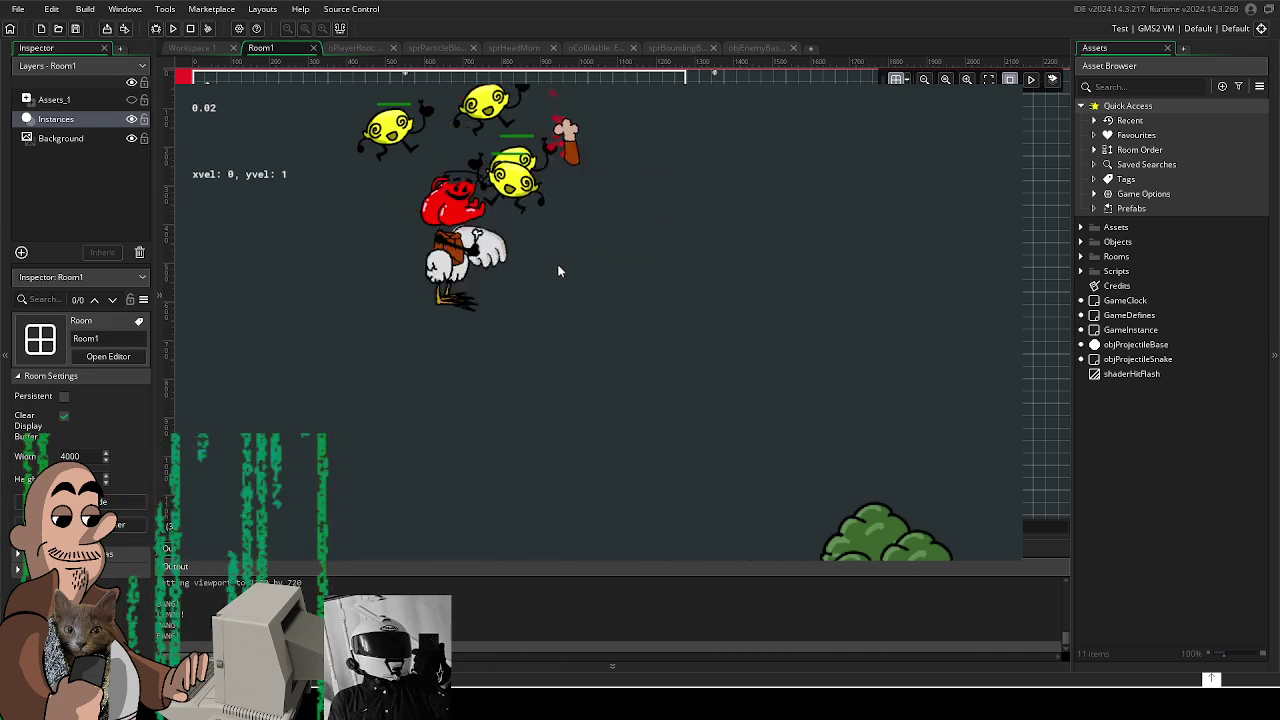
key("Up")
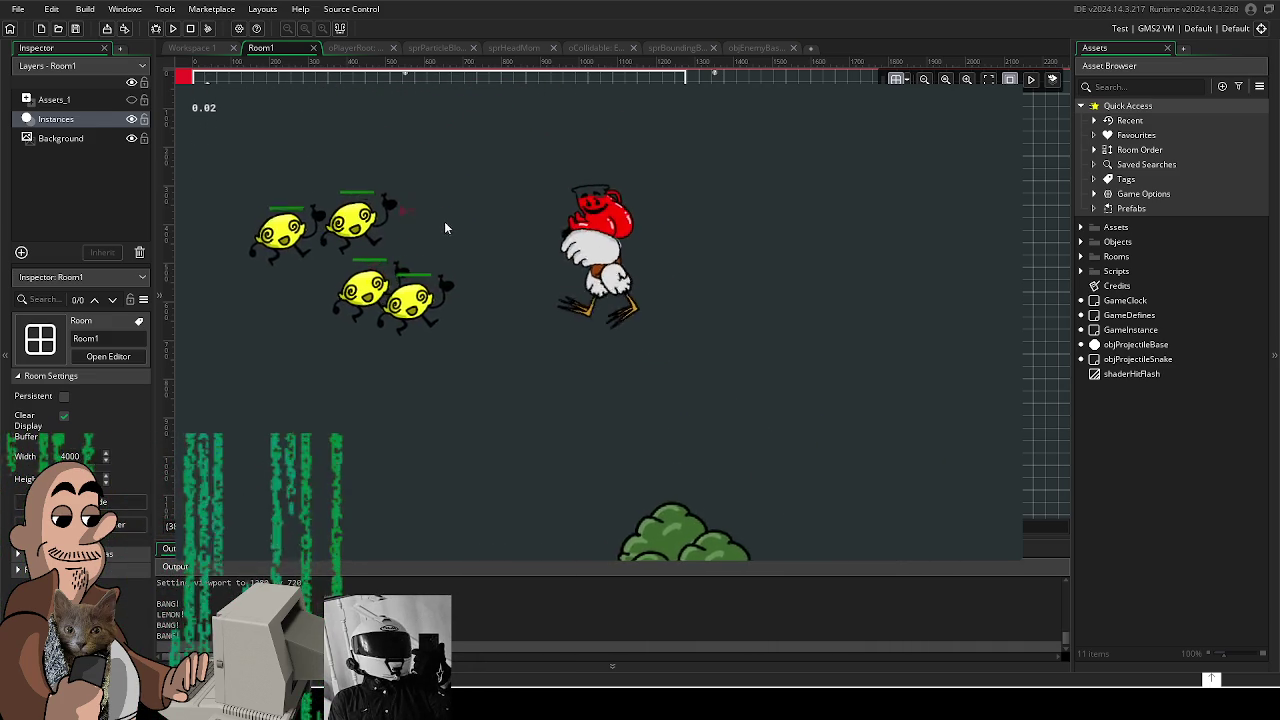
key("Down")
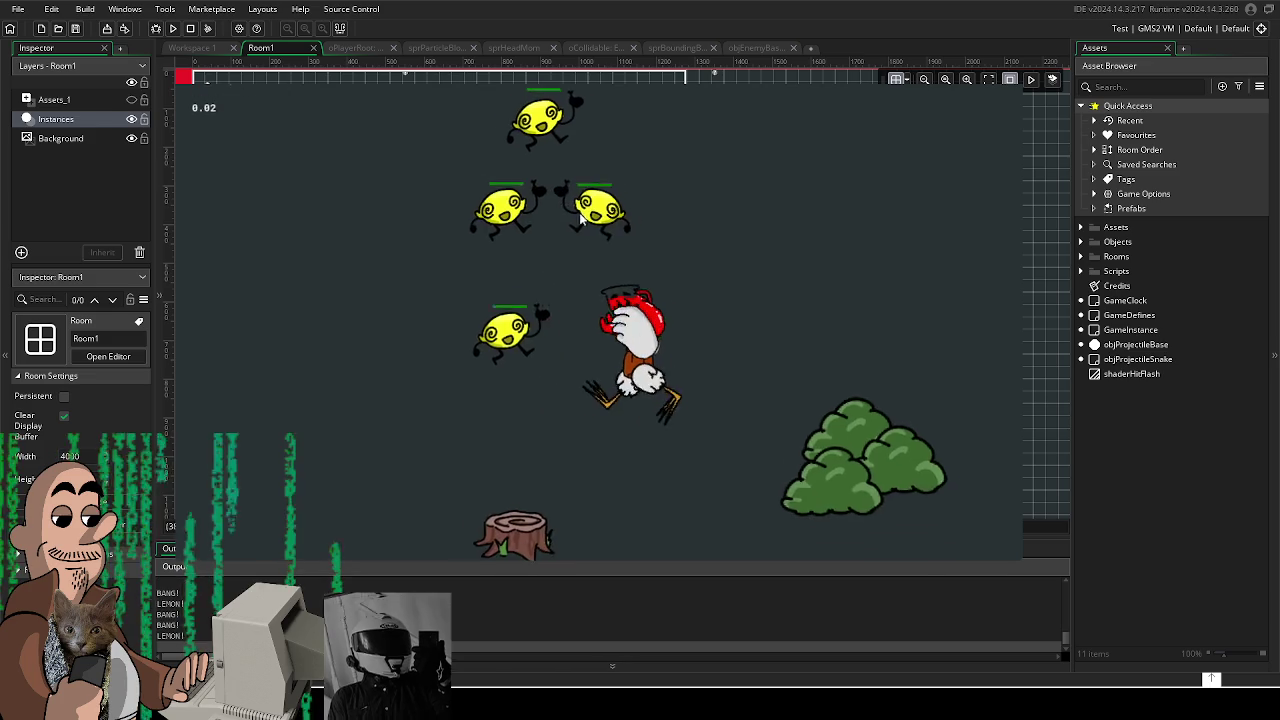
key("Left")
key("Up")
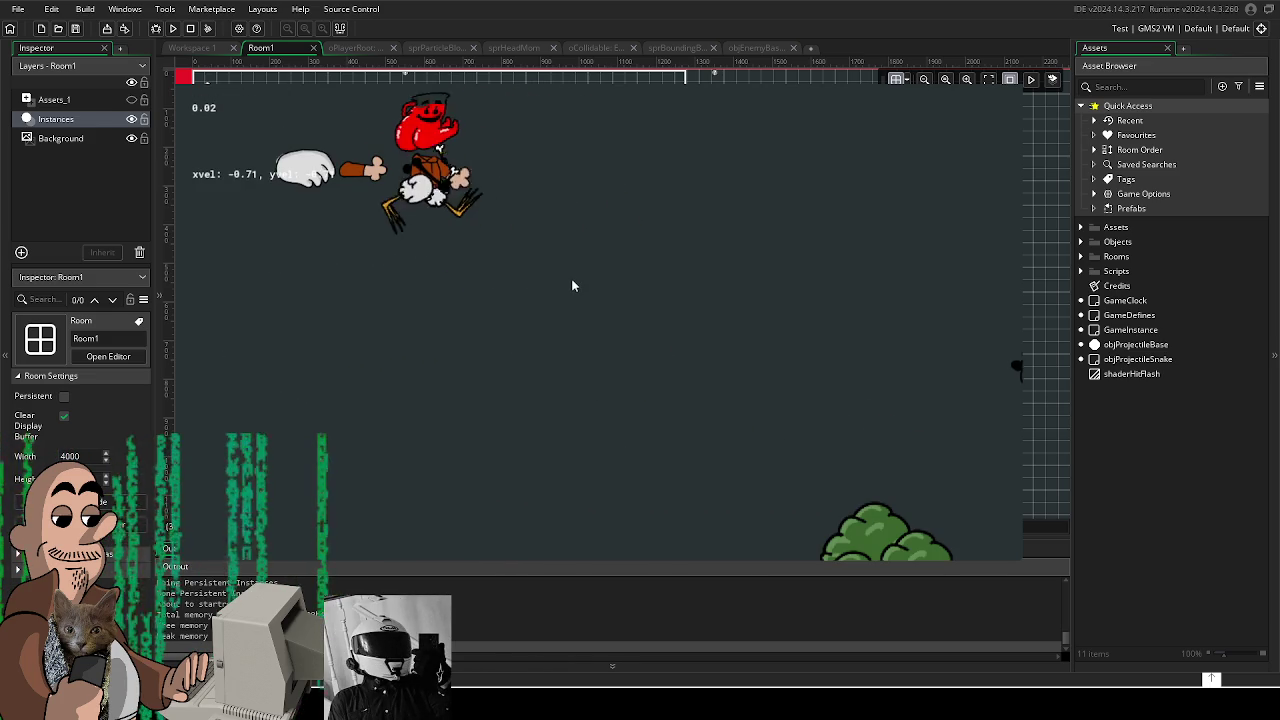
key("Left")
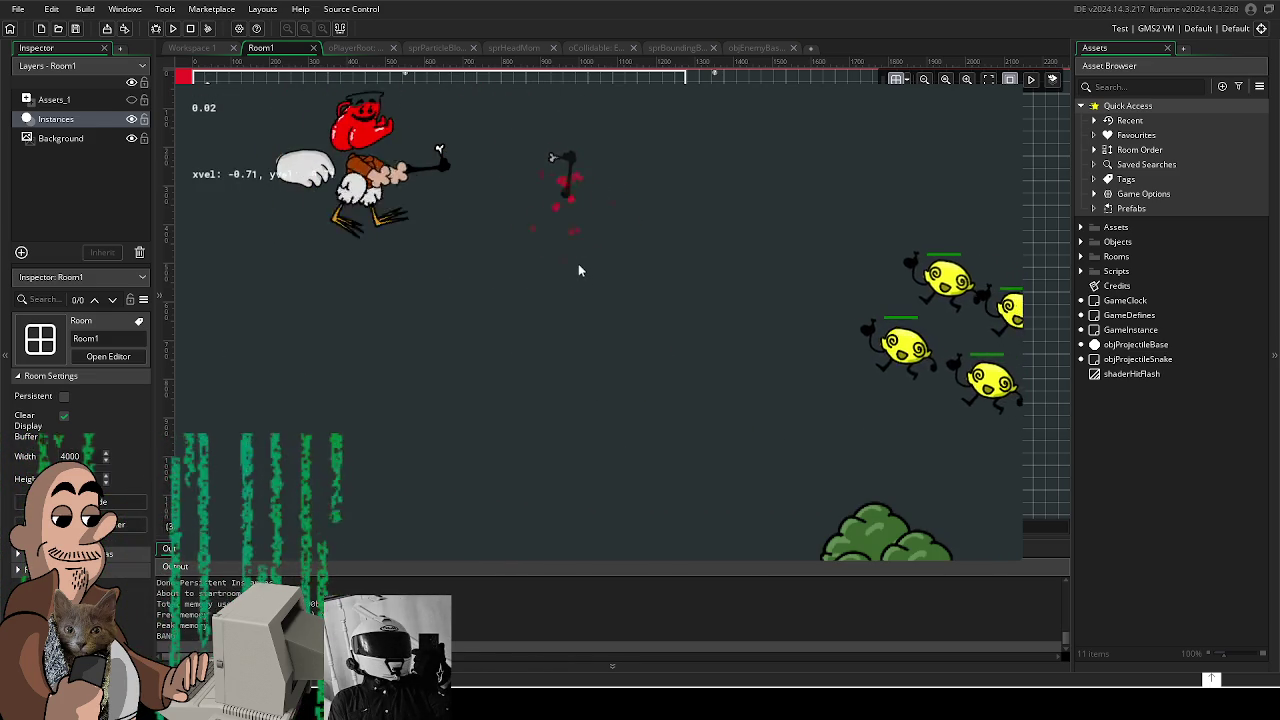
key("Right")
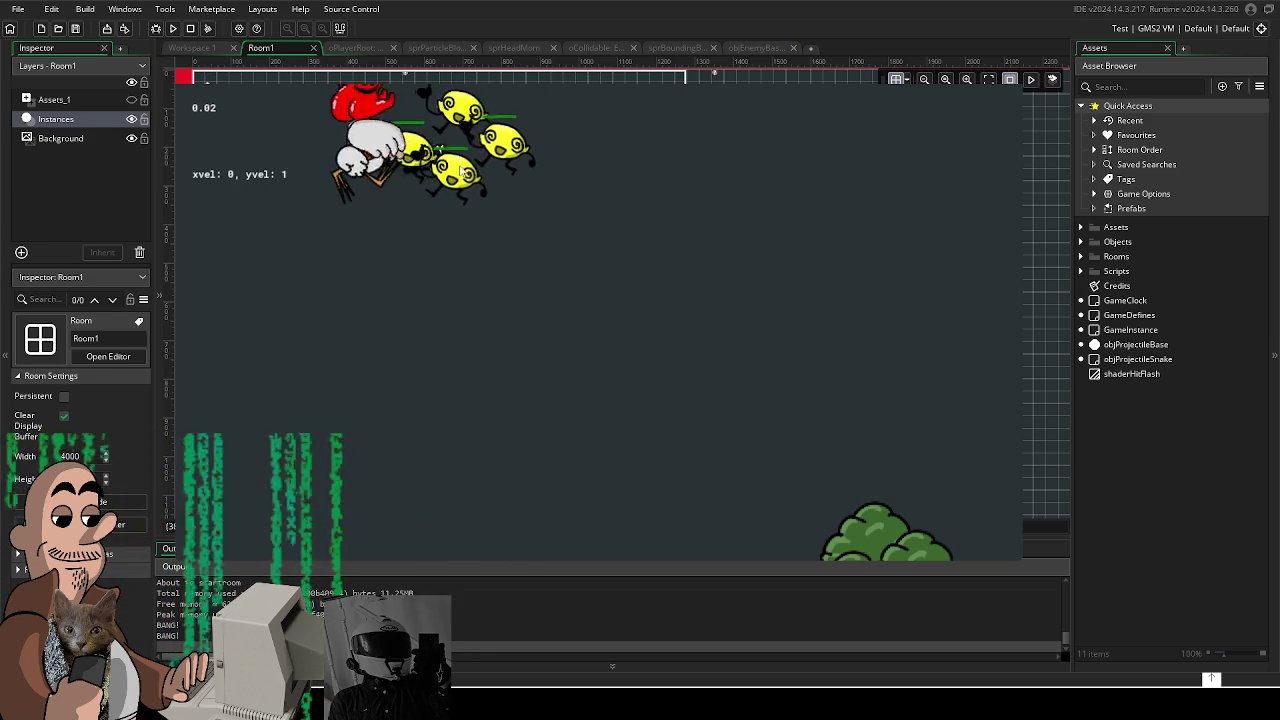
key("Right")
key("Down")
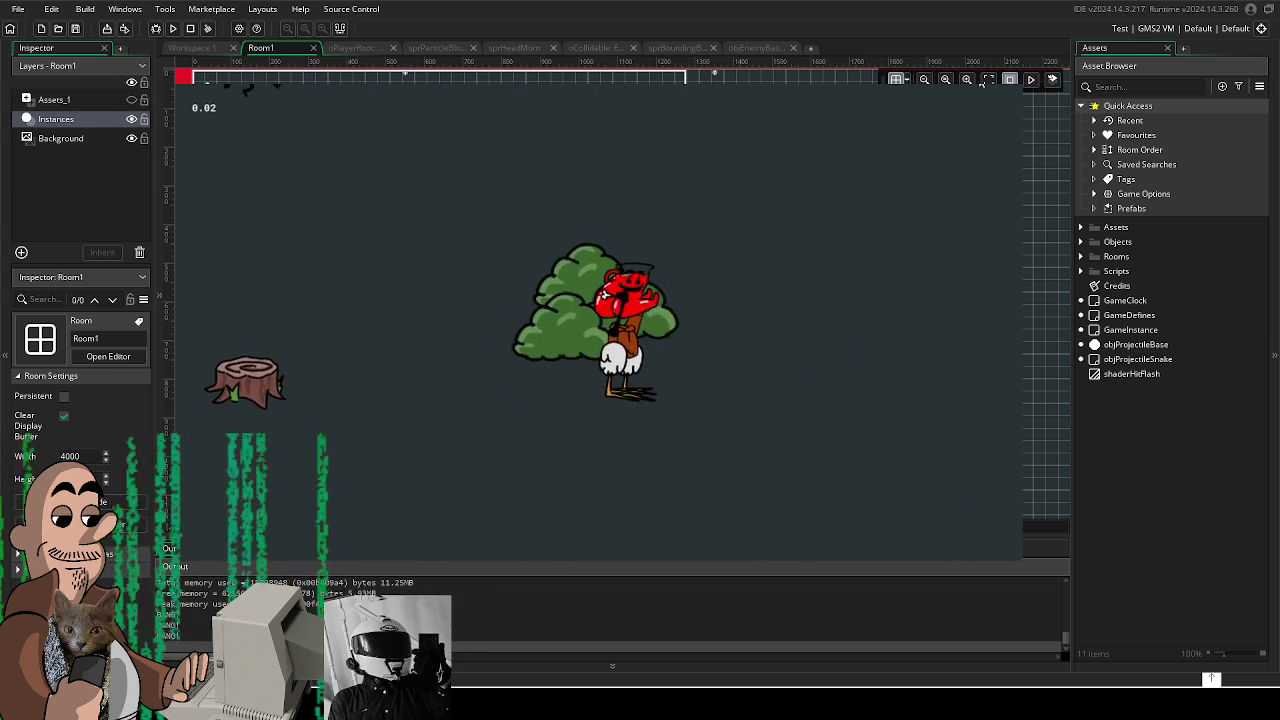
key("Escape")
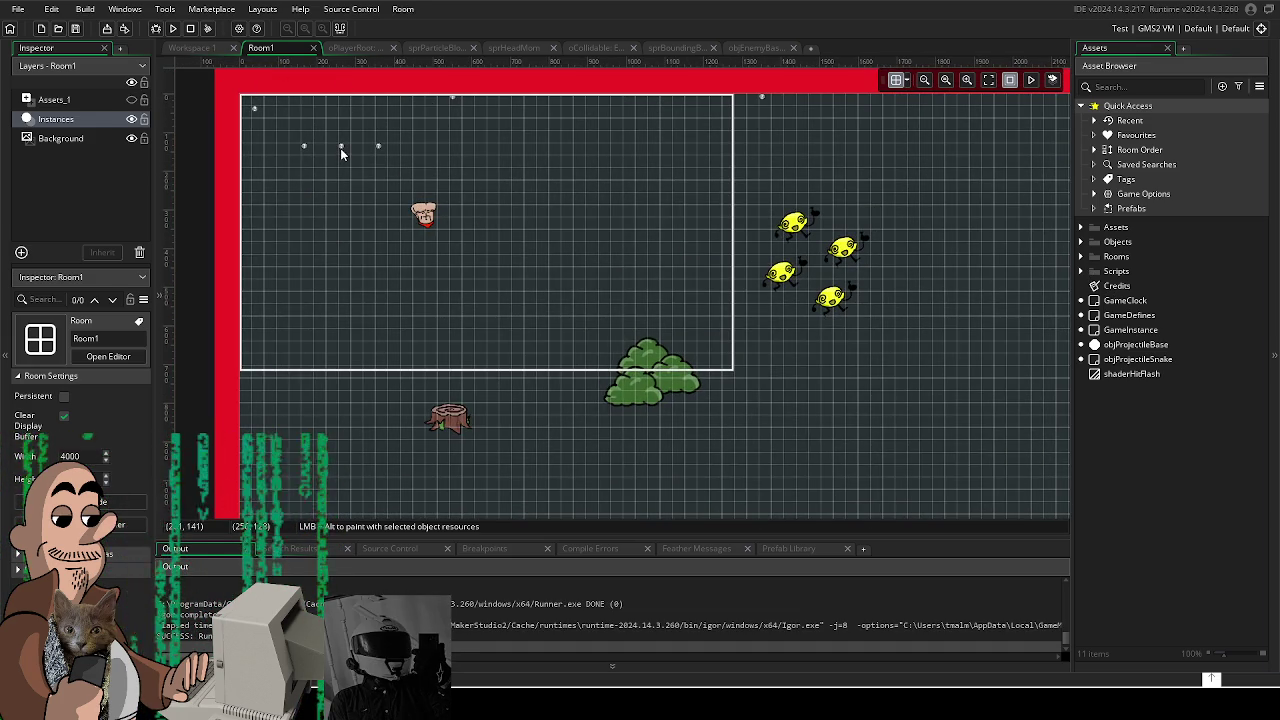
Step: Drag the small instance toward the centre of Room1 and run the game again
left_click_drag(340, 148, 582, 259)
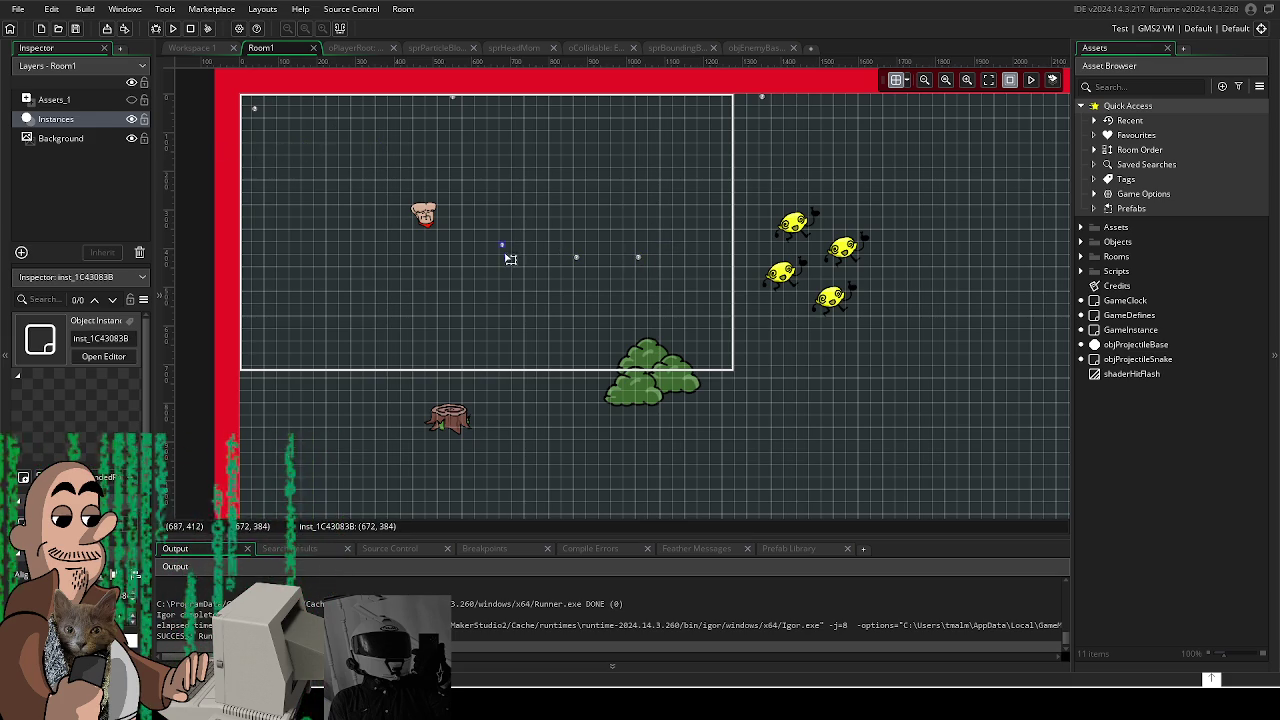
left_click(172, 29)
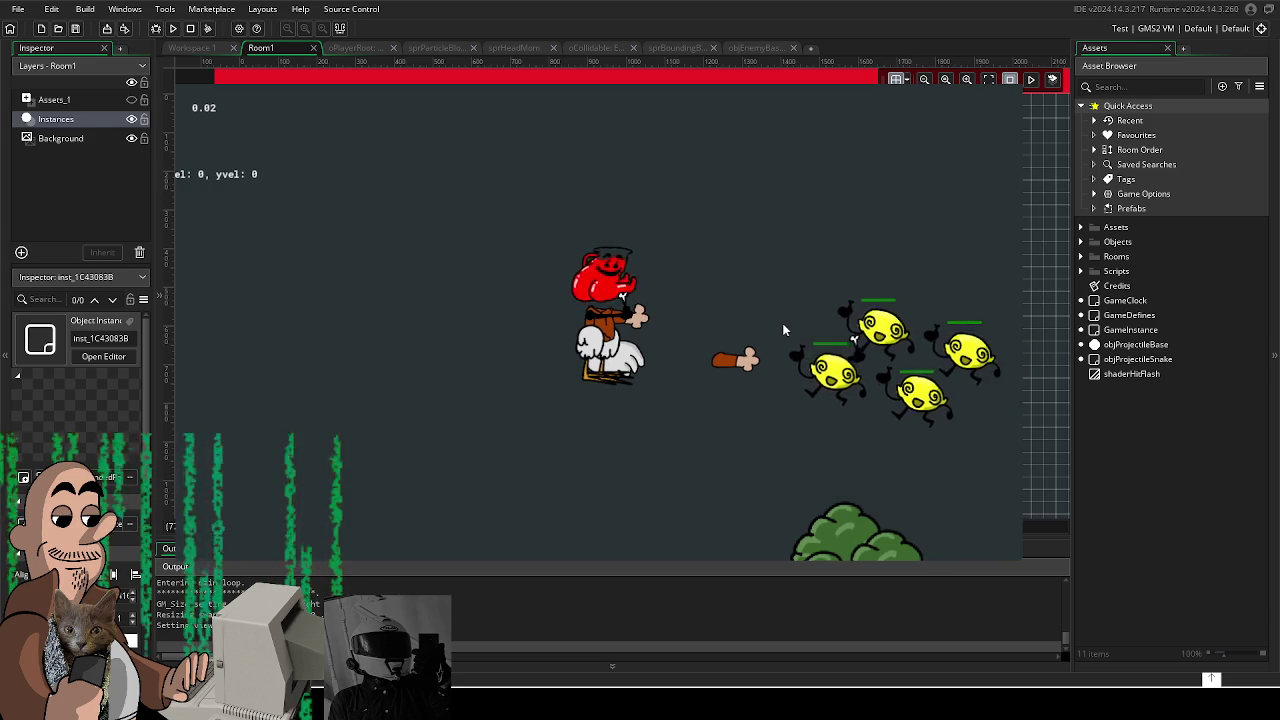
Step: Fly the player onto the bush, turn left, and charge into the lemon swarm
key("a")
key("s")
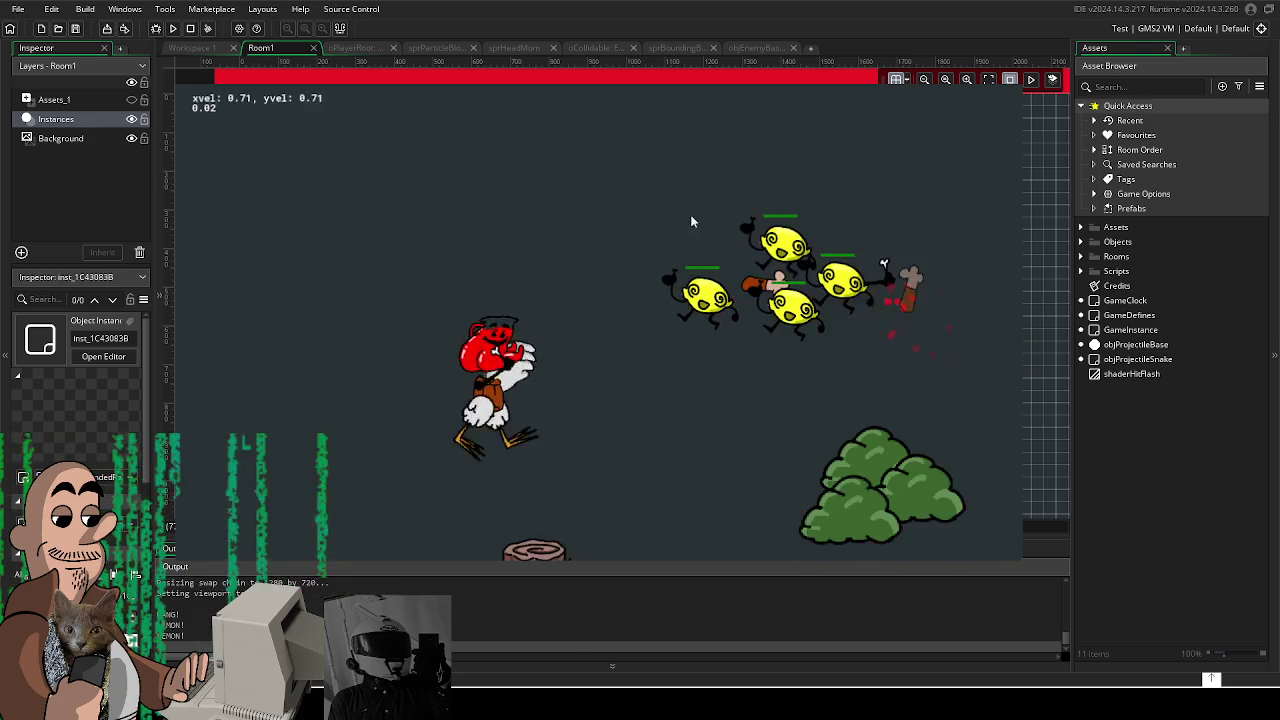
key("d")
key("w")
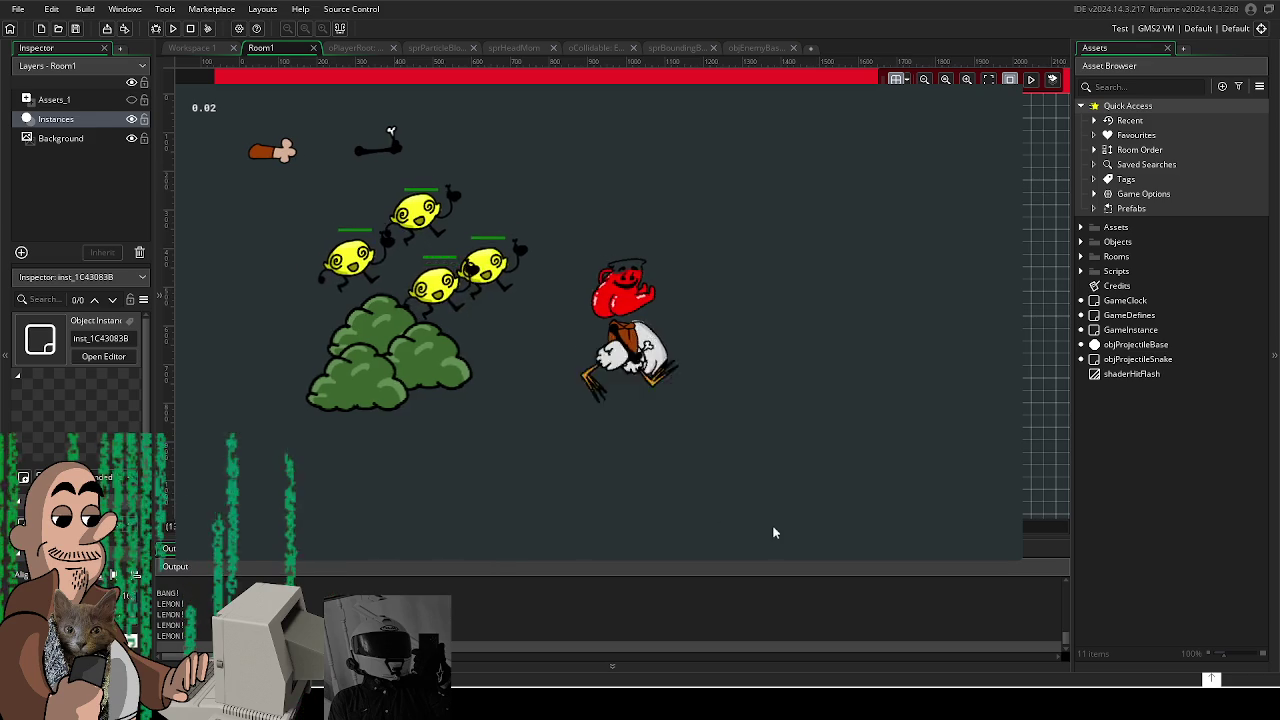
key("w")
key("a")
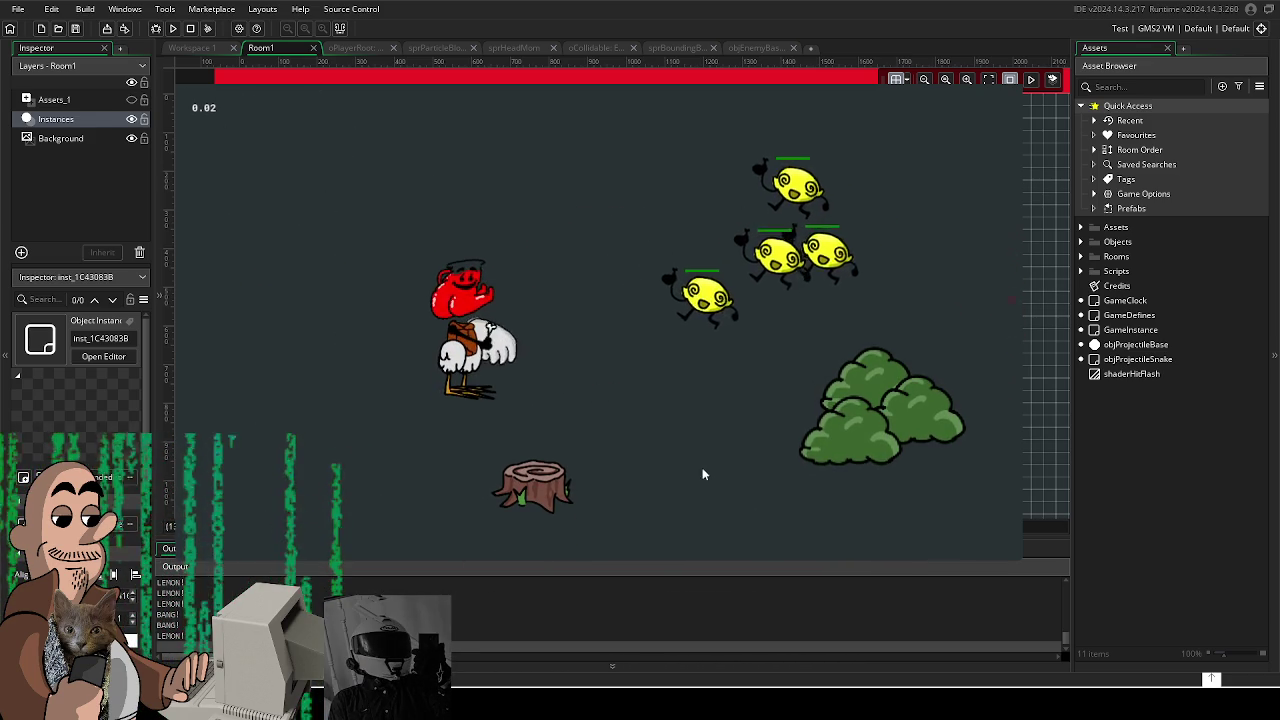
key("d")
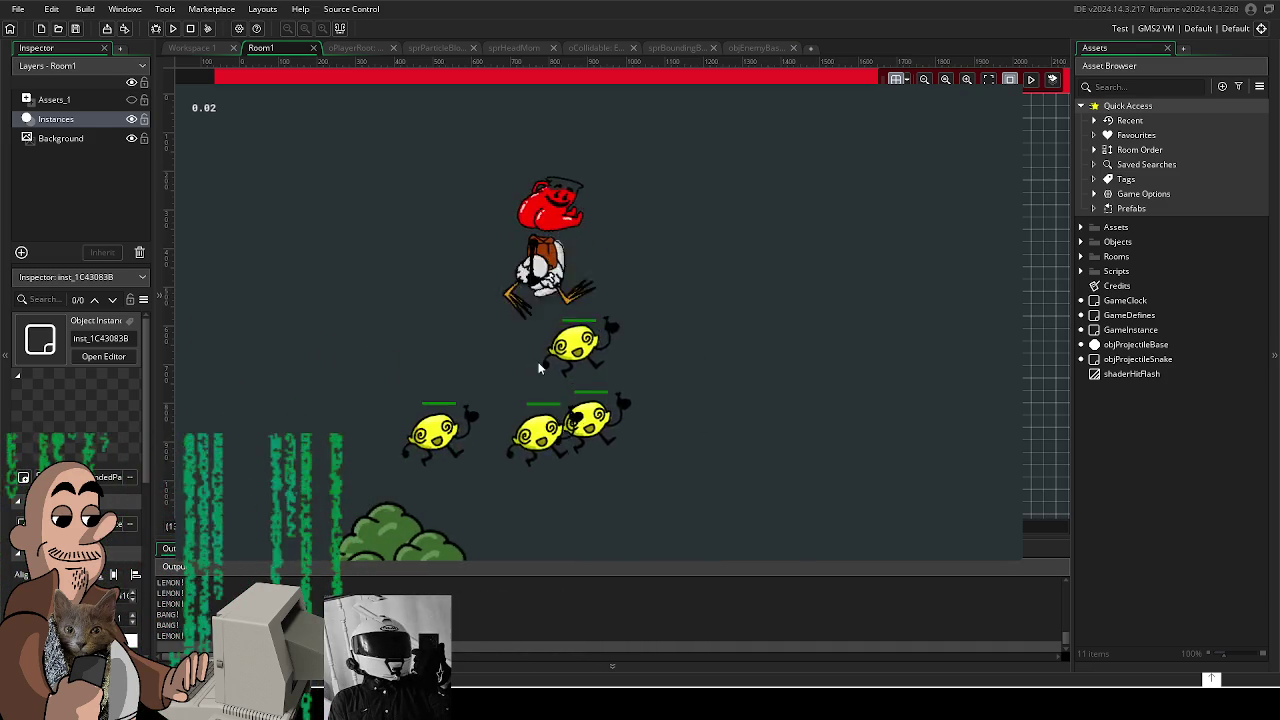
key("a")
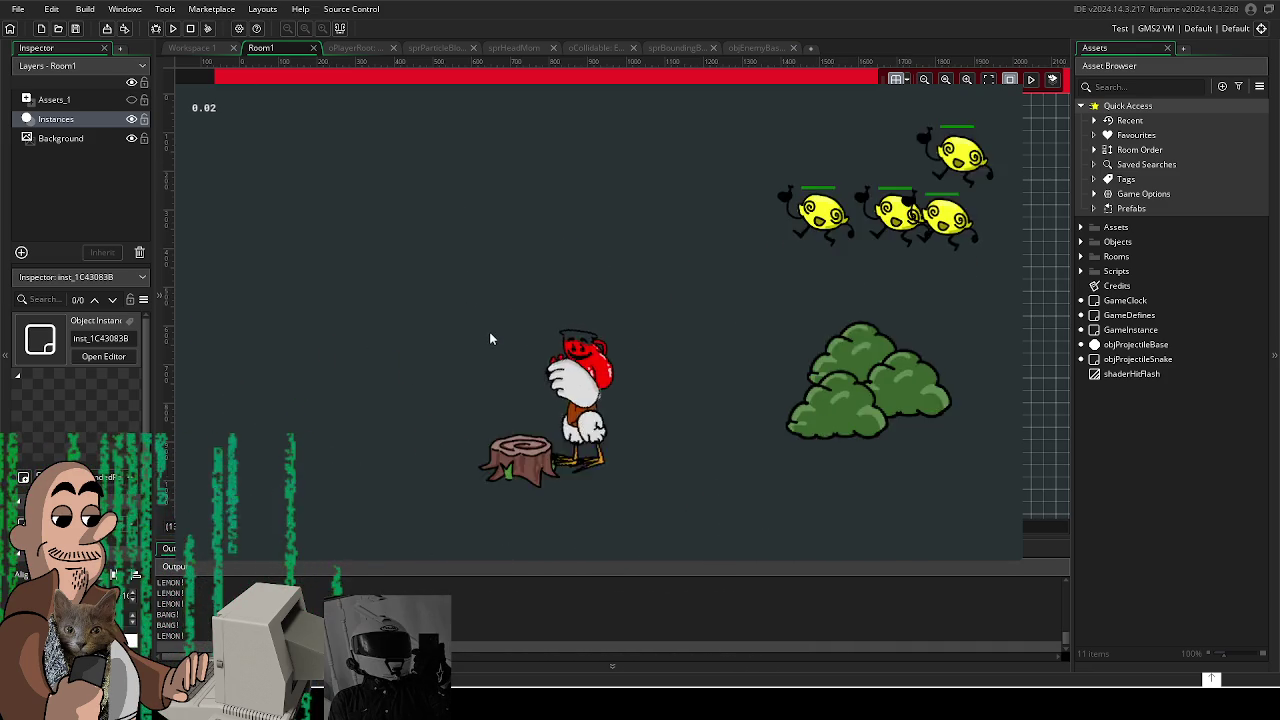
key("a")
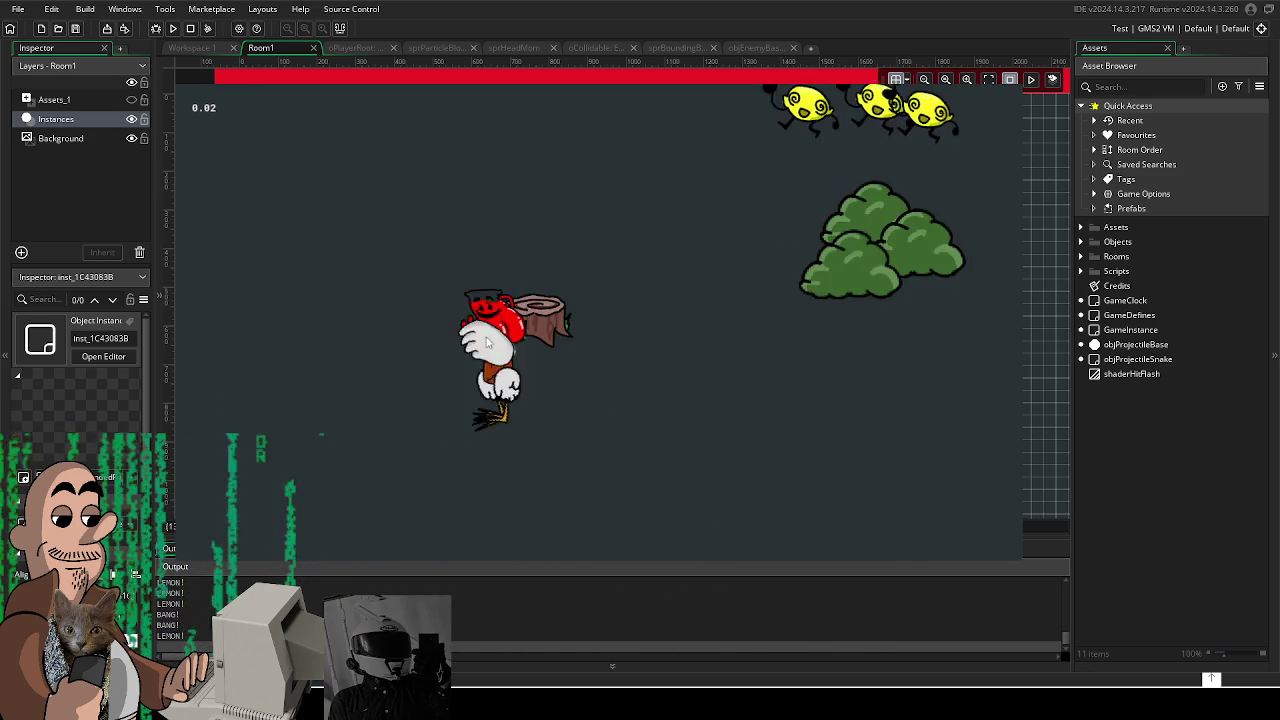
key("d")
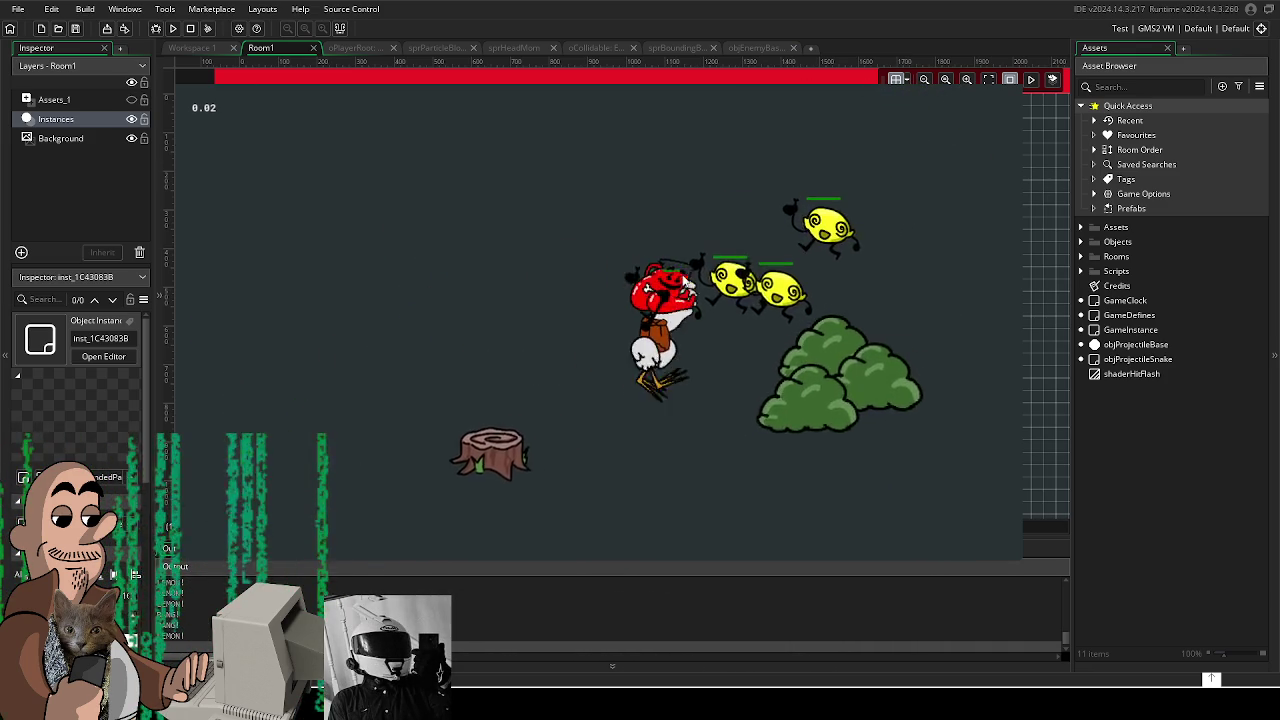
key("d")
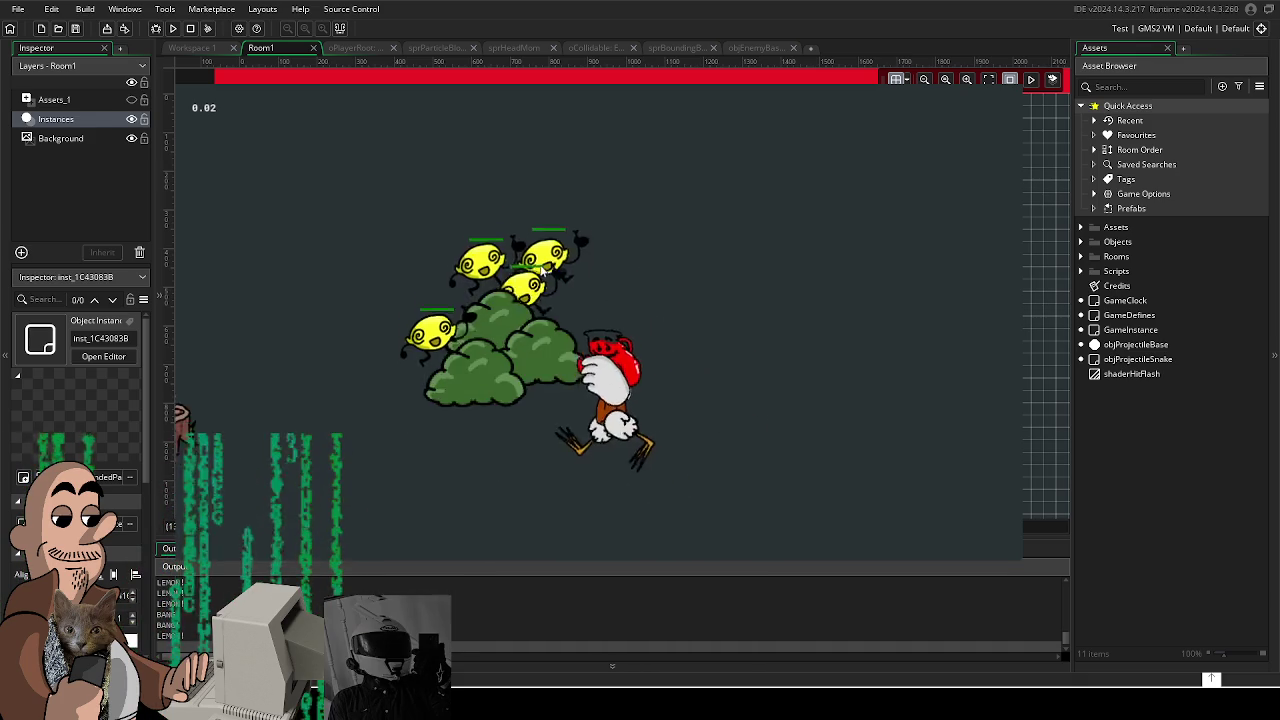
Step: Pick up the tree stump, drop it, then fly the player high to the right
key("a")
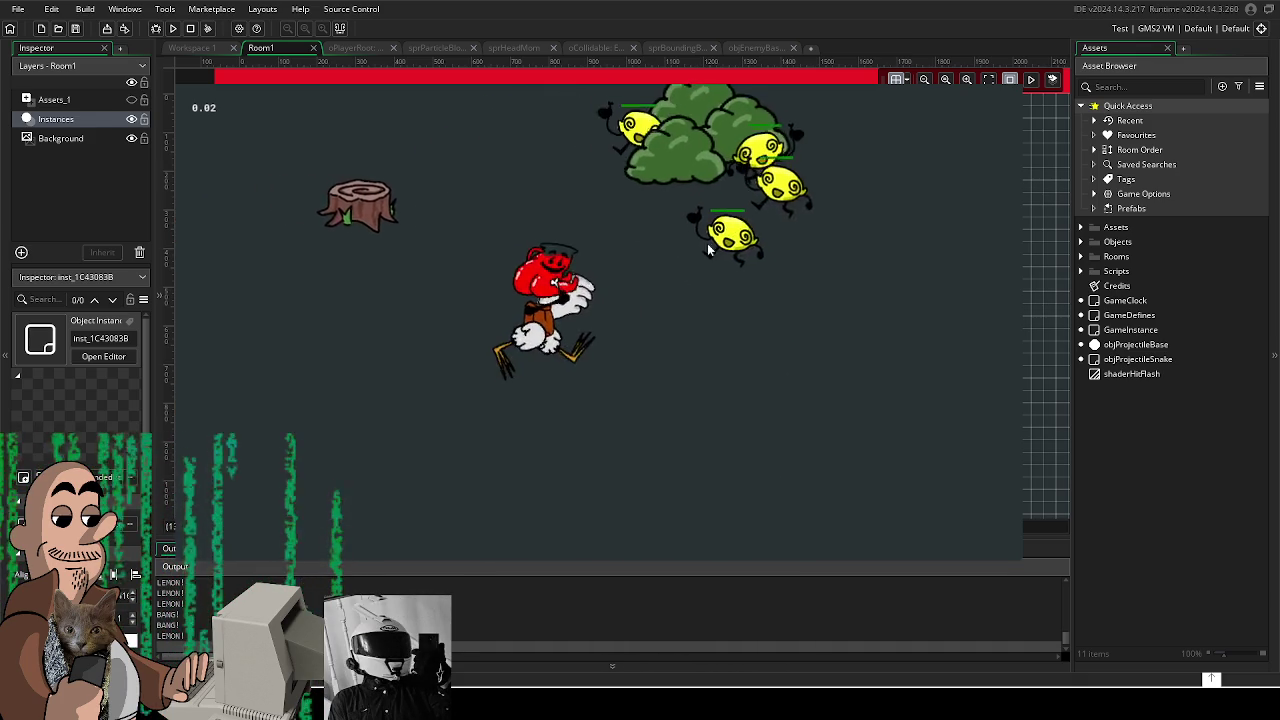
key("d")
key("d")
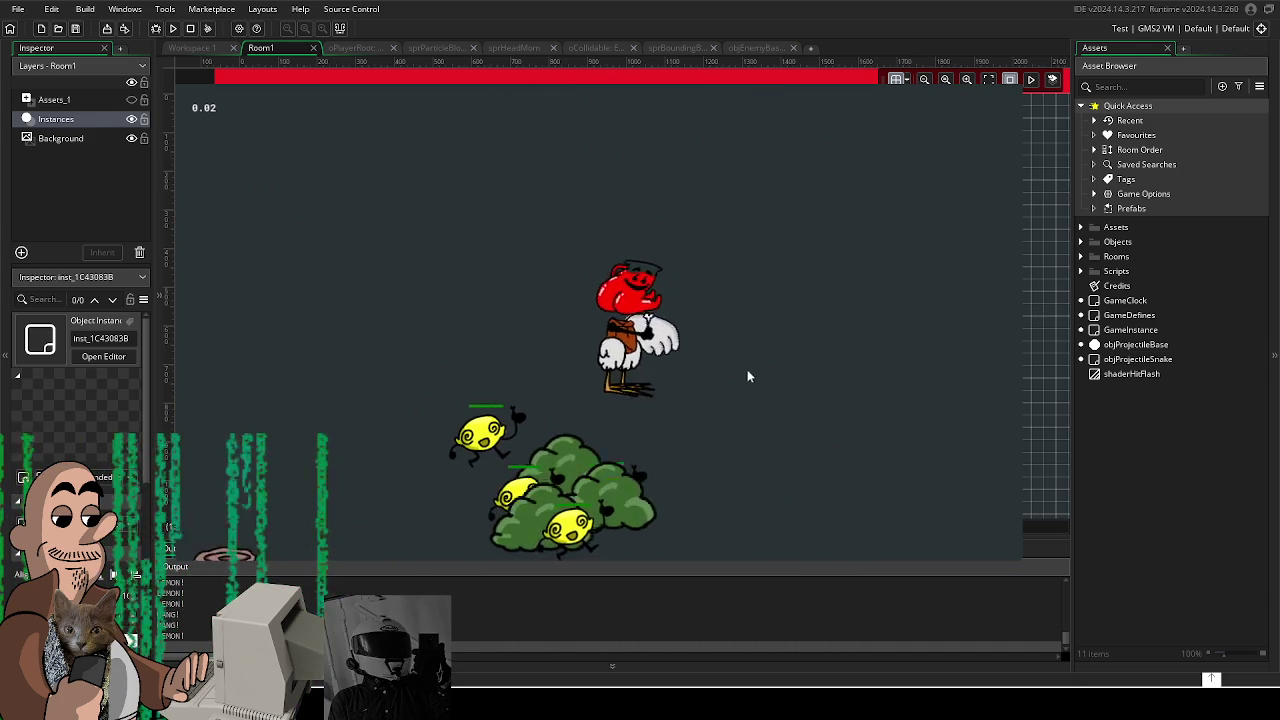
key("a")
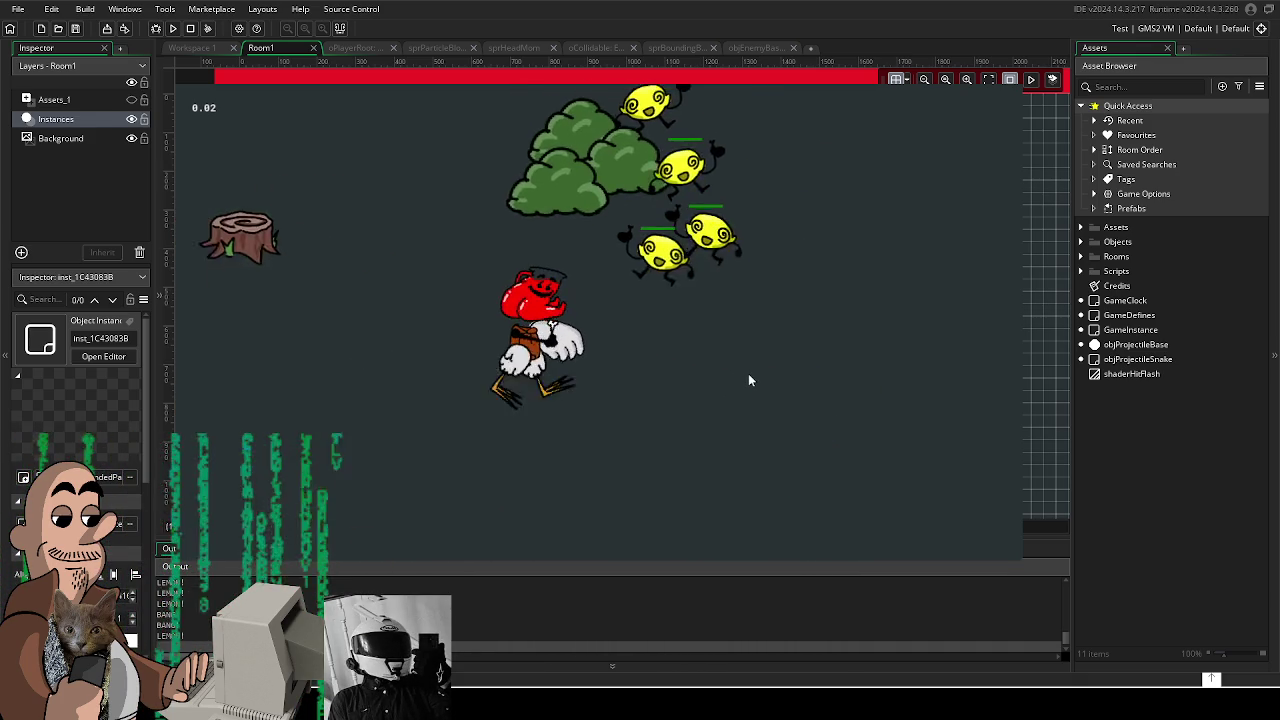
key("space")
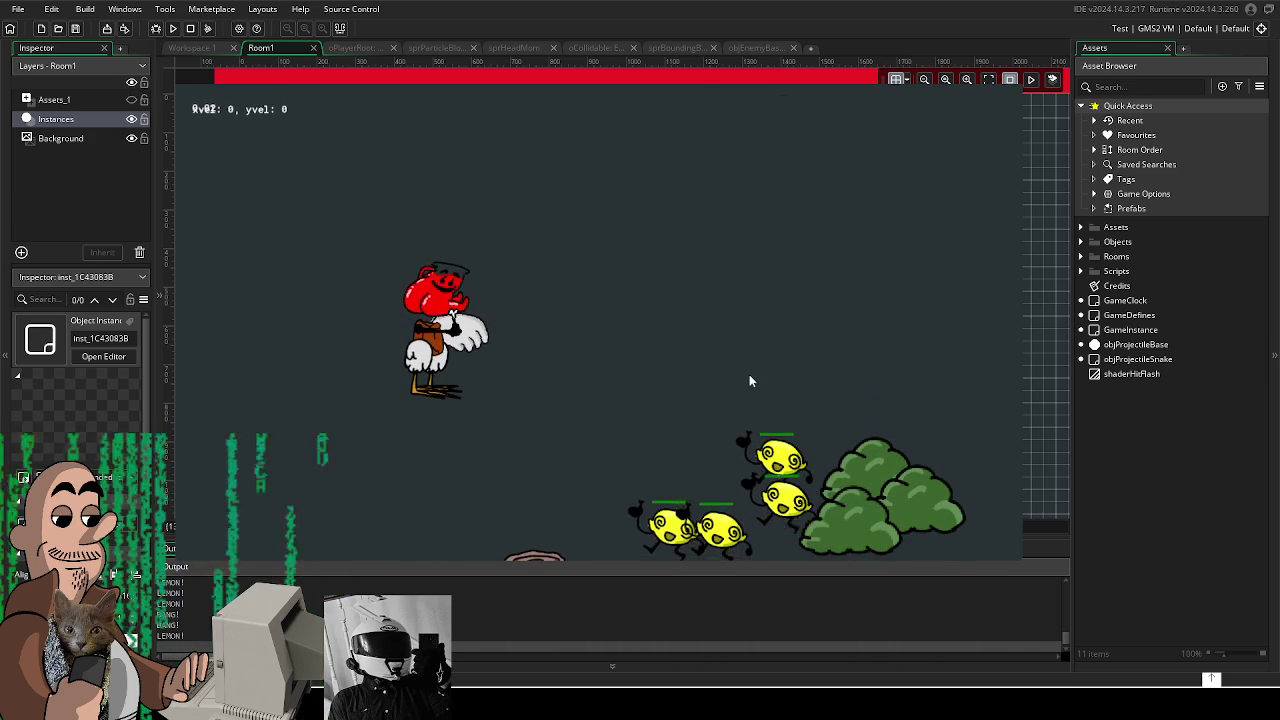
key("d")
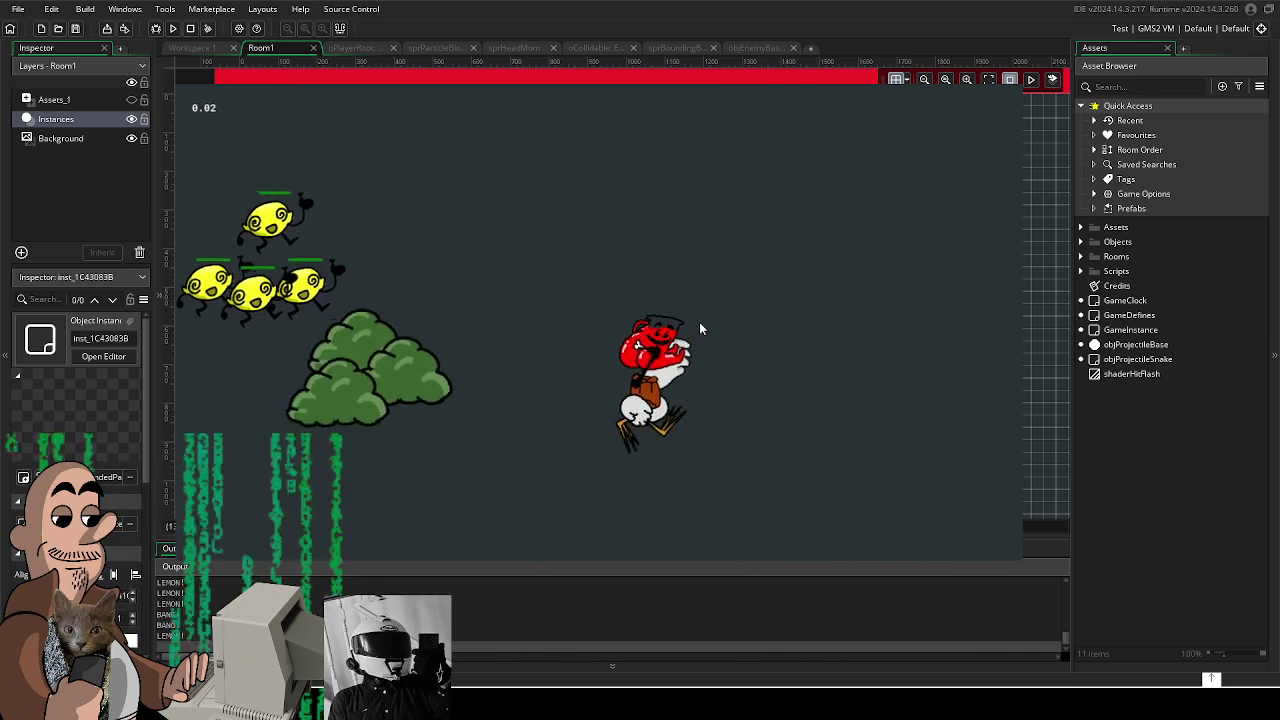
key("a")
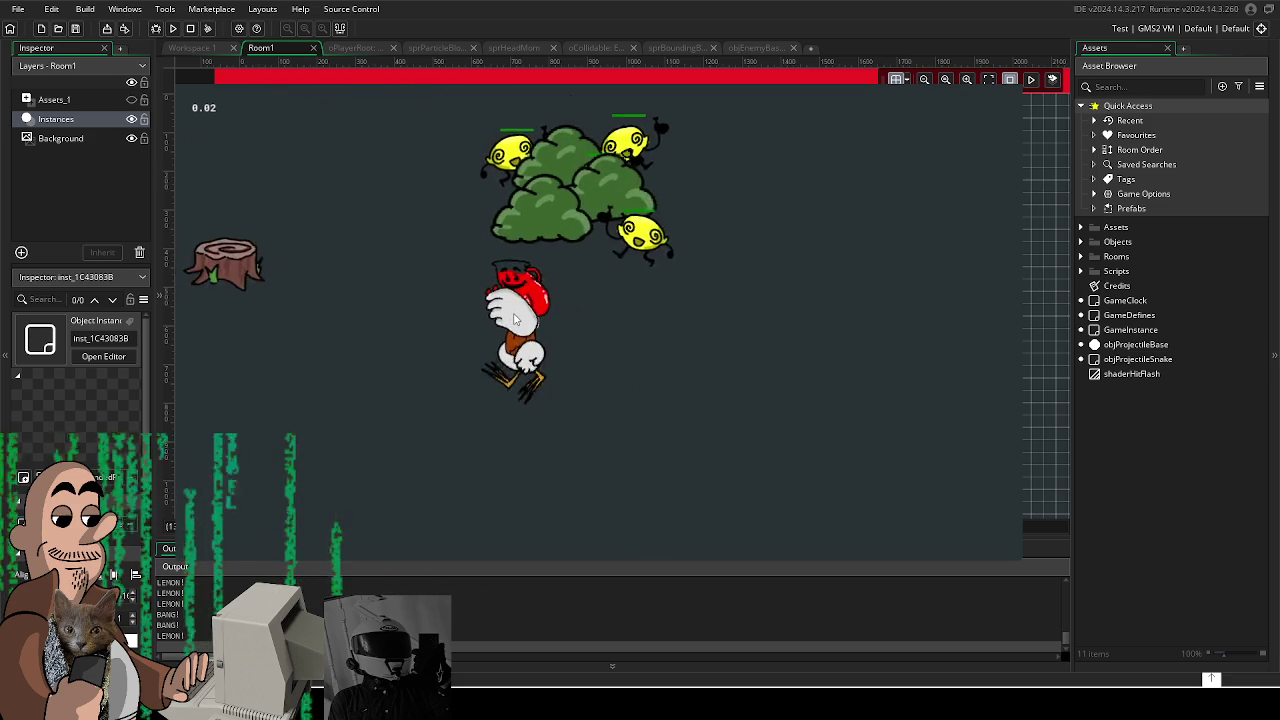
key("space")
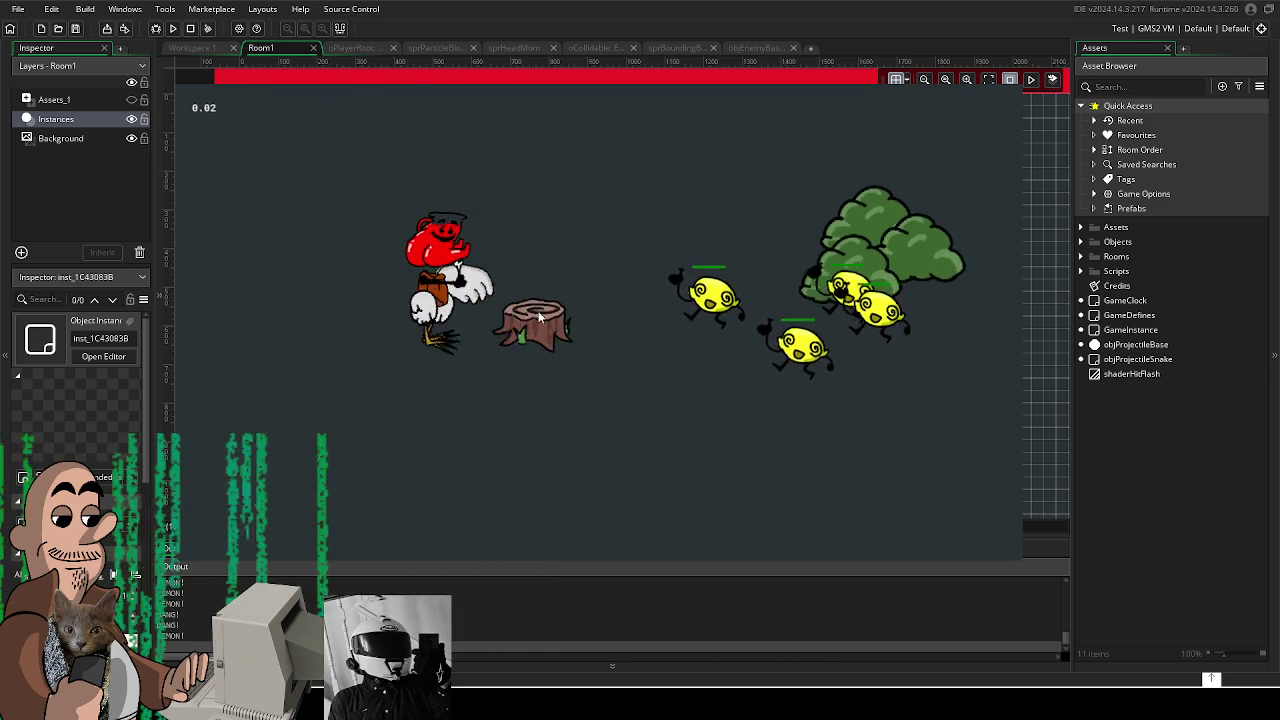
key("d")
key("d")
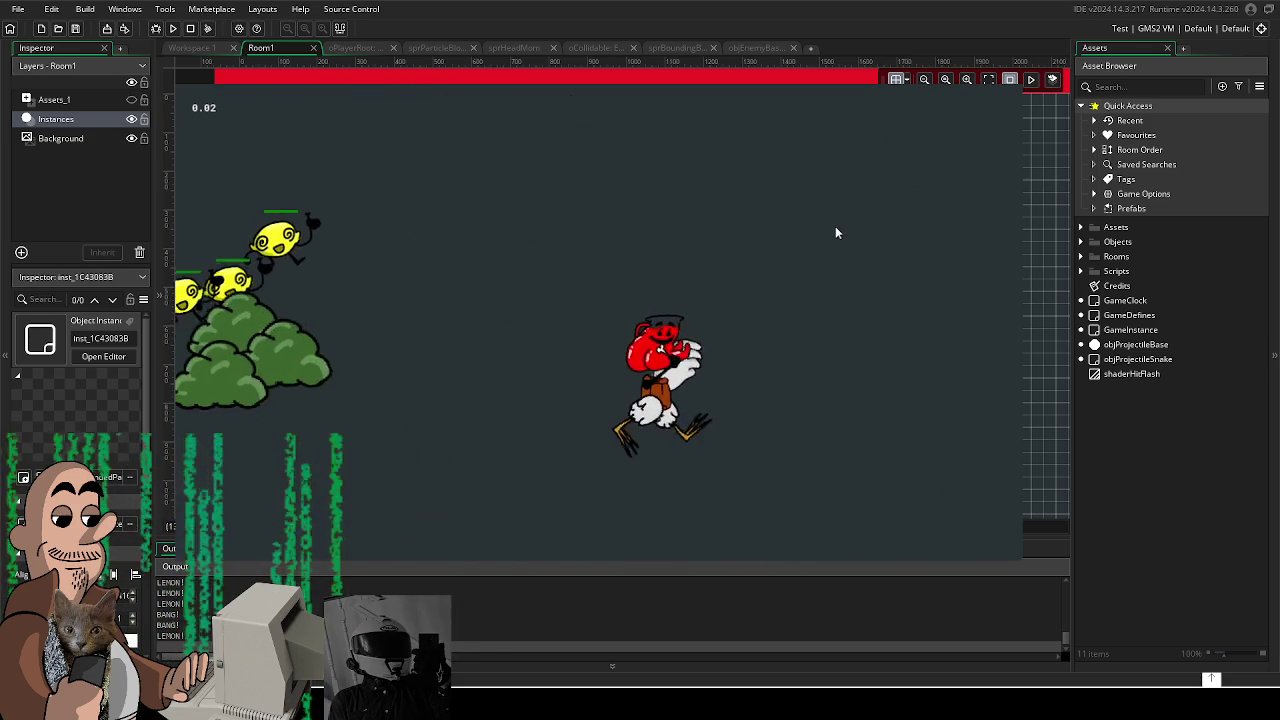
key("a")
key("a")
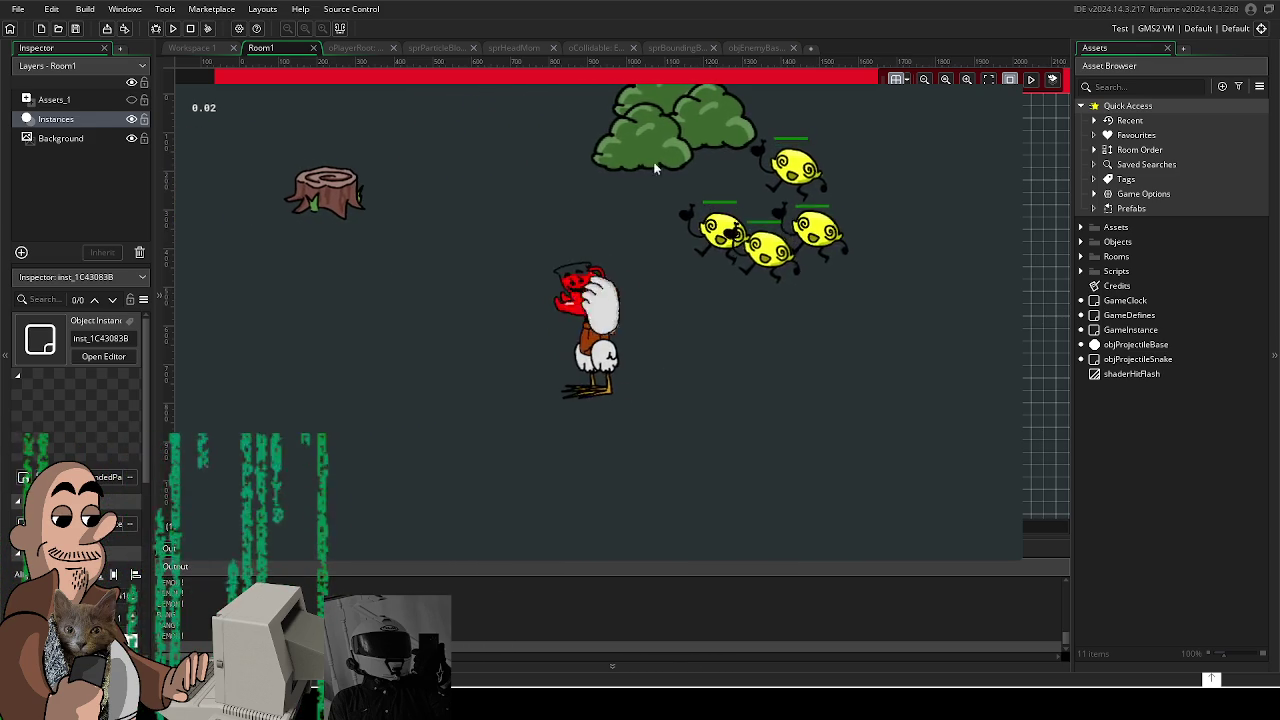
key("a")
key("space")
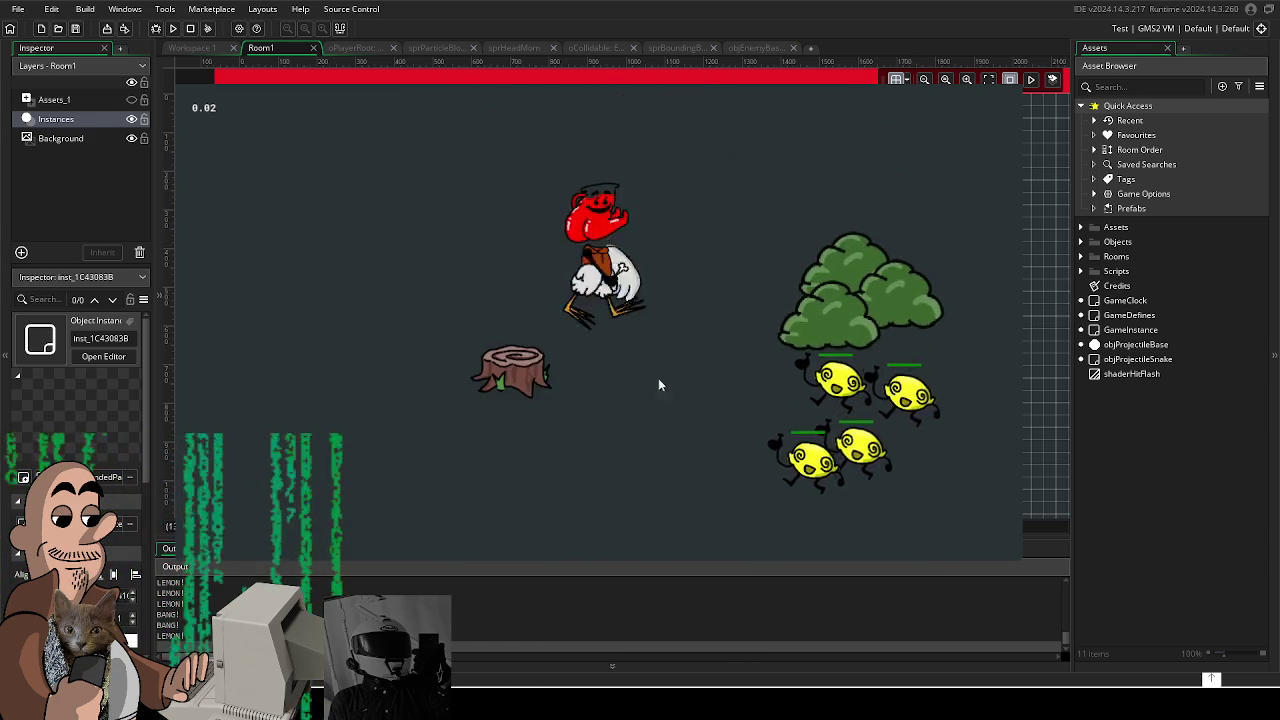
key("d")
key("d")
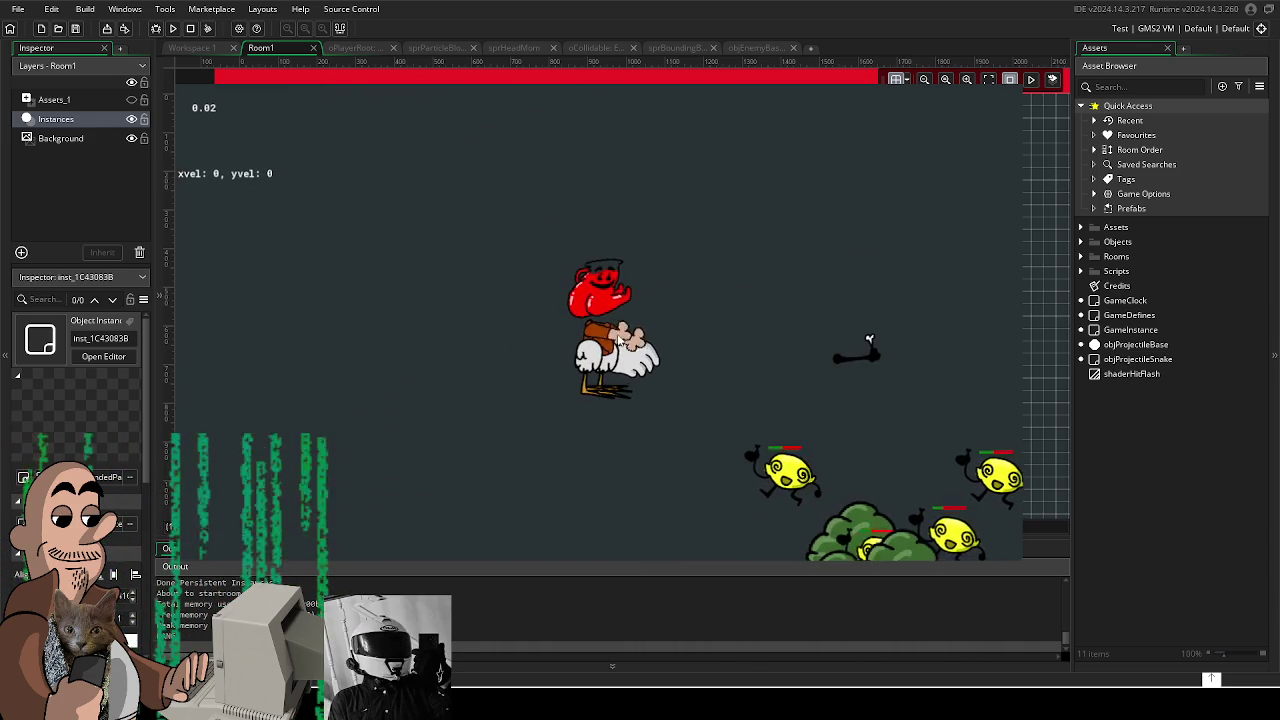
Step: Jump and move the player diagonally around the bush, then stop the game with Escape
key("space")
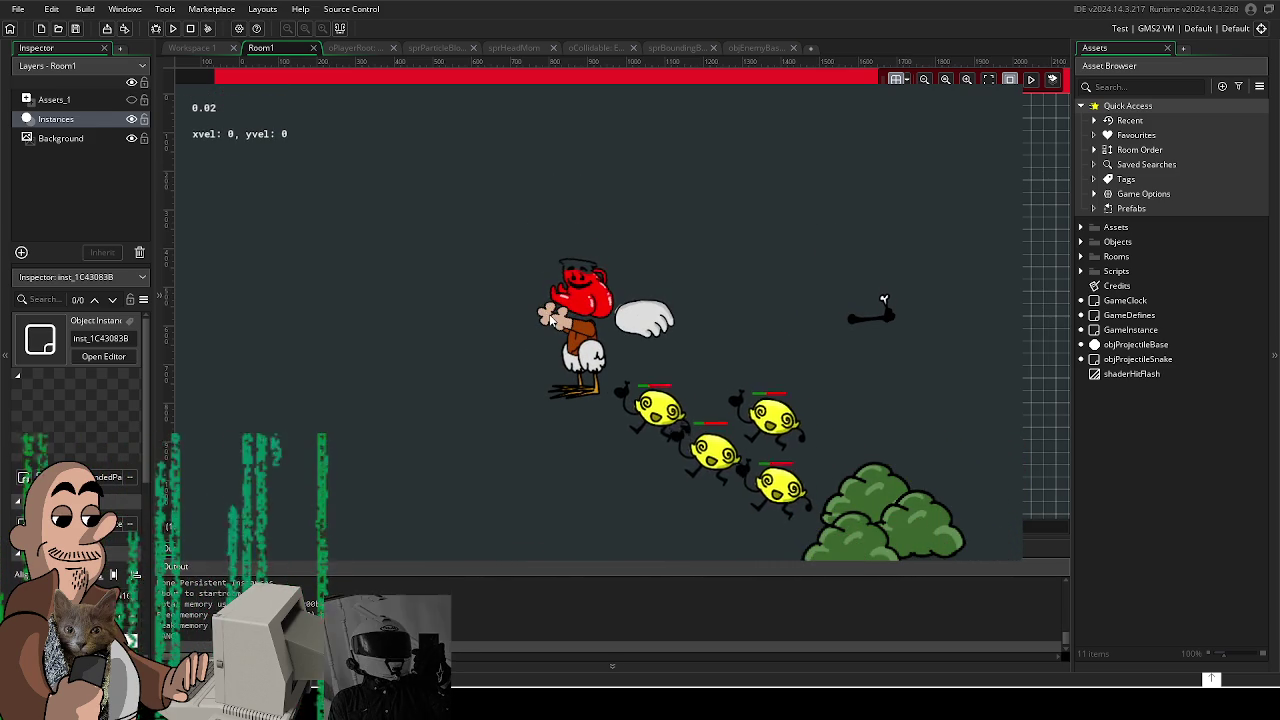
key("a+s")
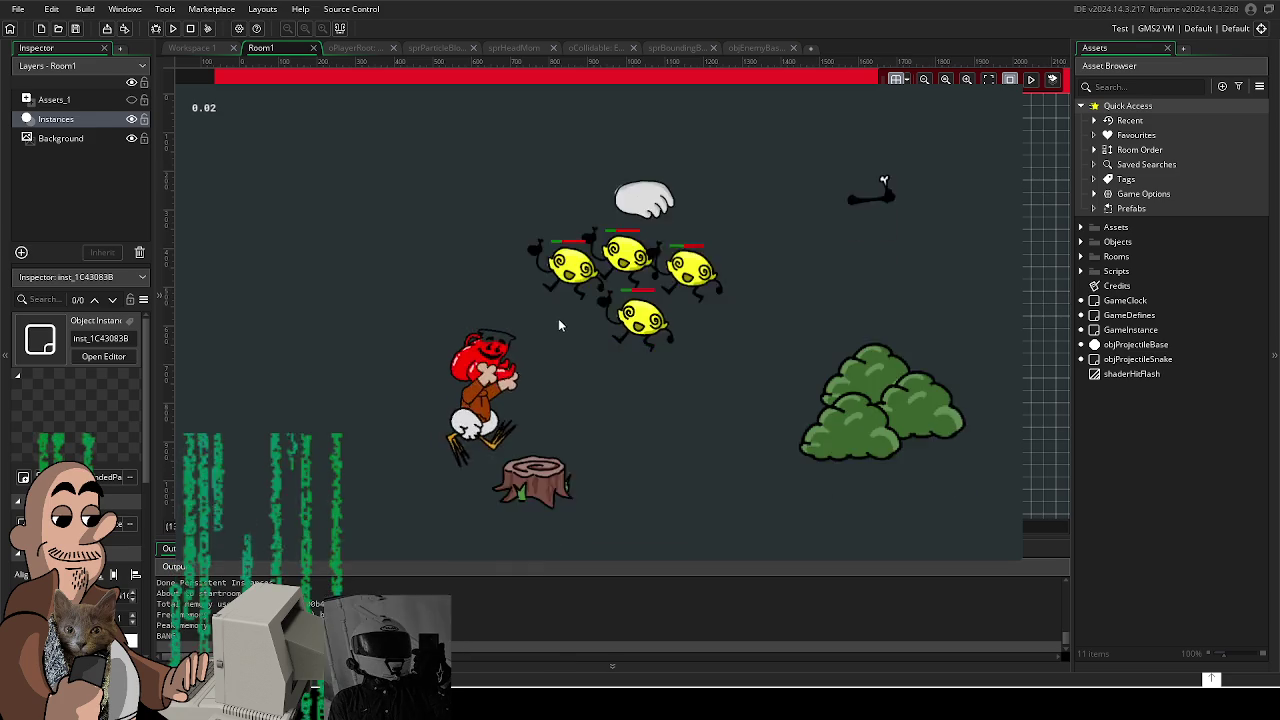
key("w+d")
key("s+d")
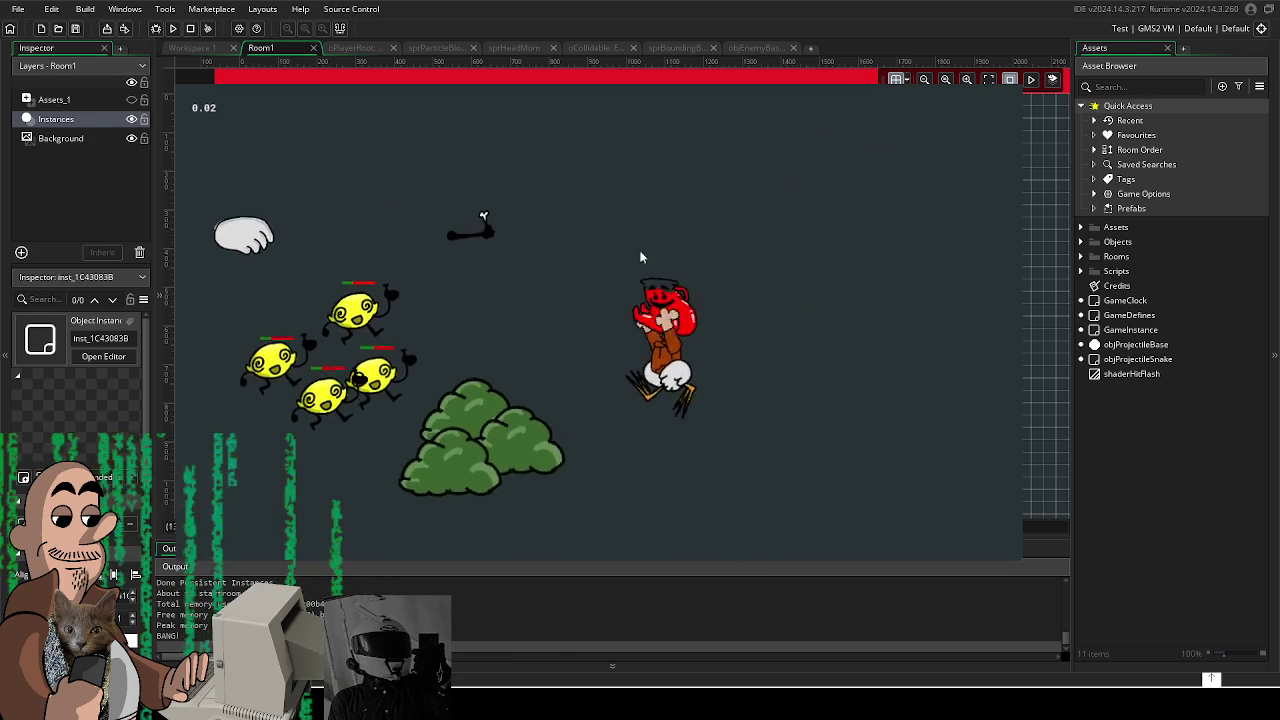
key("w+a")
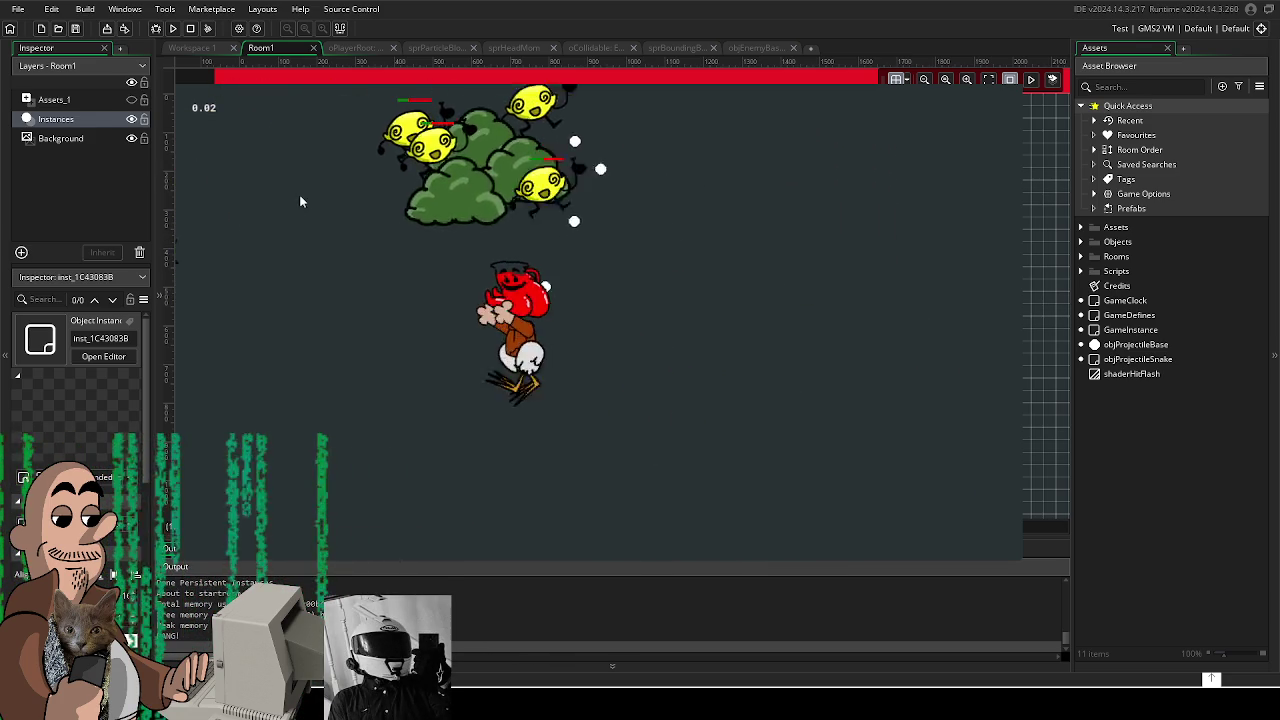
key("d")
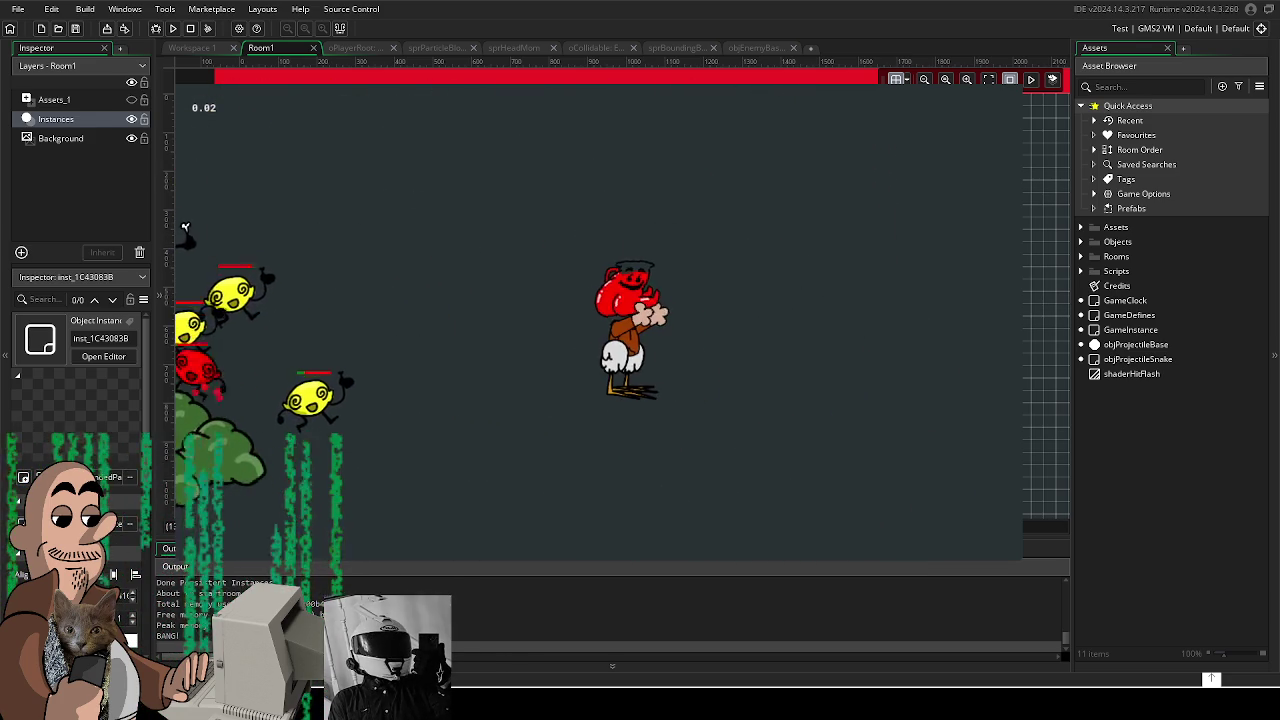
key("Escape")
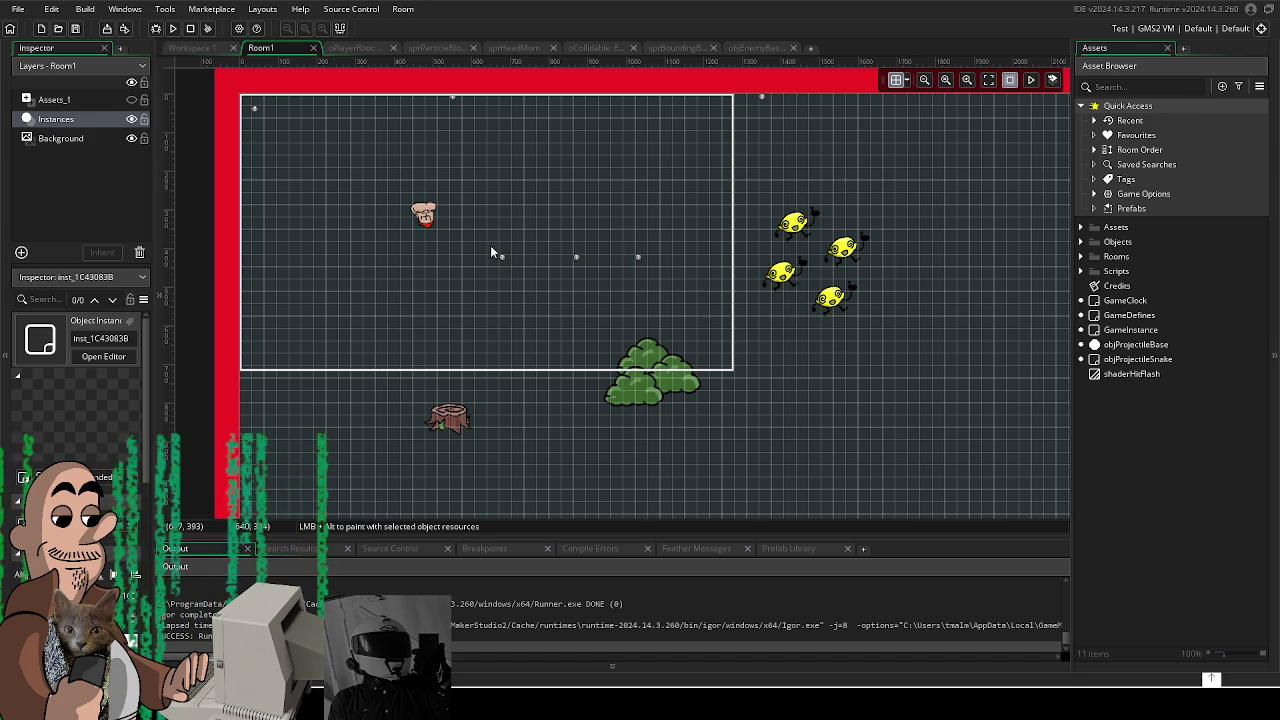
Step: Nudge two GameMaker marker instances inward for even spacing, then switch to Krita
left_click_drag(505, 262, 527, 260)
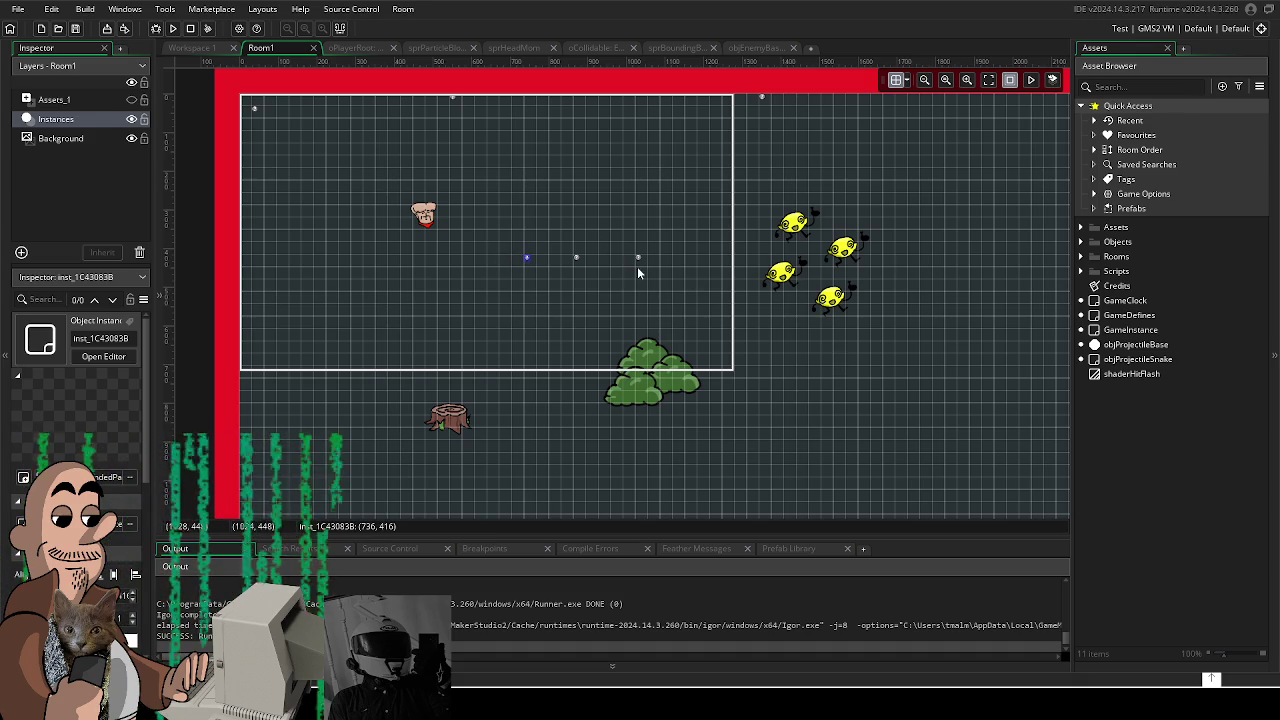
left_click_drag(637, 260, 621, 258)
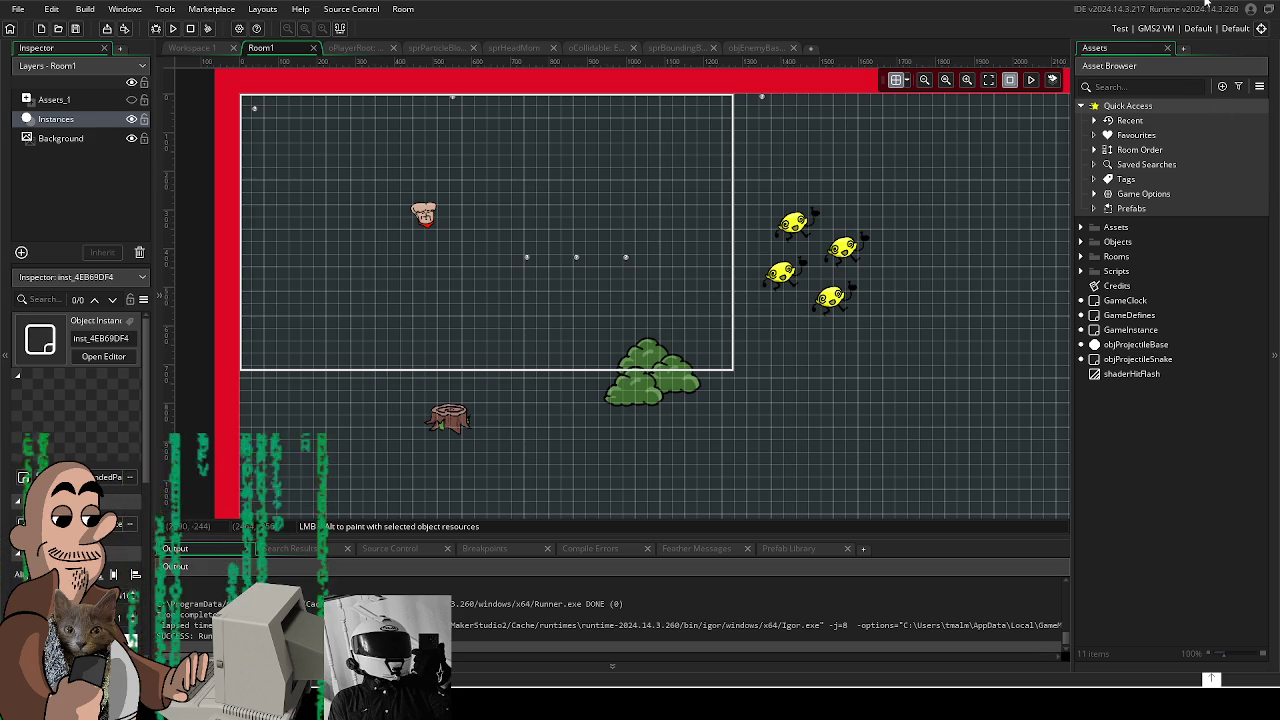
key("alt+Tab")
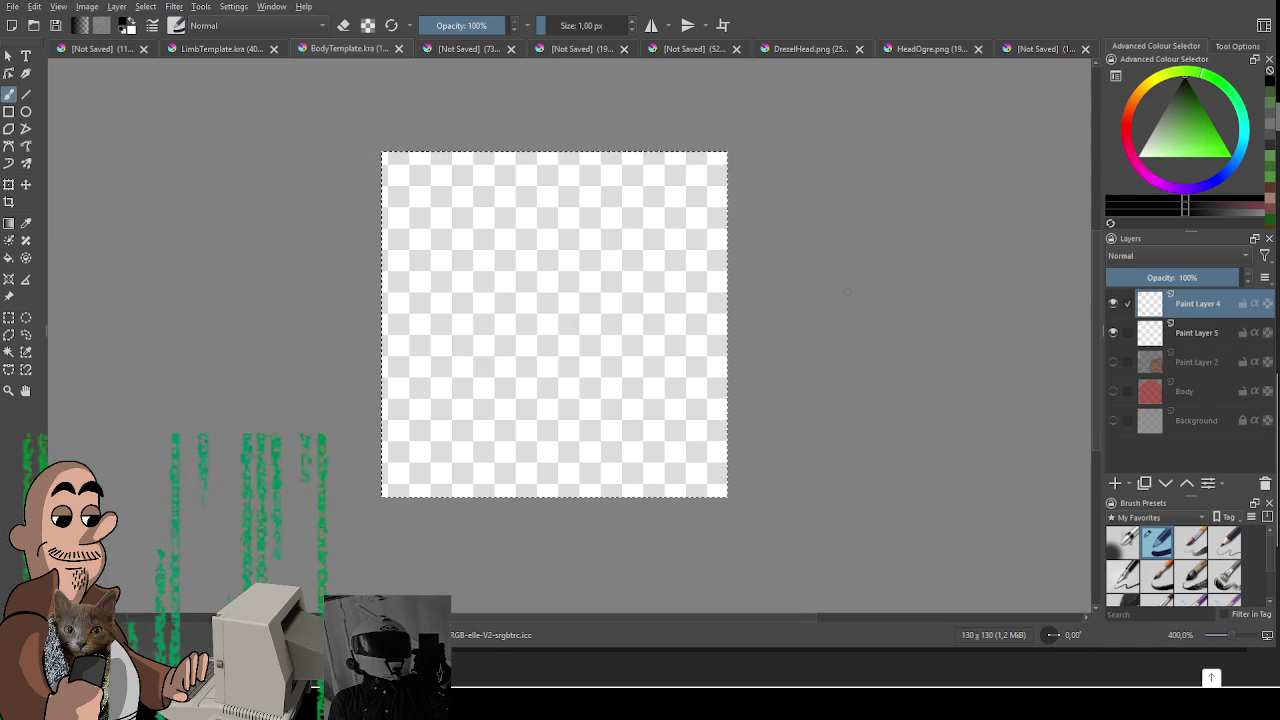
Step: Clear the selection, return to the freehand brush, and try a diagonal test stroke, then undo it
left_click_drag(643, 353, 671, 365)
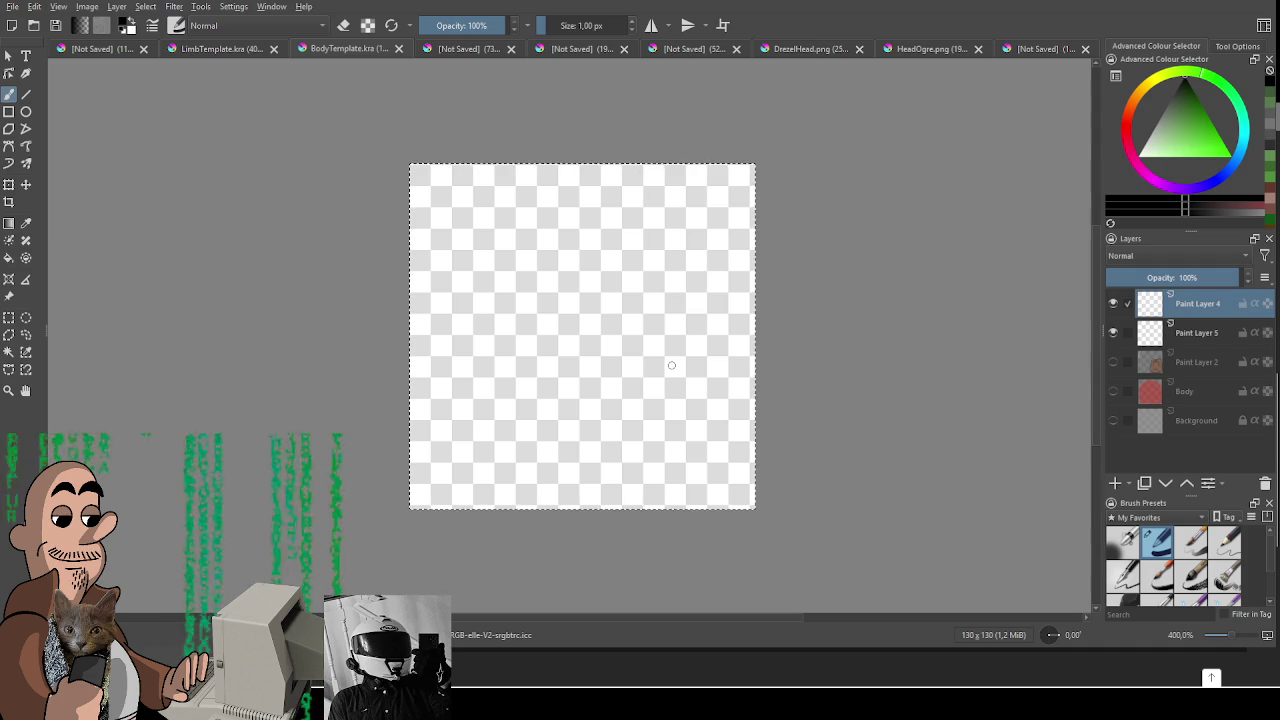
key("ctrl+shift+a")
key("ctrl+r")
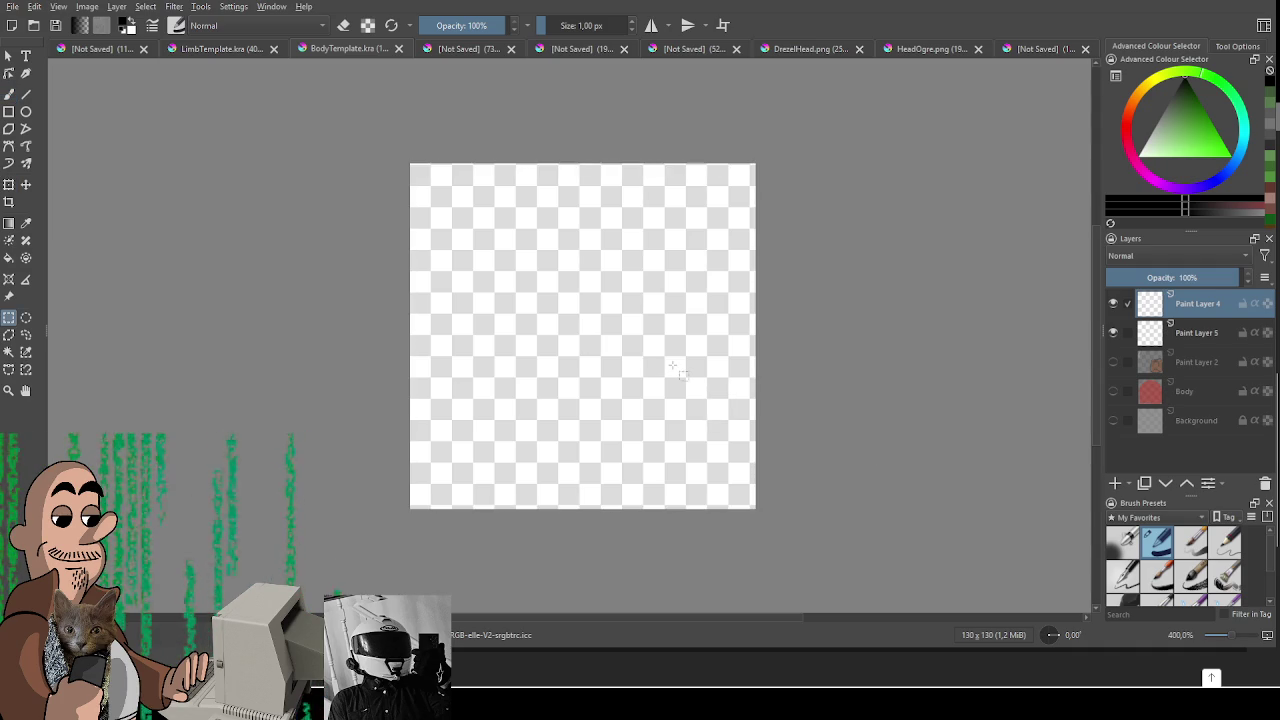
key("b")
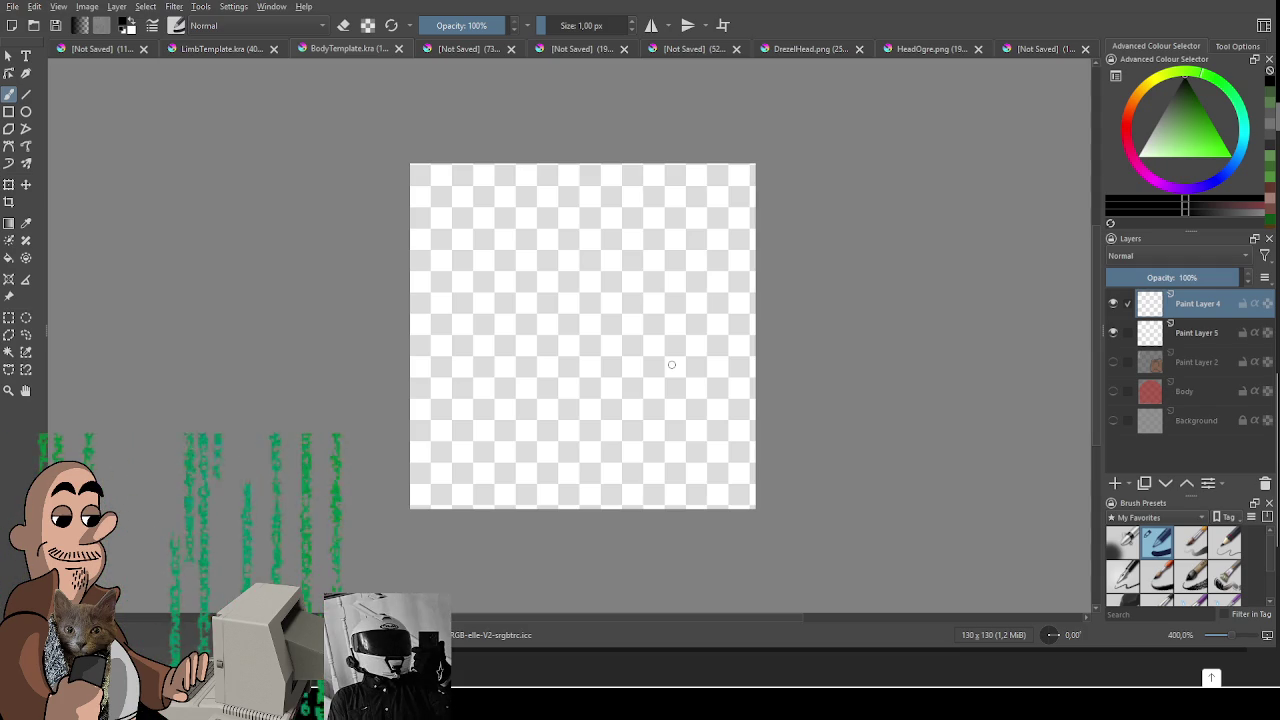
left_click_drag(522, 385, 592, 310)
key("ctrl+z")
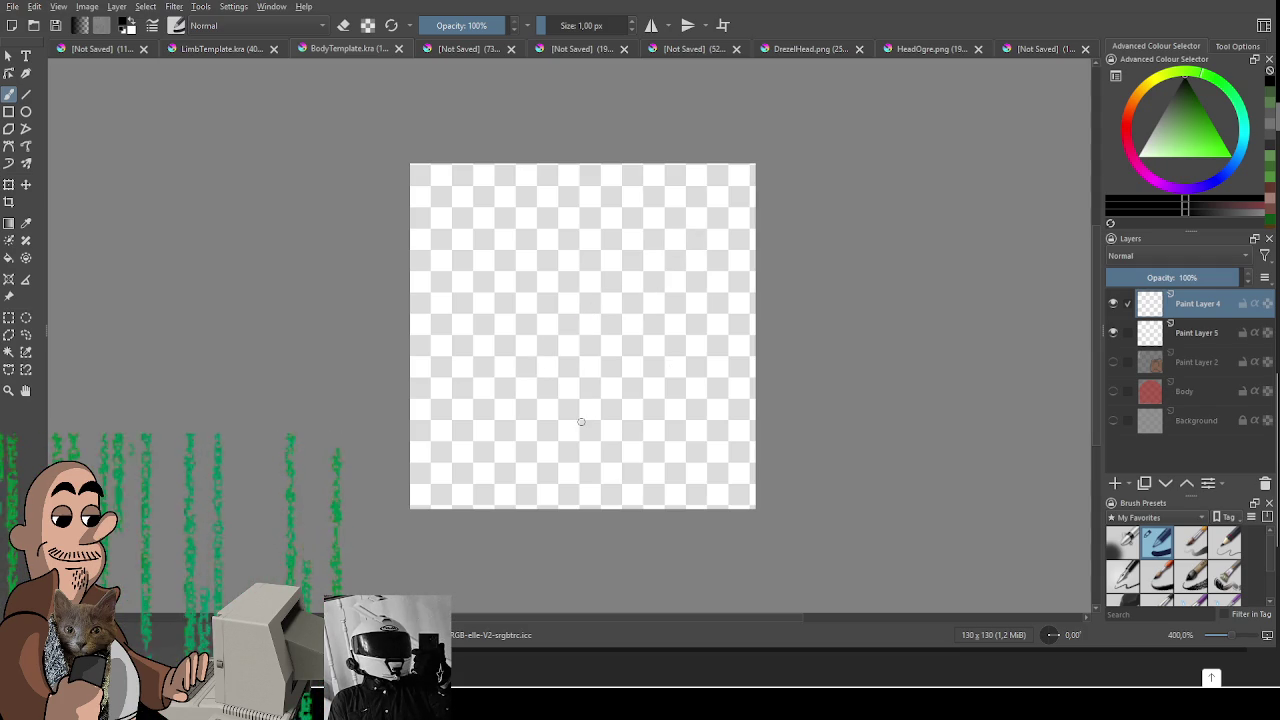
Step: Try curved and vertical trunk strokes on the canvas, undoing each one
scroll(532, 430, "up", 1)
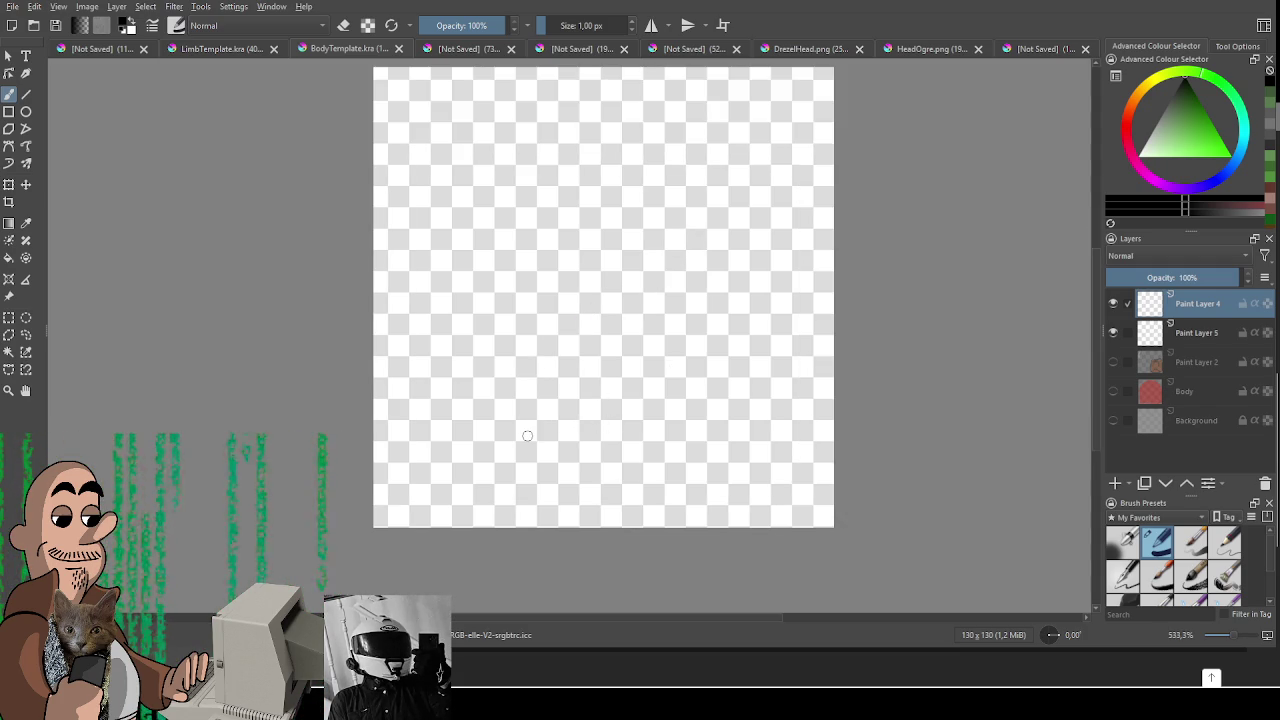
left_click_drag(528, 271, 586, 357)
key("ctrl+z")
left_click_drag(586, 443, 564, 471)
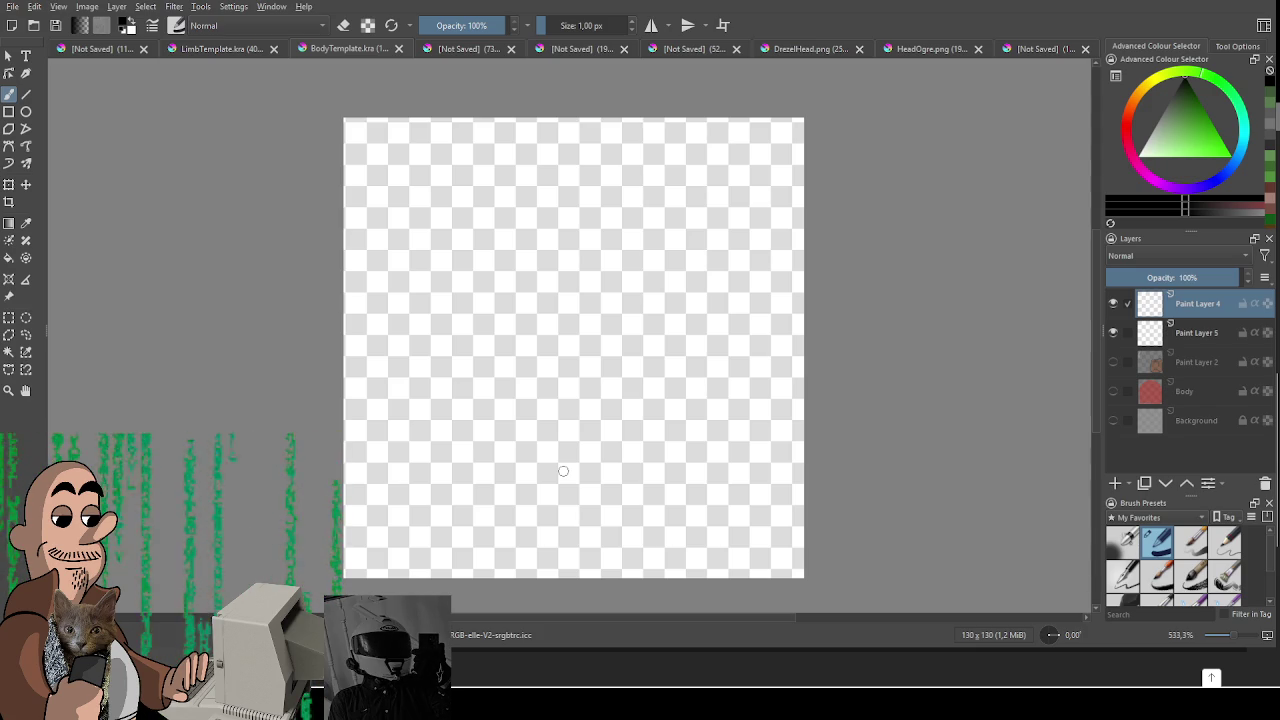
left_click_drag(503, 150, 469, 462)
key("ctrl+z")
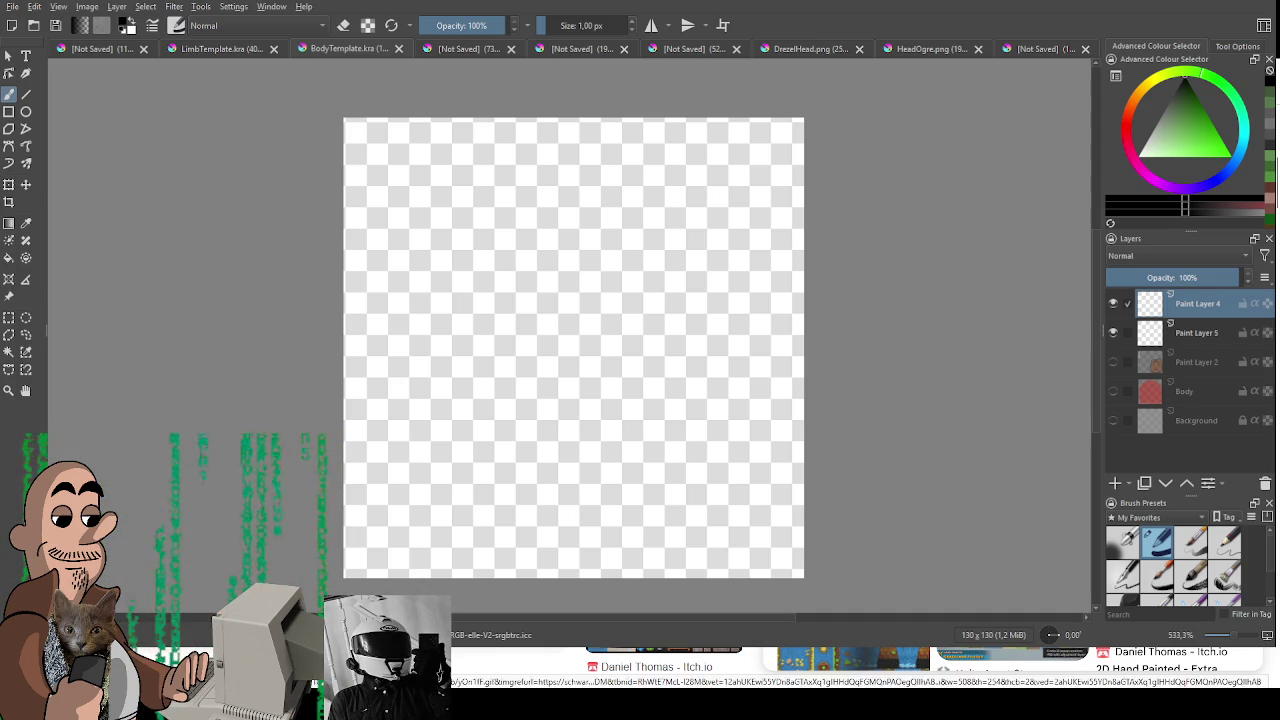
scroll(395, 220, "down", 1)
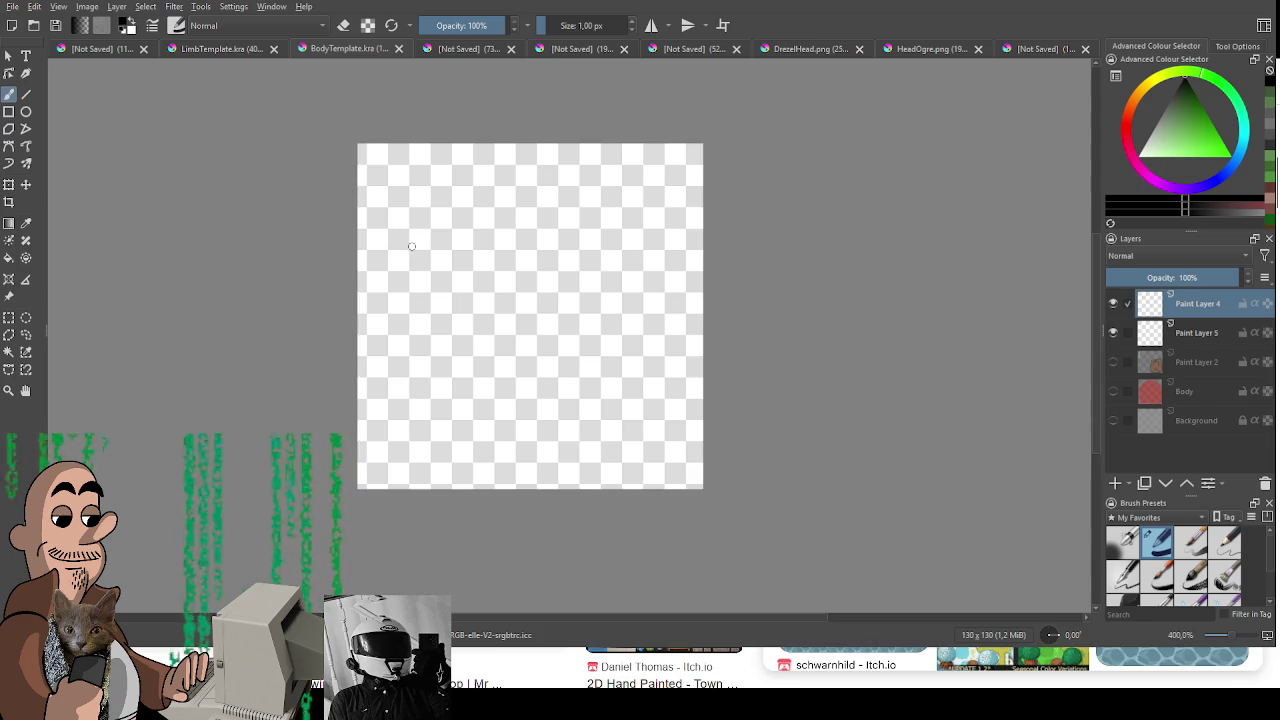
scroll(395, 220, "up", 1)
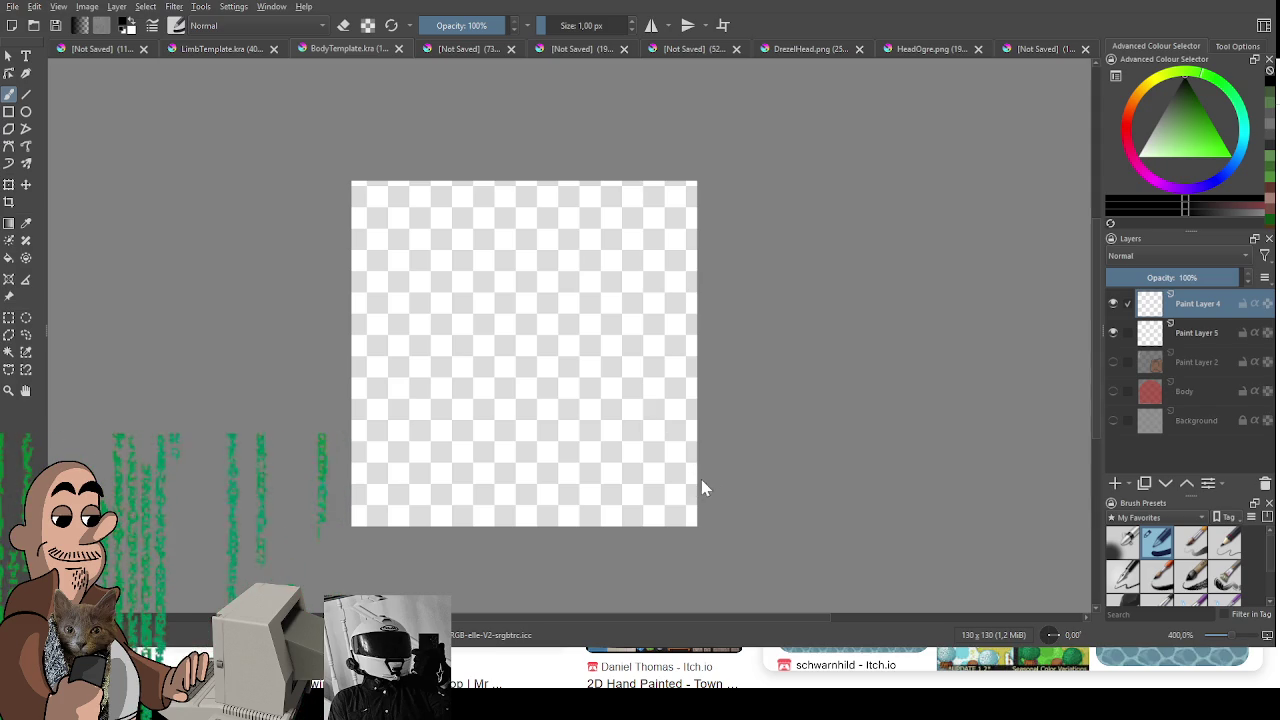
Step: Resize the canvas to 250×250 pixels and bring the enlarged canvas into view
key("ctrl+z")
scroll(635, 340, "up", 1)
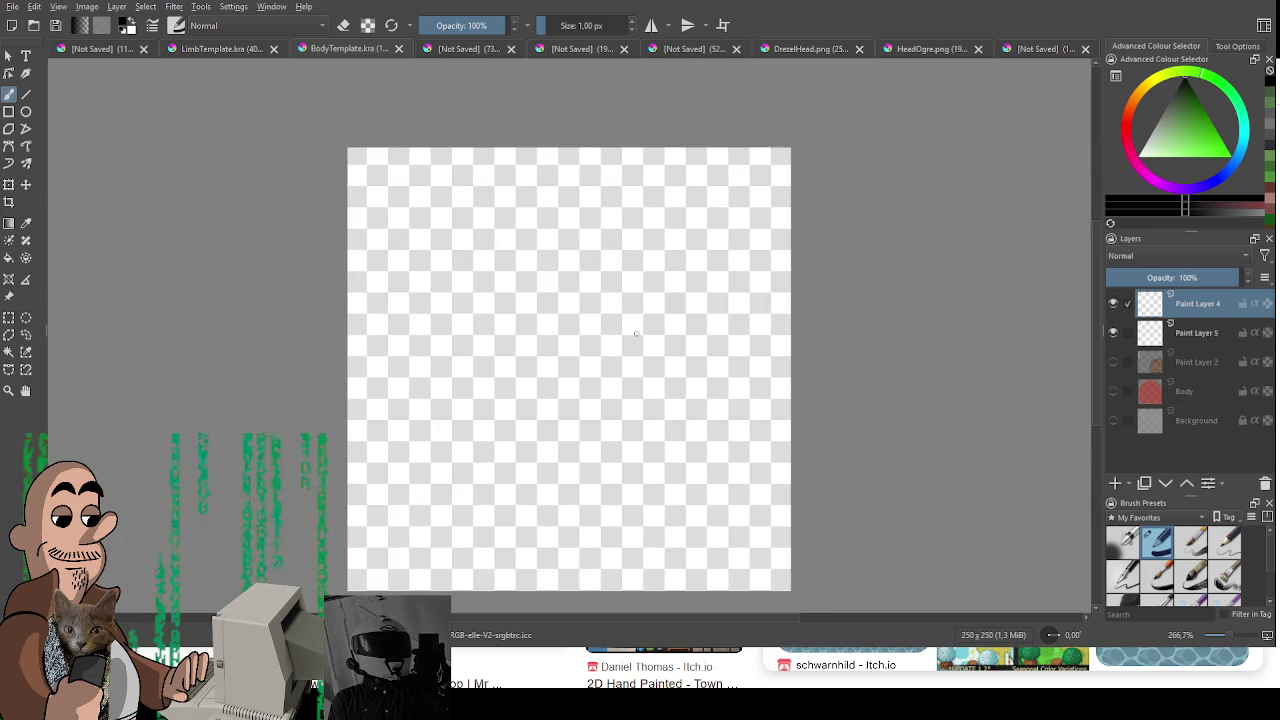
left_click_drag(634, 332, 626, 299)
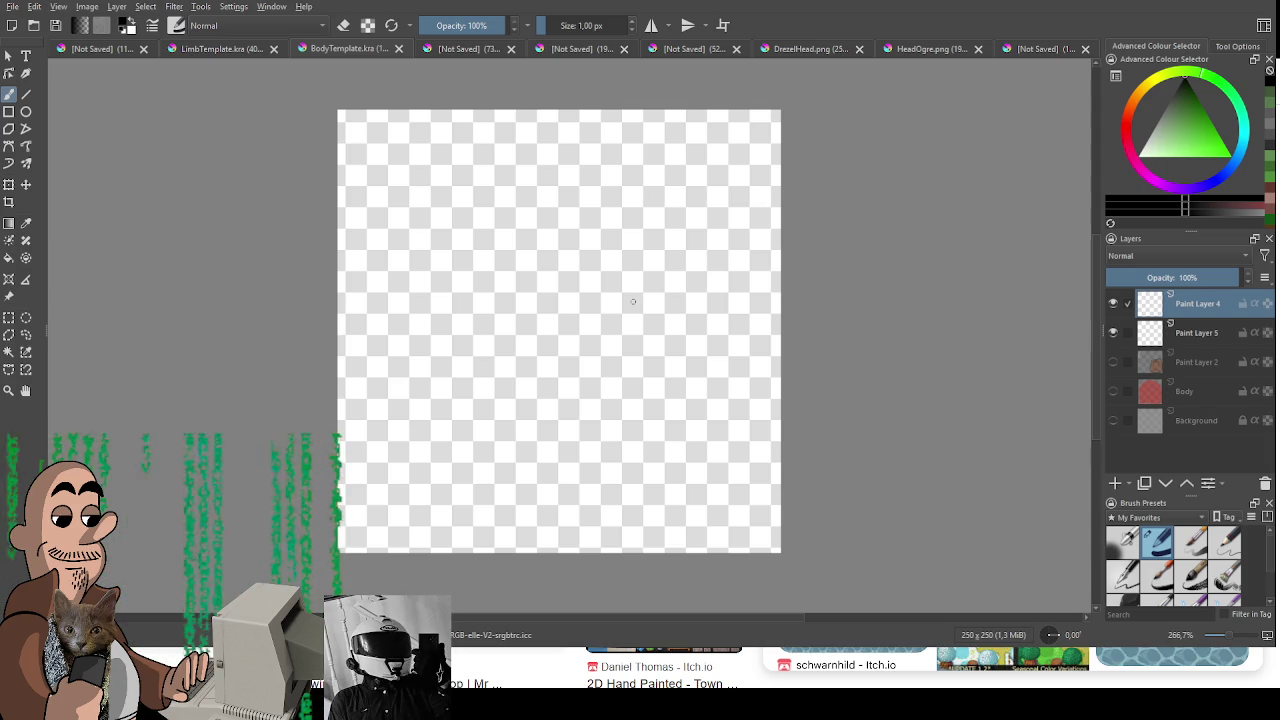
left_click_drag(633, 302, 601, 296)
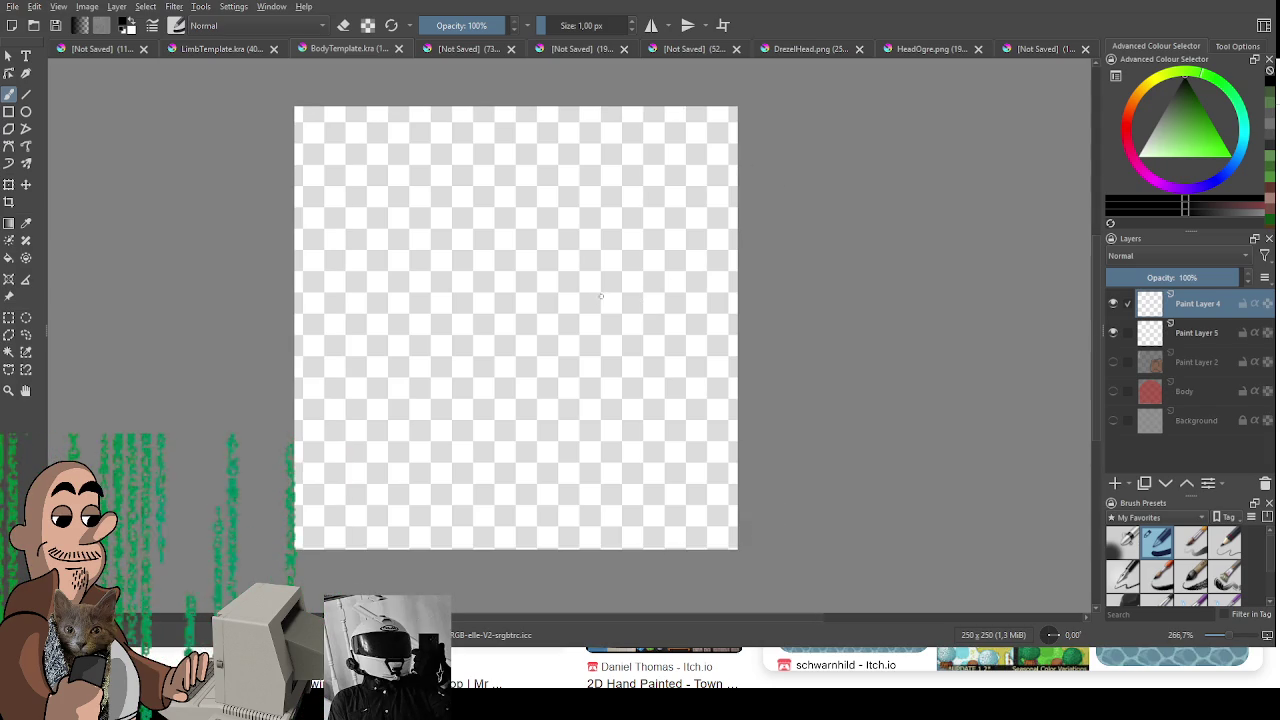
Step: Test a curved line on the left side, undo it, and switch to the red mascot document
left_click_drag(326, 433, 388, 350)
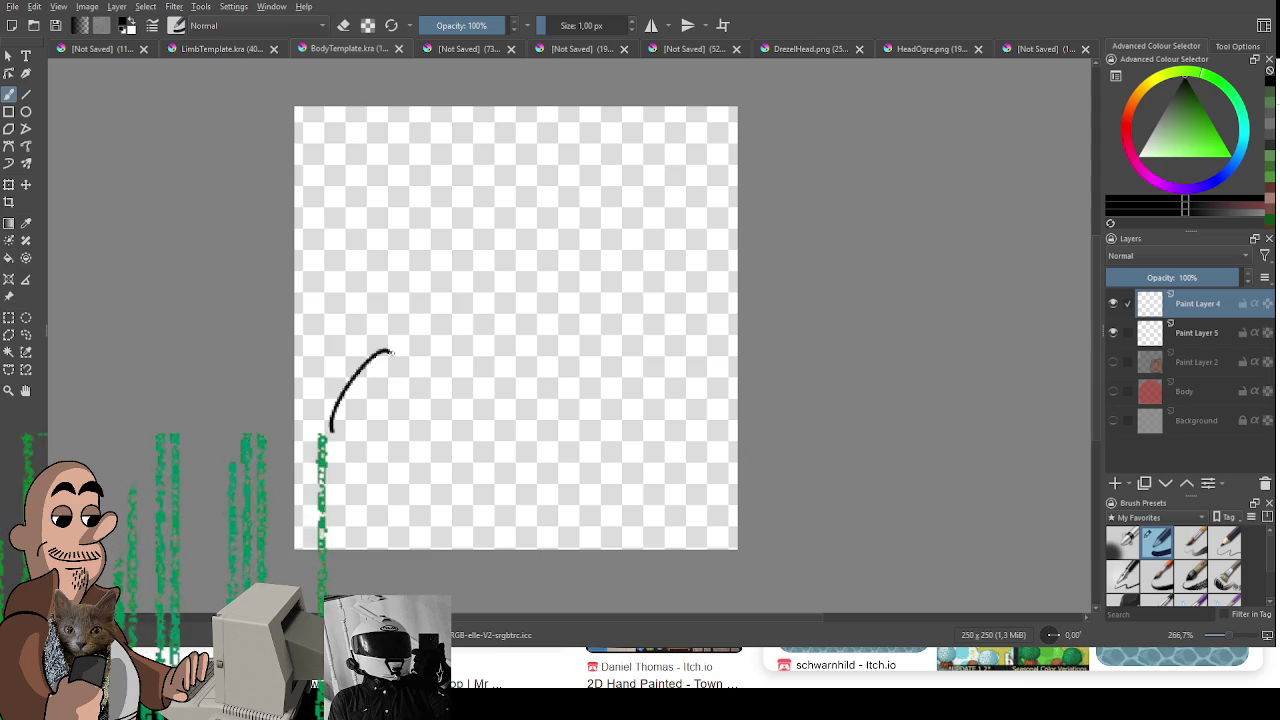
key("ctrl+z")
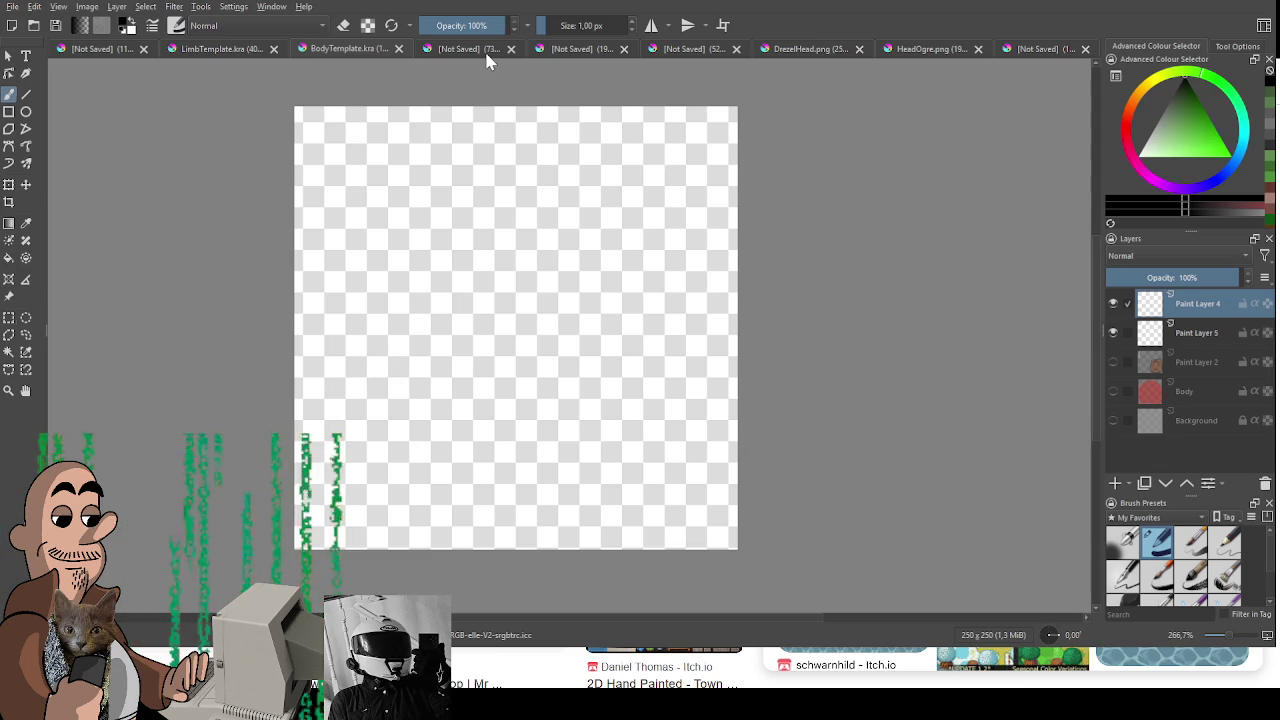
left_click(488, 52)
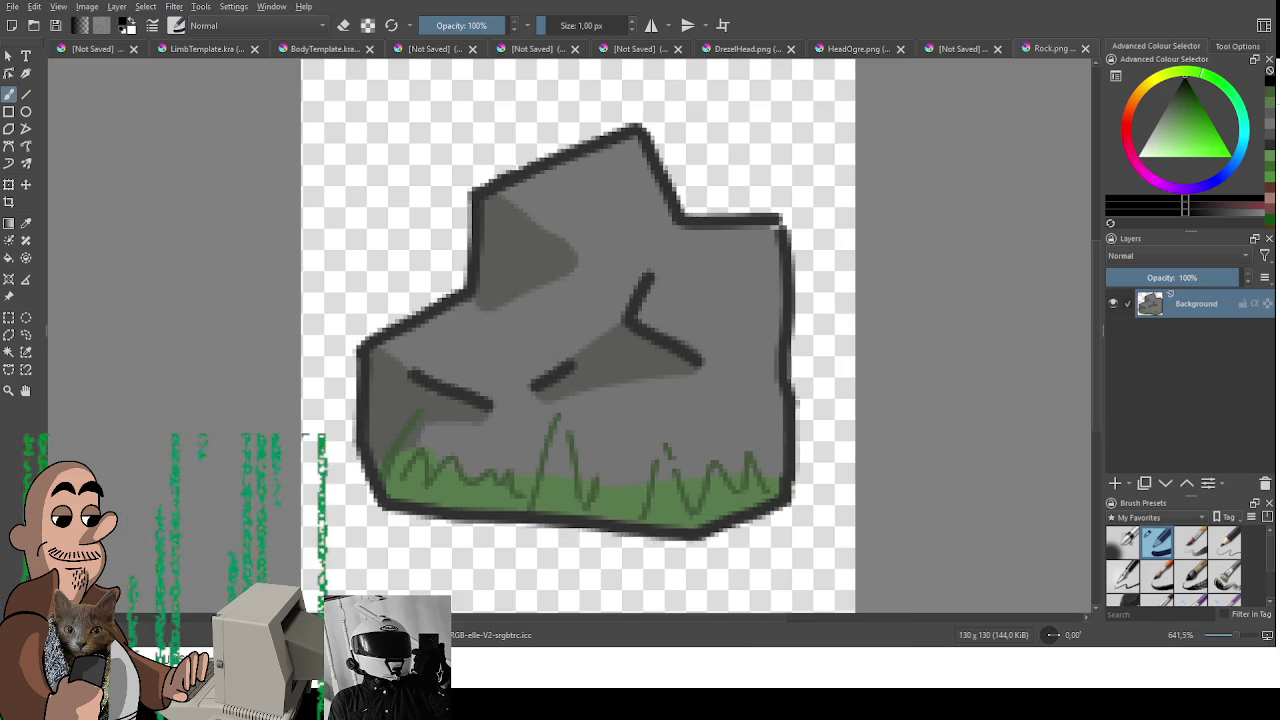
Step: Reorder the document tabs, moving Rock.png earlier and BodyTemplate.kra ahead of it
scroll(555, 350, "down", 1)
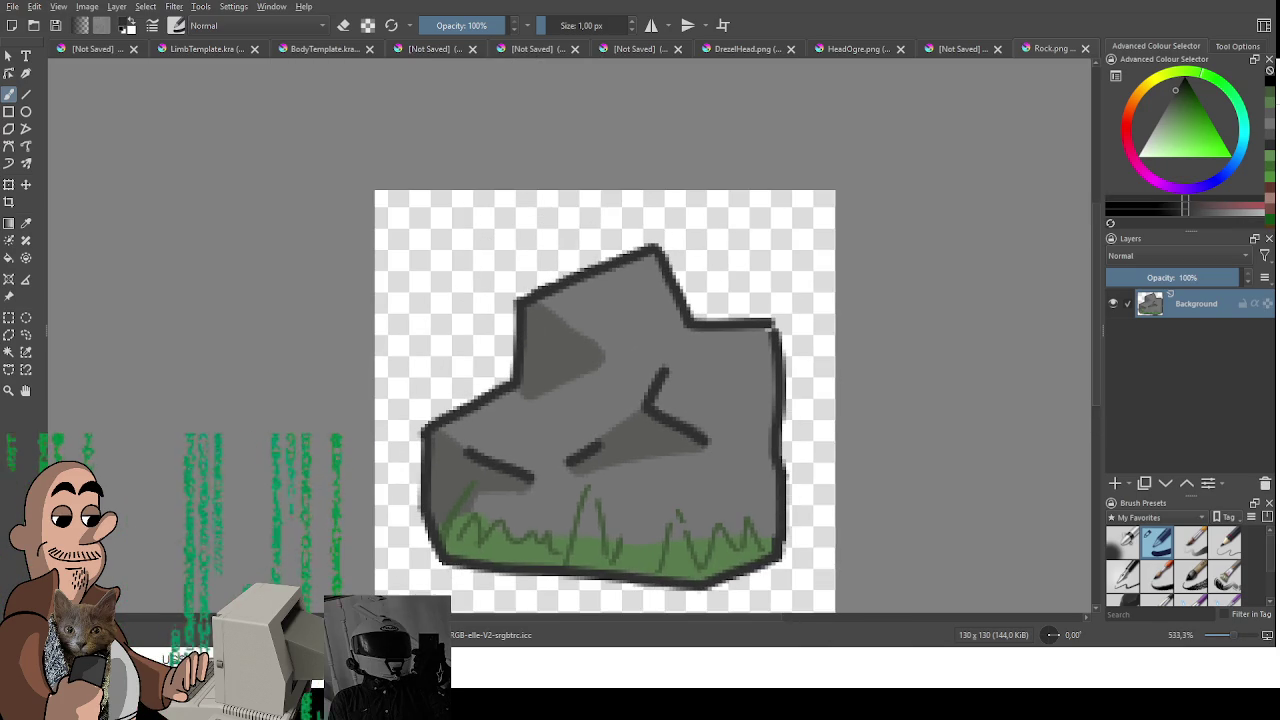
left_click_drag(1035, 48, 310, 50)
left_click(218, 52)
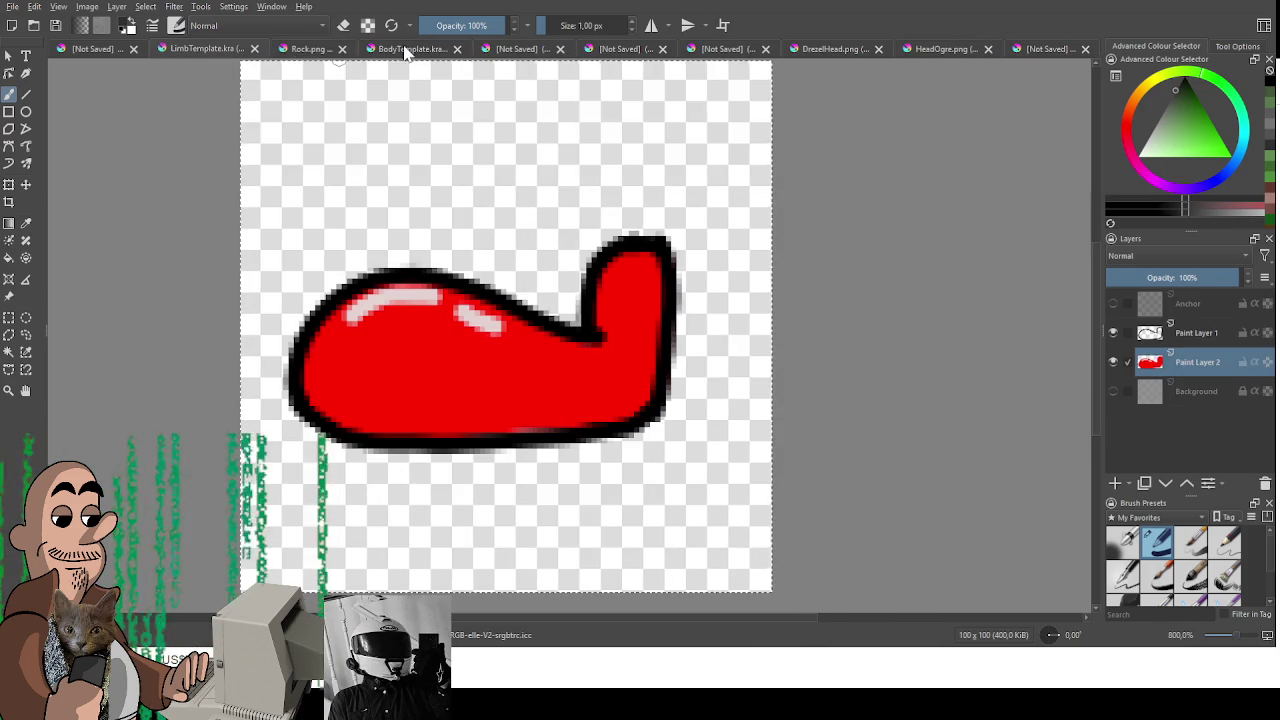
left_click(405, 50)
left_click_drag(412, 50, 340, 55)
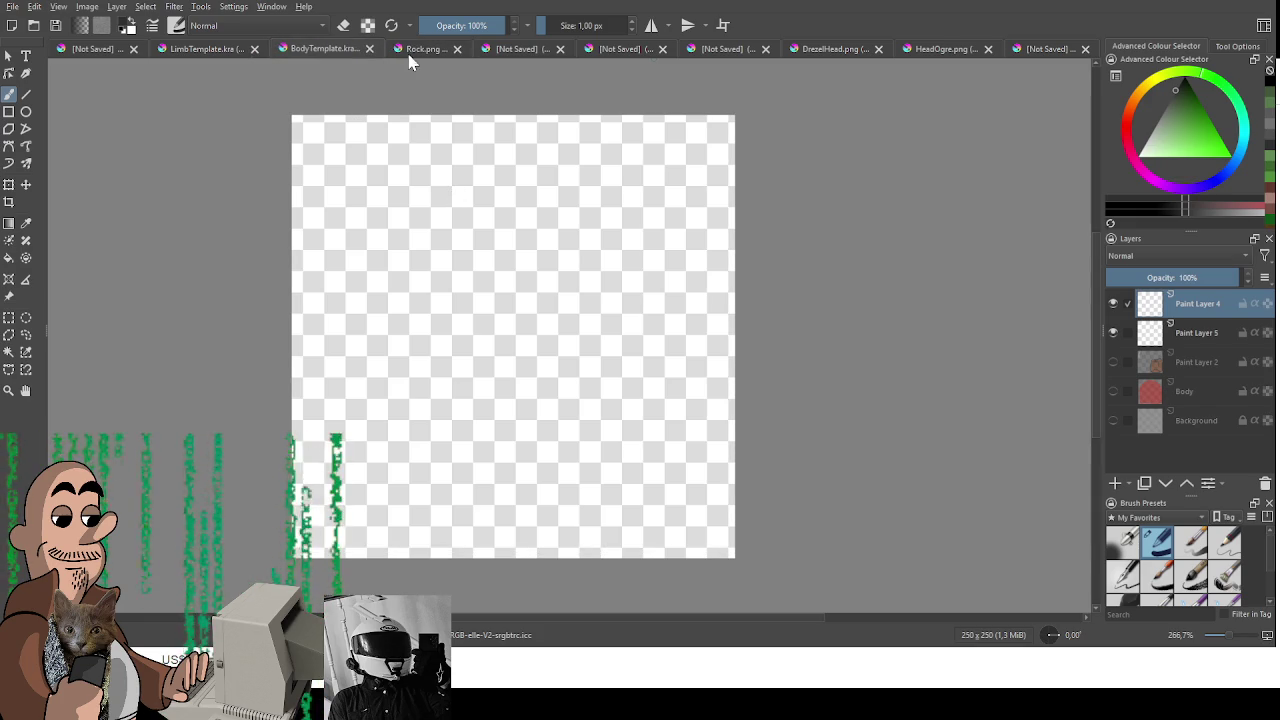
Step: Browse the Rock.png, Kool-Aid and jug documents, then return to BodyTemplate.kra
left_click(415, 50)
left_click(508, 50)
left_click(620, 50)
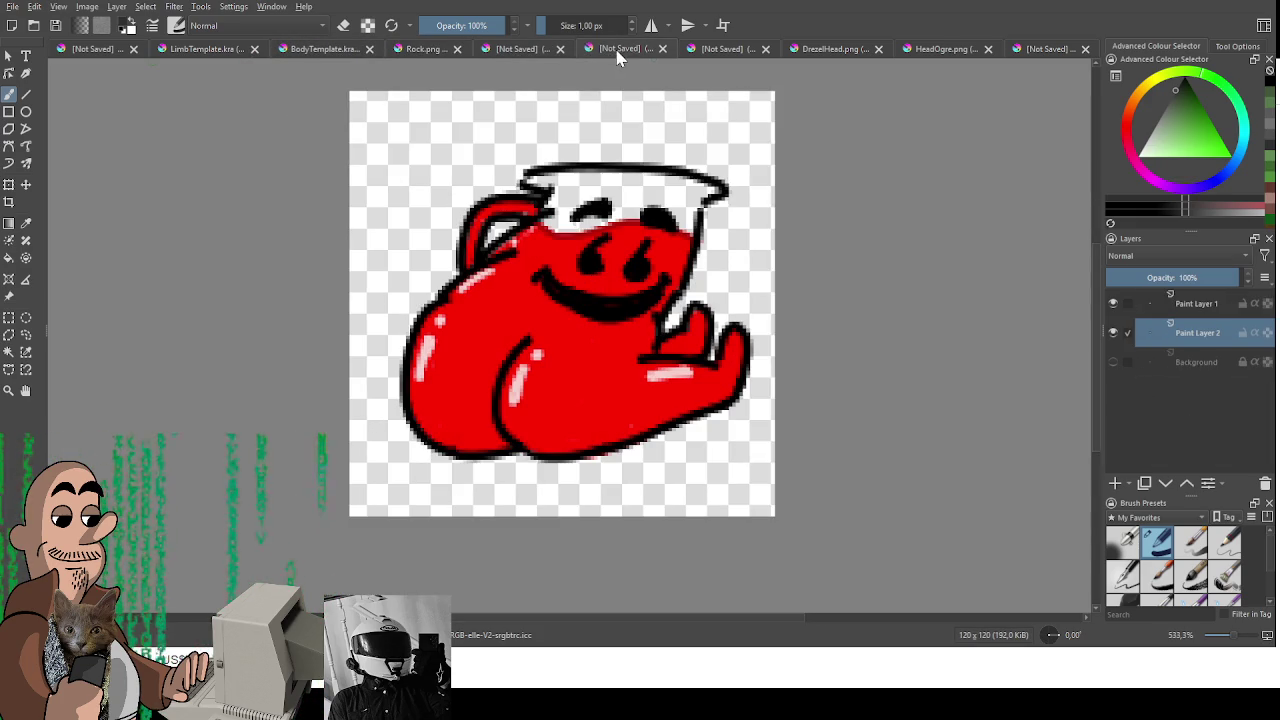
left_click(415, 50)
left_click(321, 48)
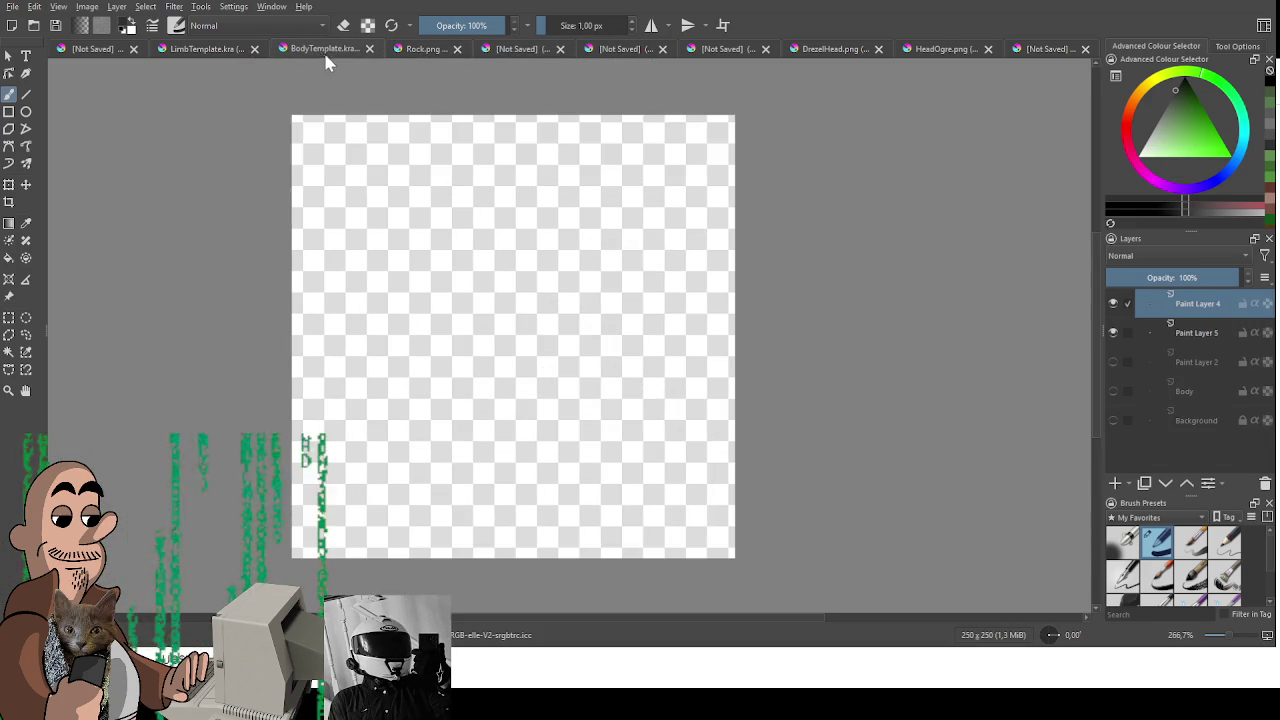
Step: Draw two black test strokes on BodyTemplate and undo them
left_click_drag(347, 410, 377, 467)
left_click_drag(364, 378, 466, 365)
key("ctrl+z")
key("ctrl+z")
Step: Set the brush size to 2 px, then sketch a curved outline on the BodyTemplate canvas
left_click(418, 50)
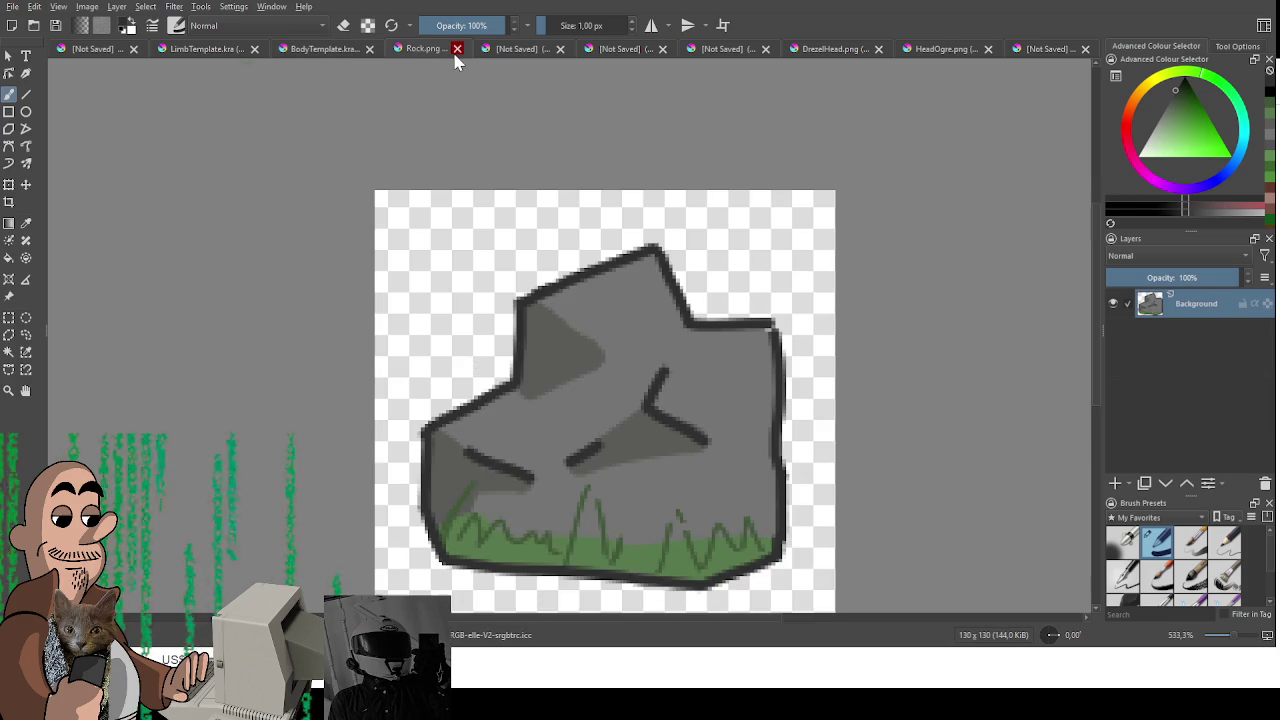
scroll(464, 444, "up", 1)
scroll(464, 444, "up", 1)
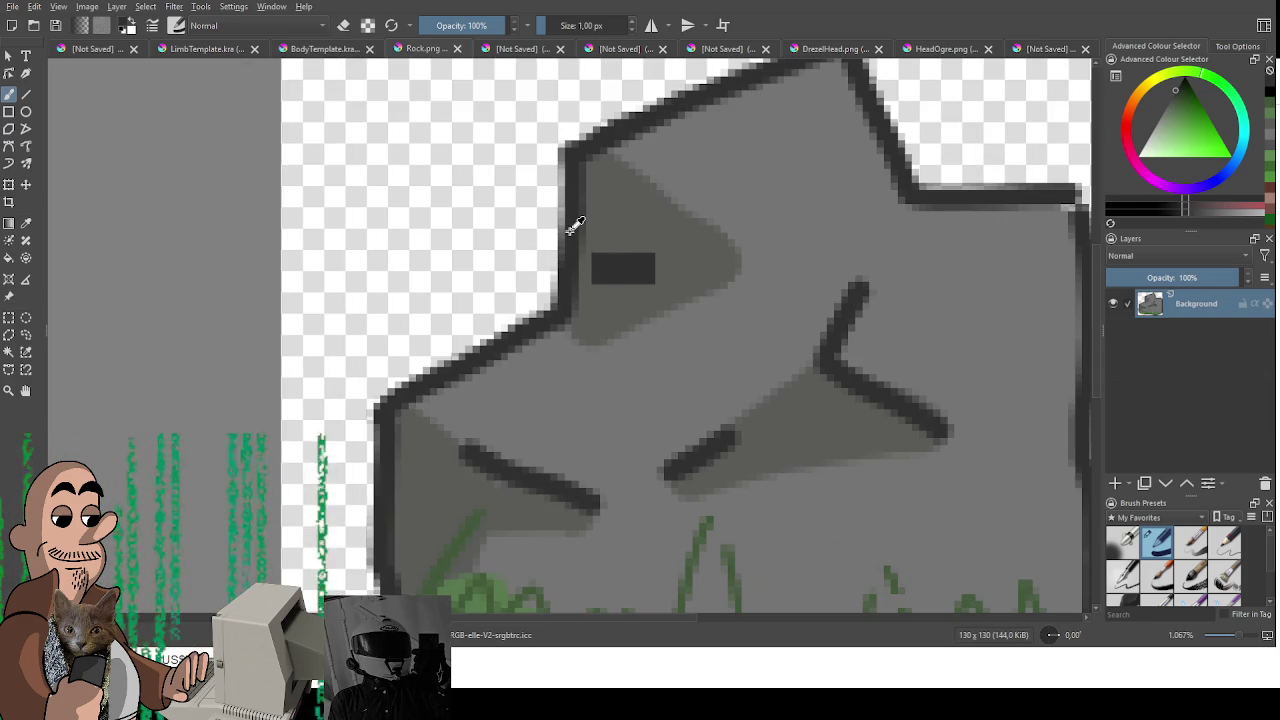
left_click(547, 25)
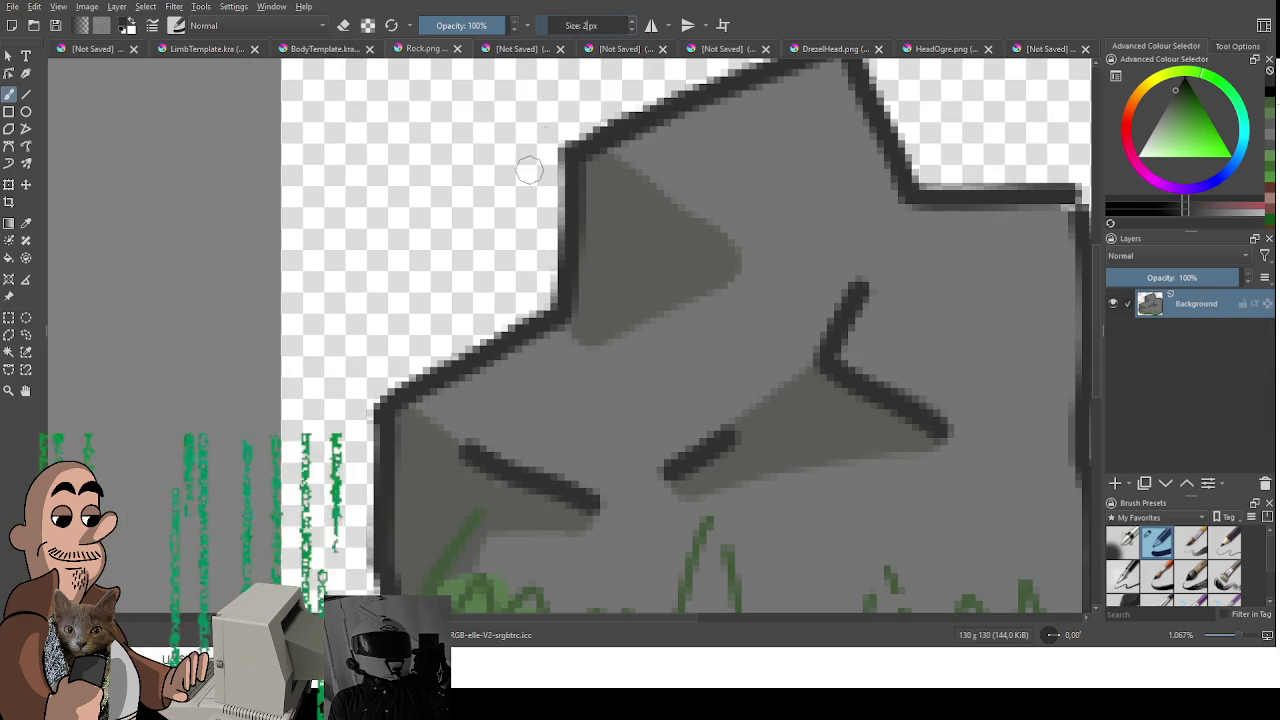
scroll(606, 302, "down", 3)
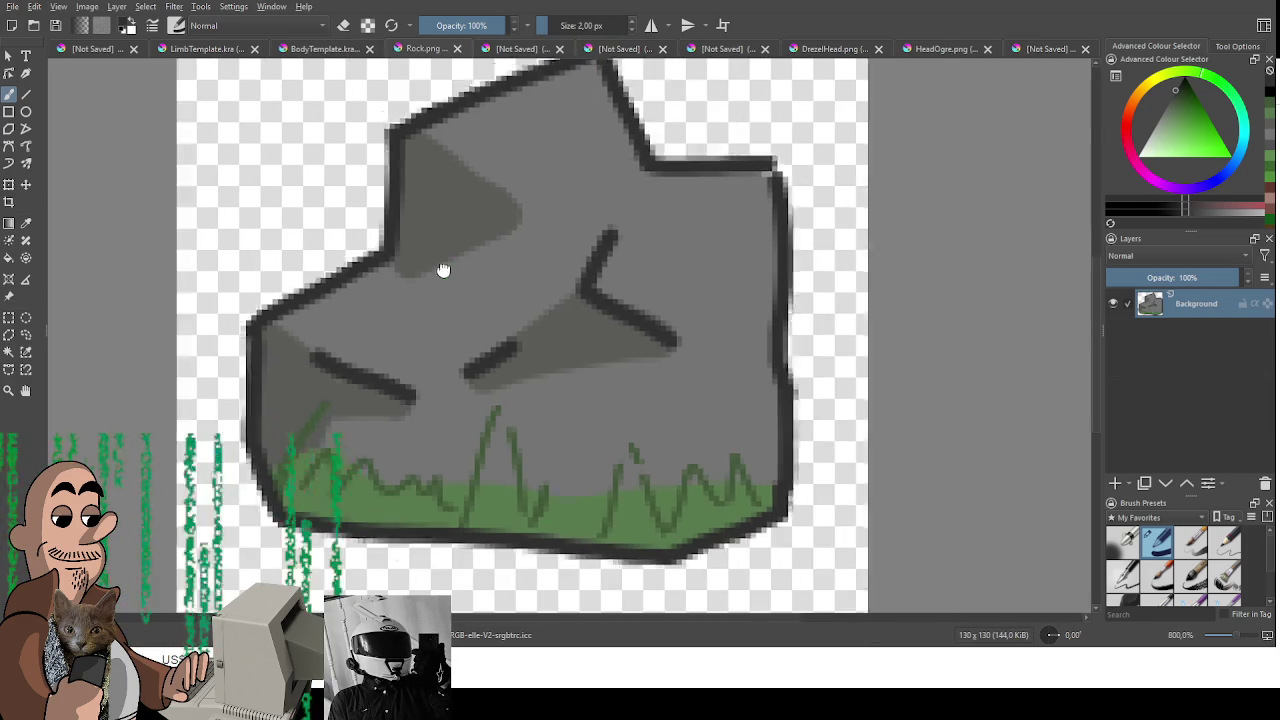
left_click(300, 48)
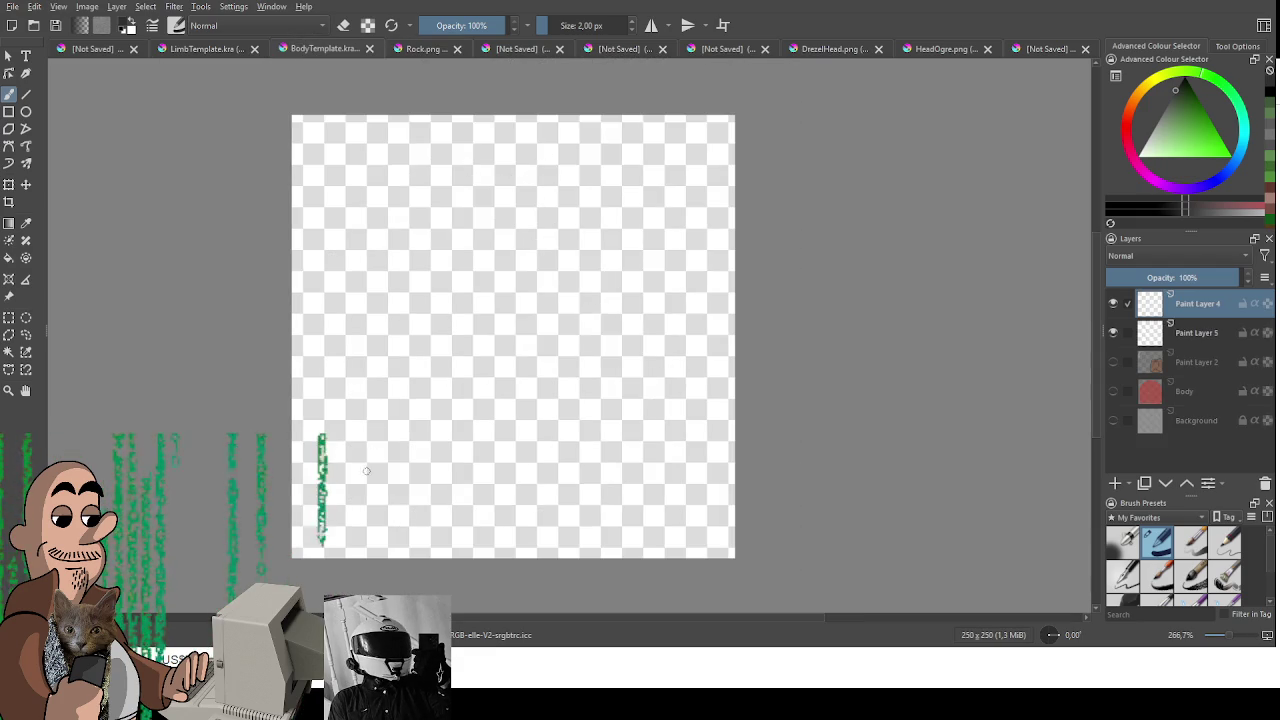
mouse_move(358, 379)
left_mouse_down()
mouse_move(401, 360)
mouse_move(486, 408)
mouse_move(428, 470)
left_mouse_up()
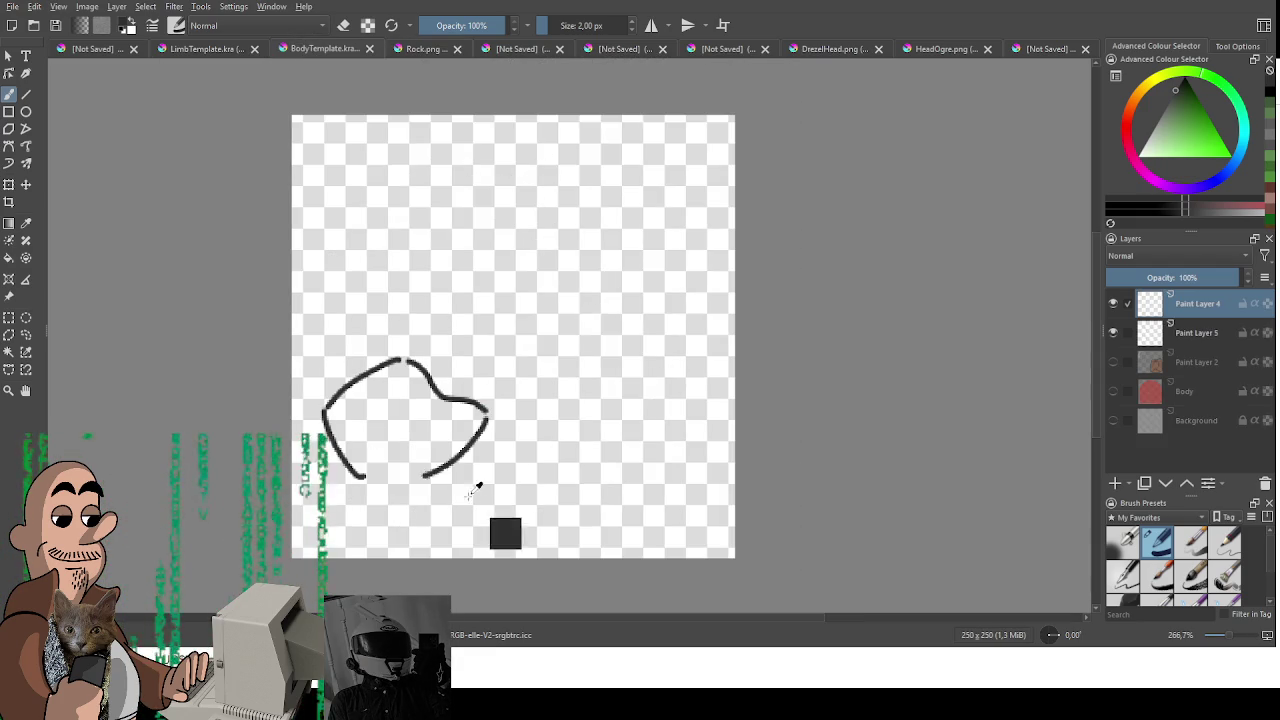
Step: Undo the extra curves, pick a green hue, and look over the stump drawing
key("ctrl+z")
key("ctrl+z")
key("ctrl+z")
key("ctrl+z")
left_click(1187, 89)
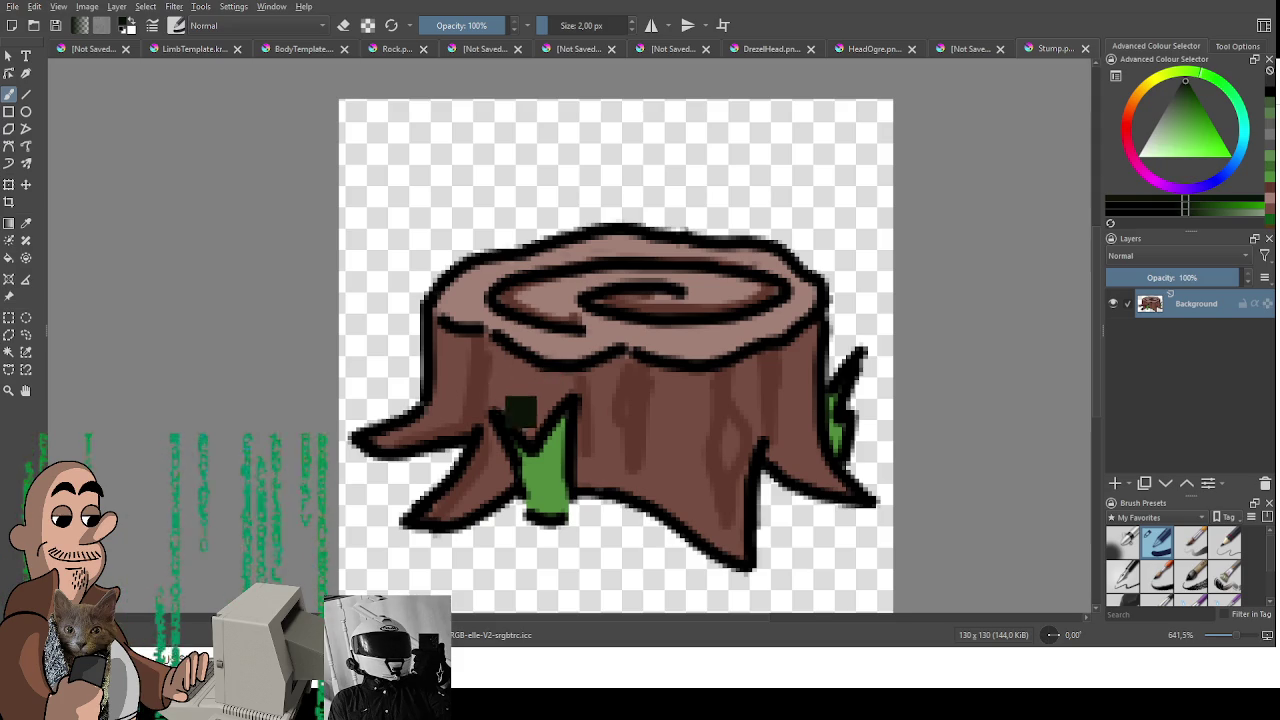
left_click_drag(486, 363, 516, 343)
scroll(555, 388, "down", 2)
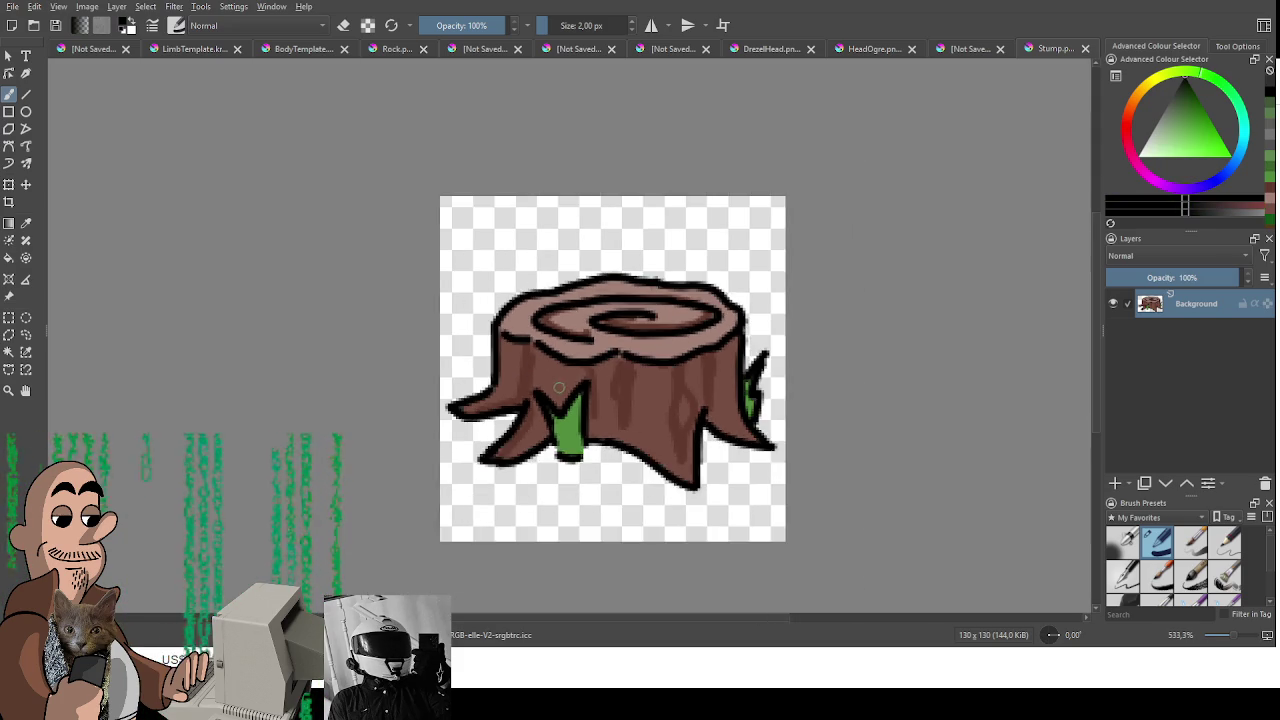
scroll(517, 382, "up", 2)
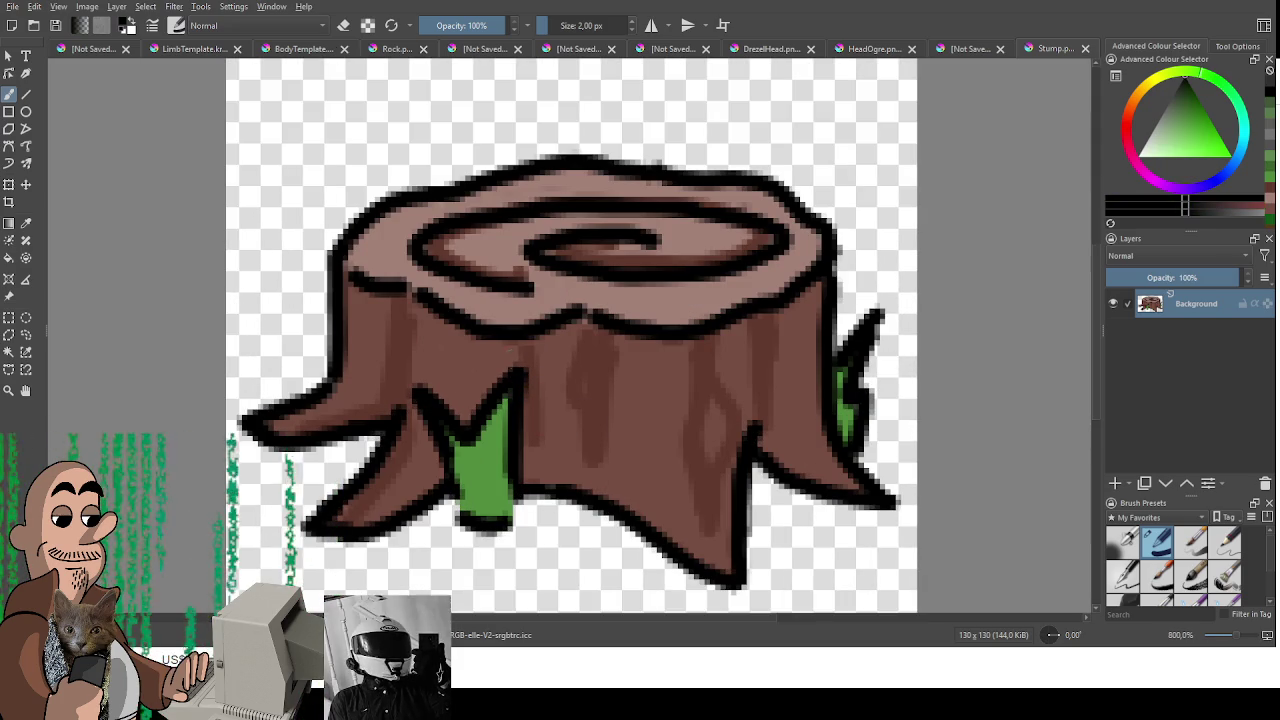
Step: Draw a long vertical trunk line on BodyTemplate, undoing the short stroke below it
left_click(284, 49)
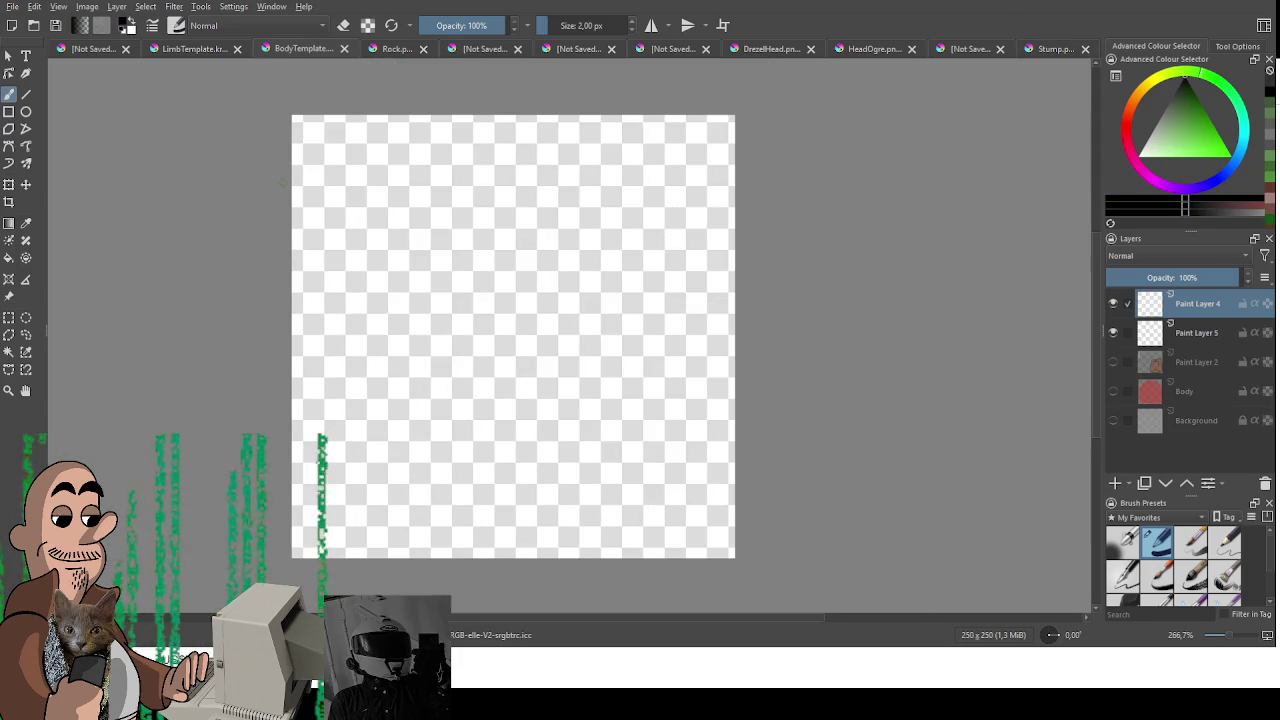
left_click_drag(460, 275, 454, 428)
mouse_move(449, 470)
left_mouse_down()
mouse_move(446, 518)
mouse_move(416, 531)
left_mouse_up()
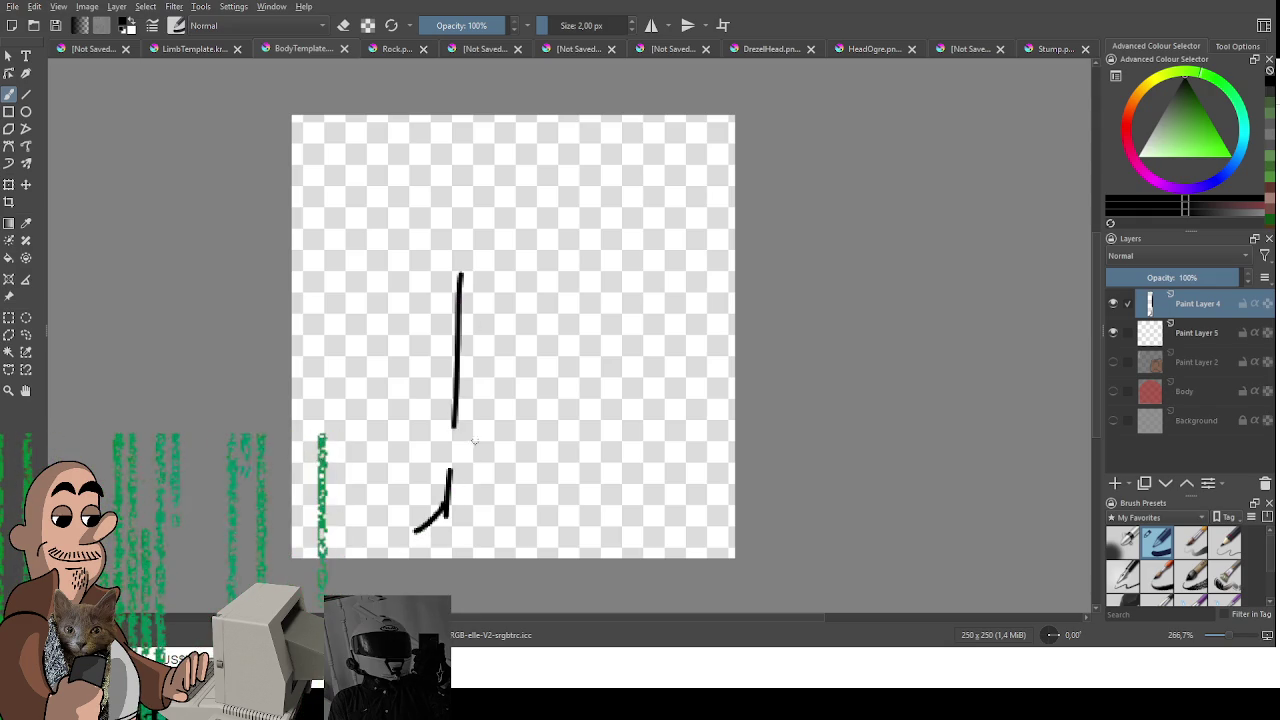
key("ctrl+z")
key("ctrl+z")
Step: Paste the stump from Stump.png into BodyTemplate as a new layer and move it to the bottom
left_click(395, 49)
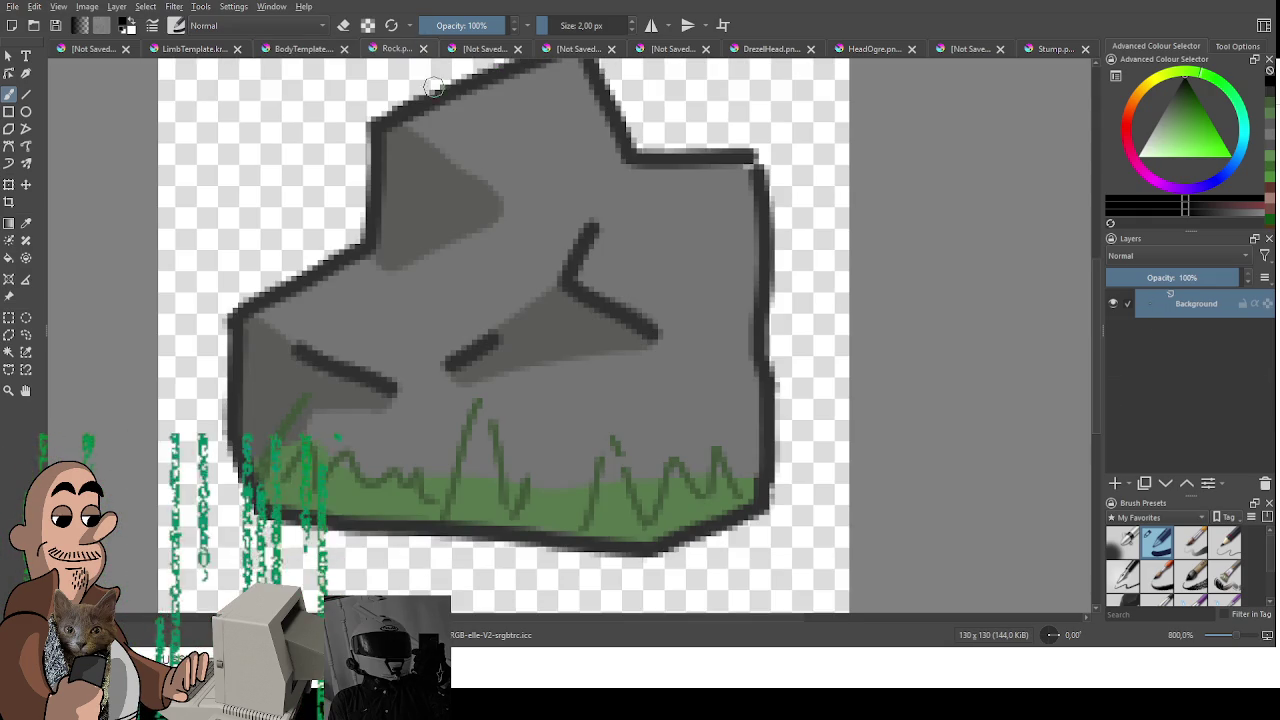
left_click(485, 49)
left_click(303, 48)
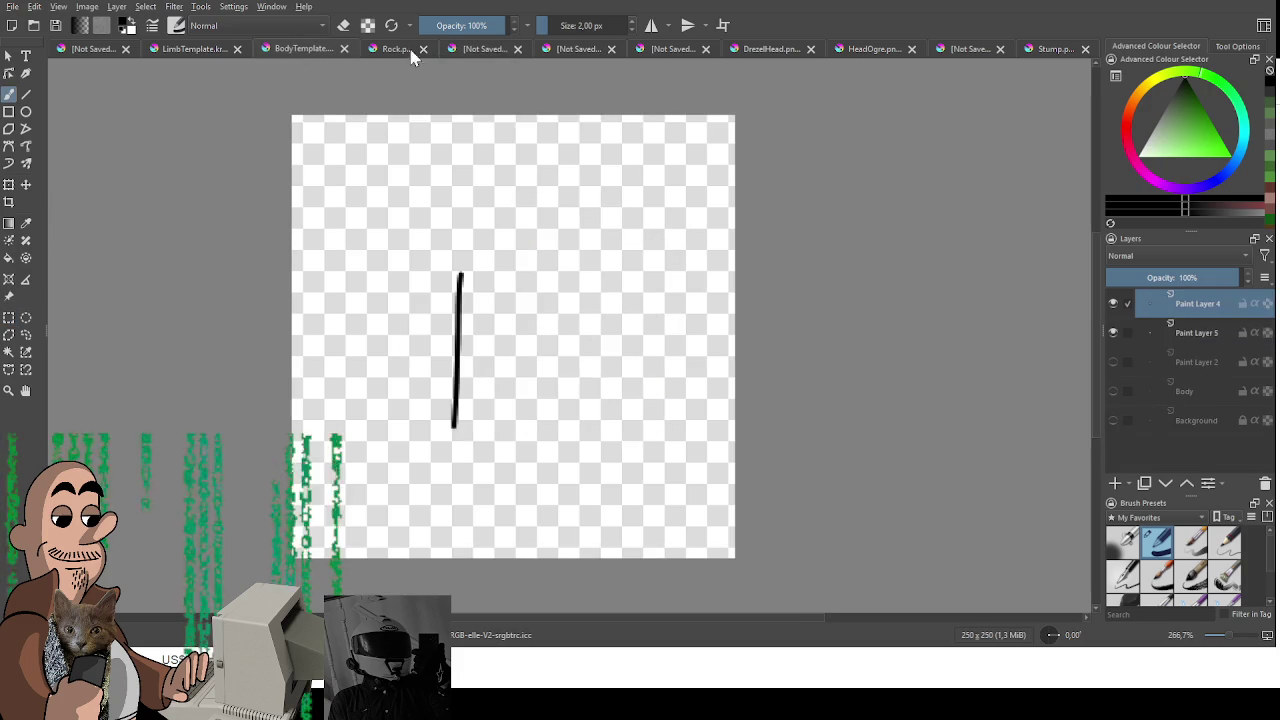
left_click(485, 49)
left_click(1045, 48)
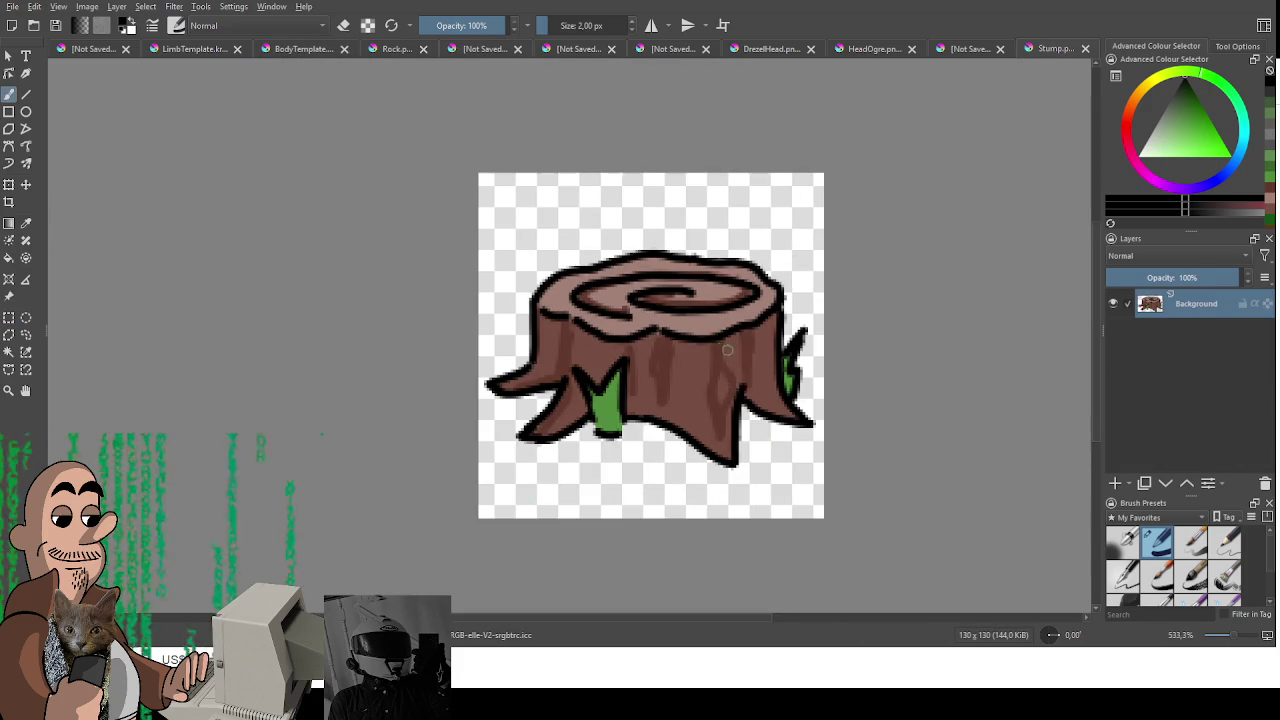
left_click(303, 48)
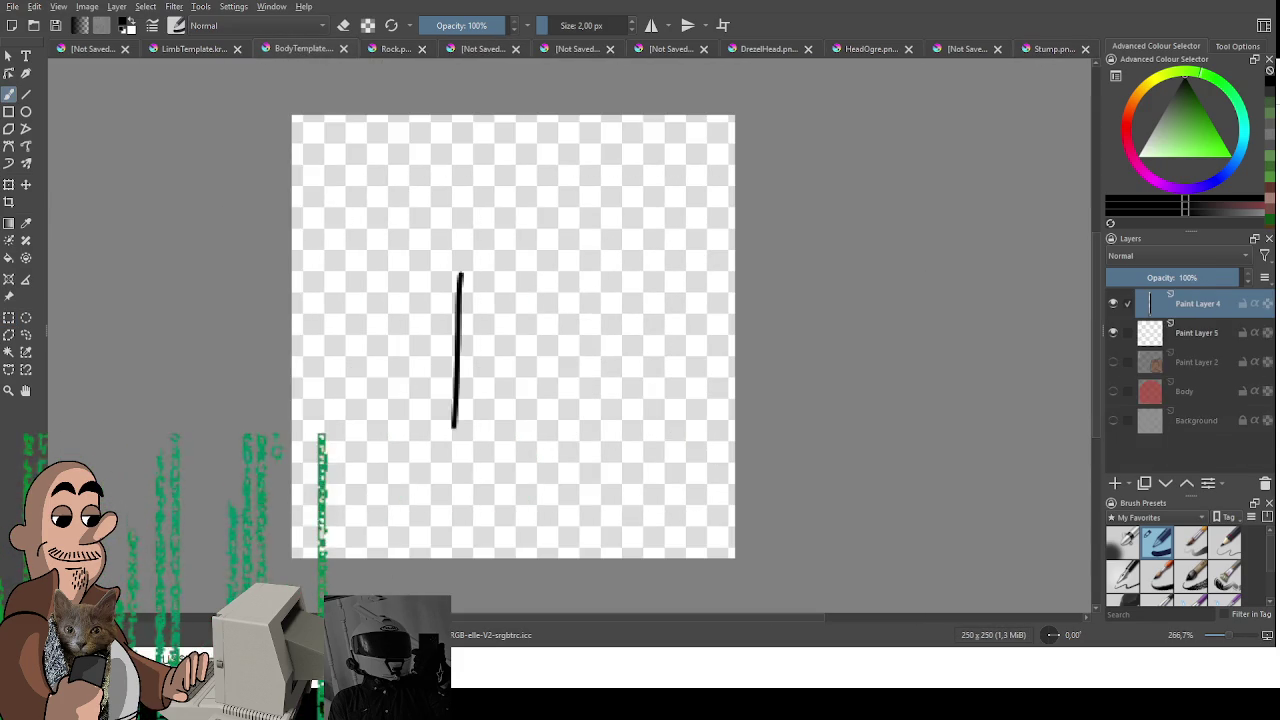
key("ctrl+v")
key("t")
left_click_drag(457, 214, 557, 464)
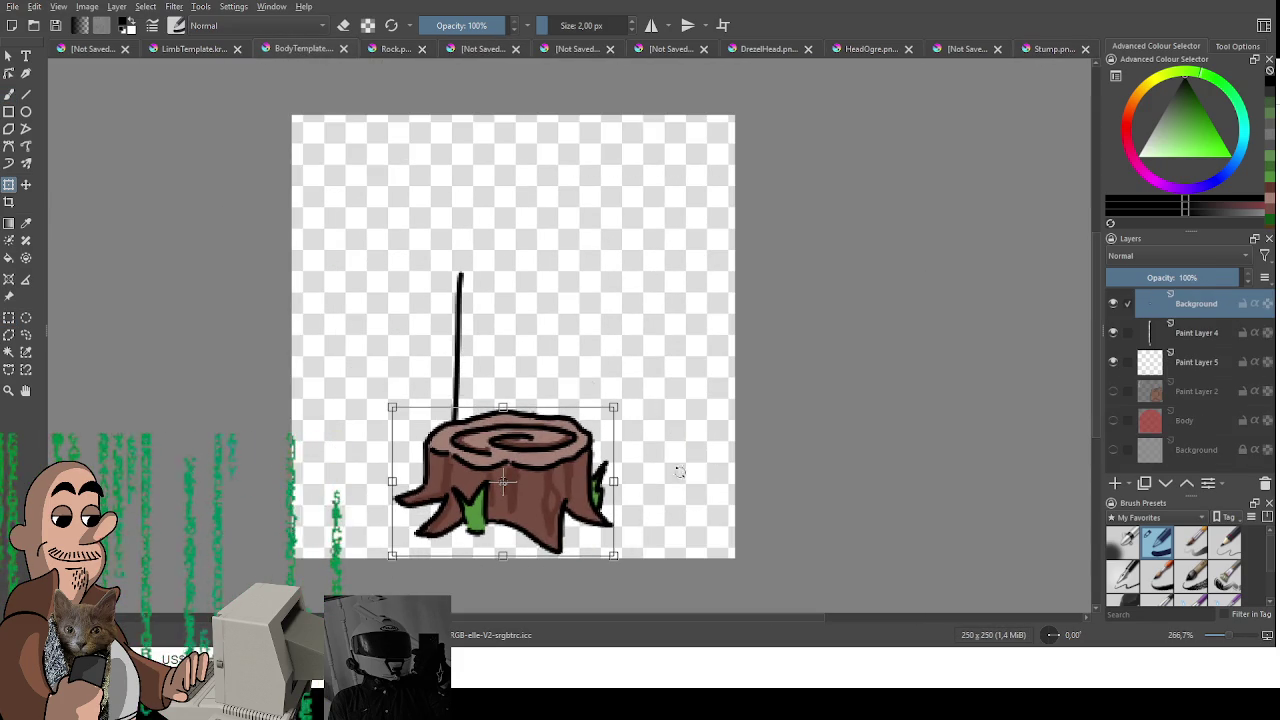
Step: Apply the stump's position, move Paint Layer 4 above the stump, and delete the old trunk line
key("Return")
key("ctrl+r")
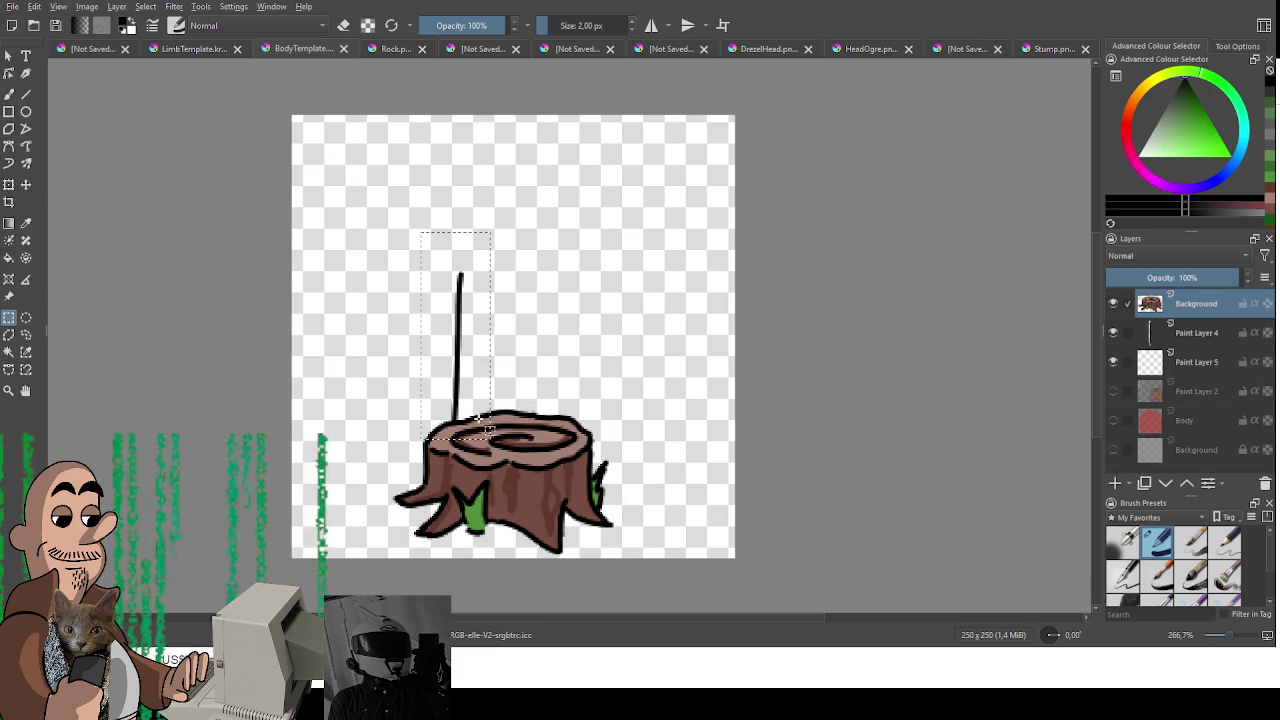
left_click(1190, 338)
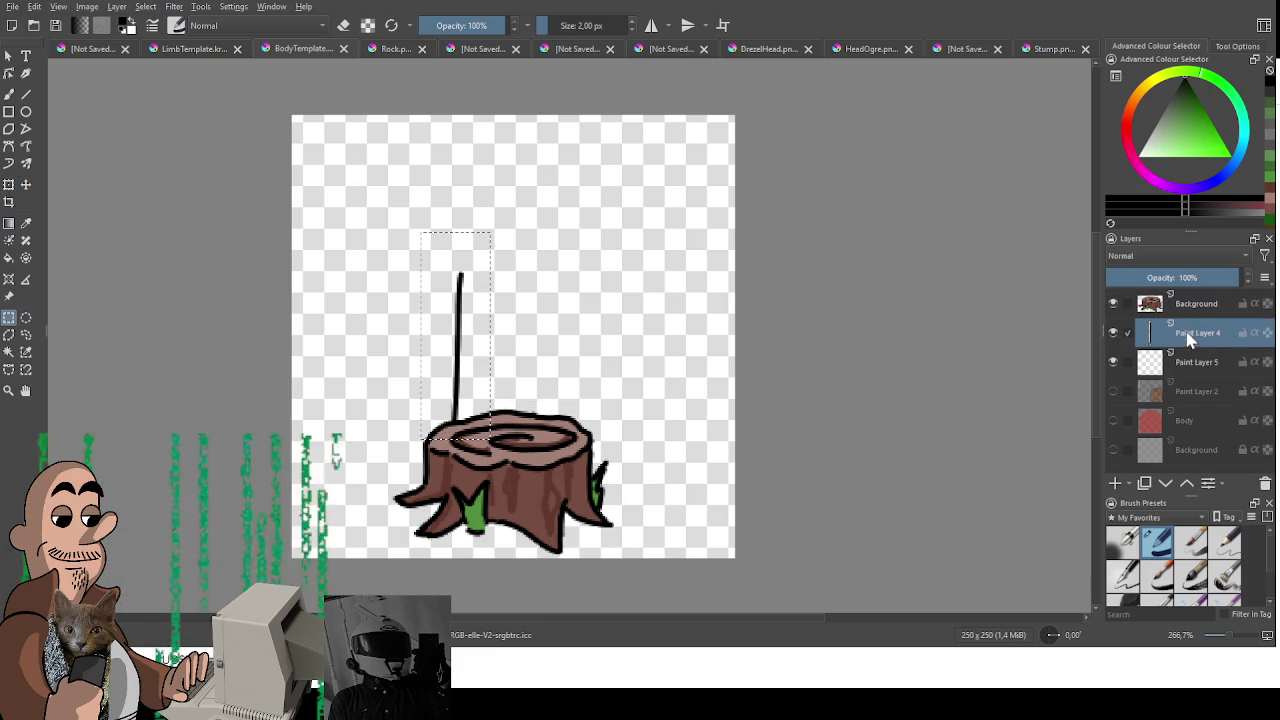
left_click_drag(1190, 338, 1185, 305)
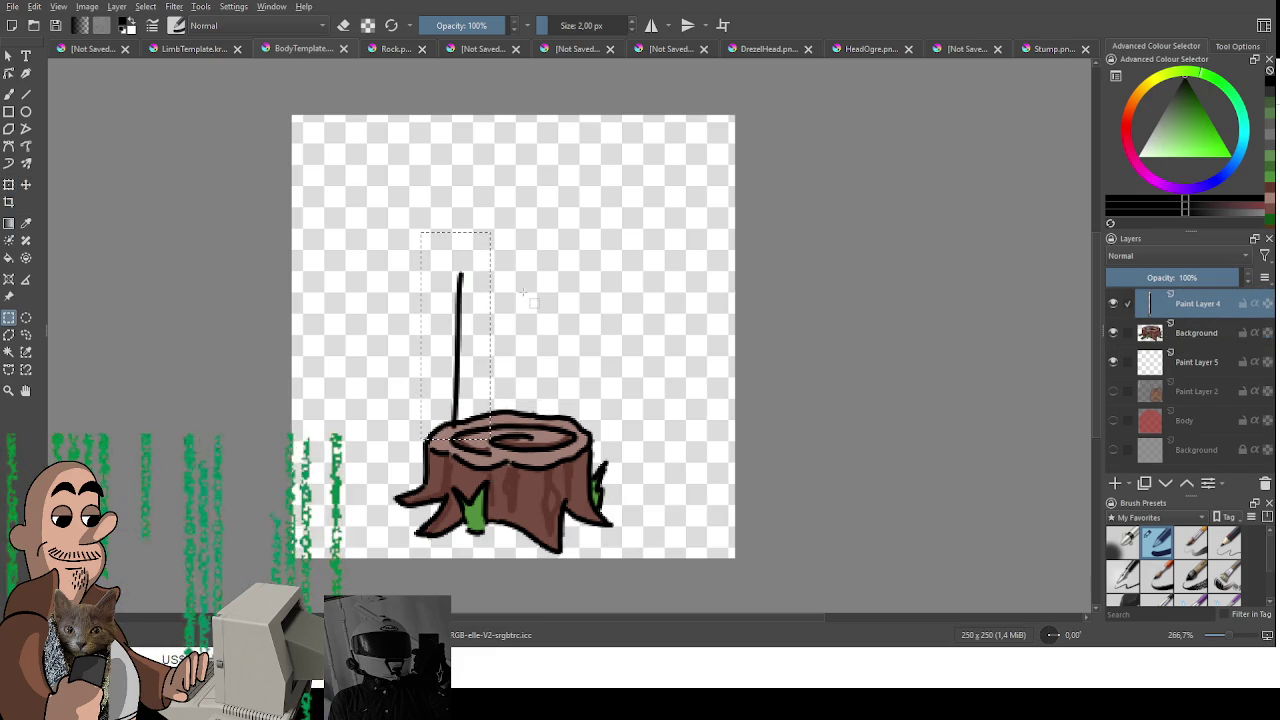
key("Delete")
Step: Draw left and right vertical trunk lines rising from the stump's edges
key("b")
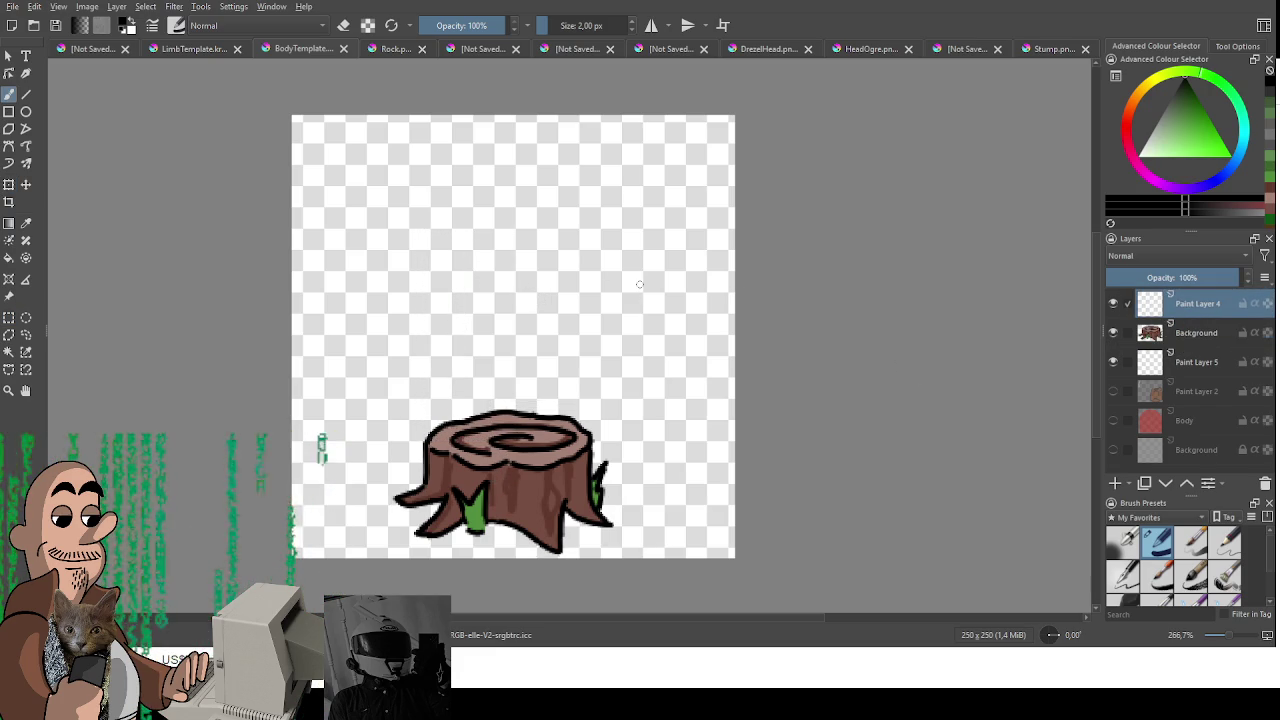
mouse_move(427, 447)
left_mouse_down()
mouse_move(433, 267)
mouse_move(425, 446)
left_mouse_up()
key("ctrl+z")
key("ctrl+z")
left_click_drag(437, 304, 425, 430)
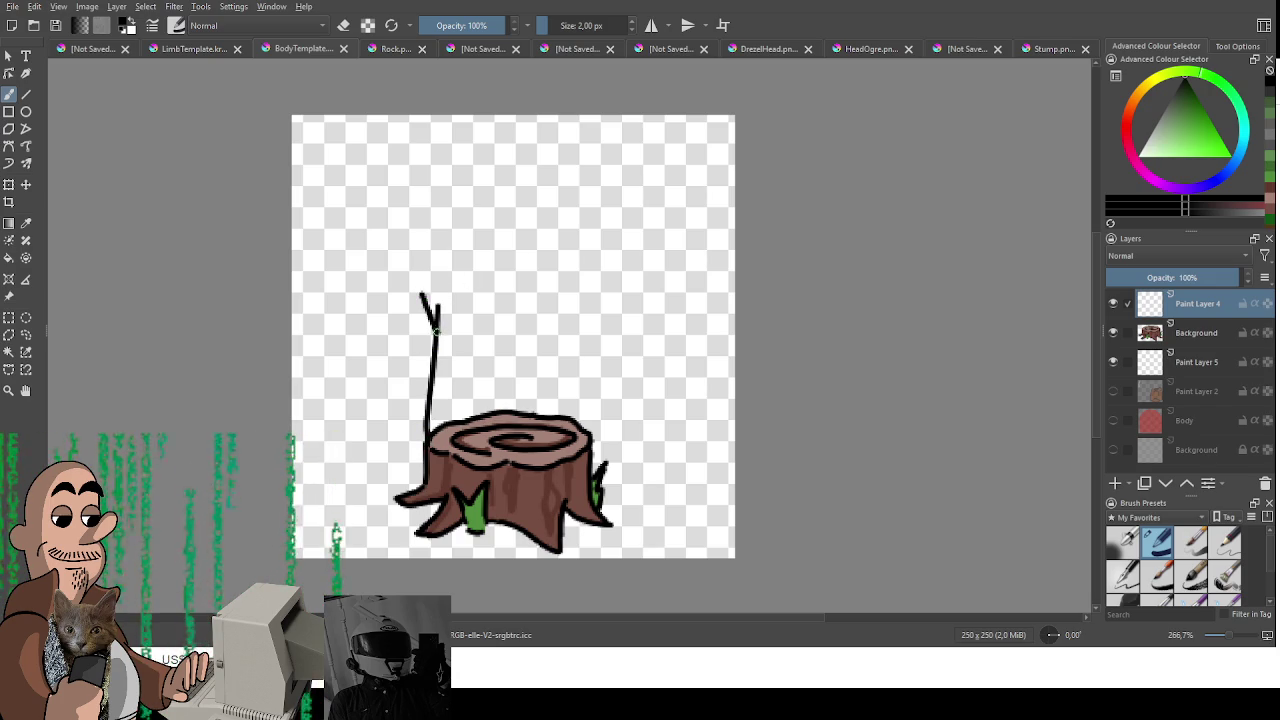
left_click_drag(589, 278, 589, 366)
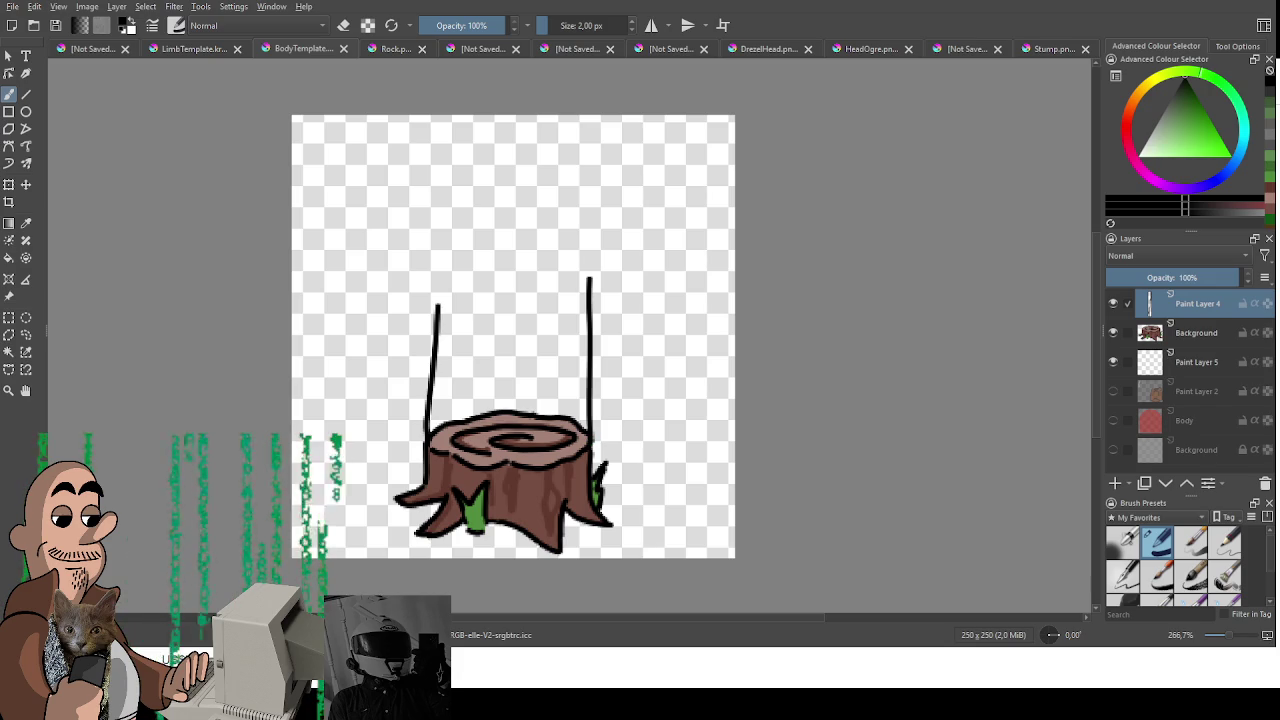
left_click(597, 477, "ctrl")
left_click_drag(577, 470, 575, 408)
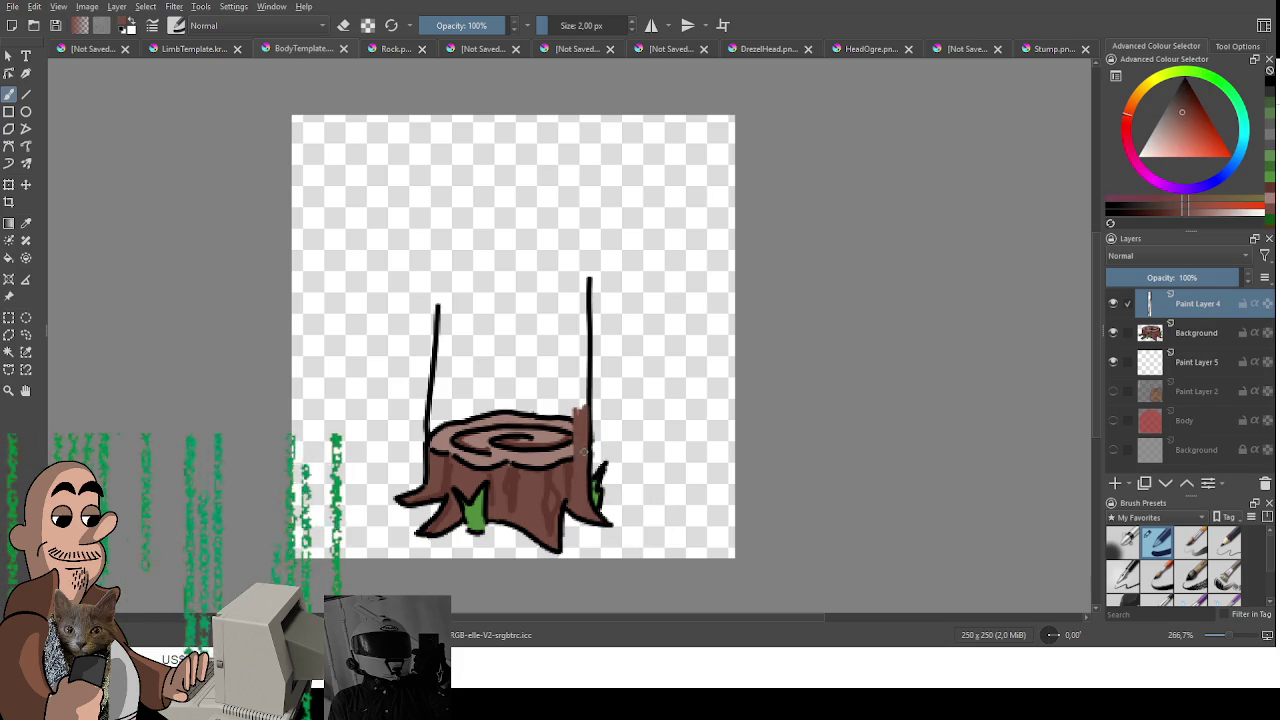
key("ctrl+z")
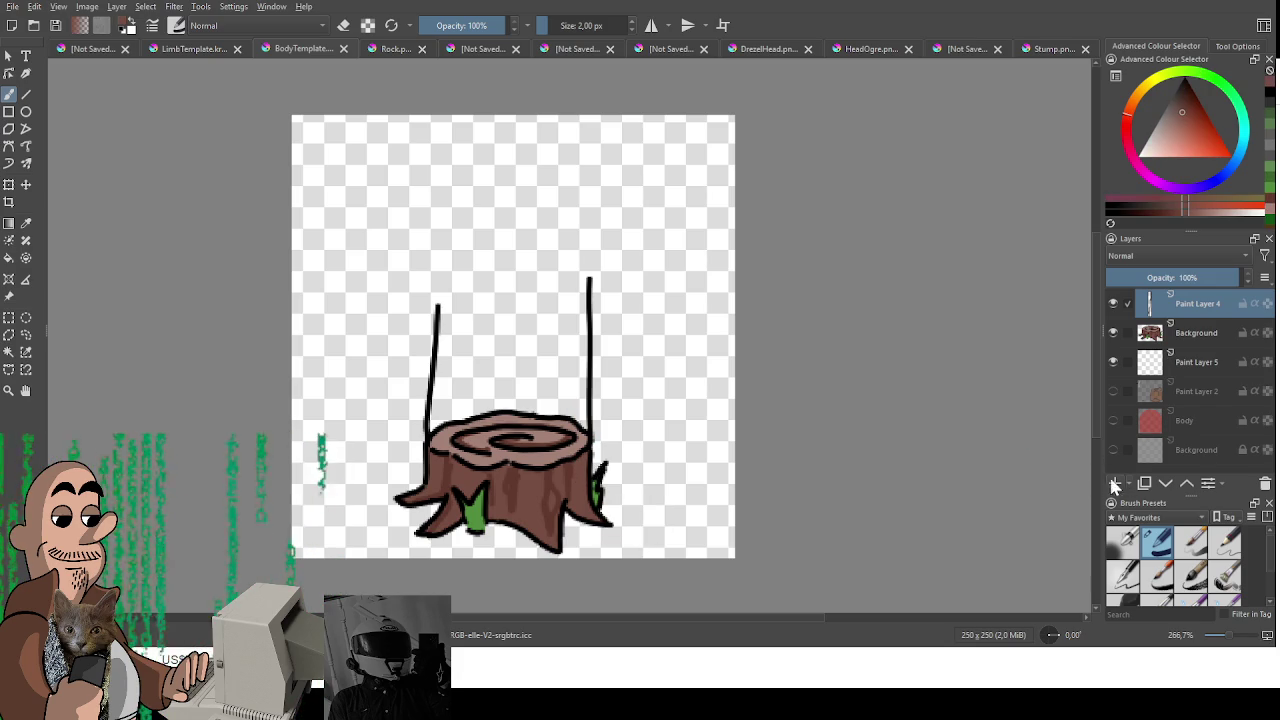
Step: On a new layer with a ~10 px brush, draw the cloud-shaped canopy outline above the trunk
left_click(1116, 484)
left_click_drag(1150, 303, 1150, 335)
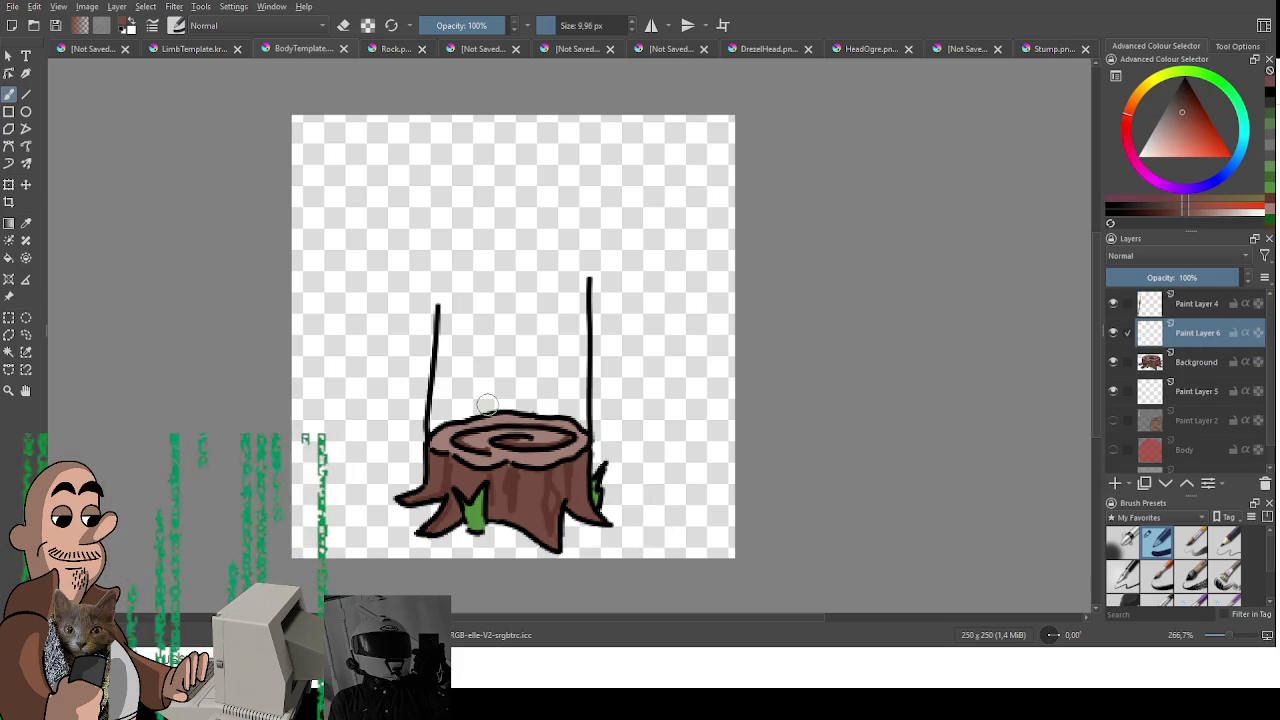
left_click_drag(466, 388, 445, 445)
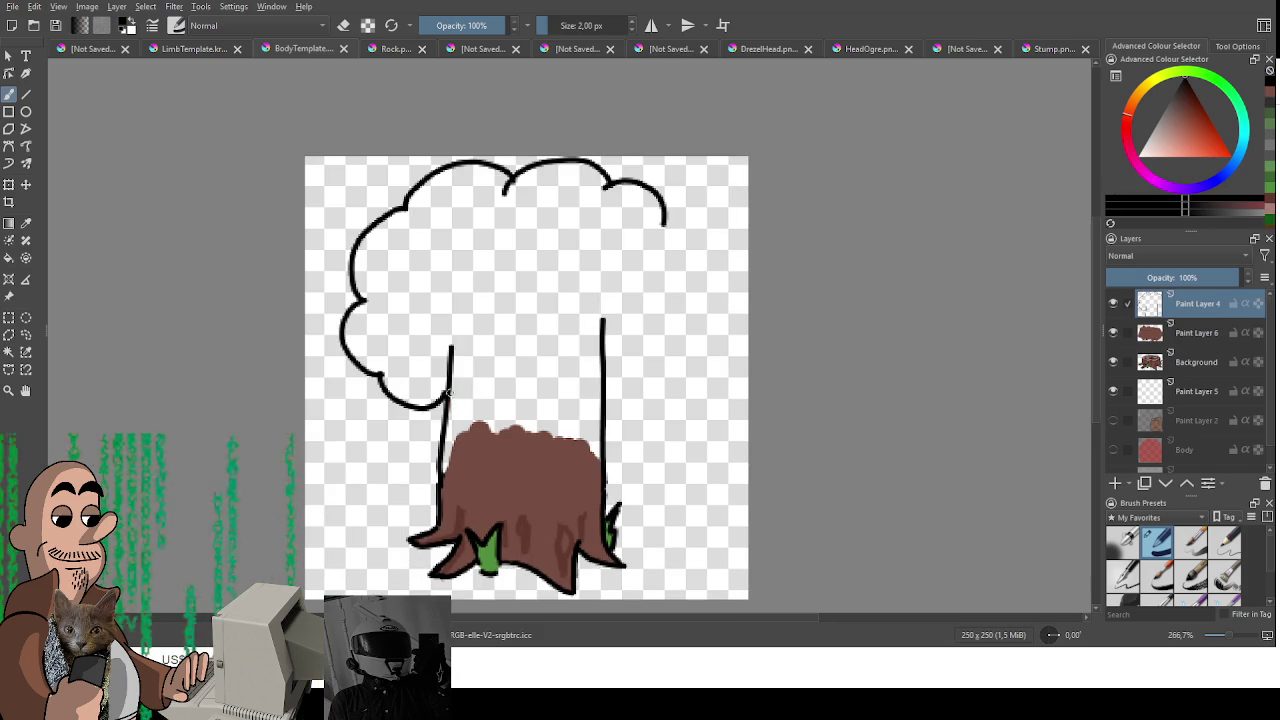
key("ctrl+z")
left_click_drag(445, 380, 585, 388)
left_click_drag(657, 225, 612, 382)
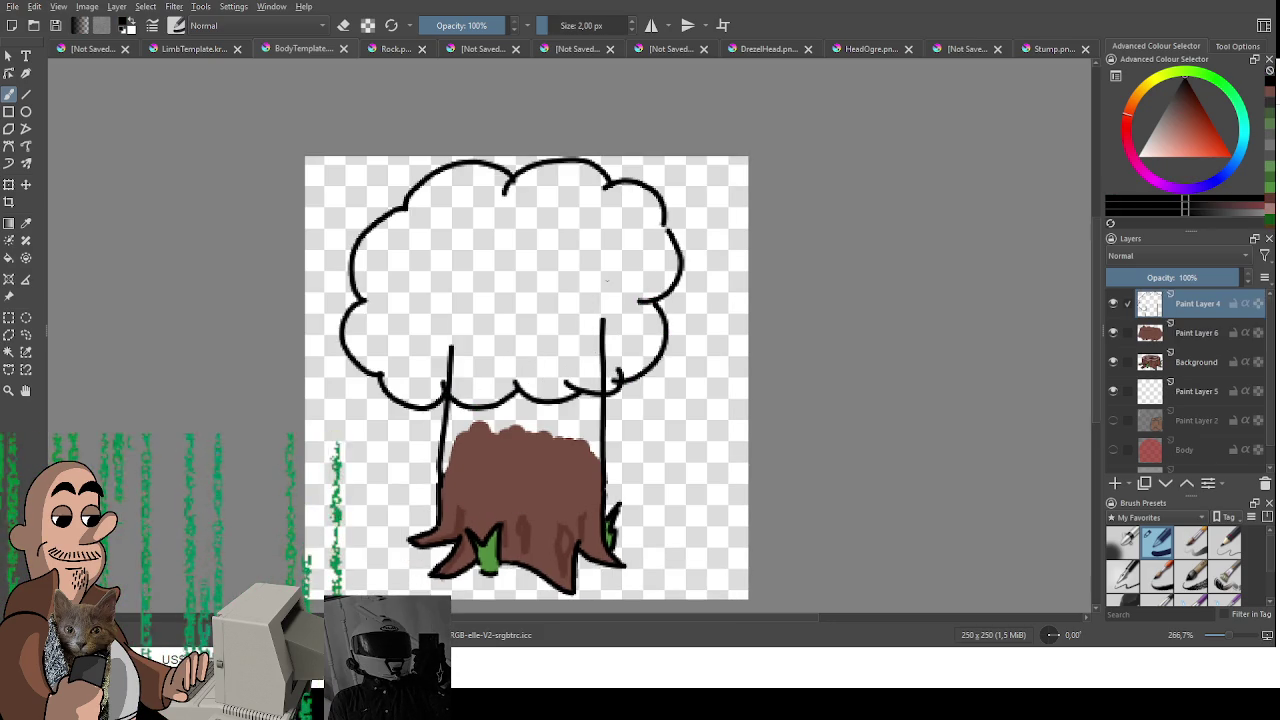
Step: Erase the trunk line ends inside the canopy, then return to the 2 px brush
key("e")
mouse_move(603, 318)
left_mouse_down()
mouse_move(594, 362)
mouse_move(615, 382)
left_mouse_up()
left_click_drag(452, 345, 450, 395)
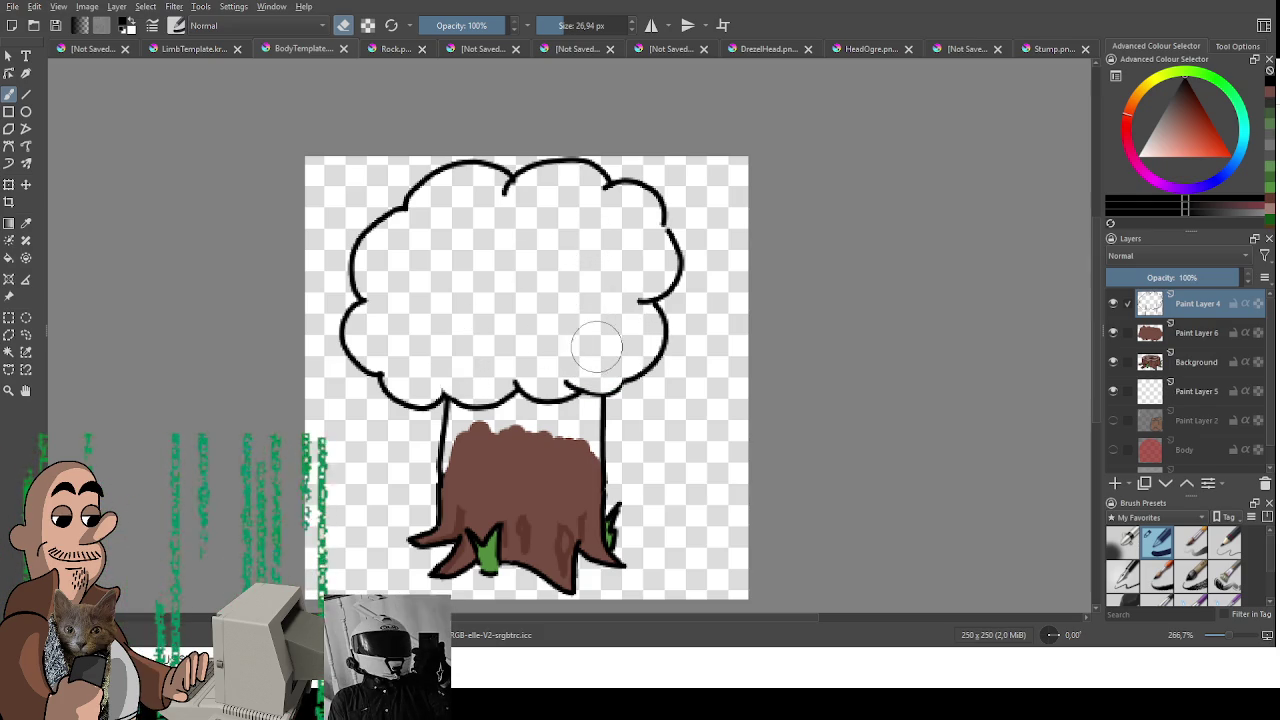
key("e")
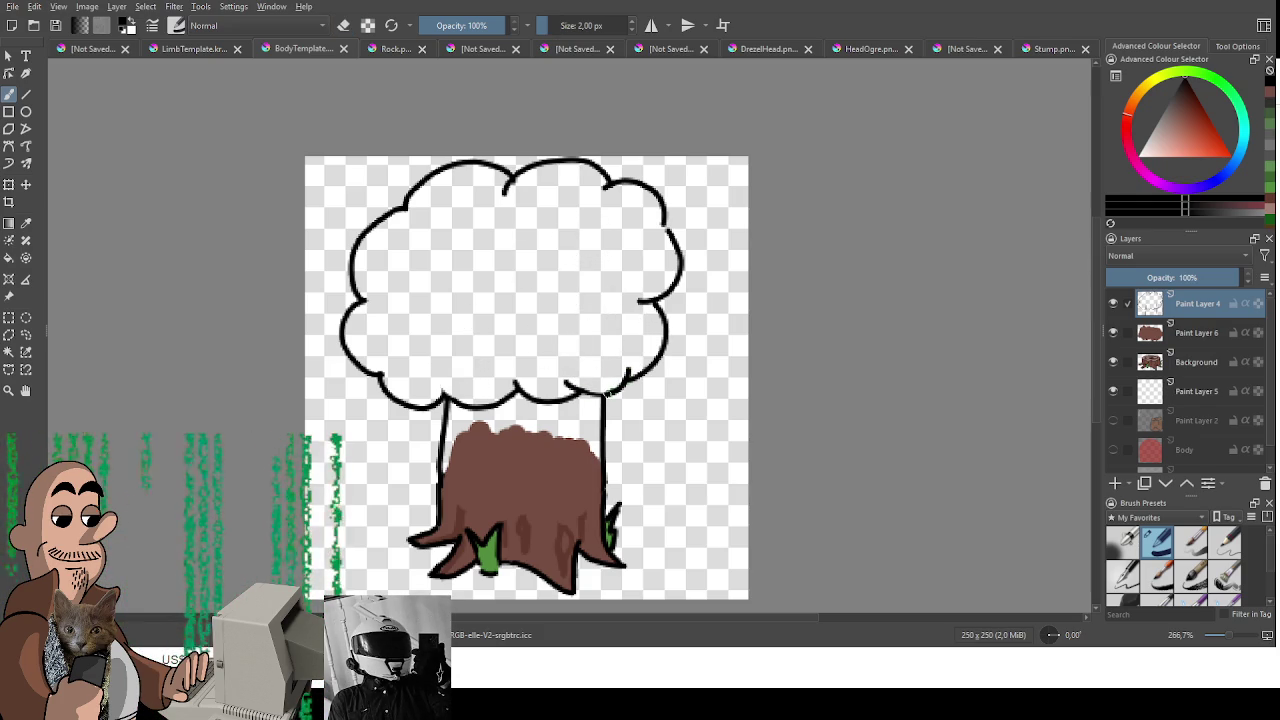
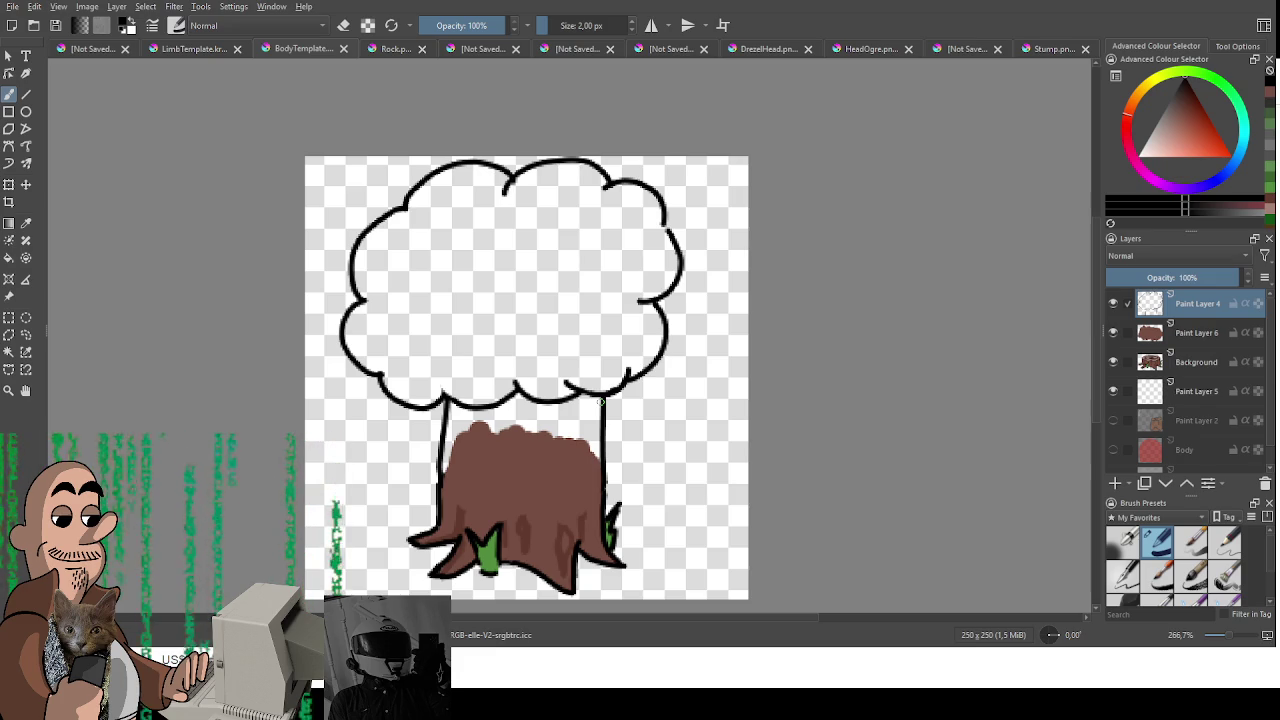
Step: Erase the canopy's right outline and redraw it with the brush
key("e")
mouse_move(651, 234)
left_mouse_down()
mouse_move(677, 269)
mouse_move(655, 355)
left_mouse_up()
key("e")
mouse_move(654, 222)
left_mouse_down()
mouse_move(701, 281)
mouse_move(603, 393)
left_mouse_up()
Step: Redraw the canopy's bottom-right curve so it meets the trunk
key("ctrl+z")
key("ctrl+z")
left_click_drag(676, 345, 610, 392)
key("ctrl+z")
key("ctrl+z")
left_click_drag(678, 343, 610, 392)
key("ctrl+z")
left_click_drag(680, 342, 608, 392)
Step: Pick the stump's brown colour and select Paint Layer 6
key("e")
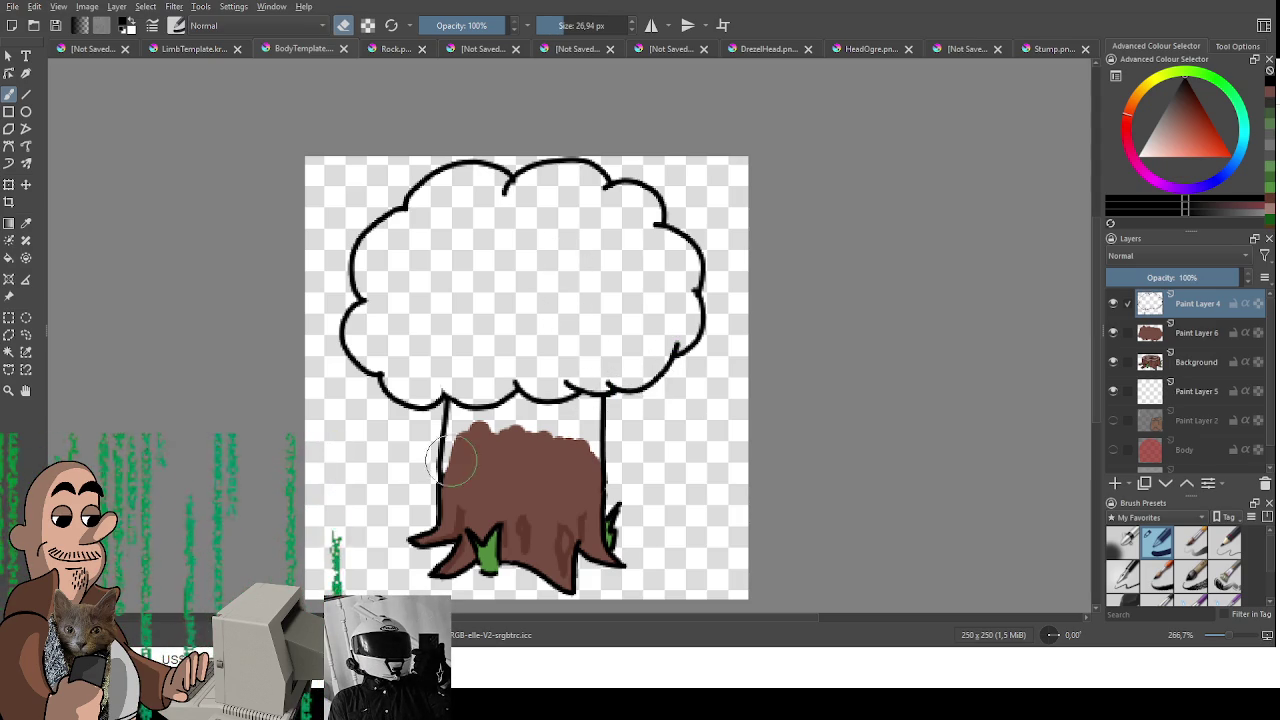
key("e")
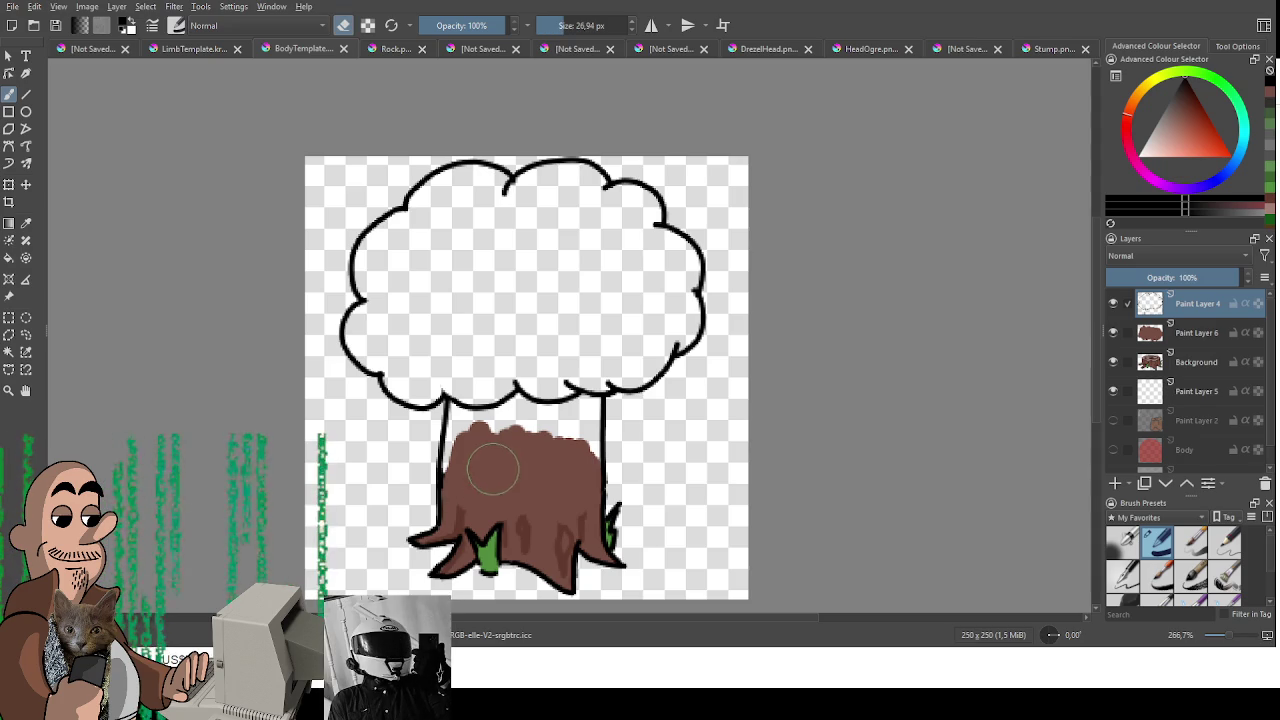
left_click(530, 500, "ctrl")
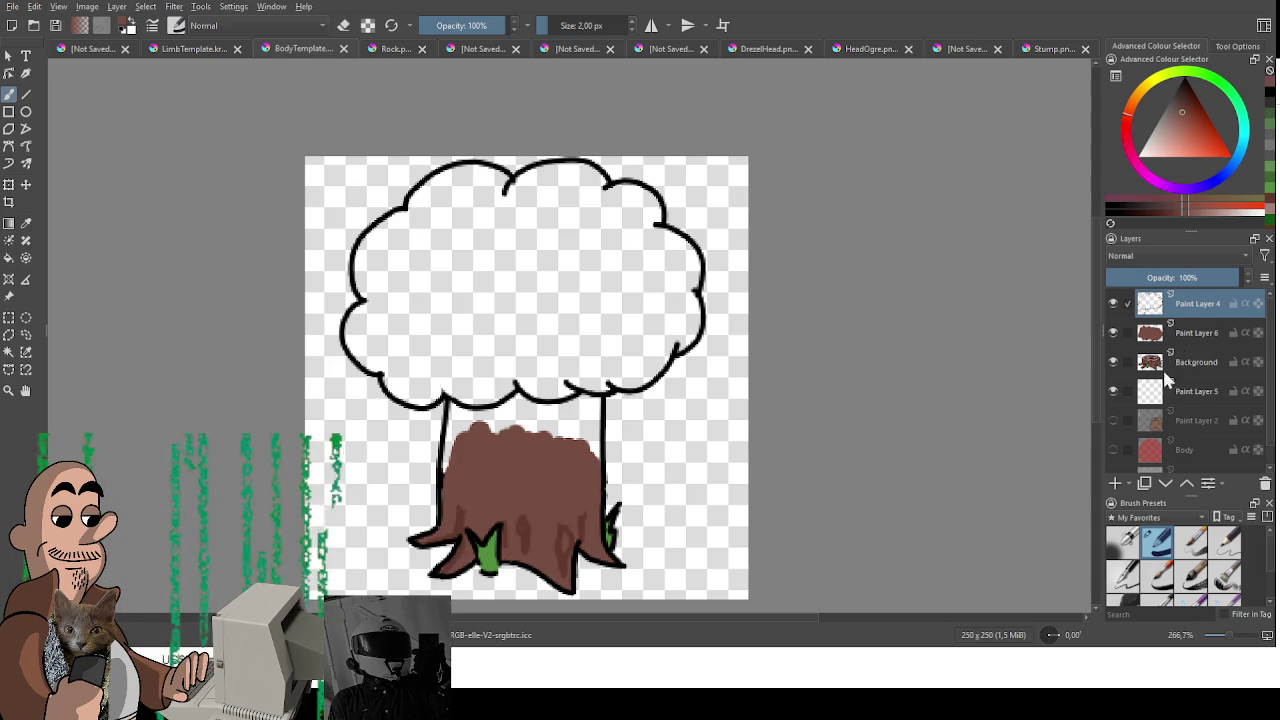
left_click(1174, 333)
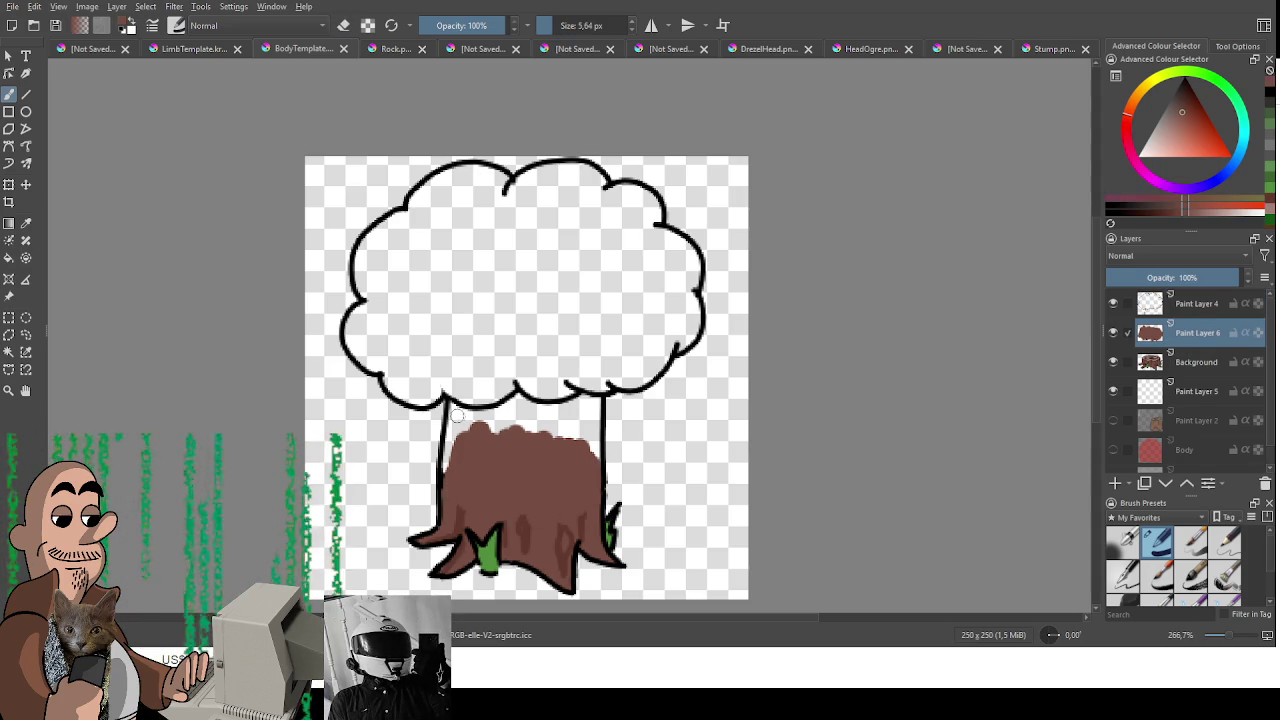
Step: Paint the trunk brown up to the canopy, covering the white stump top
left_click_drag(457, 416, 452, 461)
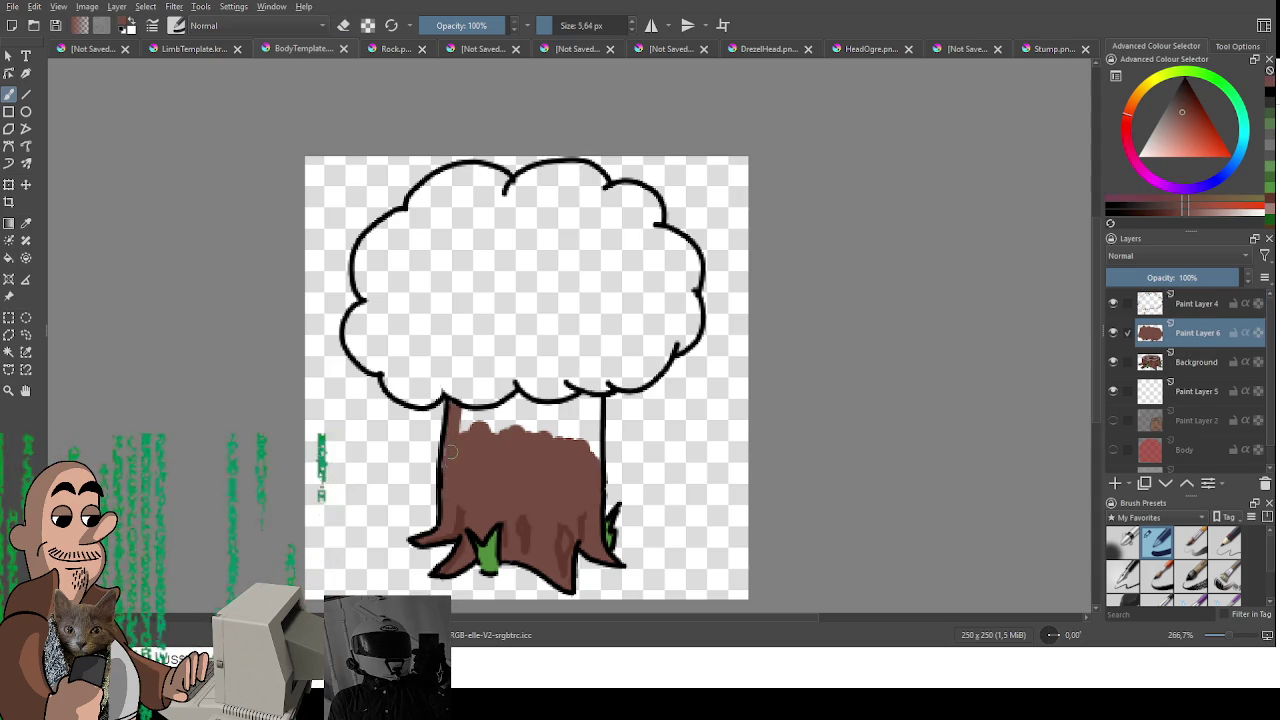
mouse_move(462, 423)
left_mouse_down()
mouse_move(516, 400)
mouse_move(600, 405)
mouse_move(598, 455)
mouse_move(586, 398)
mouse_move(515, 420)
mouse_move(515, 440)
left_mouse_up()
left_click_drag(420, 260, 560, 250)
Step: Fill the whole canopy with flat green, then pick the trunk brown again
mouse_move(380, 280)
left_mouse_down()
mouse_move(470, 265)
mouse_move(450, 195)
mouse_move(460, 190)
mouse_move(470, 213)
mouse_move(560, 215)
mouse_move(565, 200)
mouse_move(575, 210)
left_mouse_up()
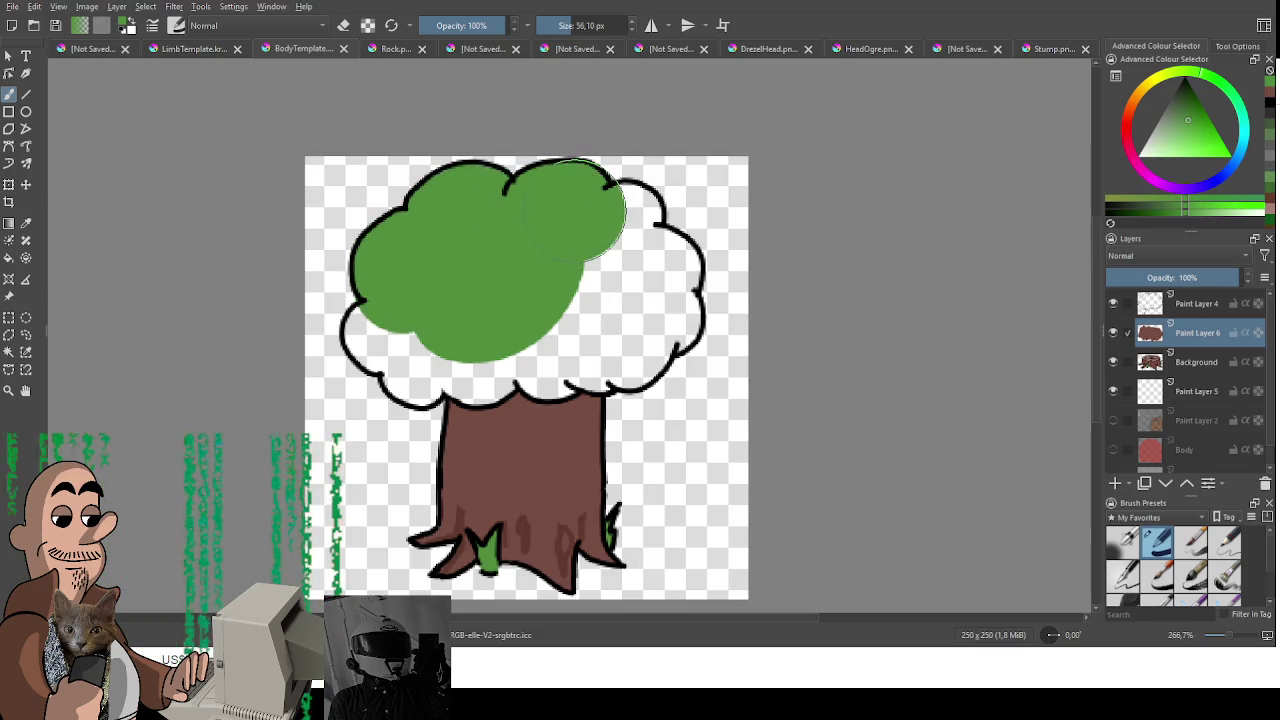
mouse_move(505, 190)
left_mouse_down()
mouse_move(390, 330)
mouse_move(349, 345)
mouse_move(393, 362)
mouse_move(405, 400)
mouse_move(442, 372)
mouse_move(500, 390)
mouse_move(514, 385)
mouse_move(470, 370)
mouse_move(538, 388)
mouse_move(594, 355)
mouse_move(640, 368)
mouse_move(678, 322)
mouse_move(686, 350)
mouse_move(688, 250)
mouse_move(645, 240)
left_mouse_up()
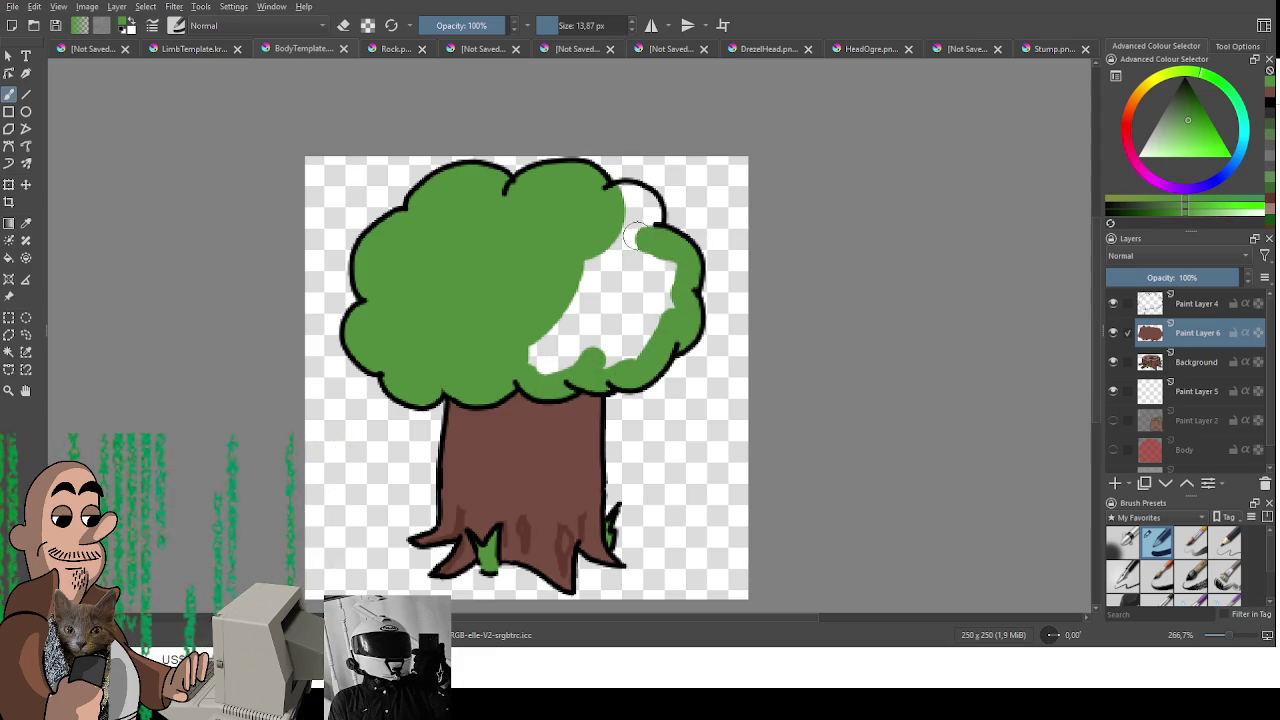
mouse_move(612, 190)
left_mouse_down()
mouse_move(650, 220)
mouse_move(545, 340)
mouse_move(600, 300)
left_mouse_up()
left_click_drag(545, 370, 650, 295)
mouse_move(605, 365)
left_mouse_down()
mouse_move(665, 310)
mouse_move(675, 282)
mouse_move(620, 258)
mouse_move(603, 290)
left_mouse_up()
key("e")
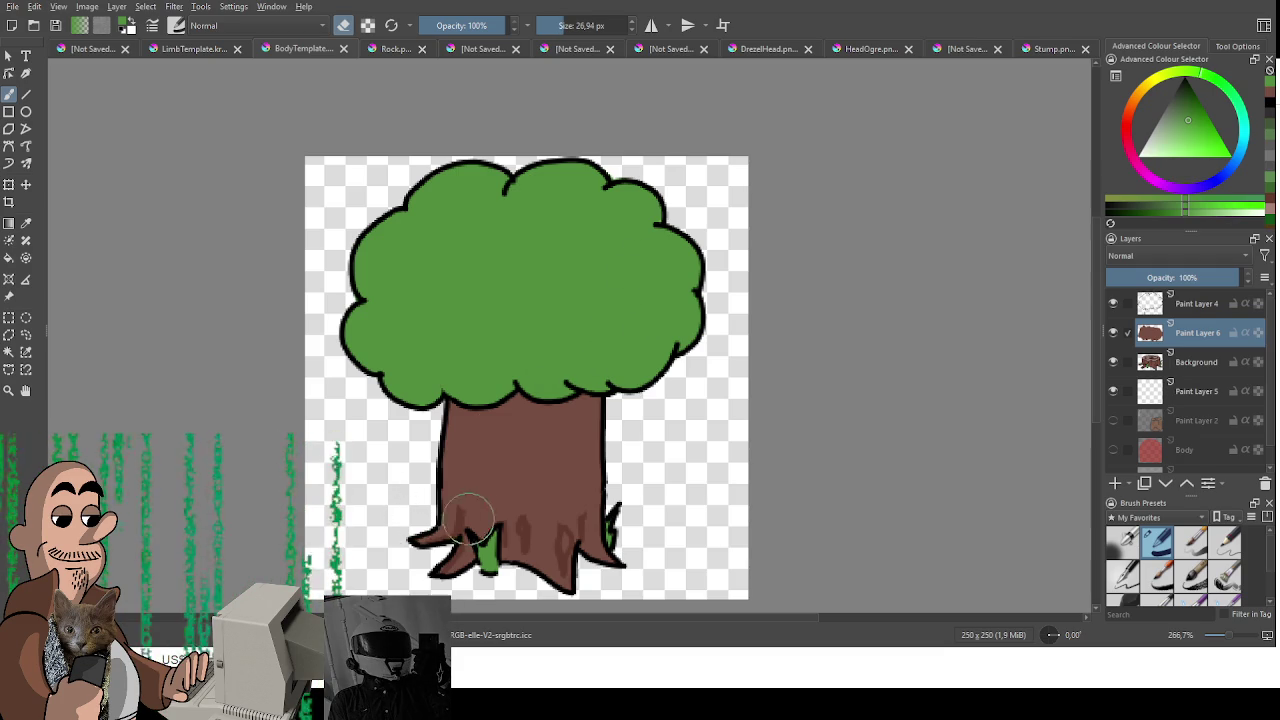
key("e")
left_click(523, 528, "ctrl")
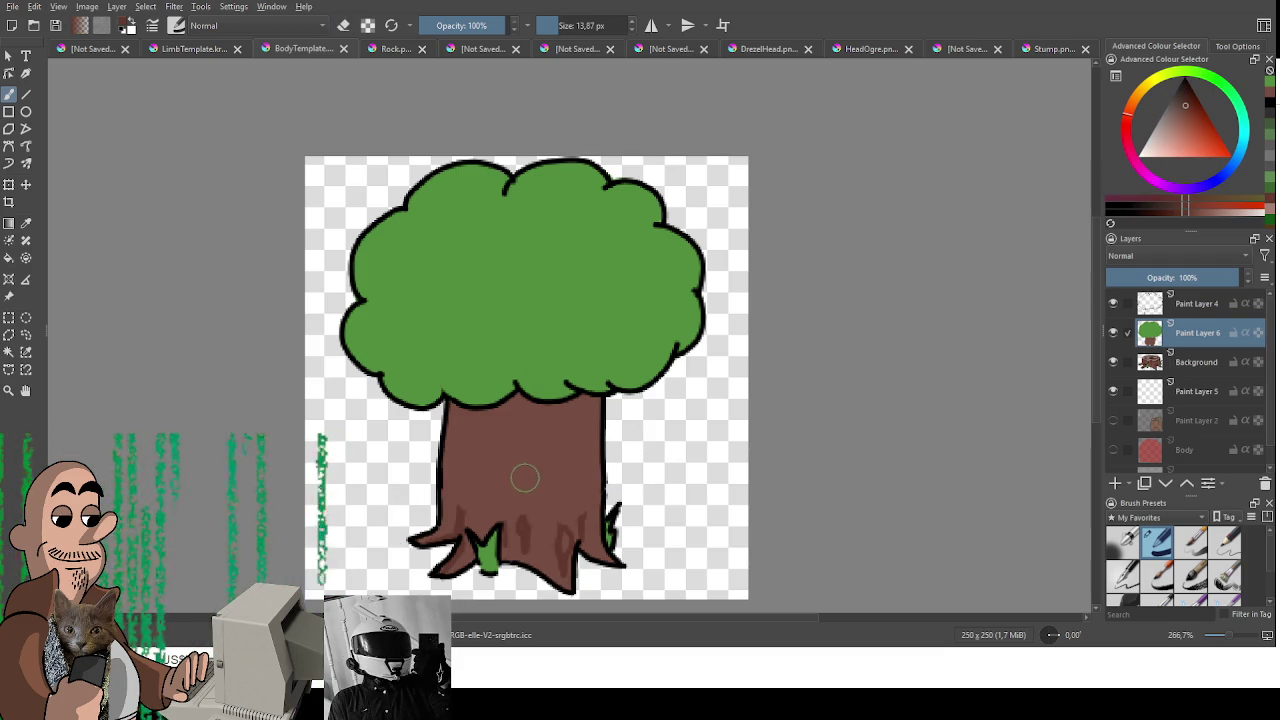
Step: Draw two thin dark bark lines down the trunk with a smaller brush
key("bracketleft")
key("bracketleft")
key("bracketleft")
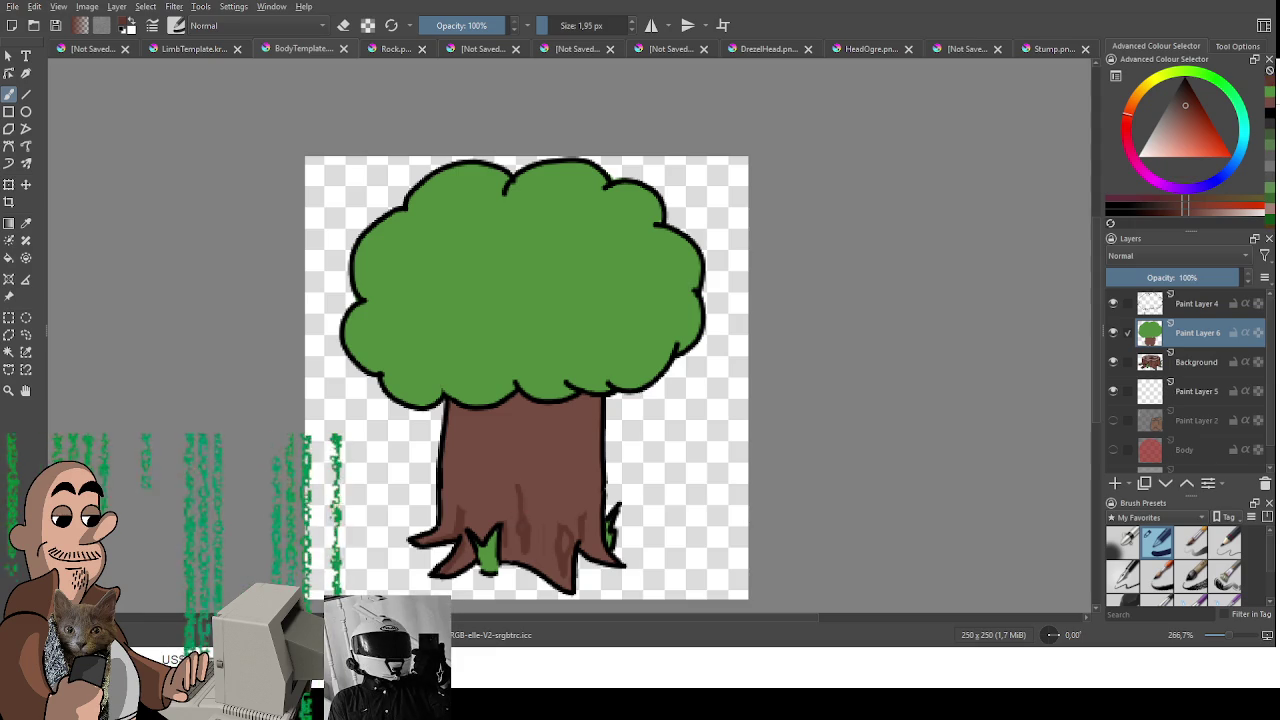
left_click_drag(521, 521, 520, 463)
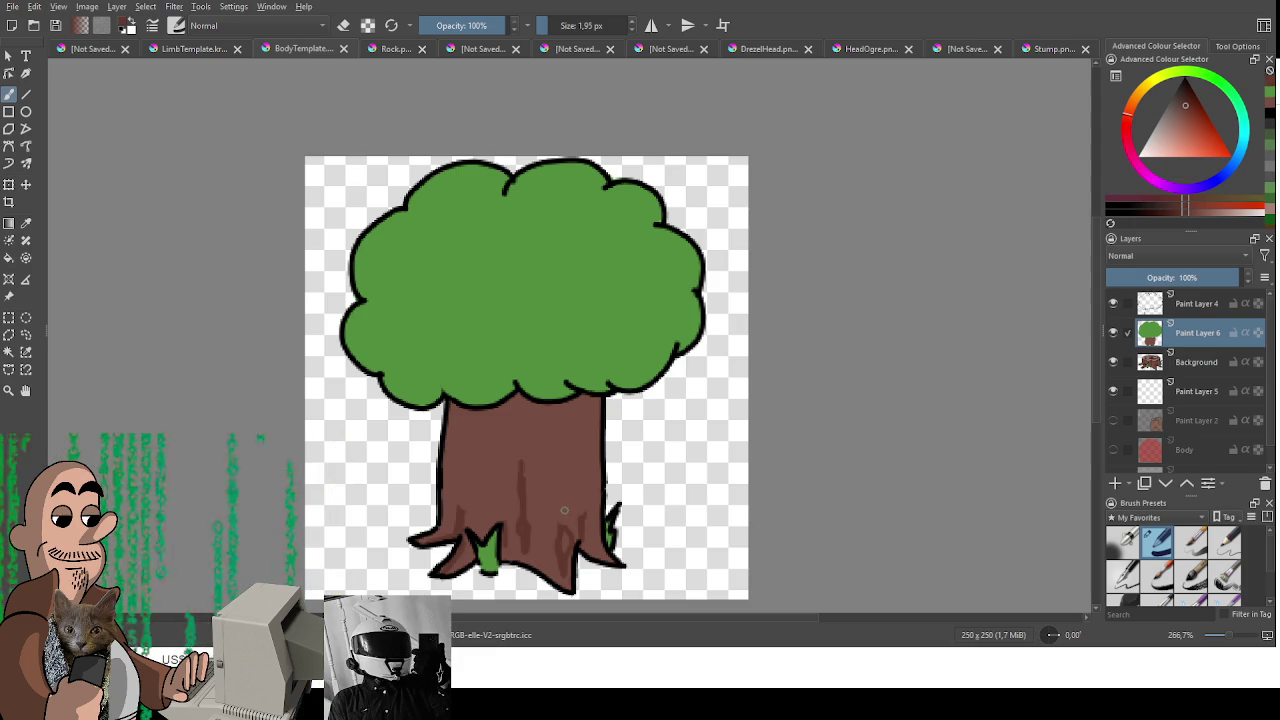
left_click_drag(539, 478, 538, 428)
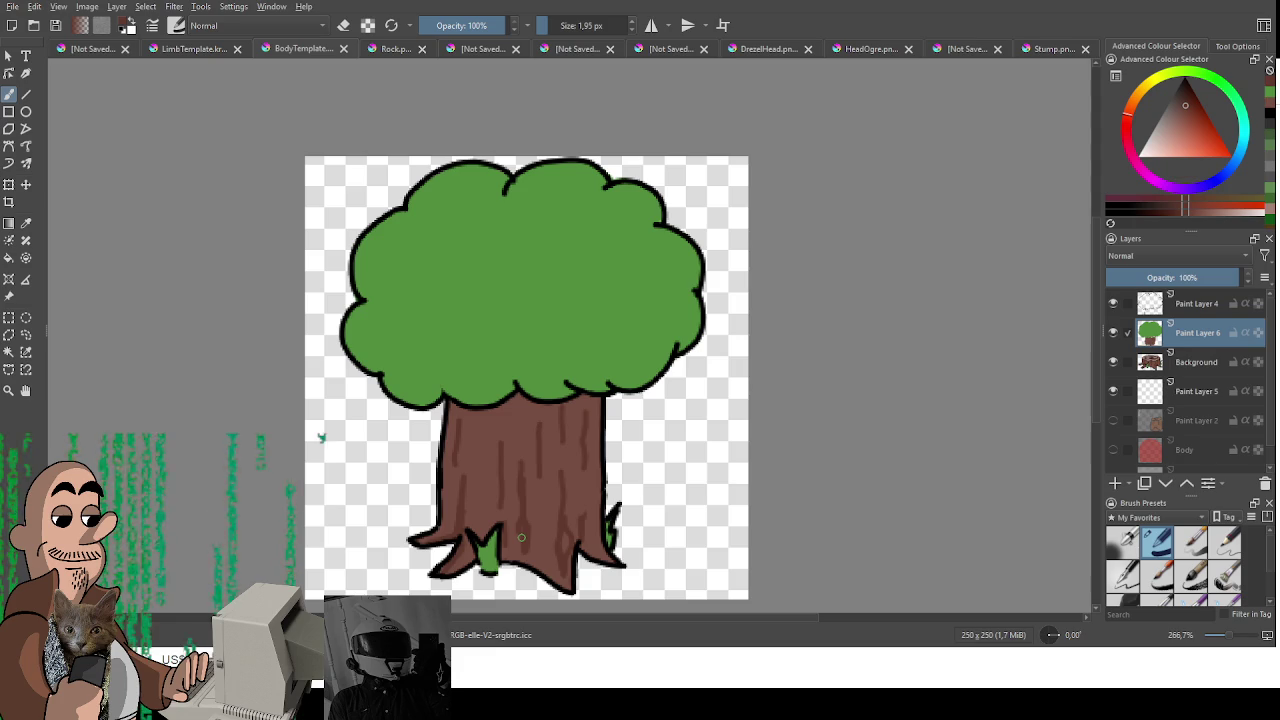
Step: Choose a darker green and try curved strokes on the right foliage
left_click(1216, 80)
left_click(1182, 112)
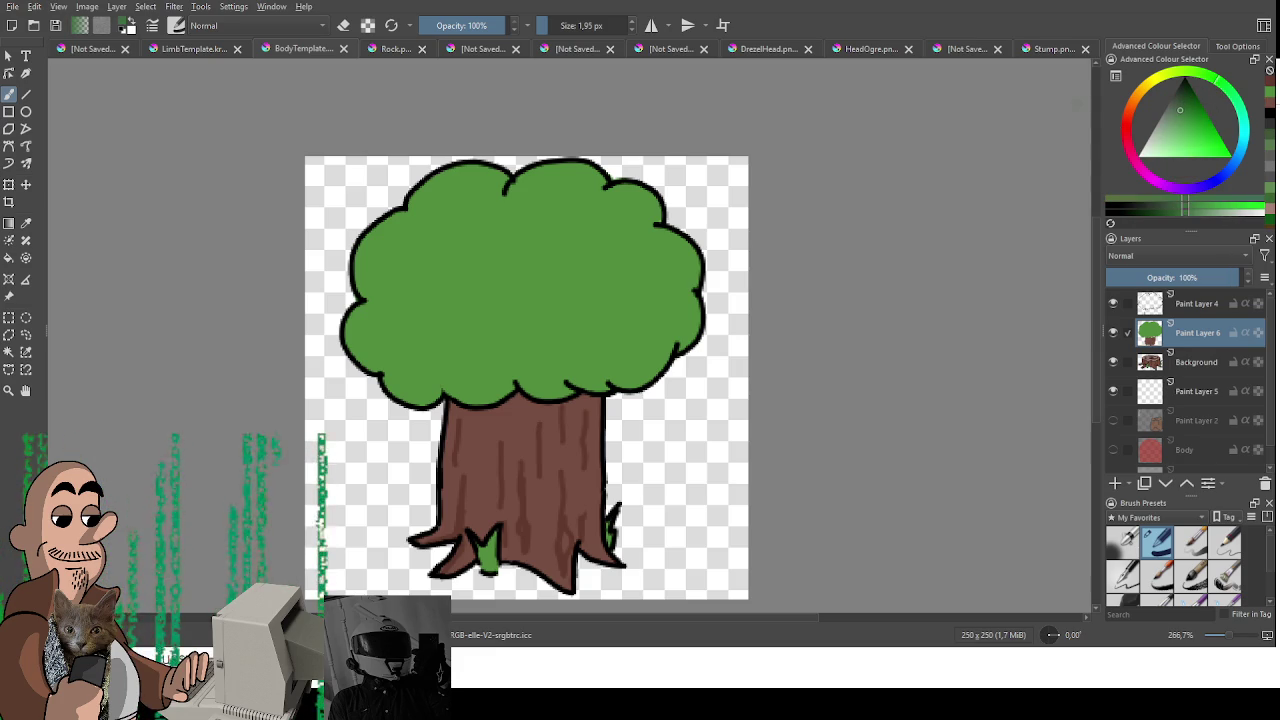
left_click(1189, 100)
left_click_drag(515, 262, 630, 375)
key("ctrl+z")
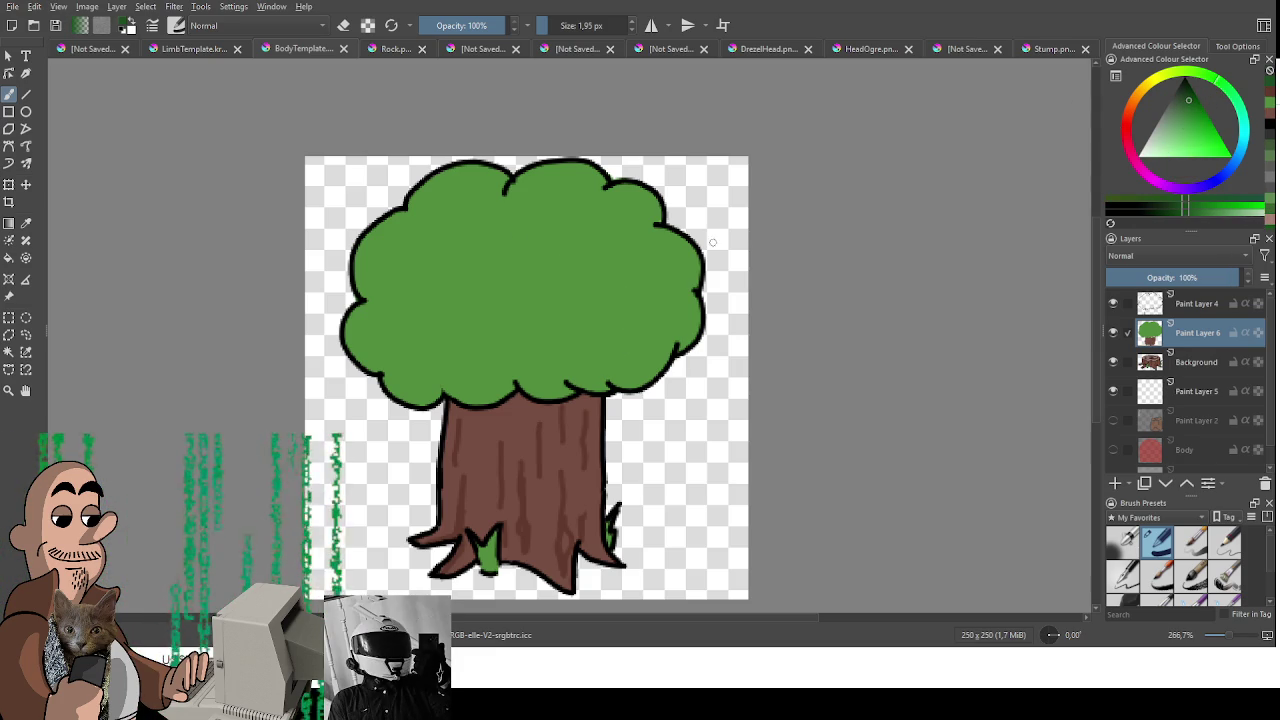
left_click(1189, 112)
left_click_drag(590, 285, 615, 350)
key("ctrl+z")
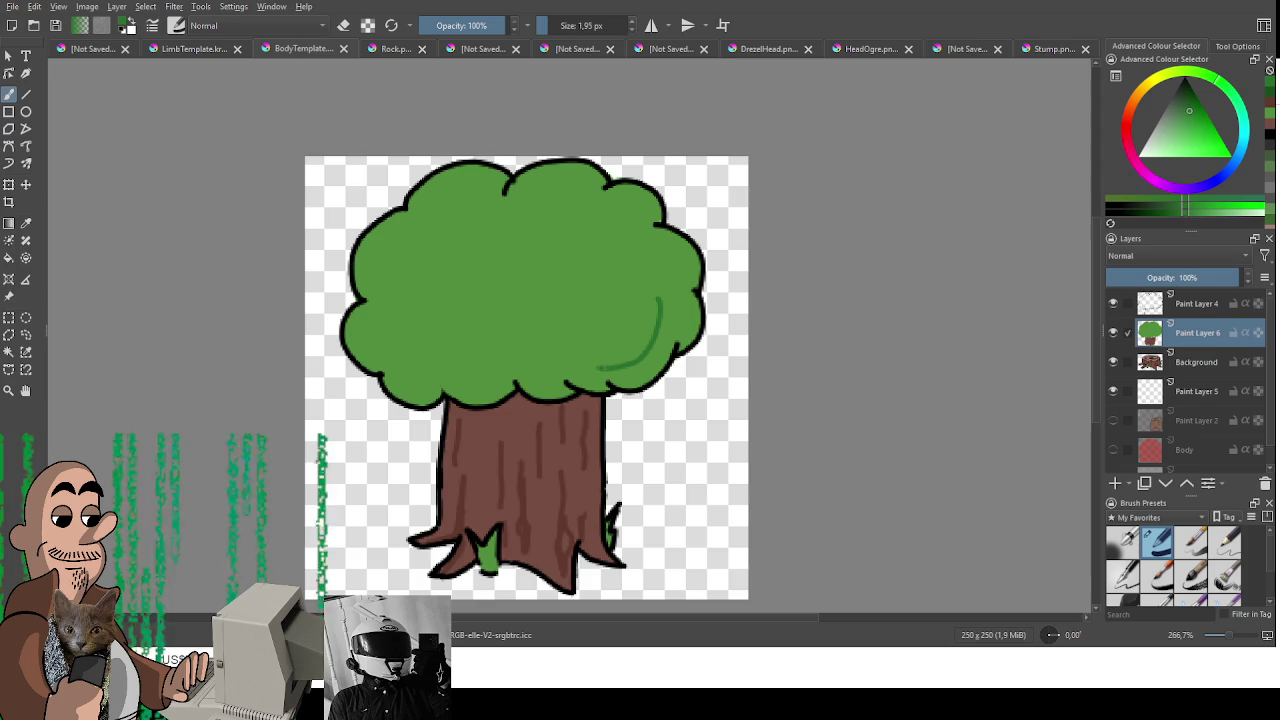
Step: Paint thicker dark green shading on the right foliage and the left edge
key("ctrl+z")
left_click_drag(660, 300, 668, 350)
key("bracketright")
key("bracketright")
mouse_move(662, 304)
left_mouse_down()
mouse_move(668, 350)
mouse_move(612, 377)
left_mouse_up()
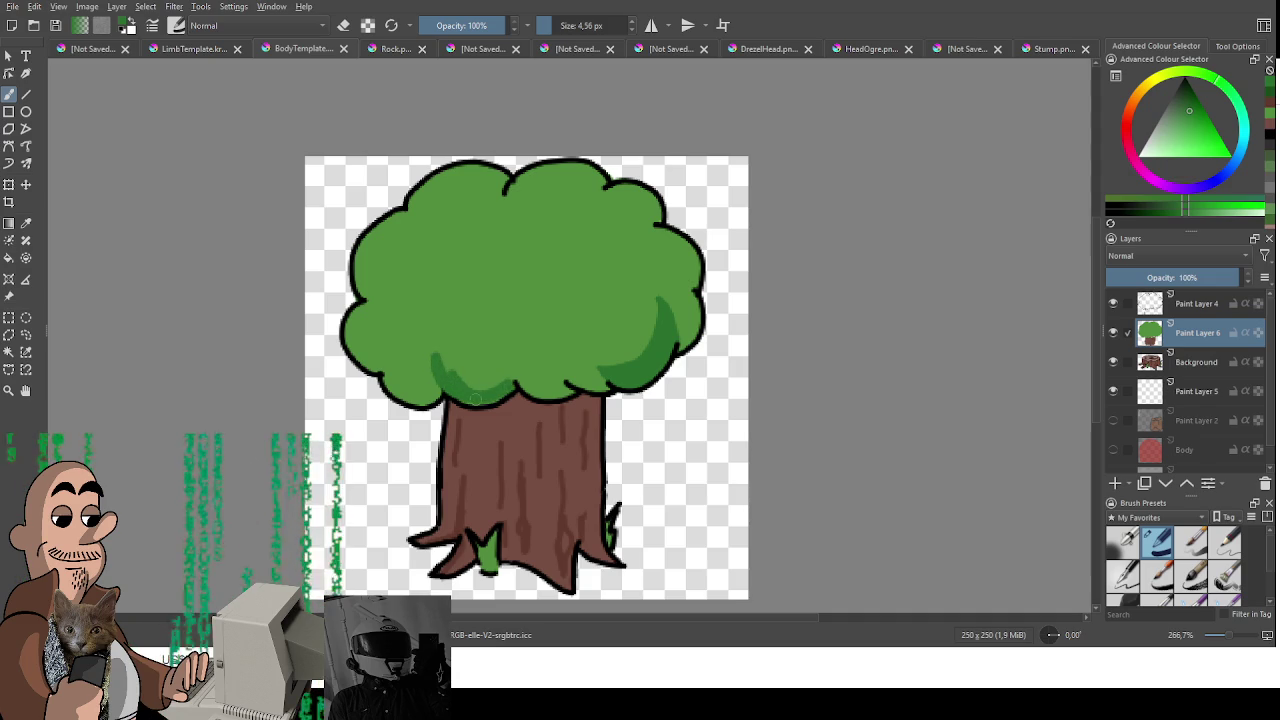
mouse_move(394, 306)
left_mouse_down()
mouse_move(405, 216)
mouse_move(370, 288)
mouse_move(382, 372)
mouse_move(431, 401)
left_mouse_up()
Step: Shade the top of the canopy and its upper-right lump in dark green
mouse_move(500, 229)
left_mouse_down()
mouse_move(540, 166)
mouse_move(512, 248)
mouse_move(566, 162)
left_mouse_up()
key("ctrl+z")
key("ctrl+z")
key("ctrl+z")
mouse_move(608, 182)
left_mouse_down()
mouse_move(540, 166)
mouse_move(505, 228)
left_mouse_up()
key("ctrl+z")
key("ctrl+z")
key("ctrl+z")
key("ctrl+z")
key("ctrl+z")
key("ctrl+z")
mouse_move(545, 168)
left_mouse_down()
mouse_move(500, 222)
mouse_move(600, 176)
left_mouse_up()
key("ctrl+z")
key("ctrl+z")
left_click_drag(491, 237, 609, 187)
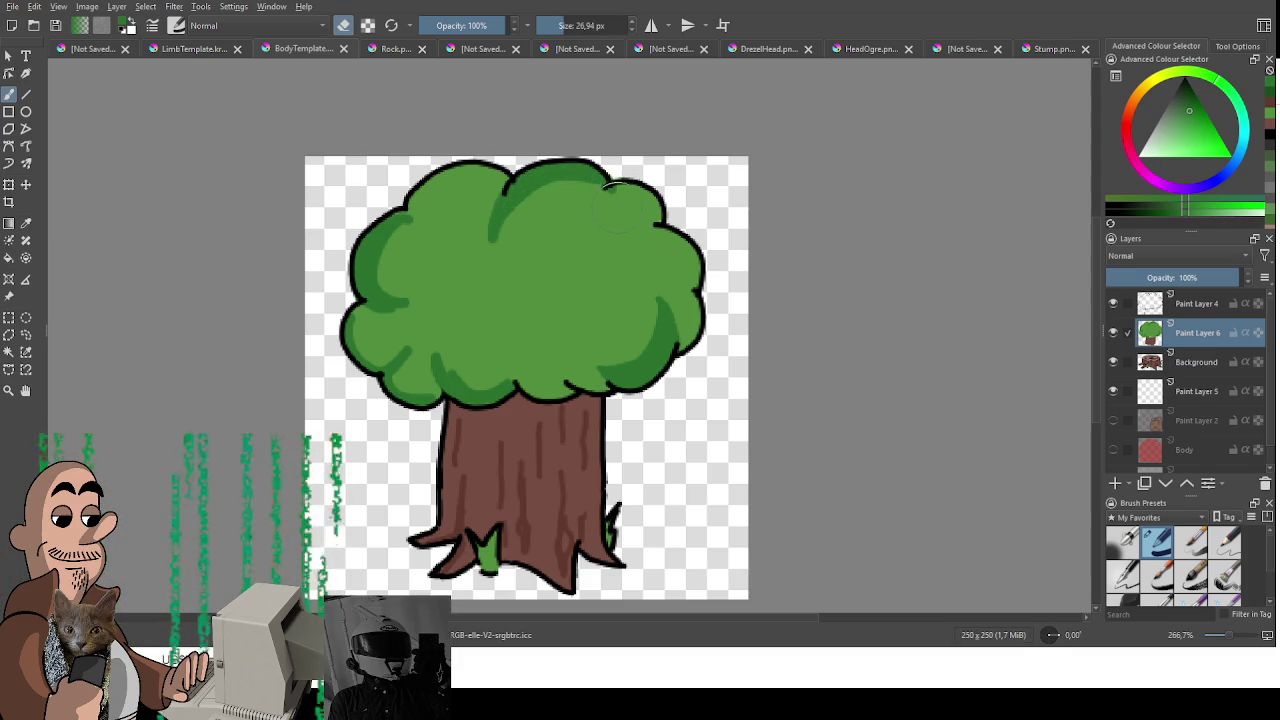
left_click_drag(588, 220, 666, 205)
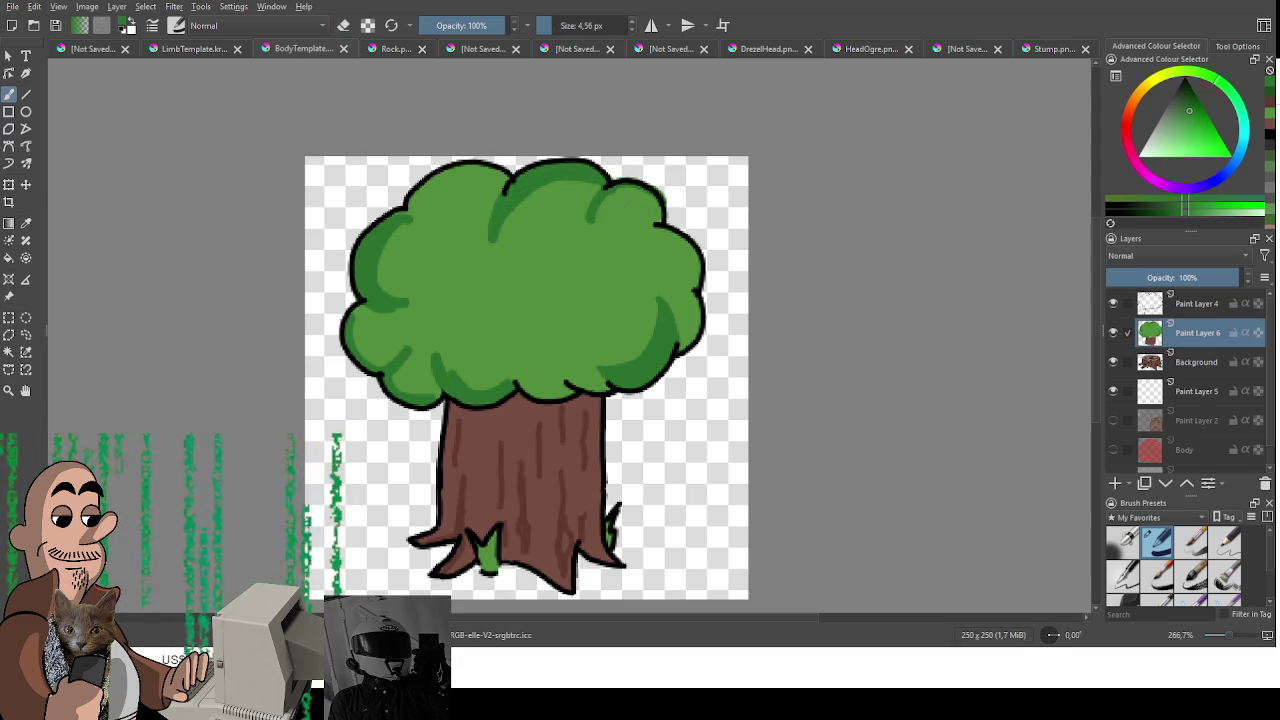
left_click_drag(588, 222, 660, 208)
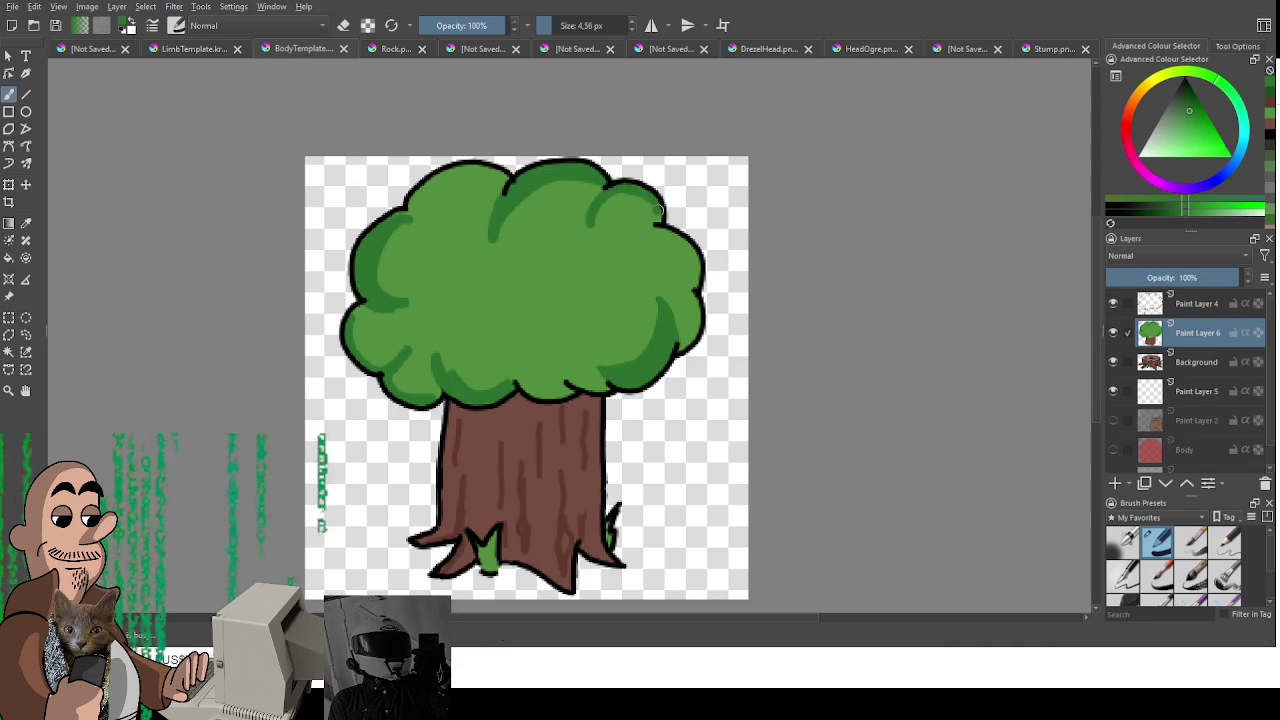
Step: Sample the canopy green and shade the lower edge and upper-left canopy
left_click(461, 382, "ctrl")
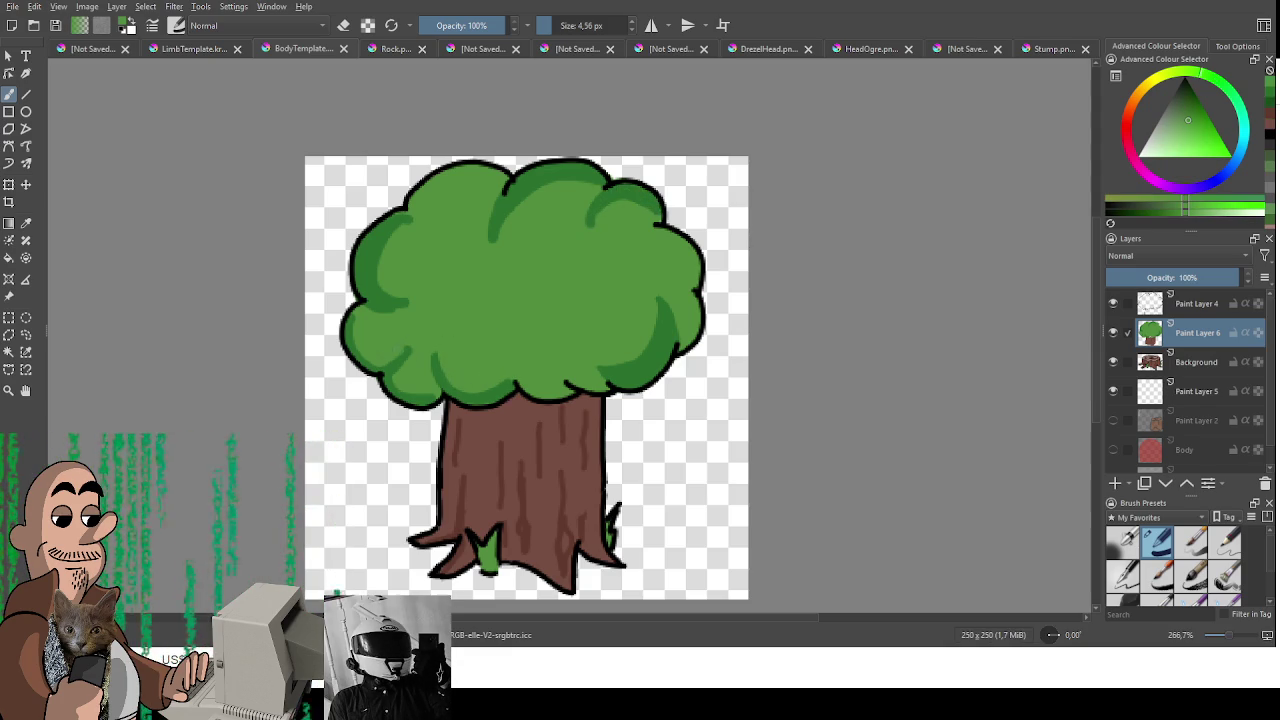
left_click(437, 395, "ctrl")
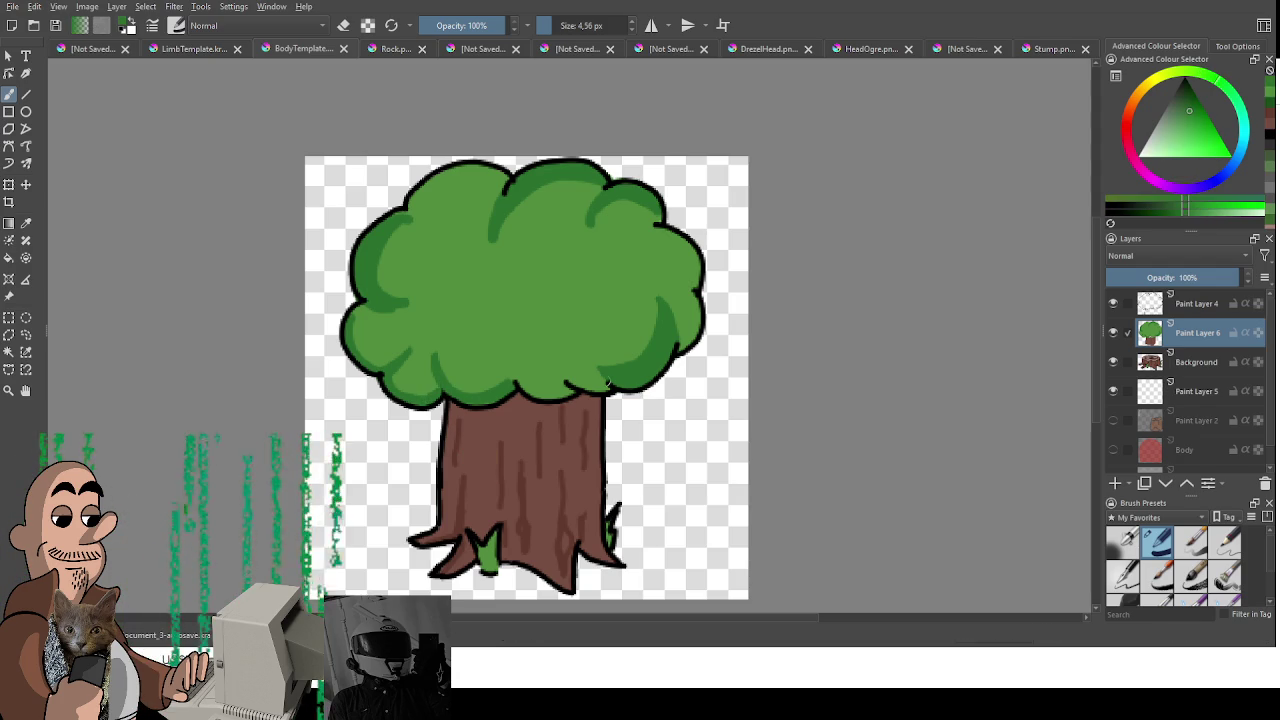
mouse_move(605, 383)
left_mouse_down()
mouse_move(576, 380)
mouse_move(596, 400)
left_mouse_up()
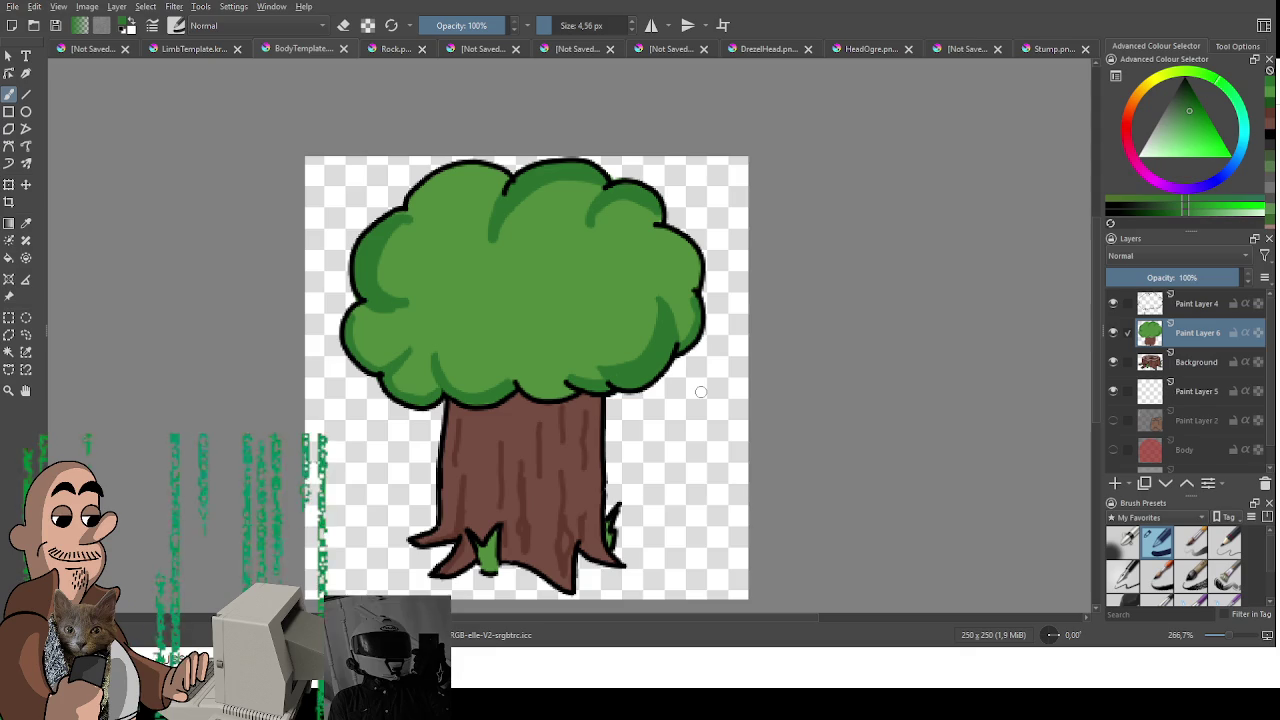
left_click_drag(420, 190, 418, 244)
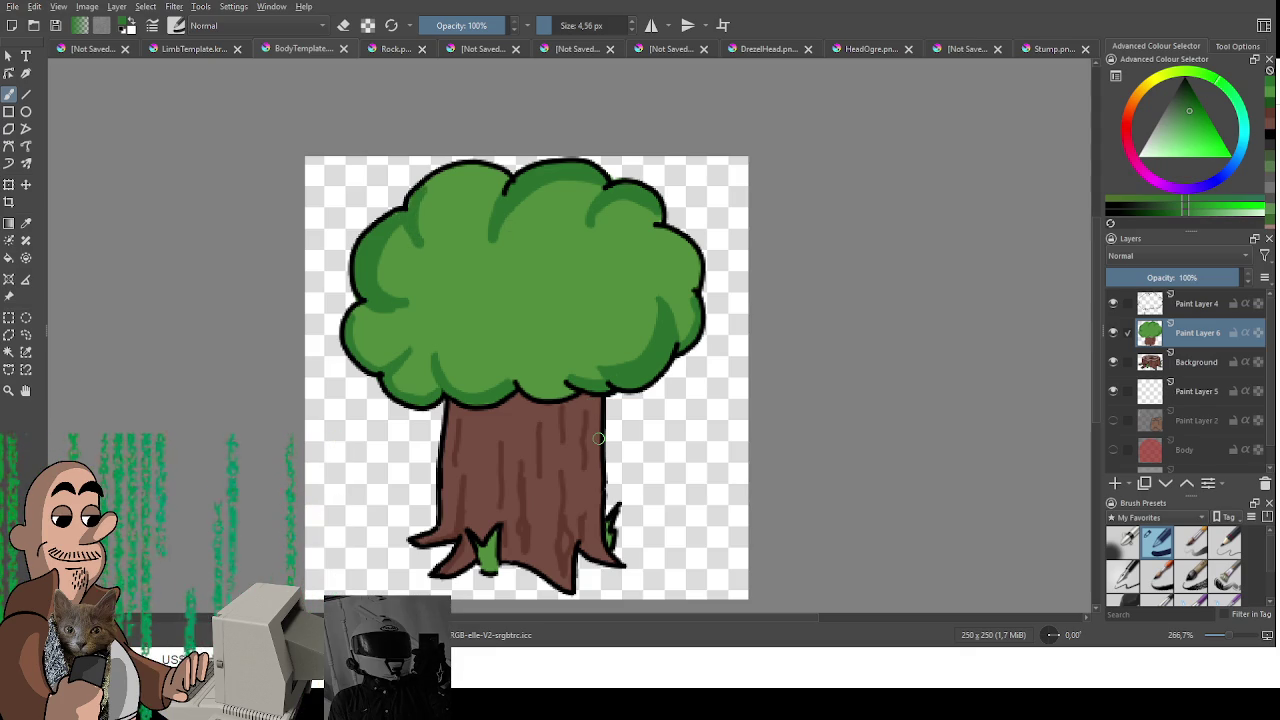
scroll(598, 438, "down", 2)
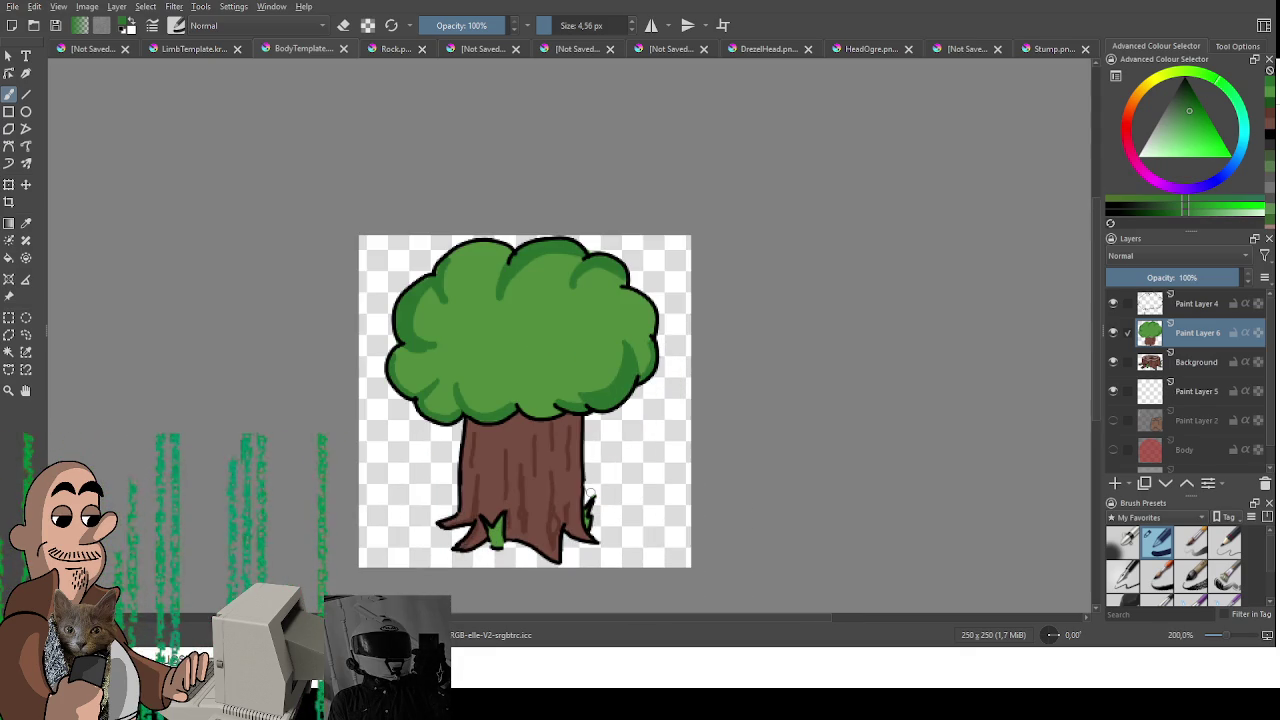
Step: Select all, export the tree image, and switch to GameMaker
key("ctrl+a")
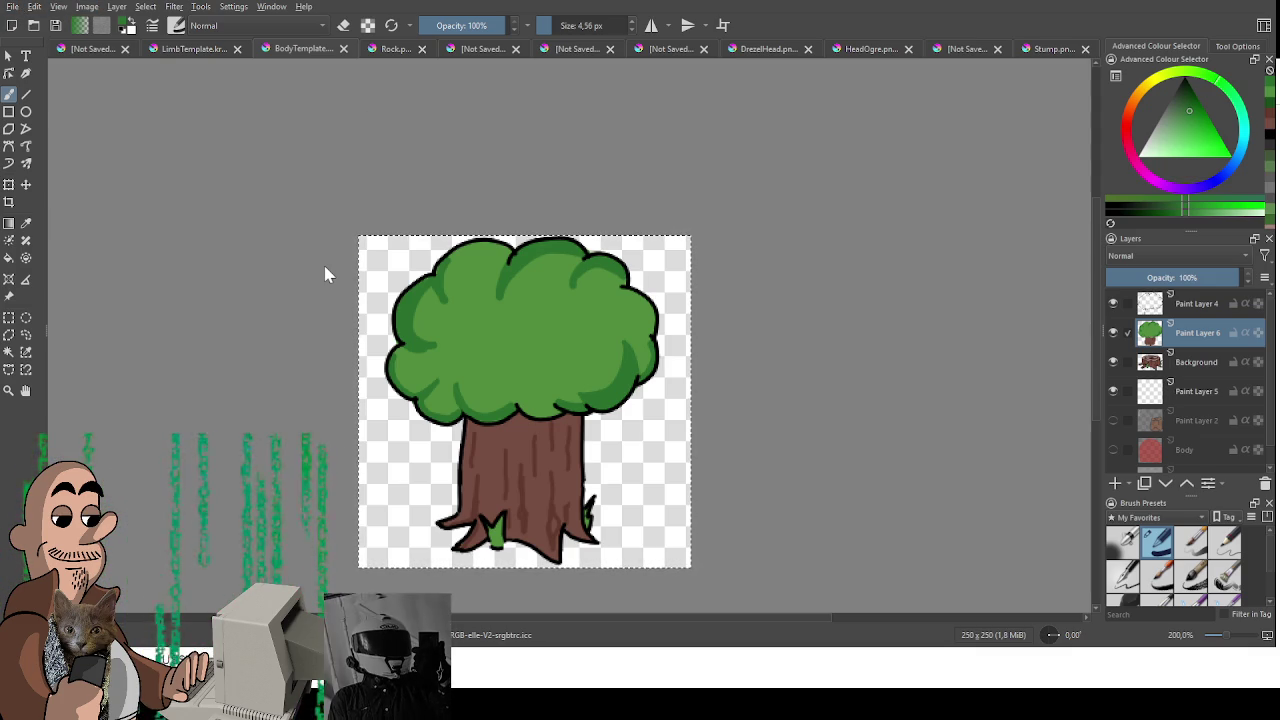
key("ctrl+s")
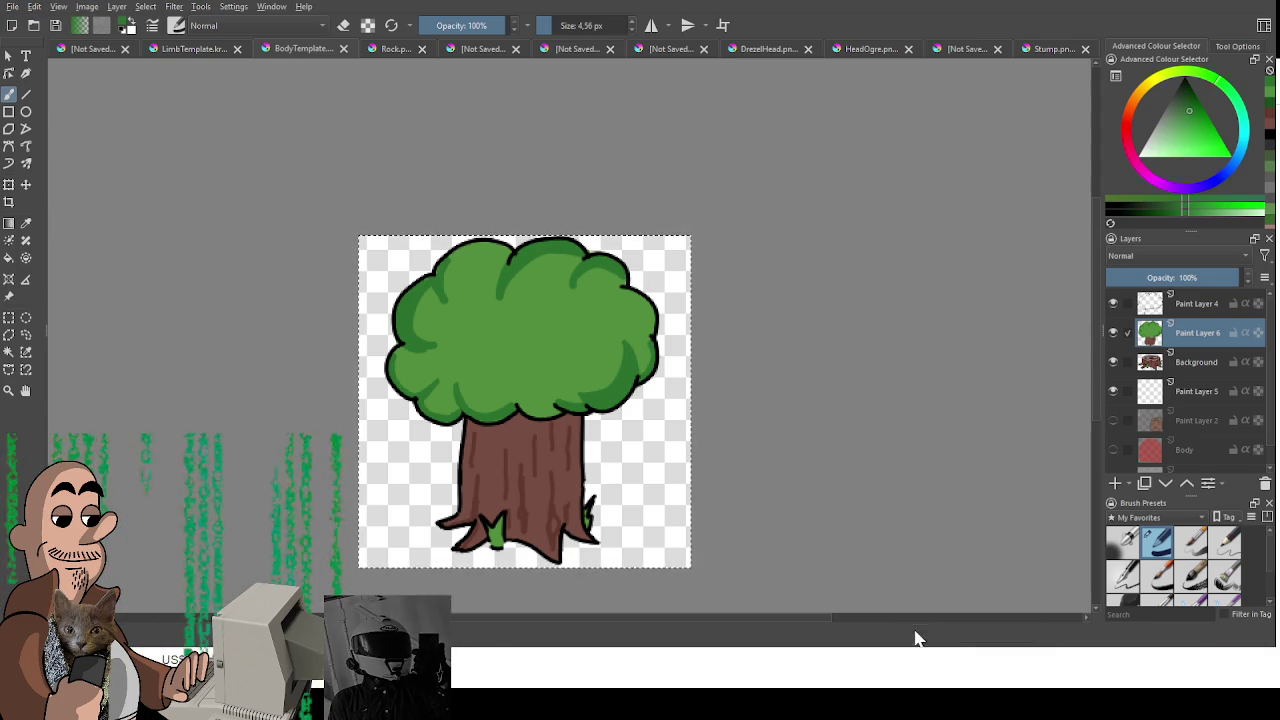
key("alt+Tab")
scroll(657, 471, "down", 1)
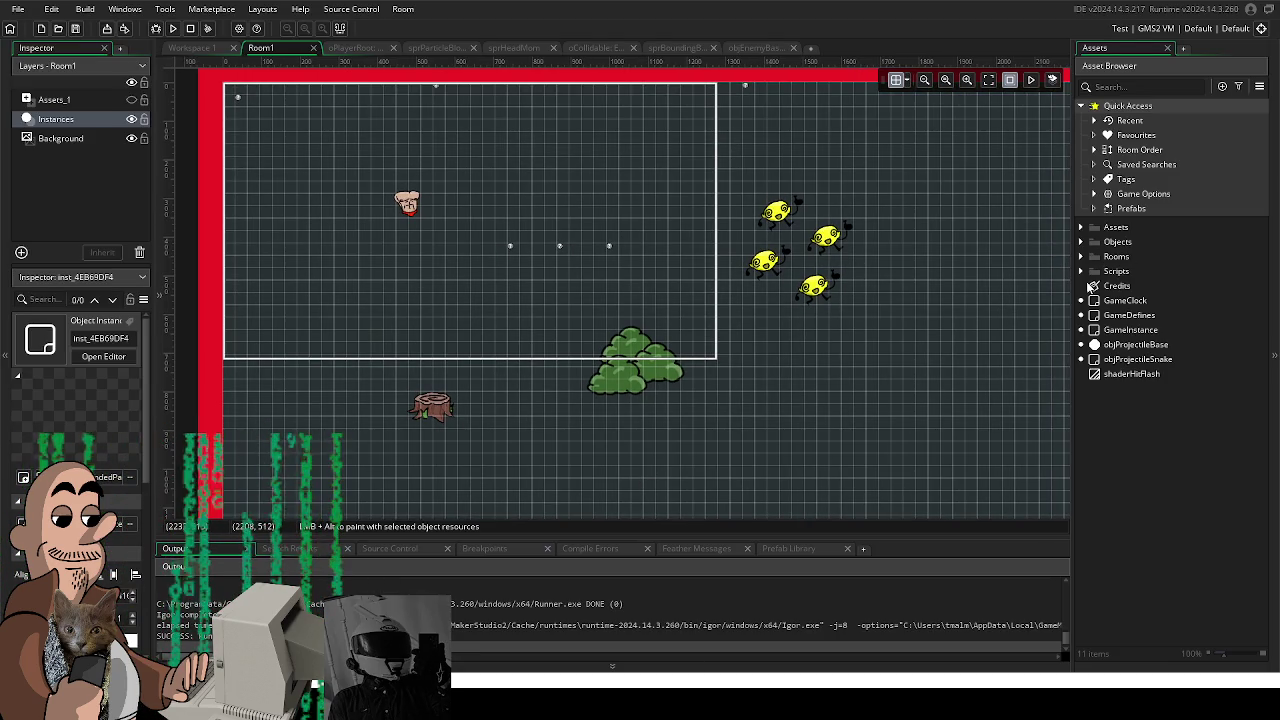
Step: Create Sprite72 in Sprites > Environment and import the 250×250 tree image
left_click(1080, 227)
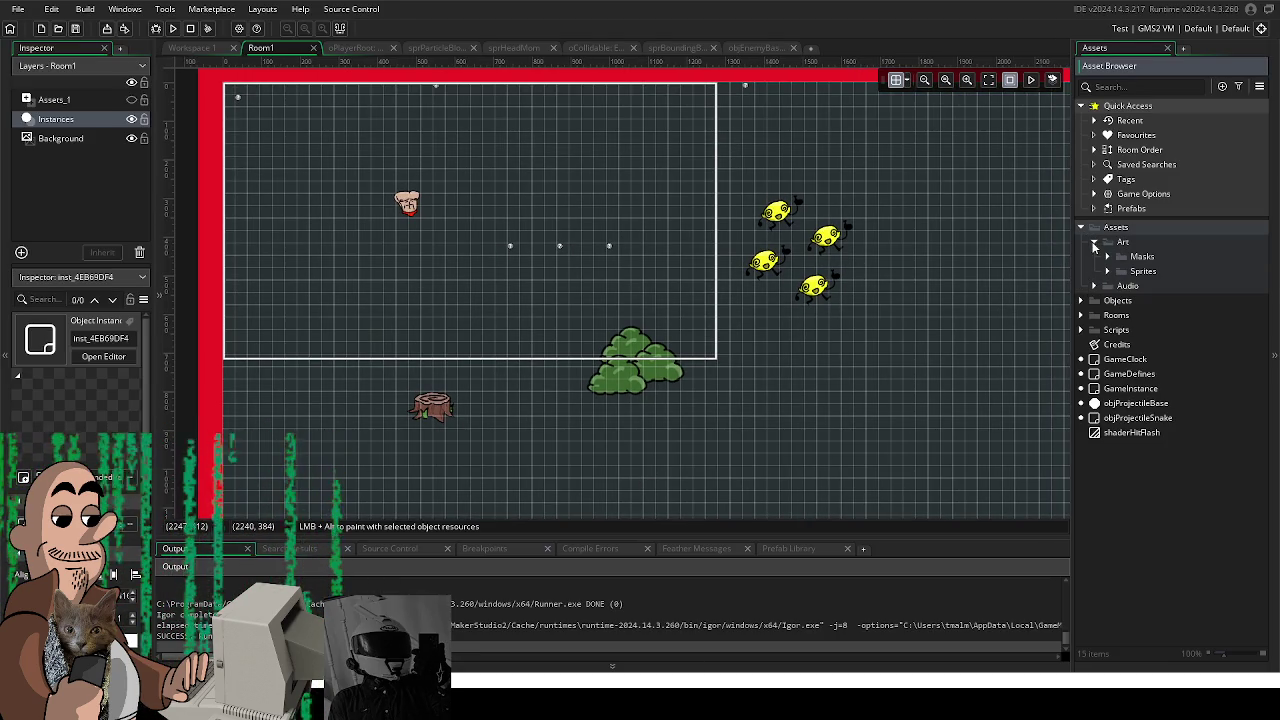
left_click(1106, 270)
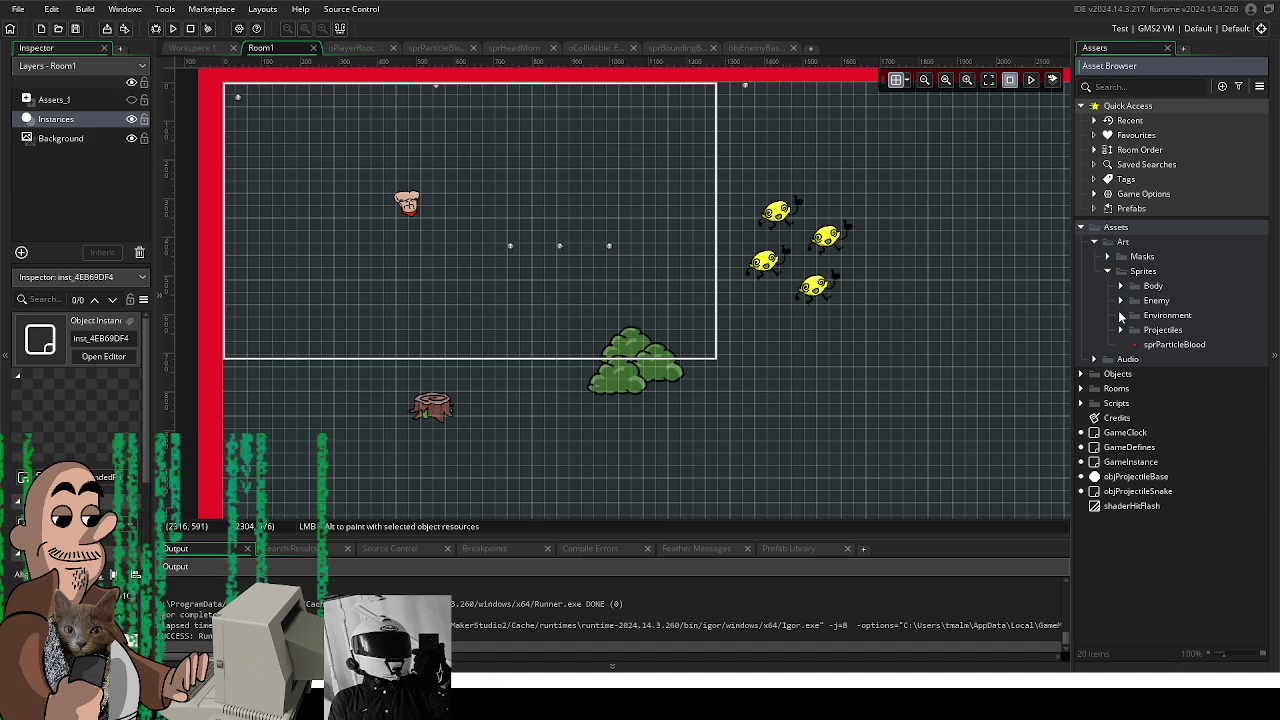
left_click(1121, 315)
right_click(1153, 318)
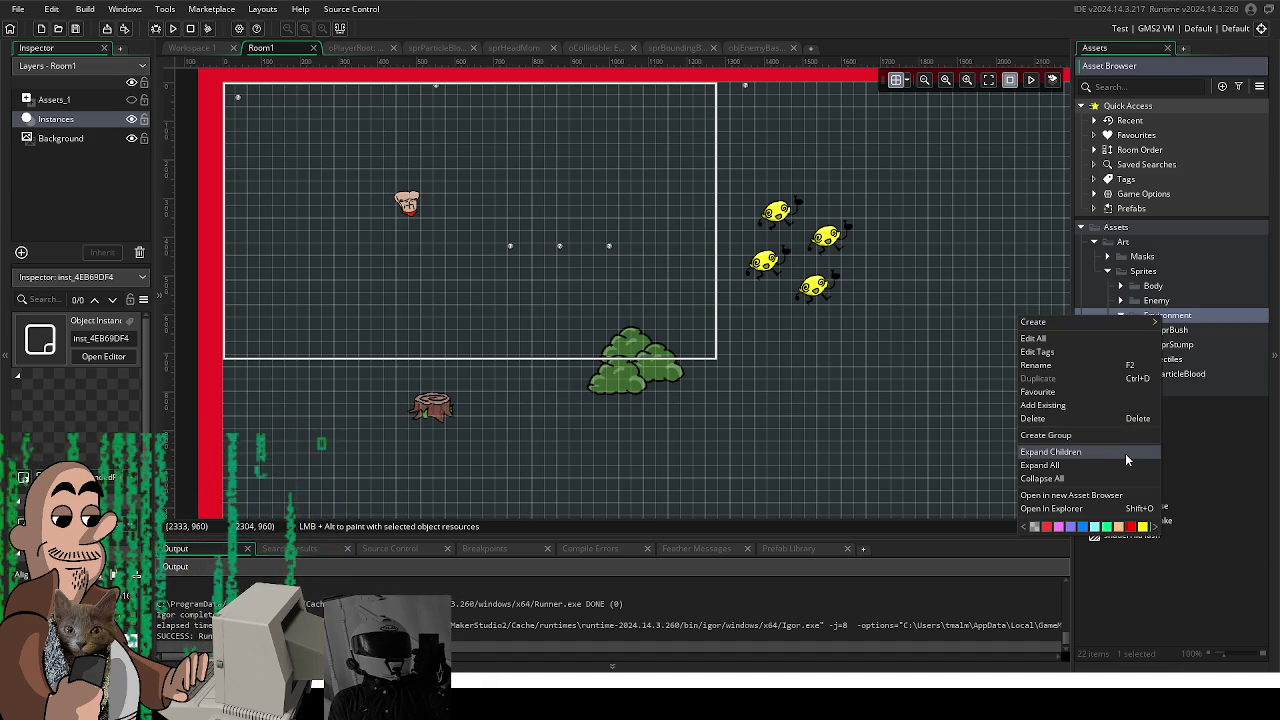
mouse_move(1060, 322)
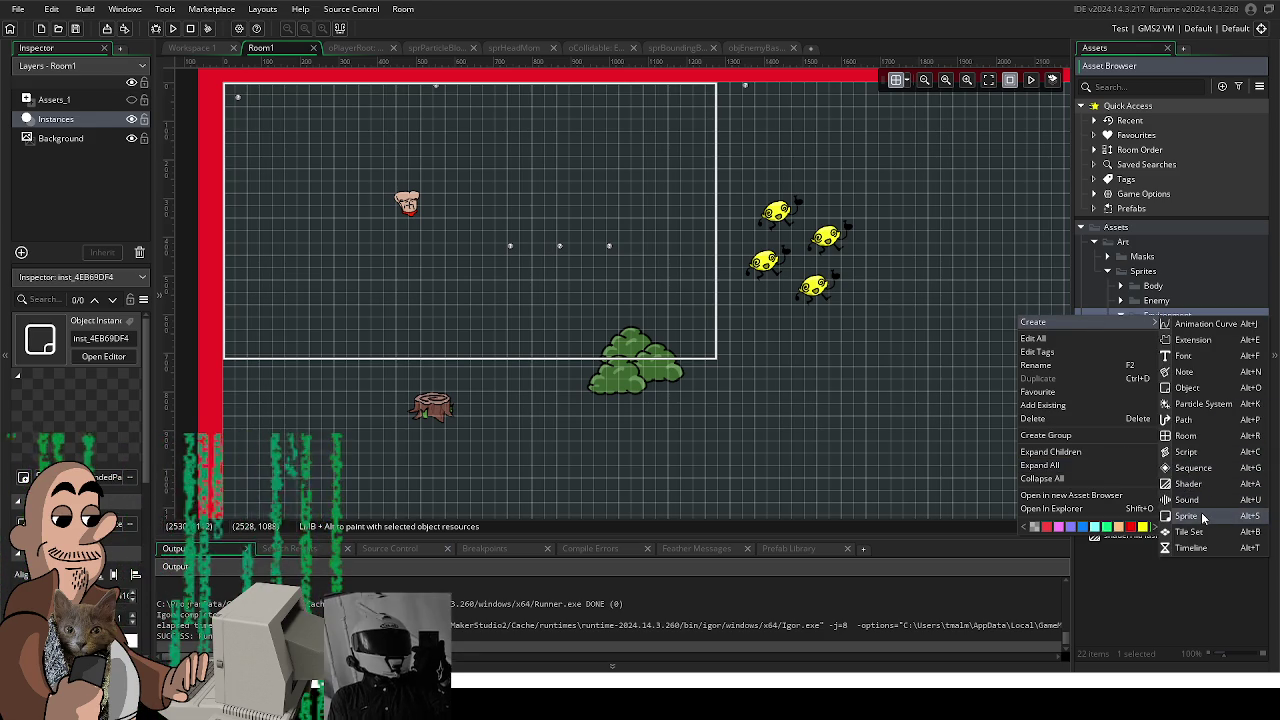
left_click(1200, 515)
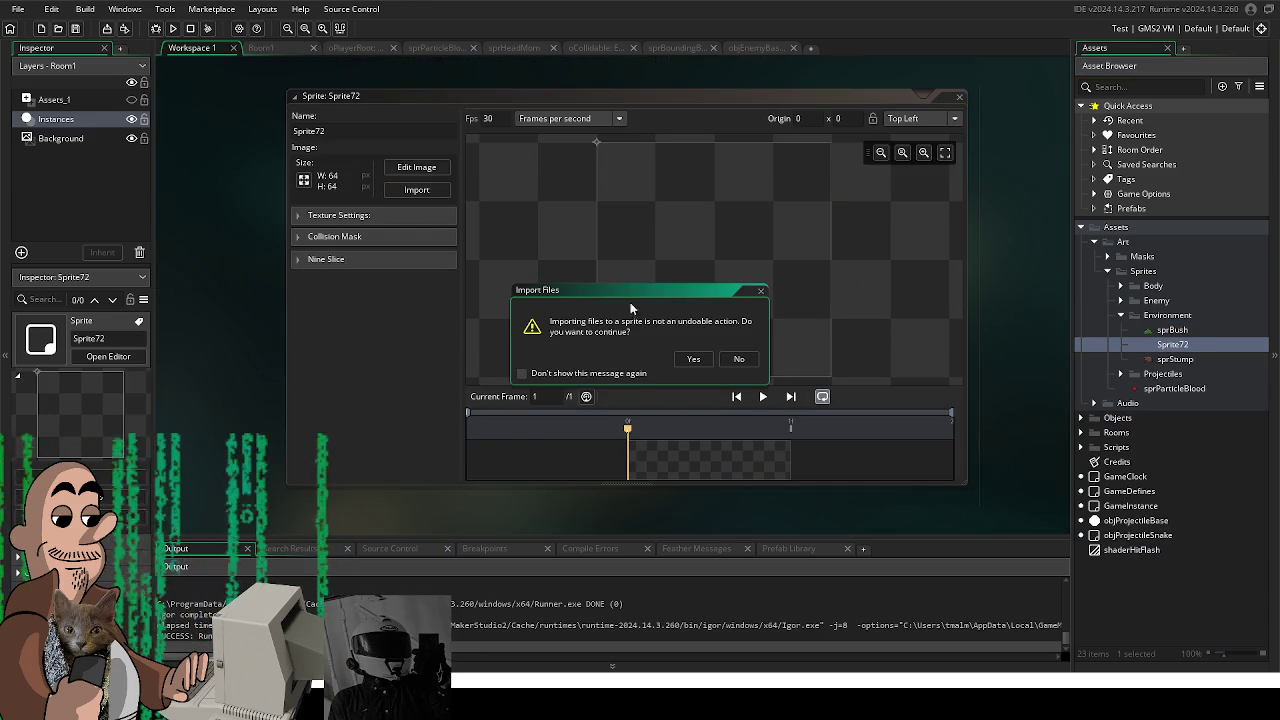
left_click(692, 360)
left_click(372, 215)
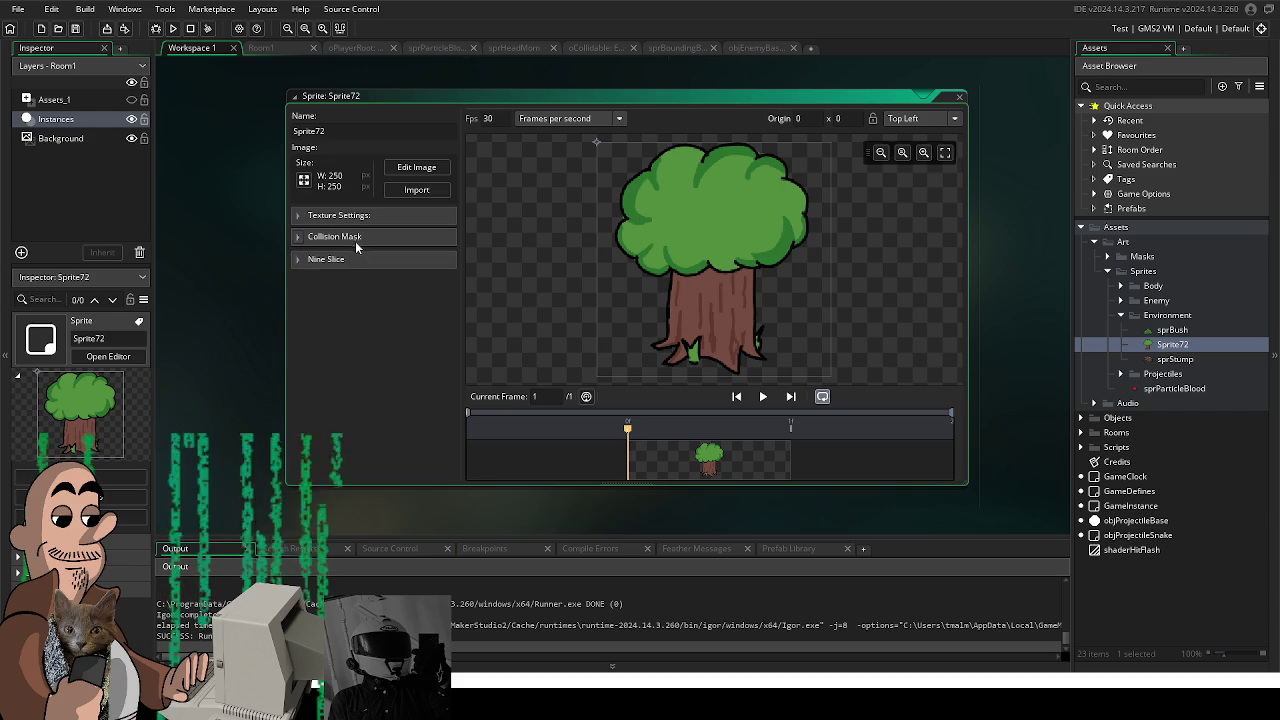
Step: Set the sprite's collision mask to Manual mode with Ellipse type
left_click(375, 237)
left_click(378, 261)
left_click(400, 286)
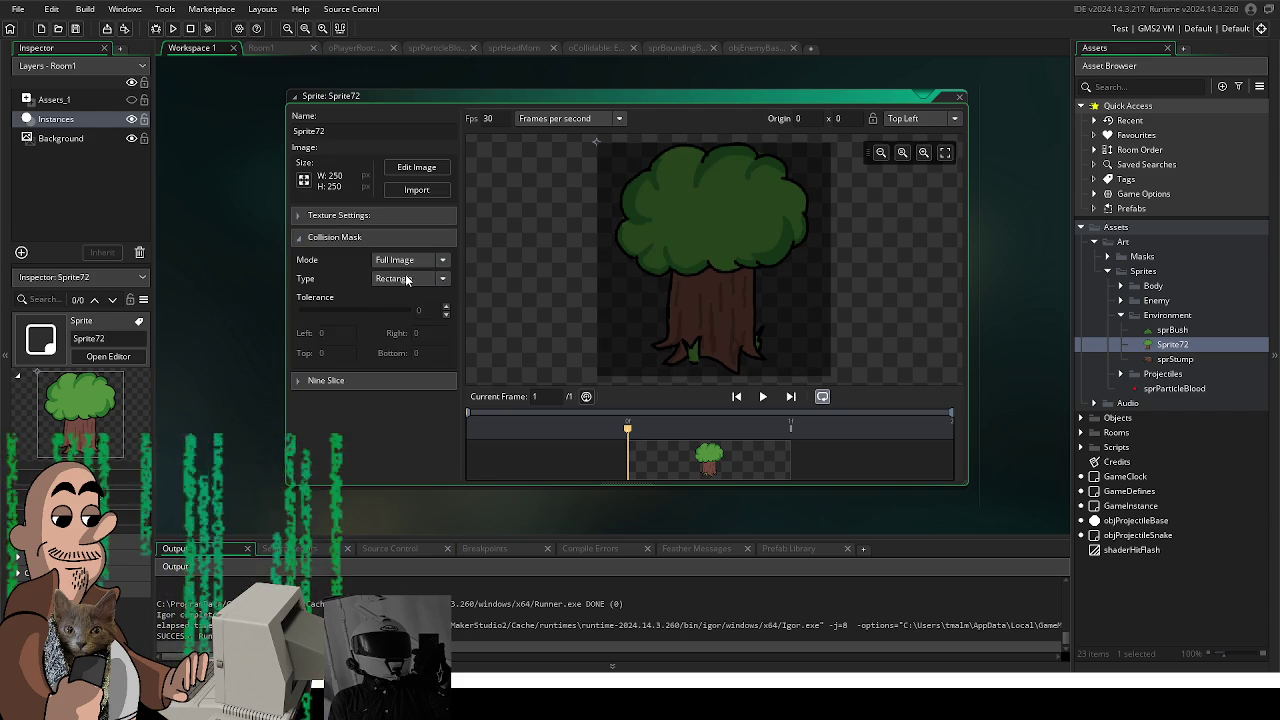
left_click(404, 262)
left_click(390, 297)
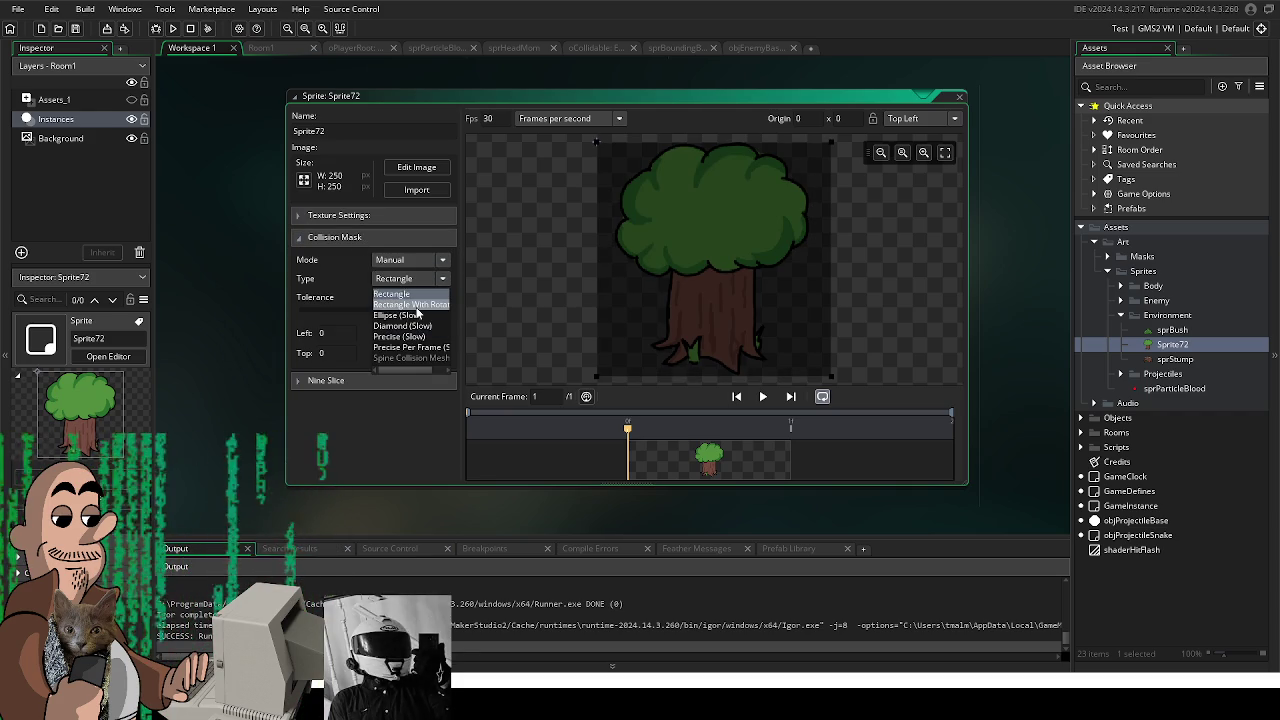
left_click(400, 315)
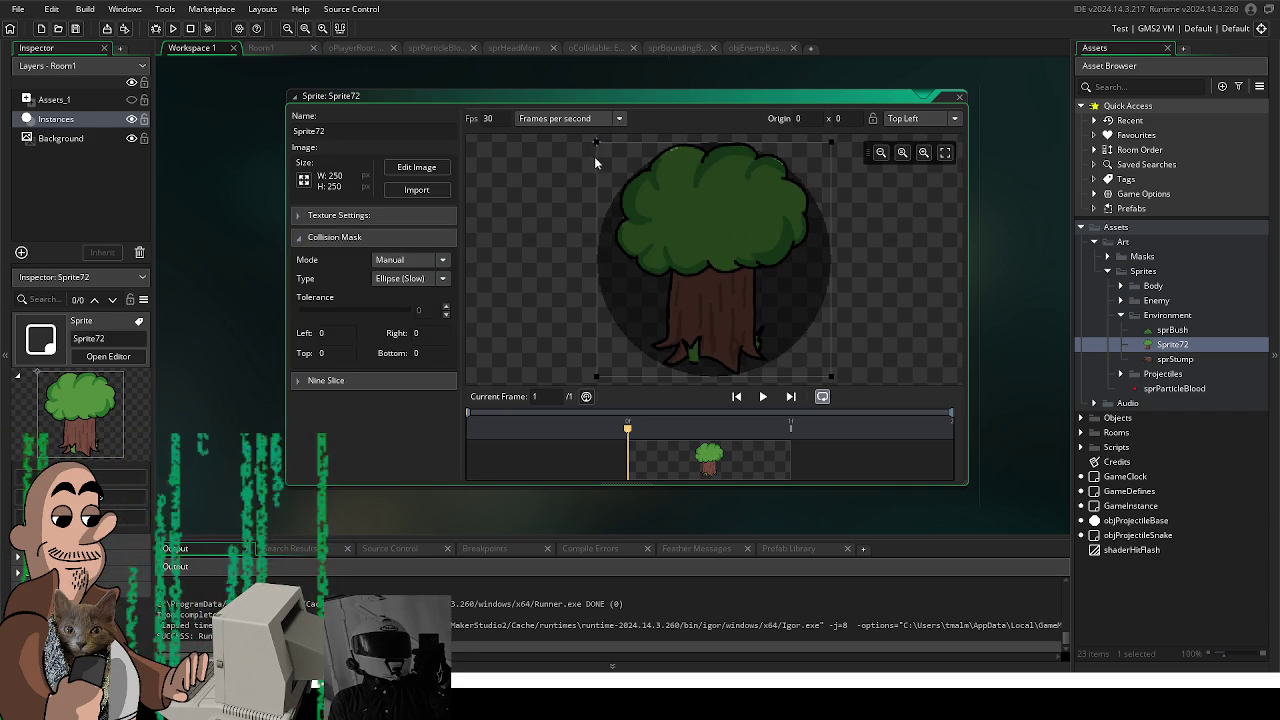
Step: Fit the ellipse mask to the trunk base: left 58, right 181, top 186, bottom 244
left_click_drag(596, 143, 679, 316)
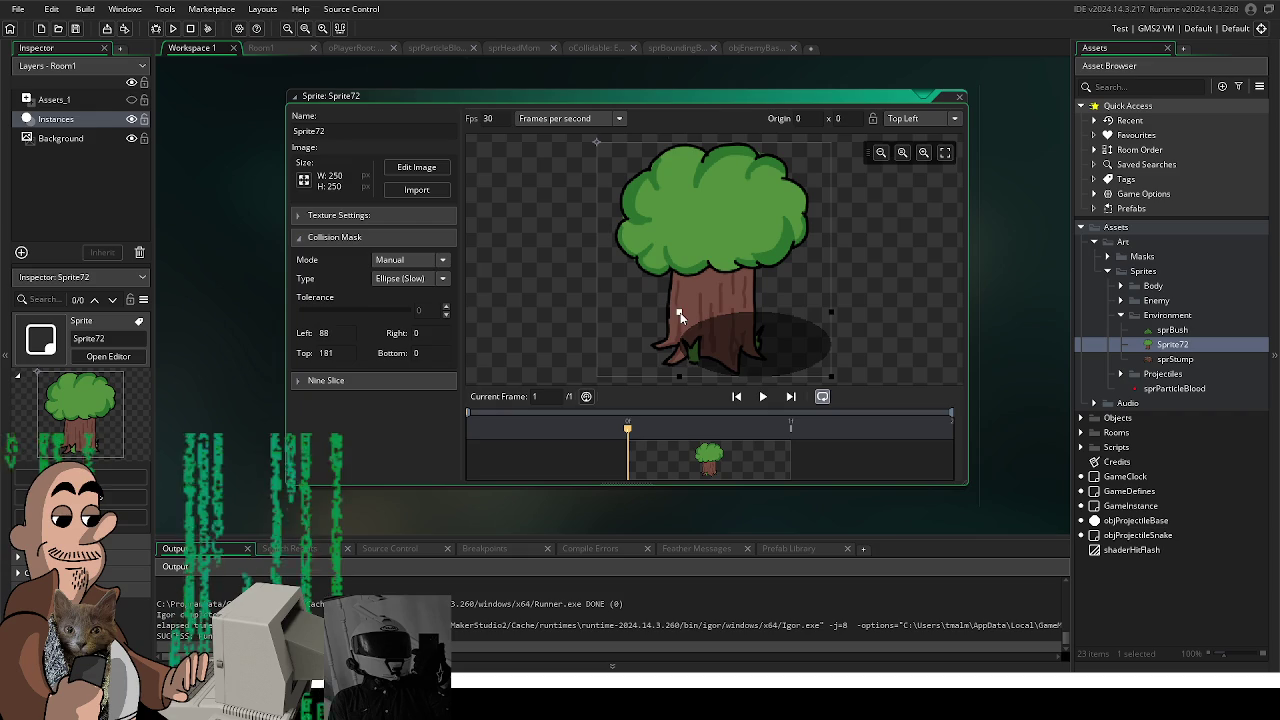
left_click_drag(791, 359, 753, 350)
left_click_drag(647, 307, 657, 316)
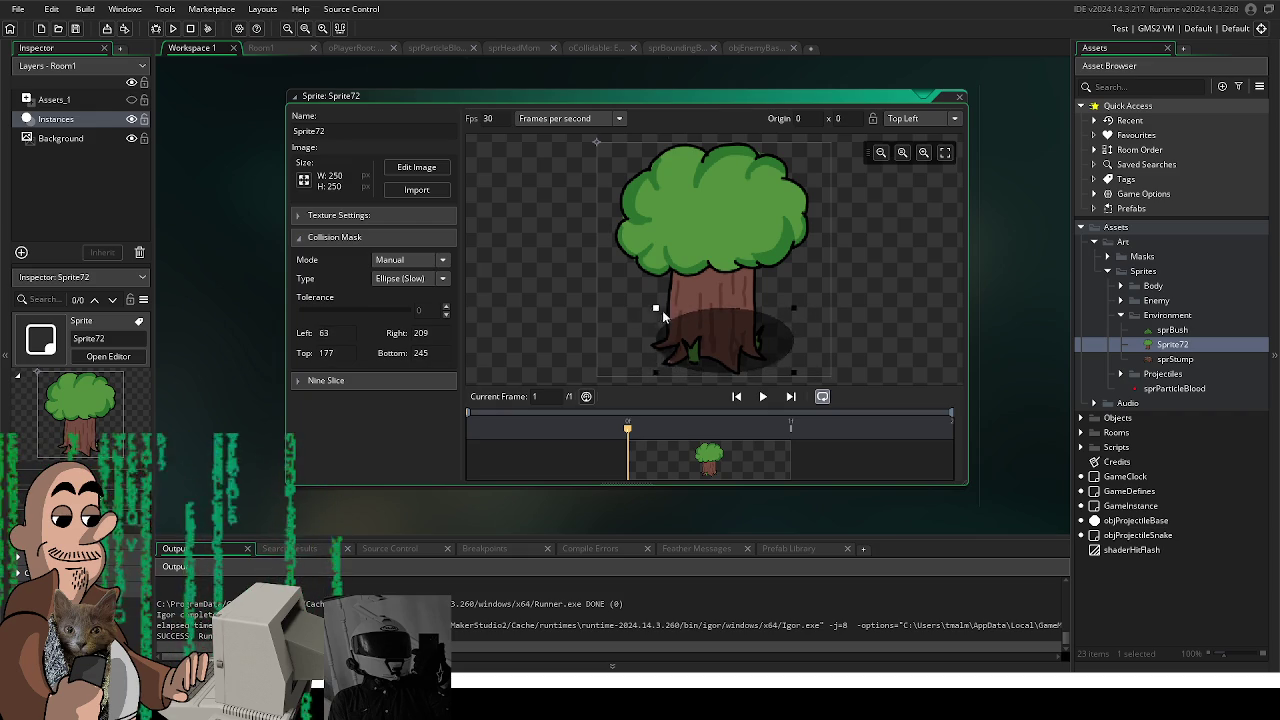
left_click_drag(793, 371, 767, 372)
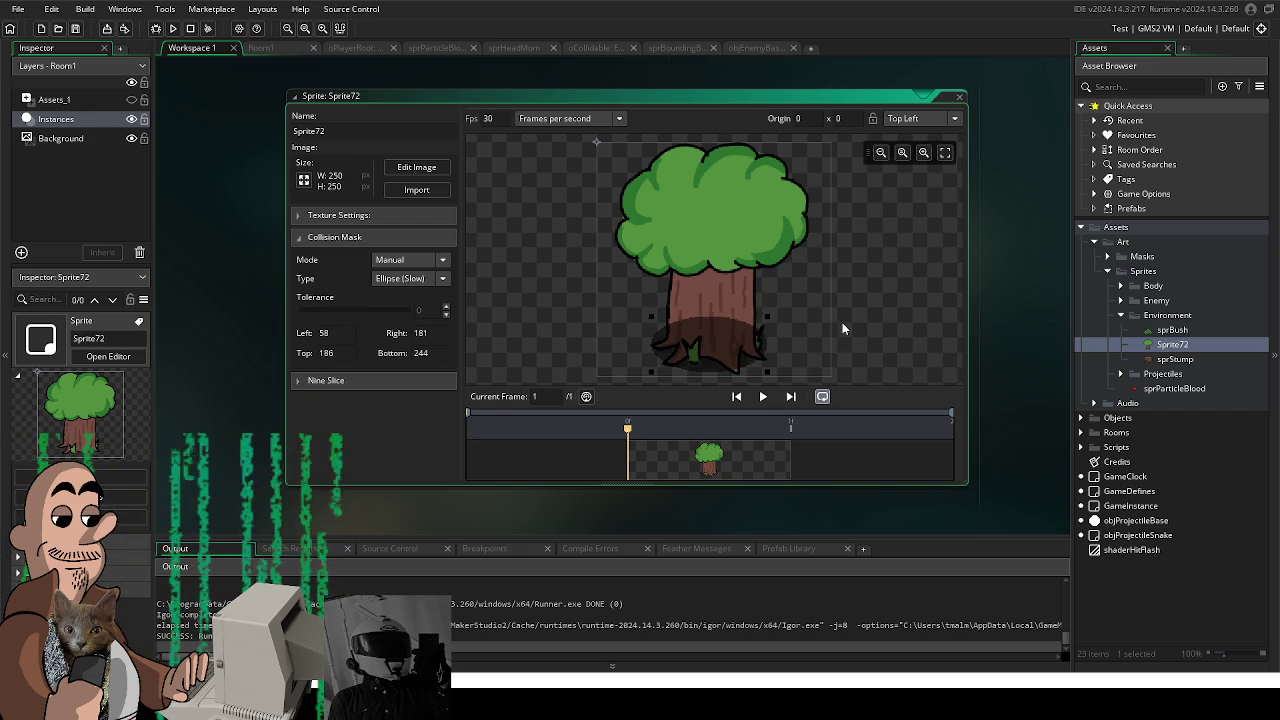
scroll(842, 322, "up", 1)
left_click_drag(978, 348, 932, 303)
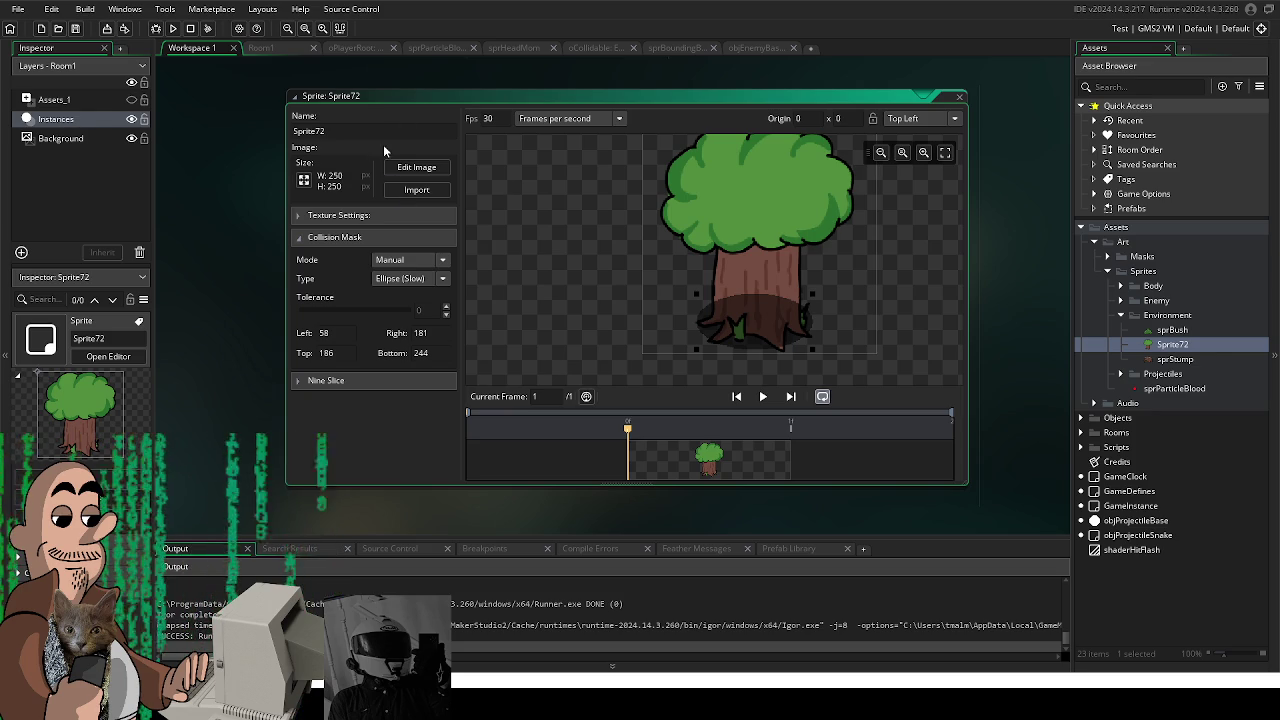
Step: Rename the sprite to sprTree and select oStump in Objects > Environment
type("sp")
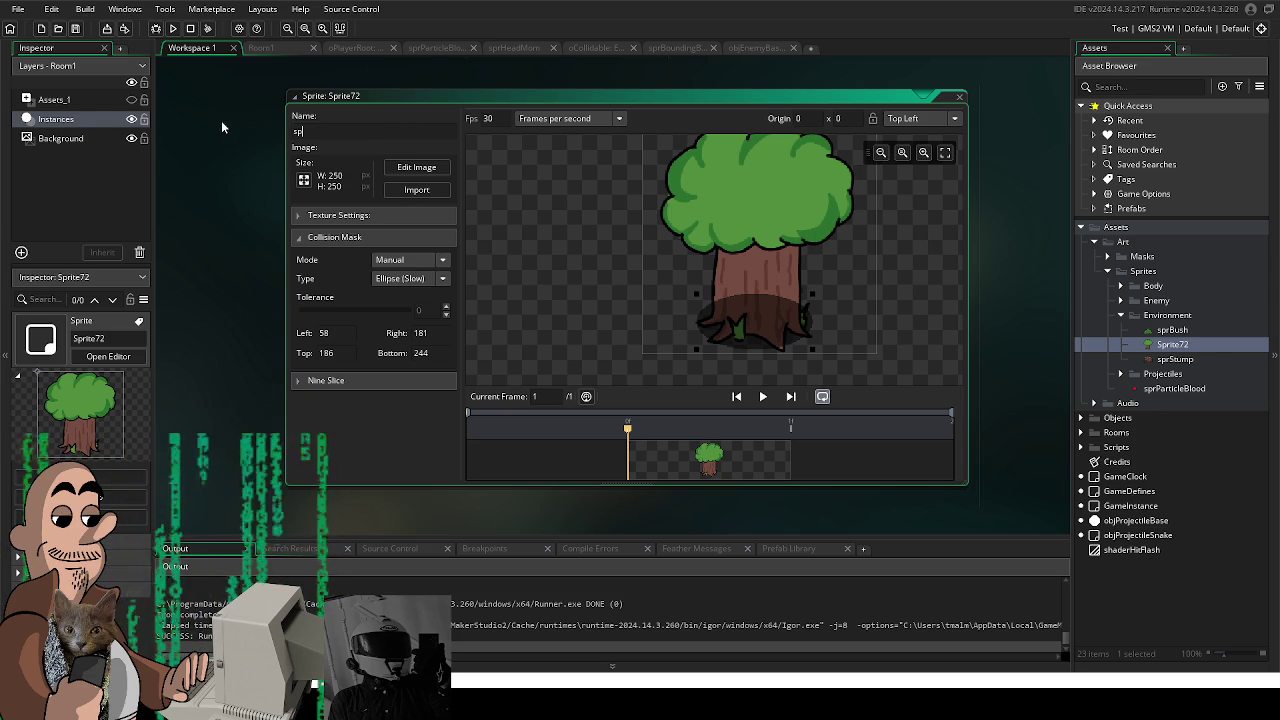
type("rTr")
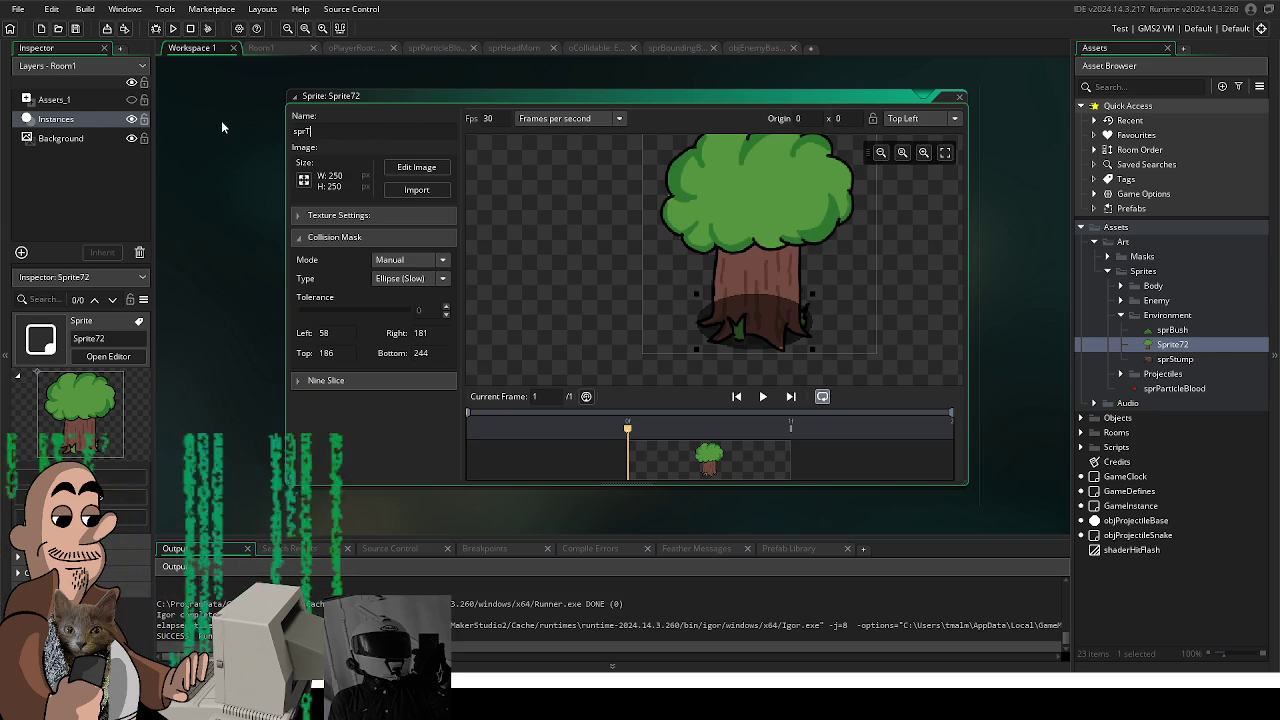
type("ee")
key("Return")
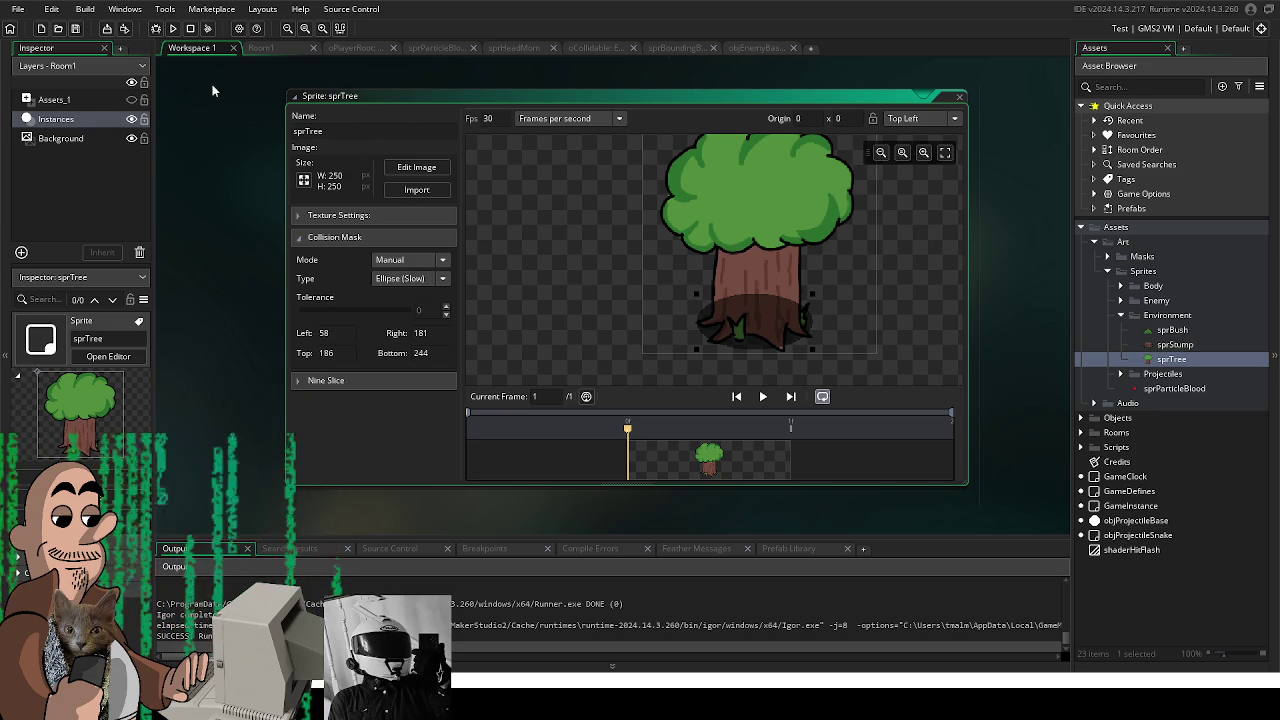
left_click(1080, 421)
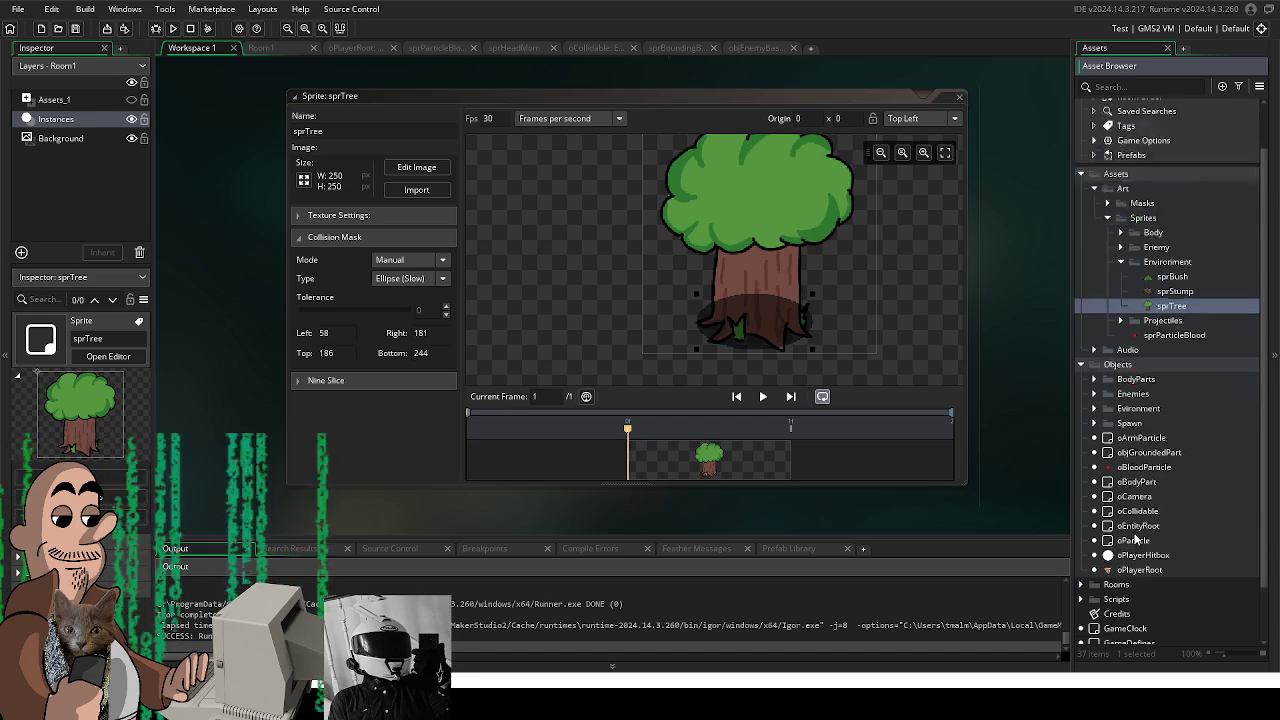
scroll(1133, 532, "down", 3)
left_click(1094, 356)
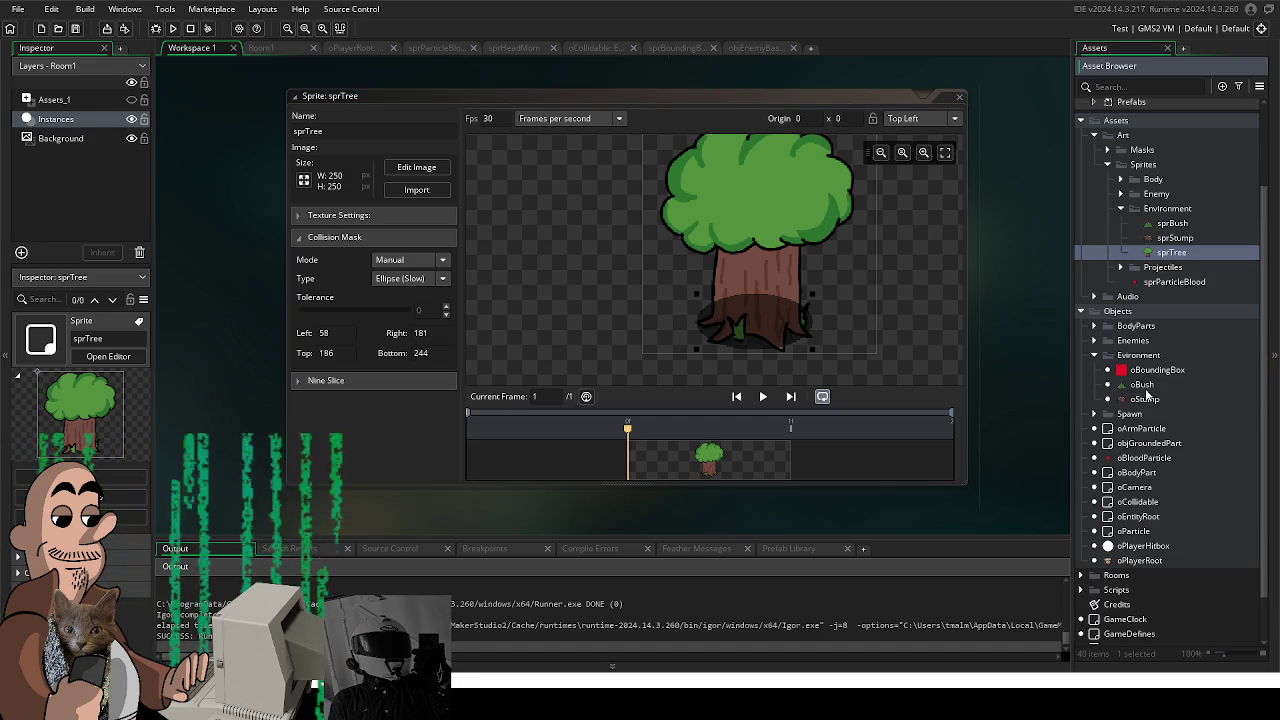
left_click(1150, 399)
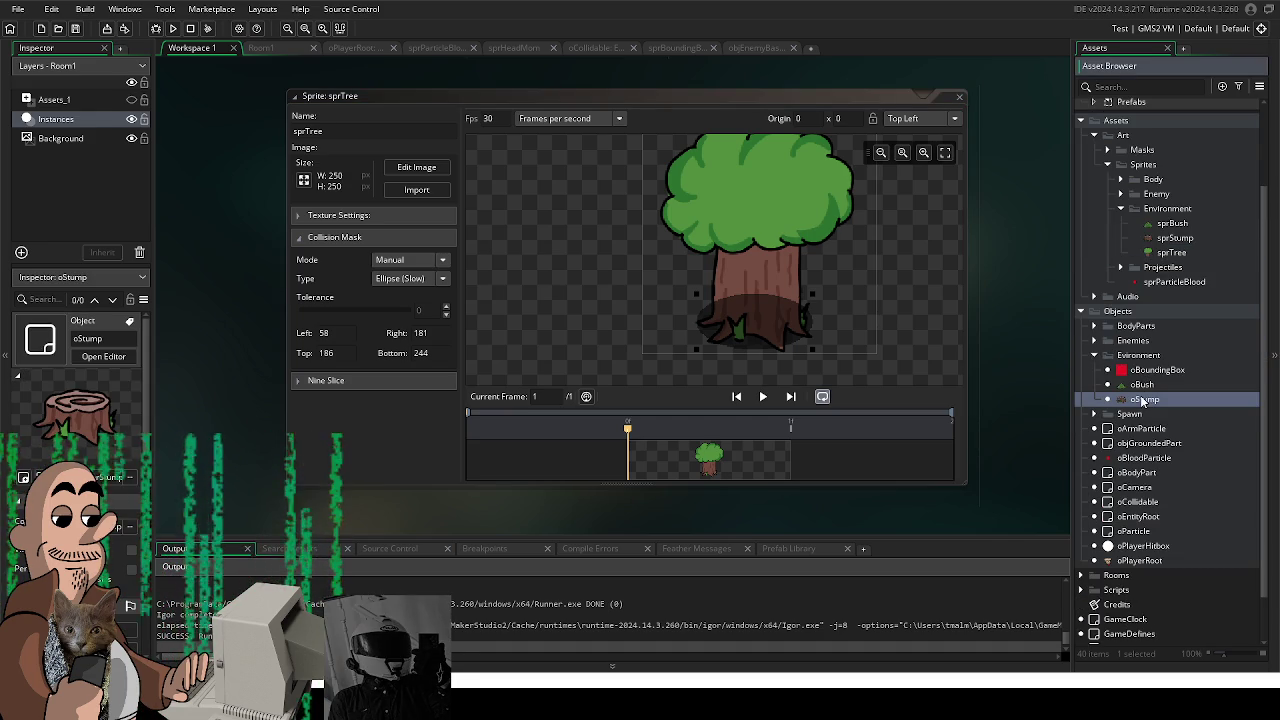
Step: Duplicate oStump as oTree and open it for editing
right_click(1155, 401)
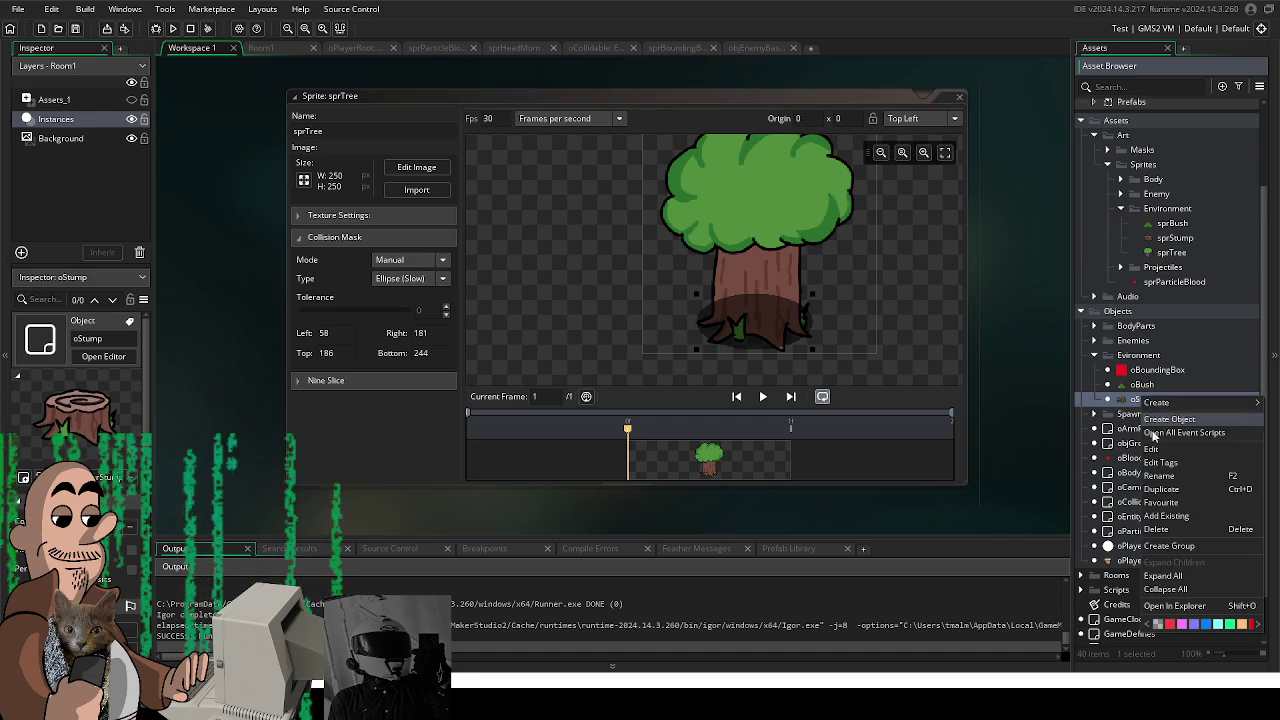
left_click(1186, 487)
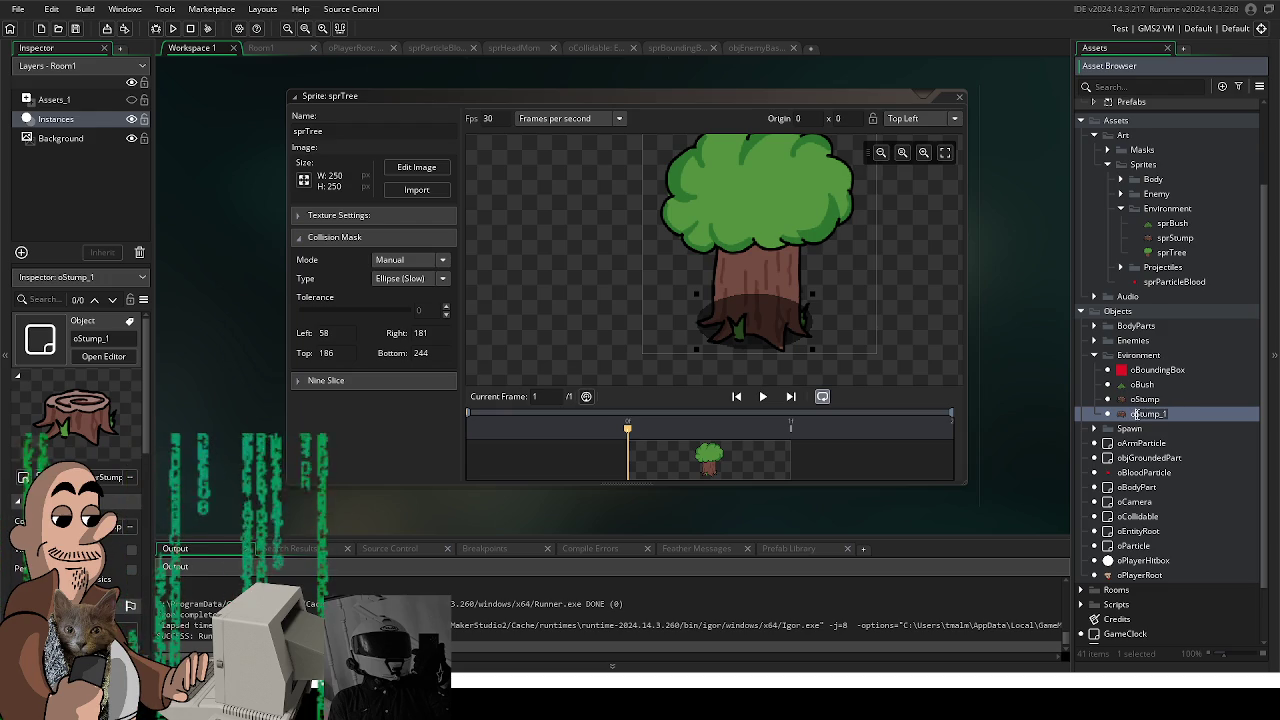
type("oTree")
left_click(1172, 438)
double_click(1140, 413)
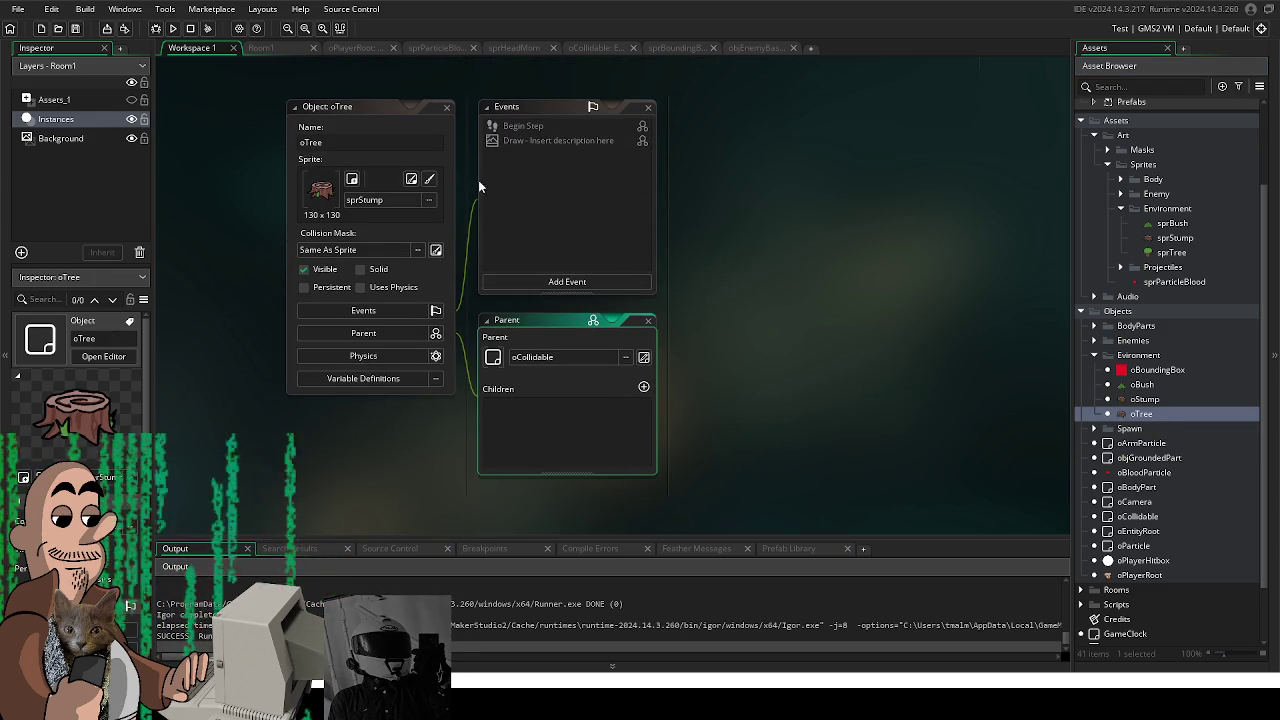
Step: Assign sprTree from Art > Sprites > Environment as oTree's sprite and return to Room1
left_click(403, 200)
double_click(548, 232)
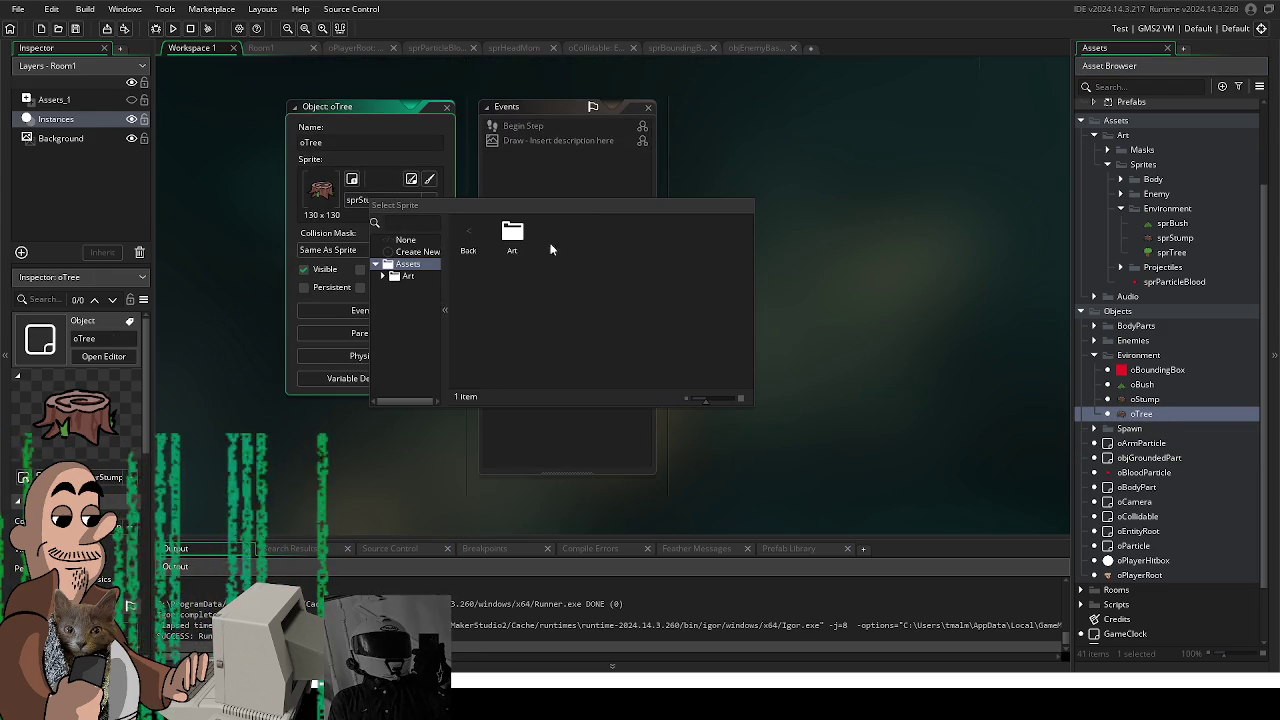
double_click(556, 236)
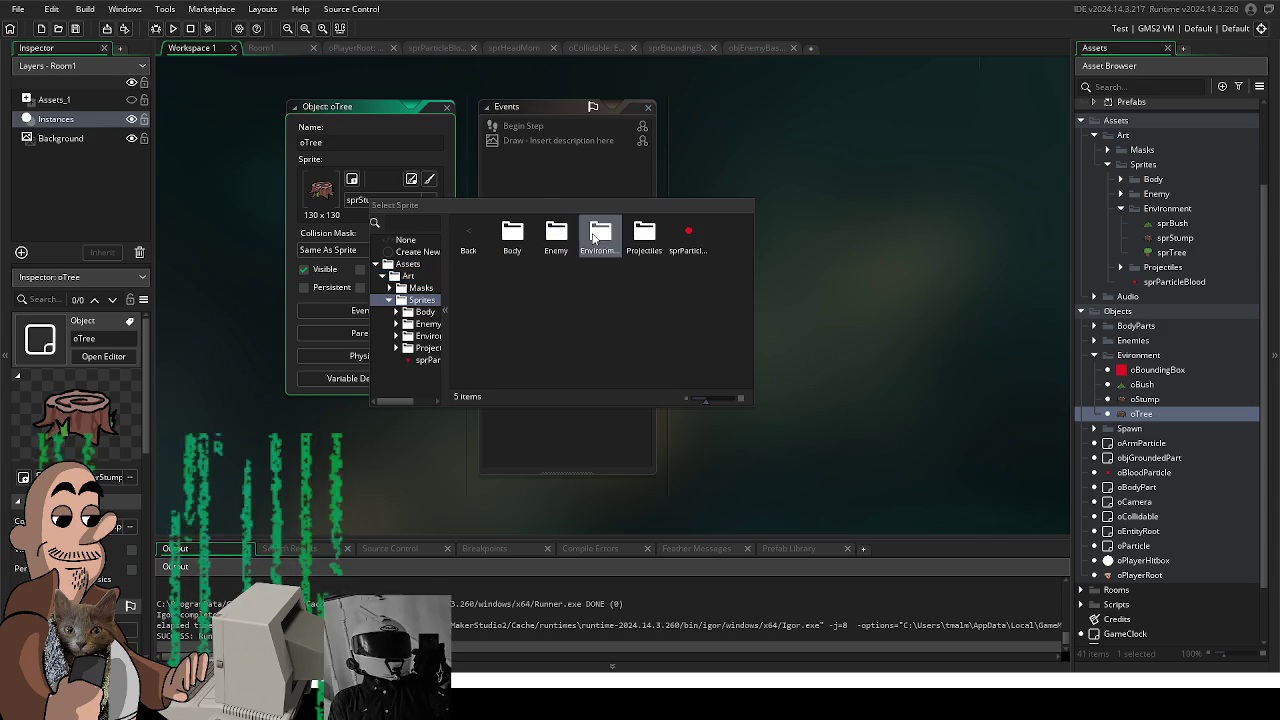
double_click(600, 236)
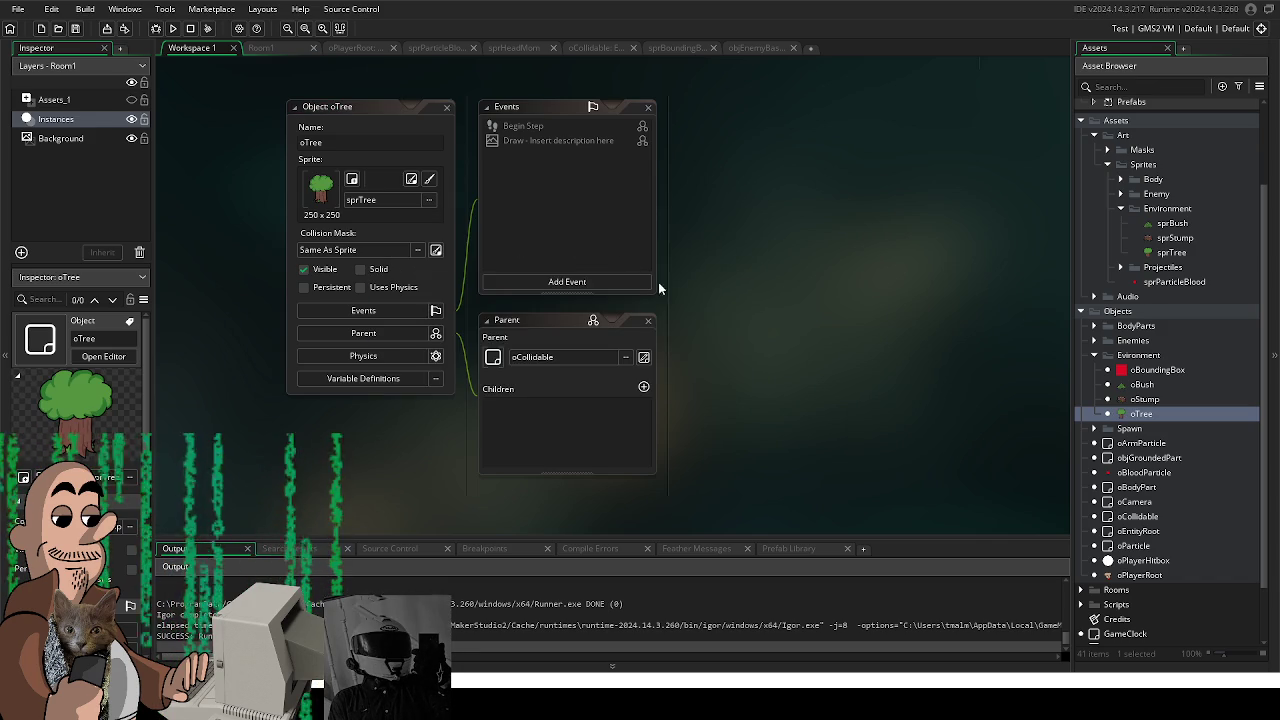
left_click(280, 47)
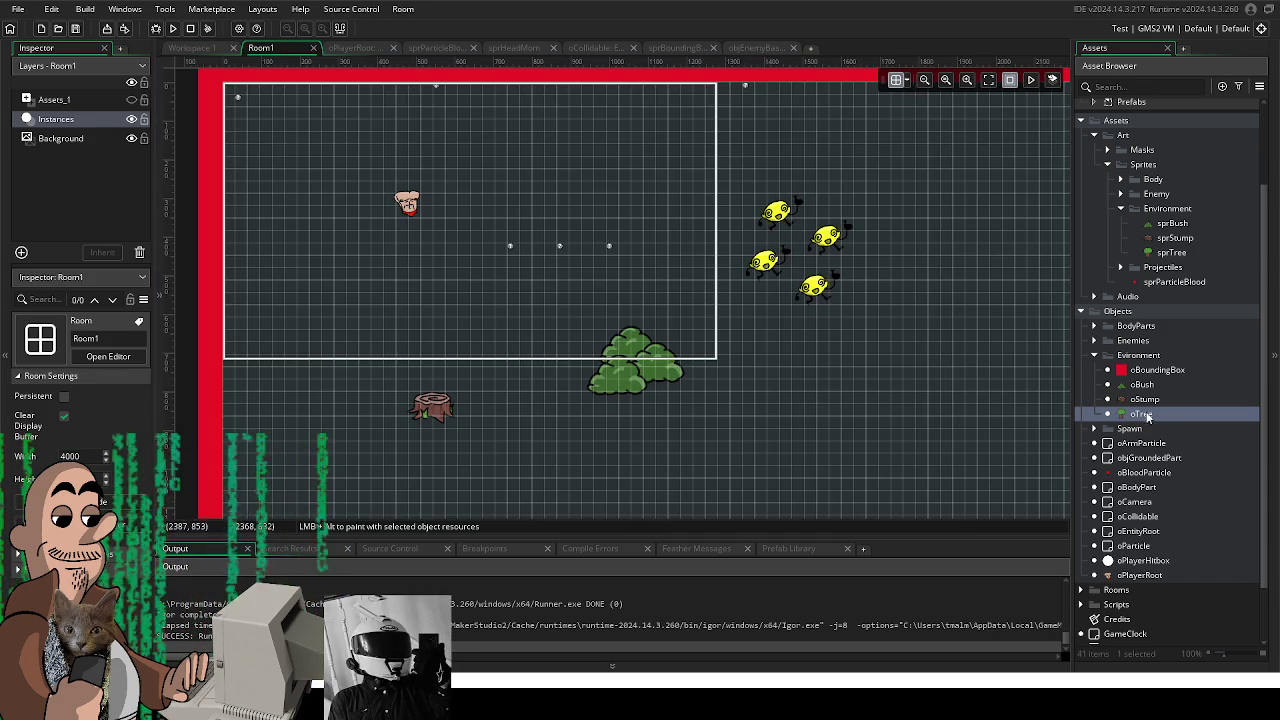
Step: Place an oTree instance at the room's left edge, partly past the border
mouse_move(1147, 418)
left_mouse_down()
mouse_move(810, 333)
mouse_move(865, 272)
left_mouse_up()
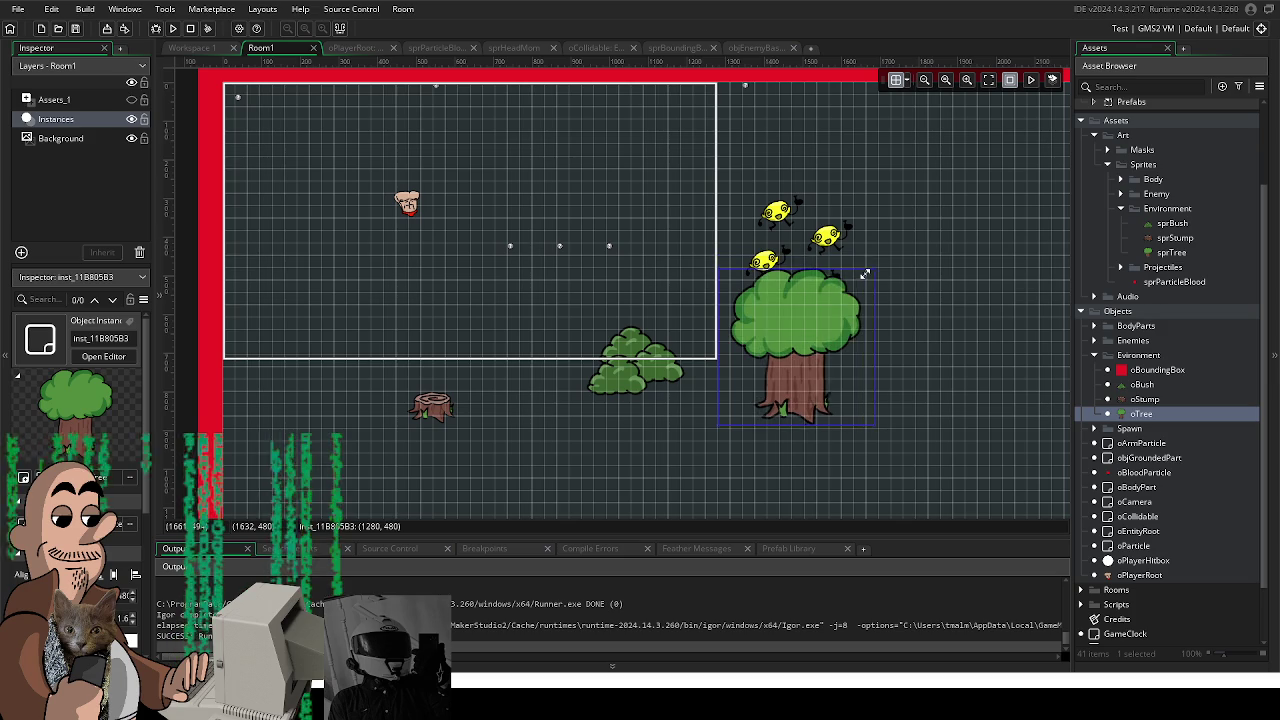
left_click_drag(850, 385, 356, 193)
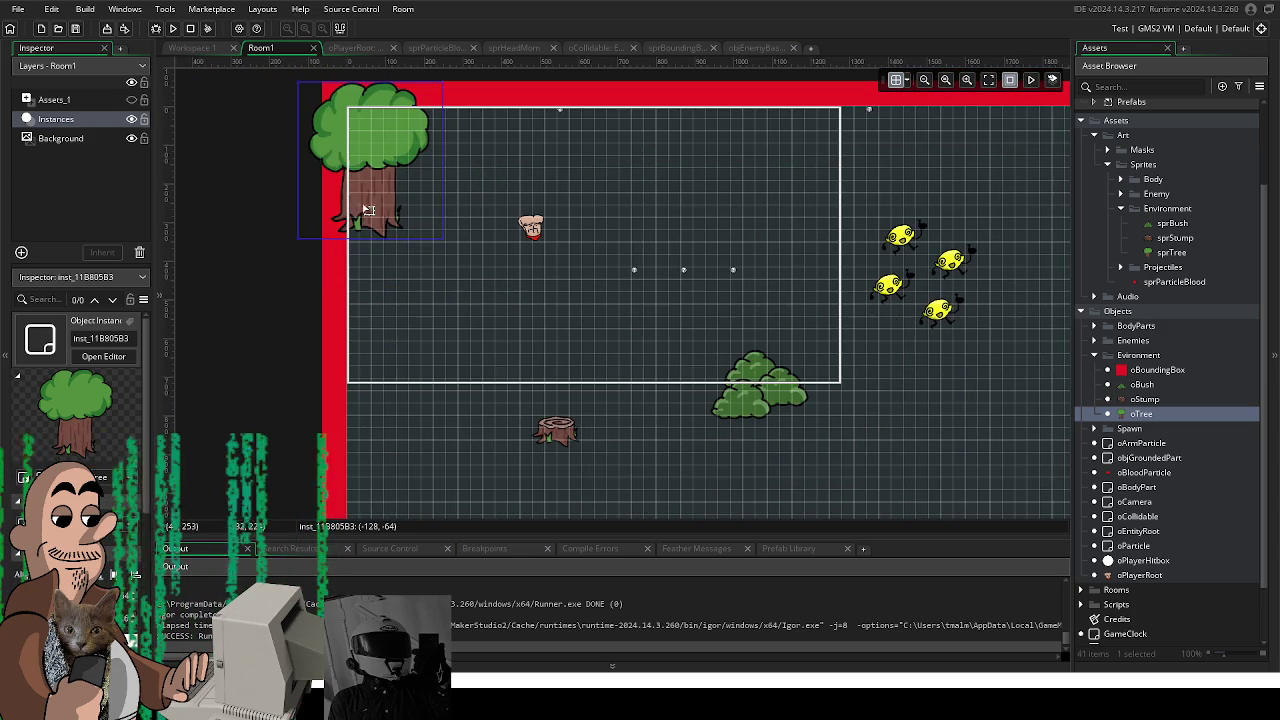
mouse_move(356, 193)
left_mouse_down()
mouse_move(383, 197)
mouse_move(404, 288)
mouse_move(367, 400)
left_mouse_up()
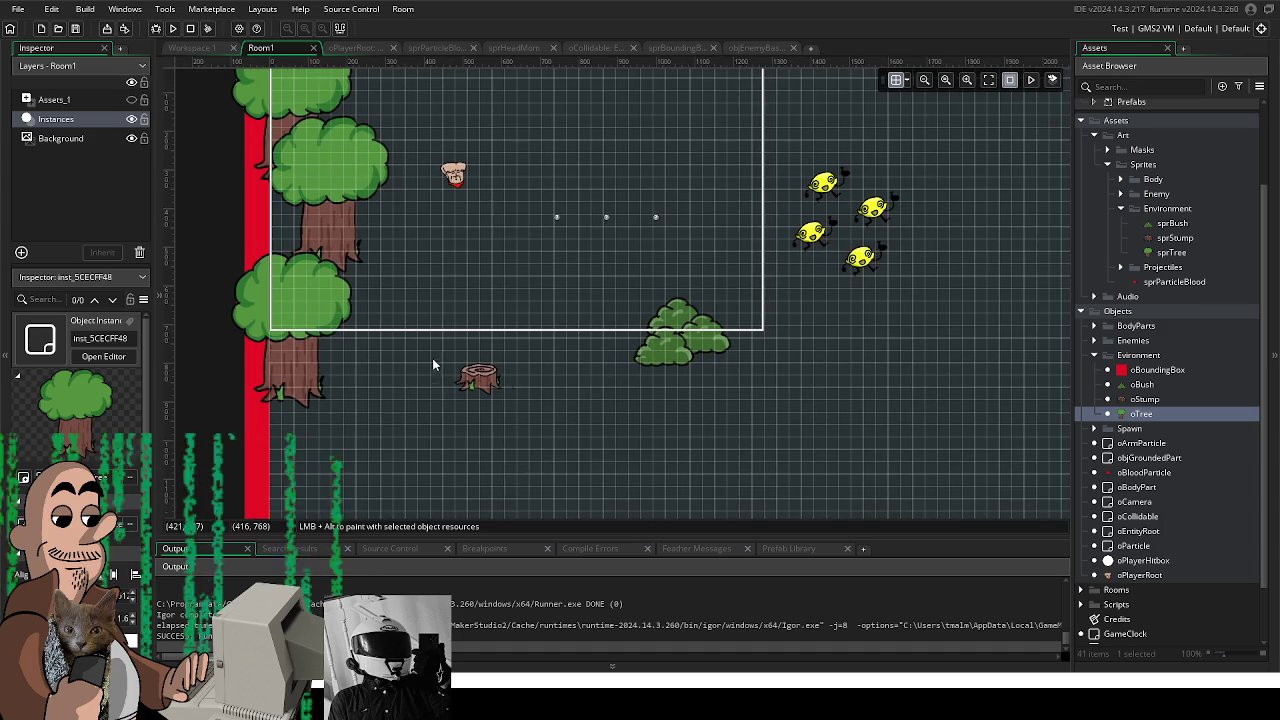
Step: Move the player nearer the room centre and run the game
left_click(652, 365)
scroll(587, 421, "up", 2)
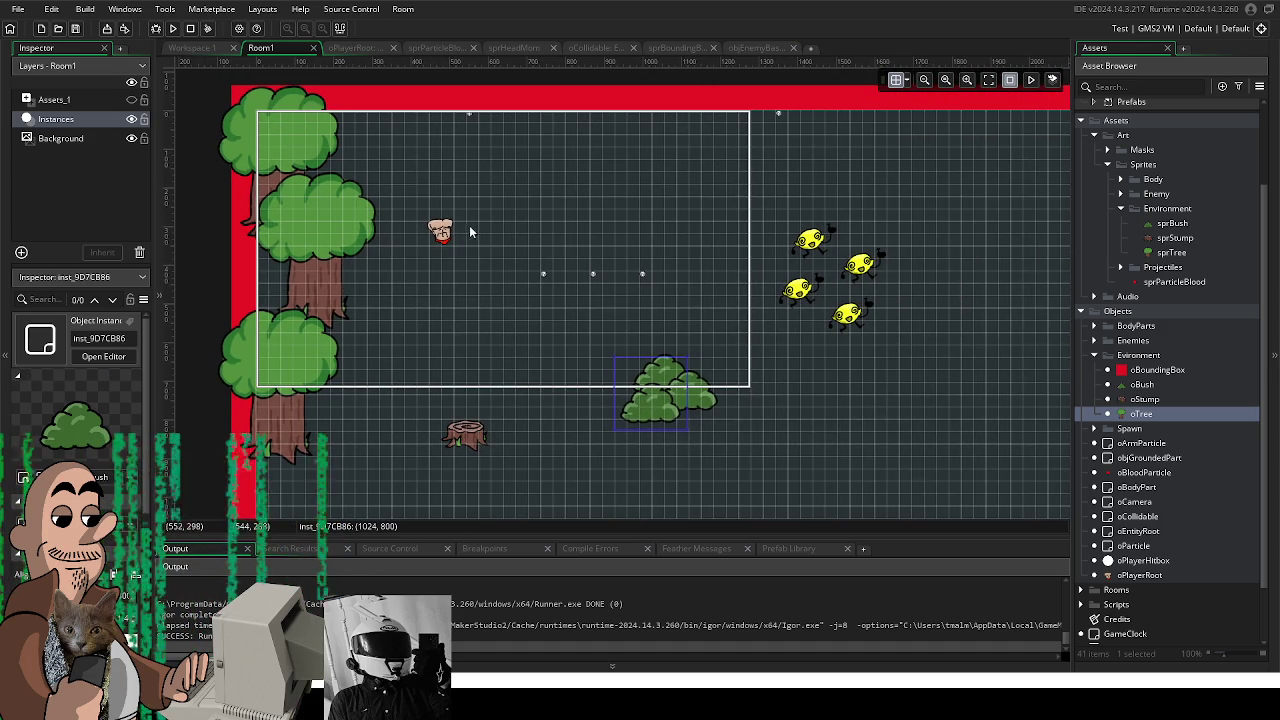
left_click_drag(452, 232, 539, 330)
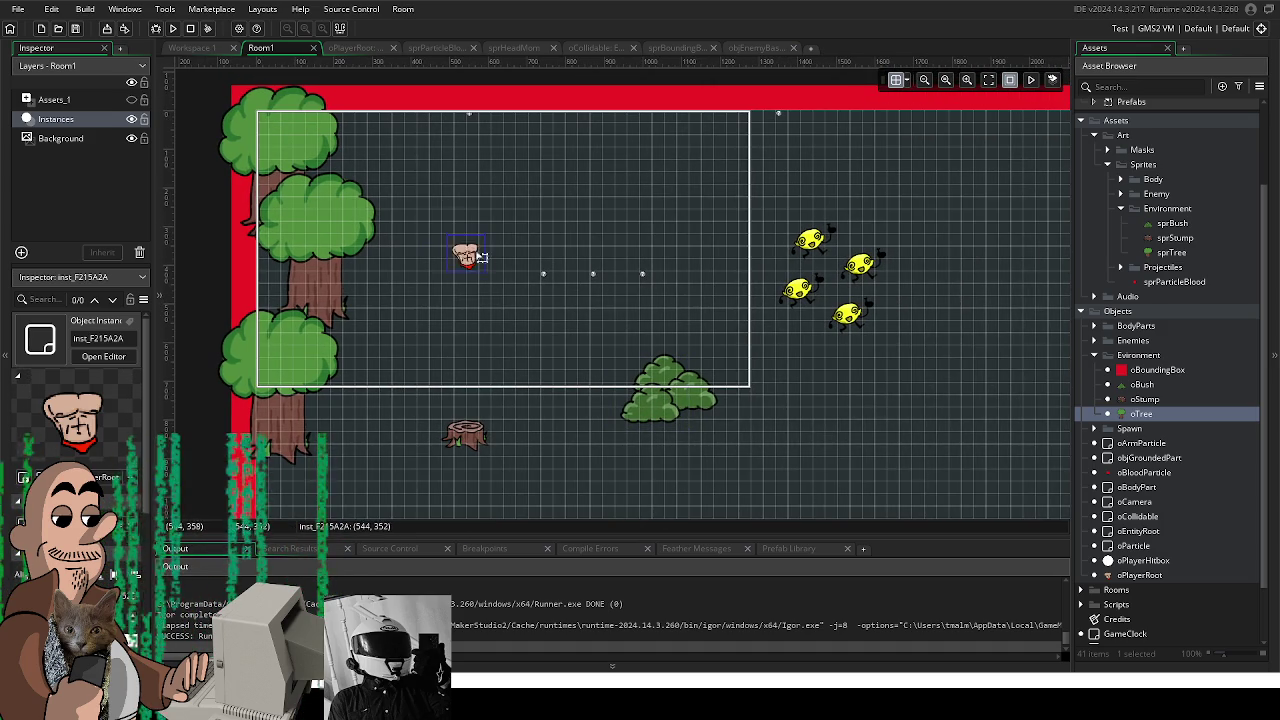
left_click(173, 29)
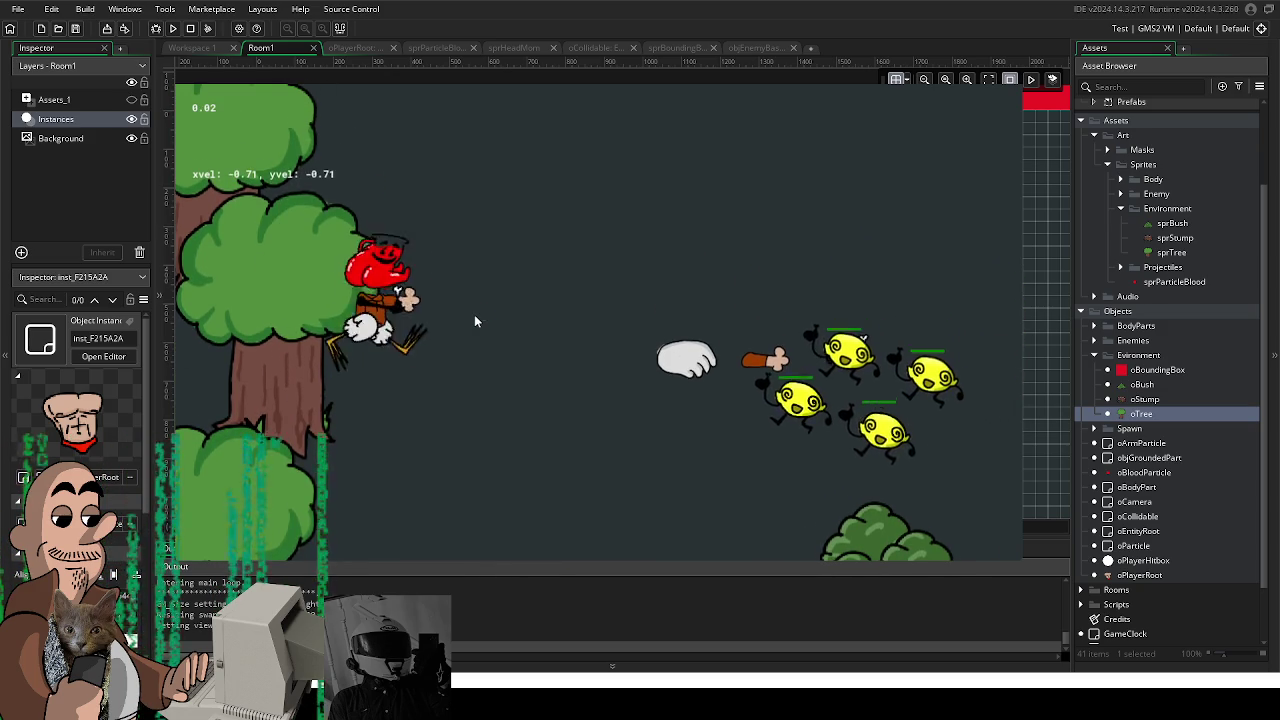
Step: Walk the player in the test run, quit the game, and reopen the oTree object
key("d")
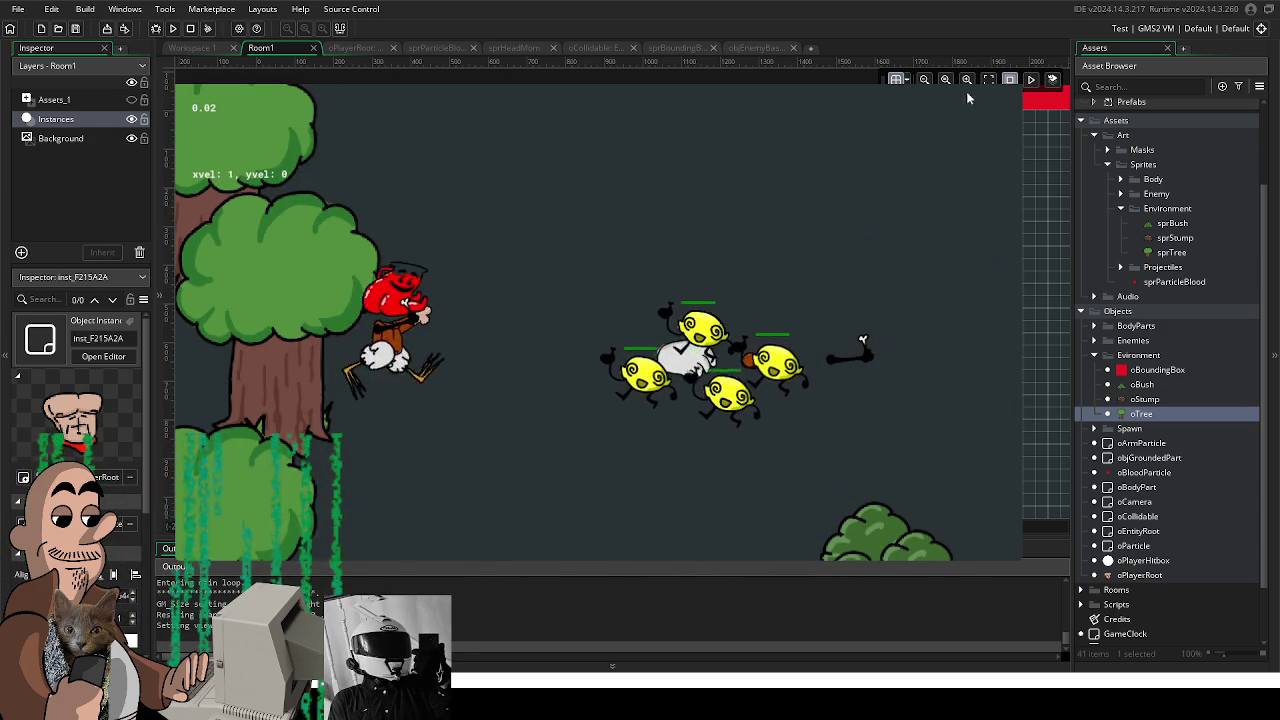
key("Escape")
double_click(1140, 413)
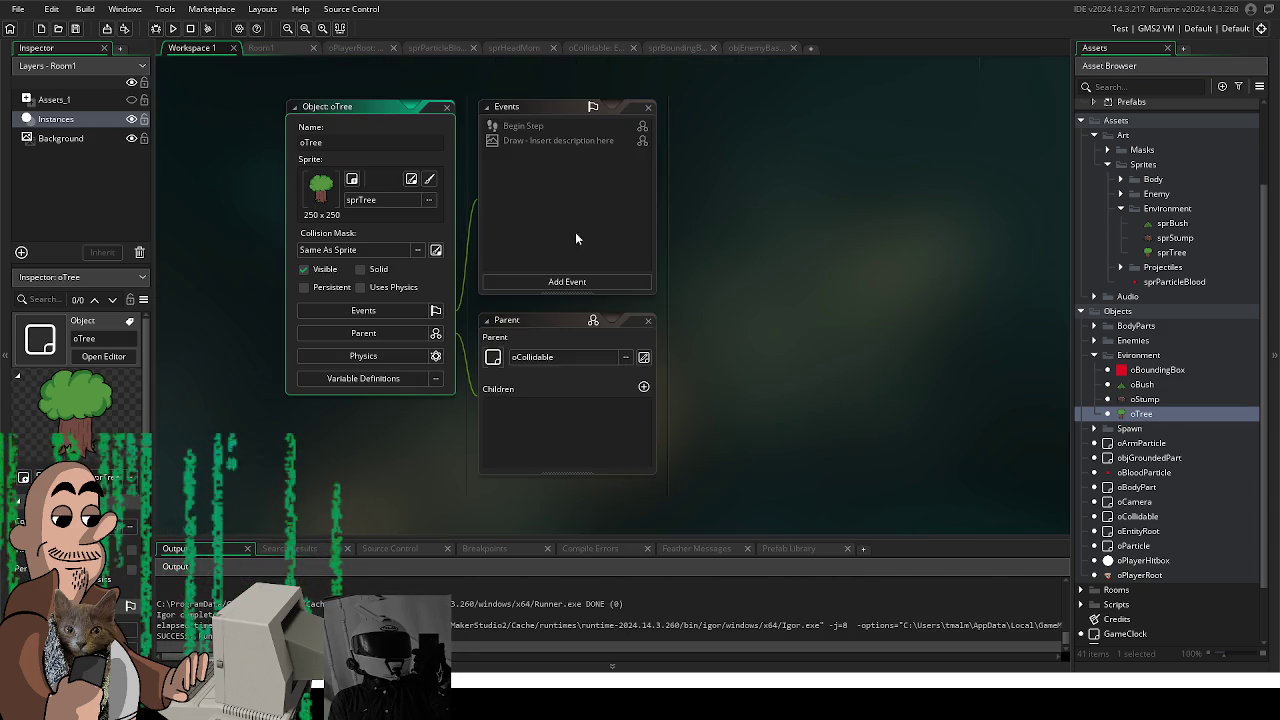
Step: Set sprTree's origin to the trunk base at 124 × 223, then return to Room1
double_click(1168, 253)
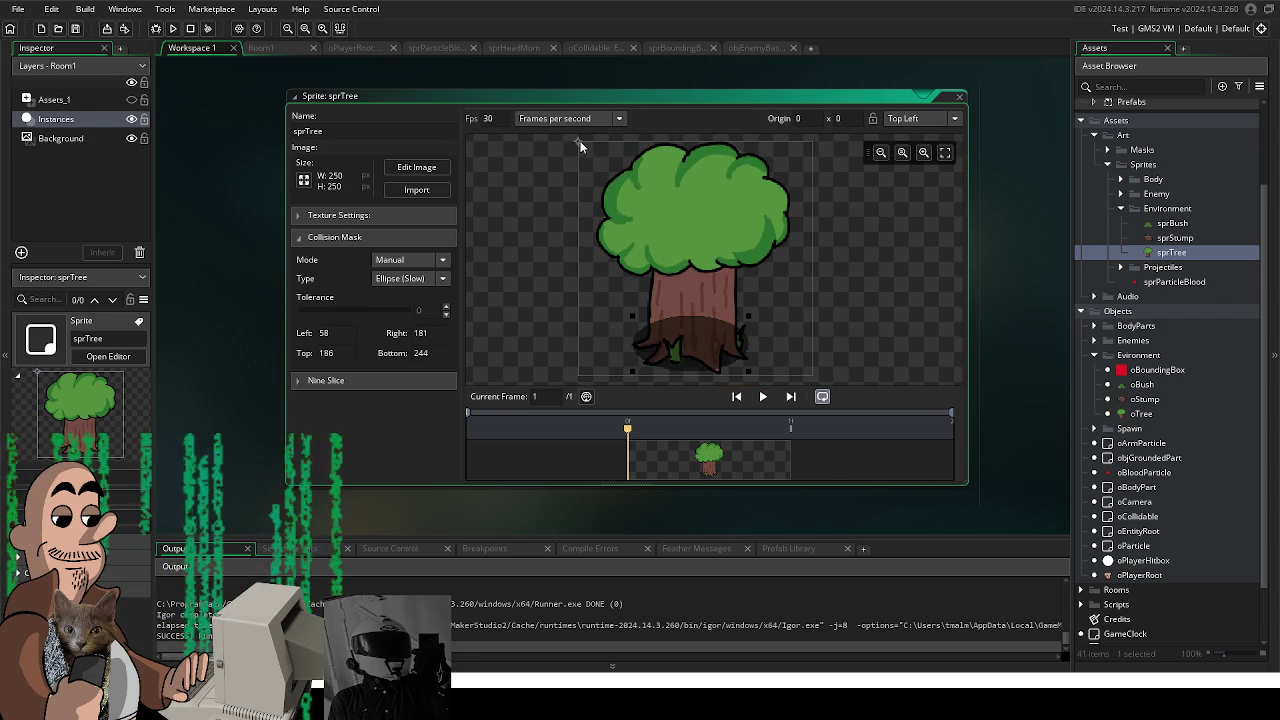
left_click(335, 237)
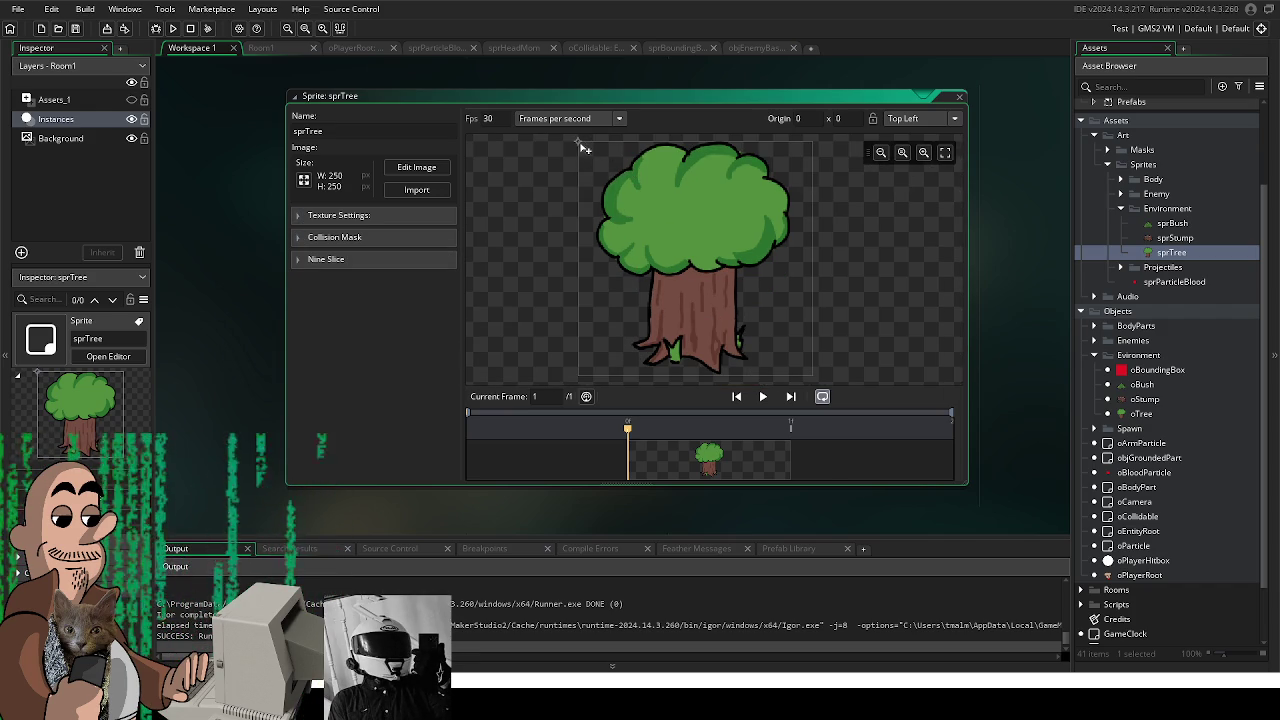
left_click(700, 362)
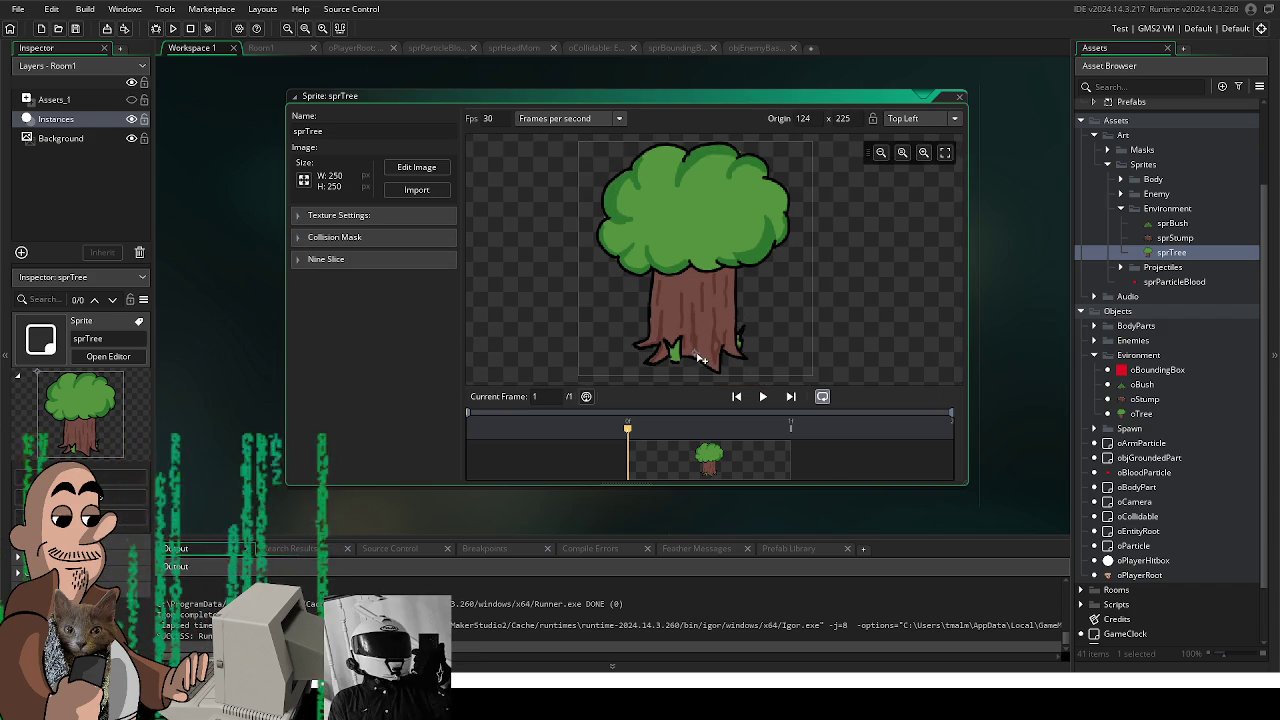
left_click(173, 28)
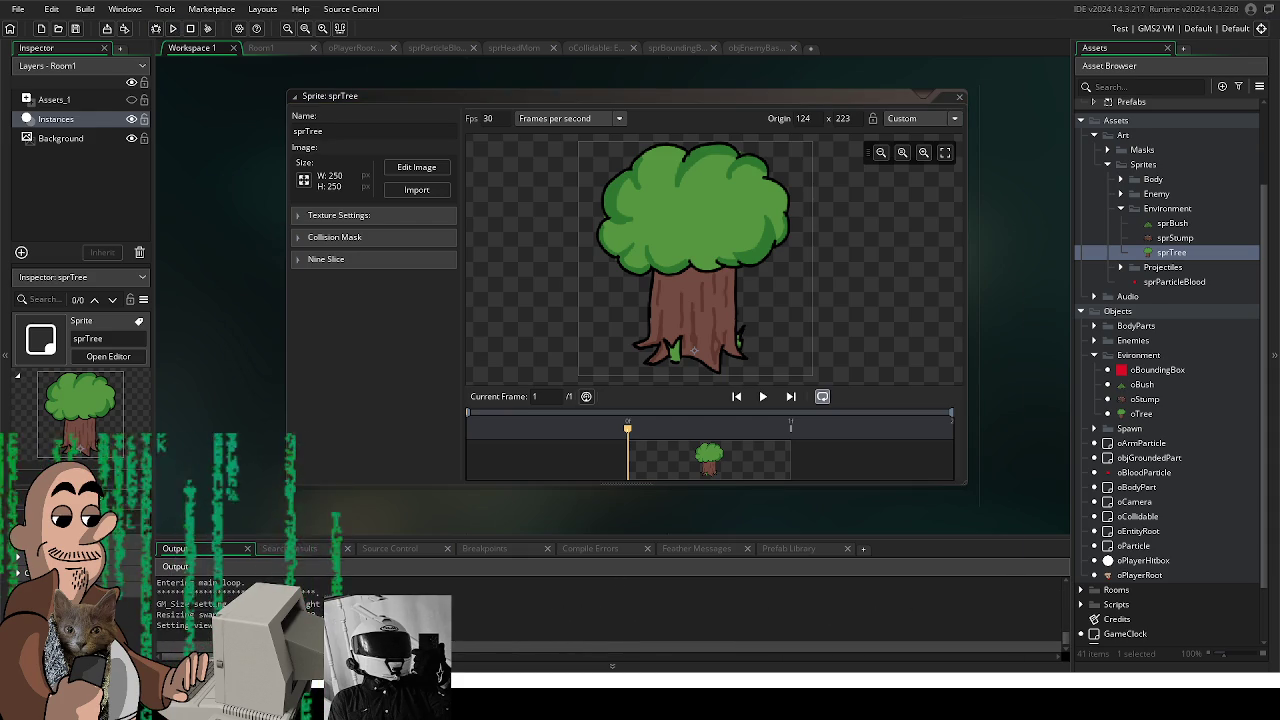
left_click(234, 48)
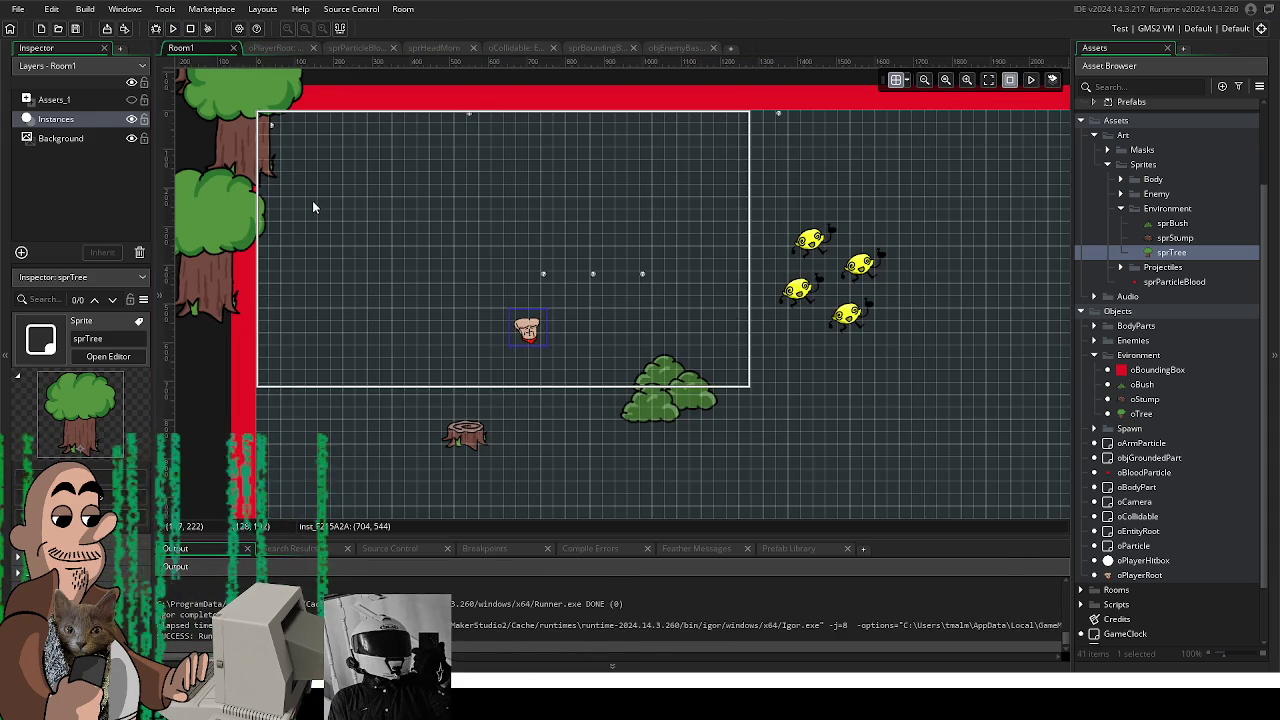
Step: Drag three tree instances from outside Room1 to beside the left red wall
scroll(386, 200, "down", 1)
scroll(389, 205, "down", 1)
scroll(392, 208, "down", 1)
left_click_drag(340, 172, 410, 234)
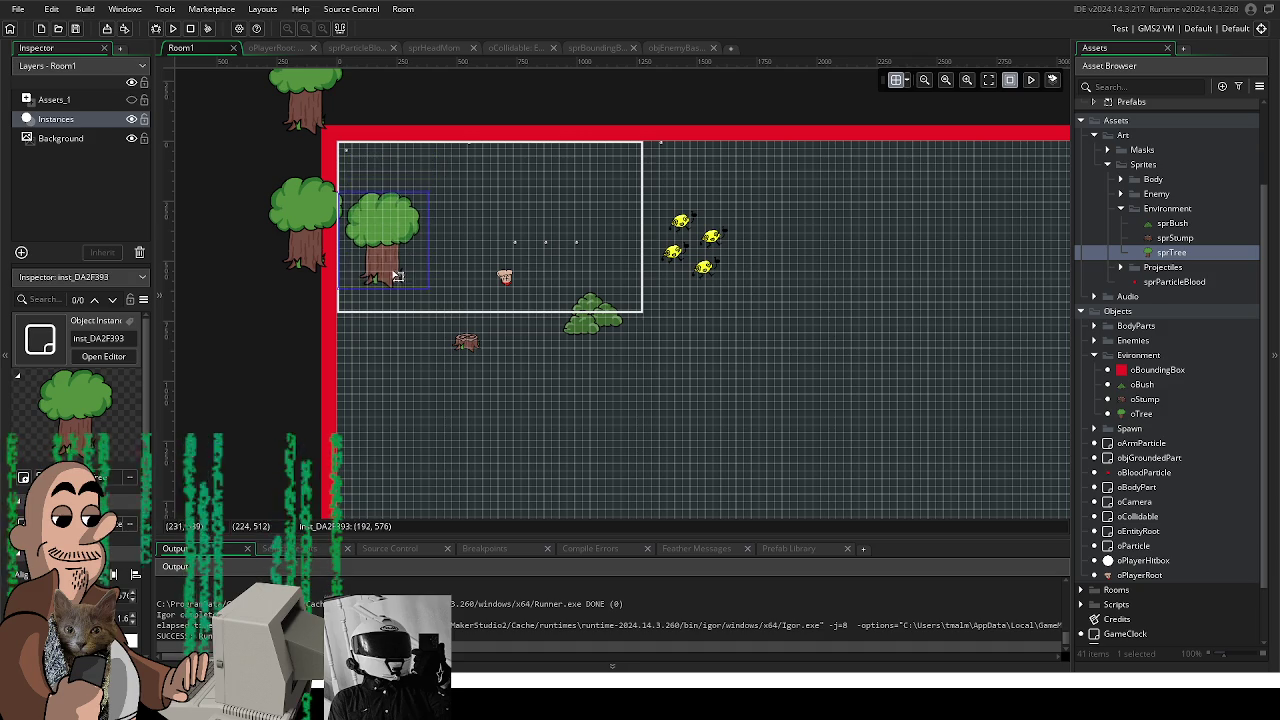
left_click_drag(320, 276, 379, 381)
mouse_move(303, 138)
left_mouse_down()
mouse_move(414, 434)
mouse_move(381, 472)
left_mouse_up()
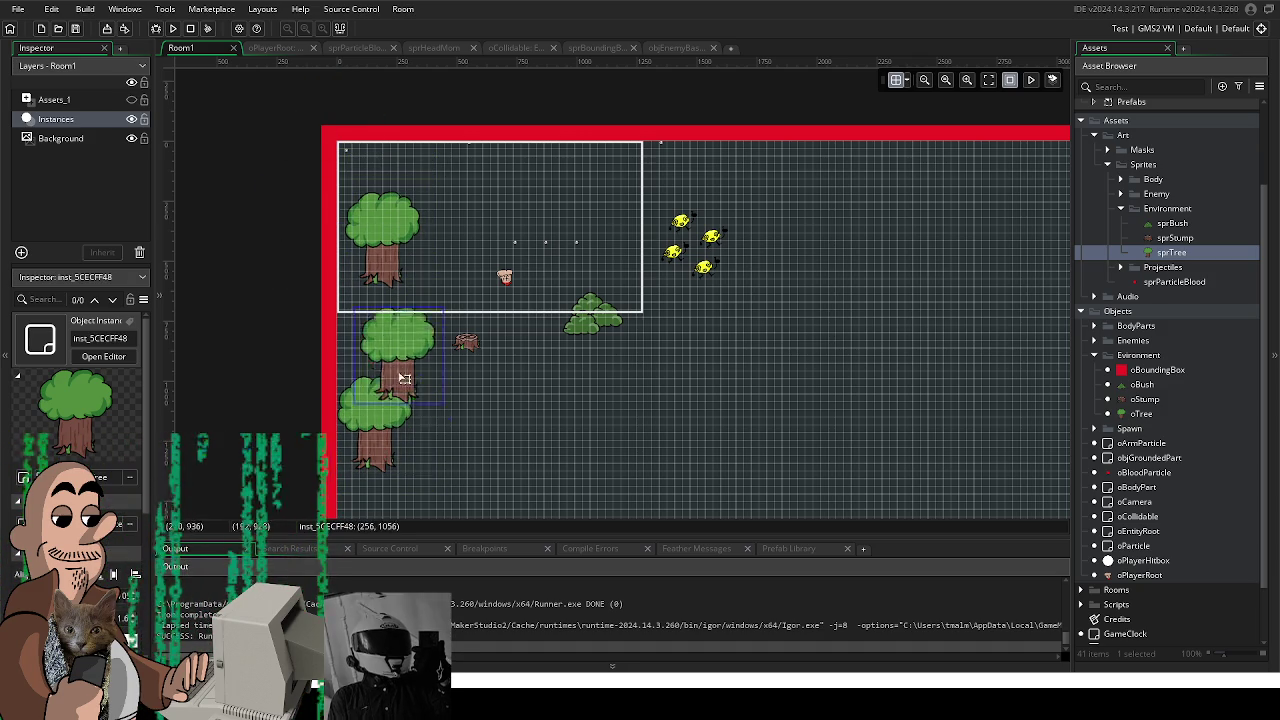
Step: Stack the three trees overlapping down the left wall and run the game
left_click_drag(355, 355, 423, 485)
left_click_drag(374, 405, 374, 330)
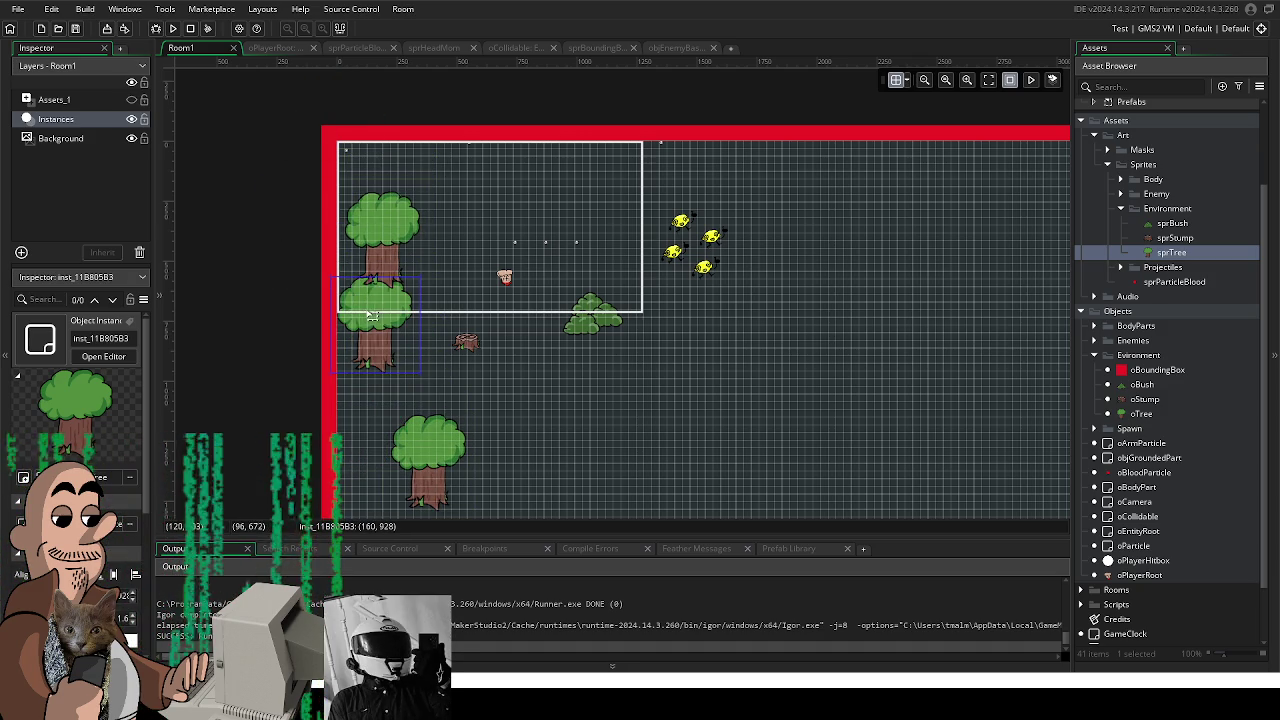
left_click_drag(374, 251, 375, 166)
left_click_drag(388, 357, 355, 261)
left_click_drag(423, 449, 368, 350)
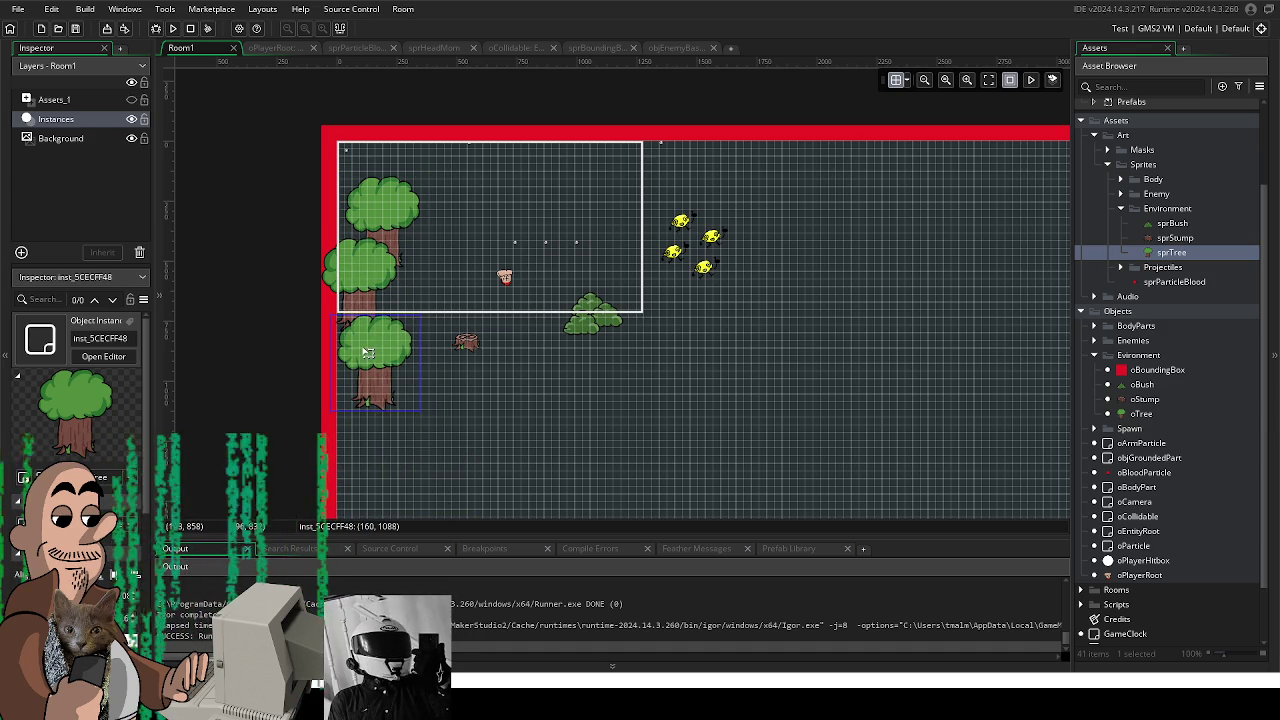
left_click(172, 30)
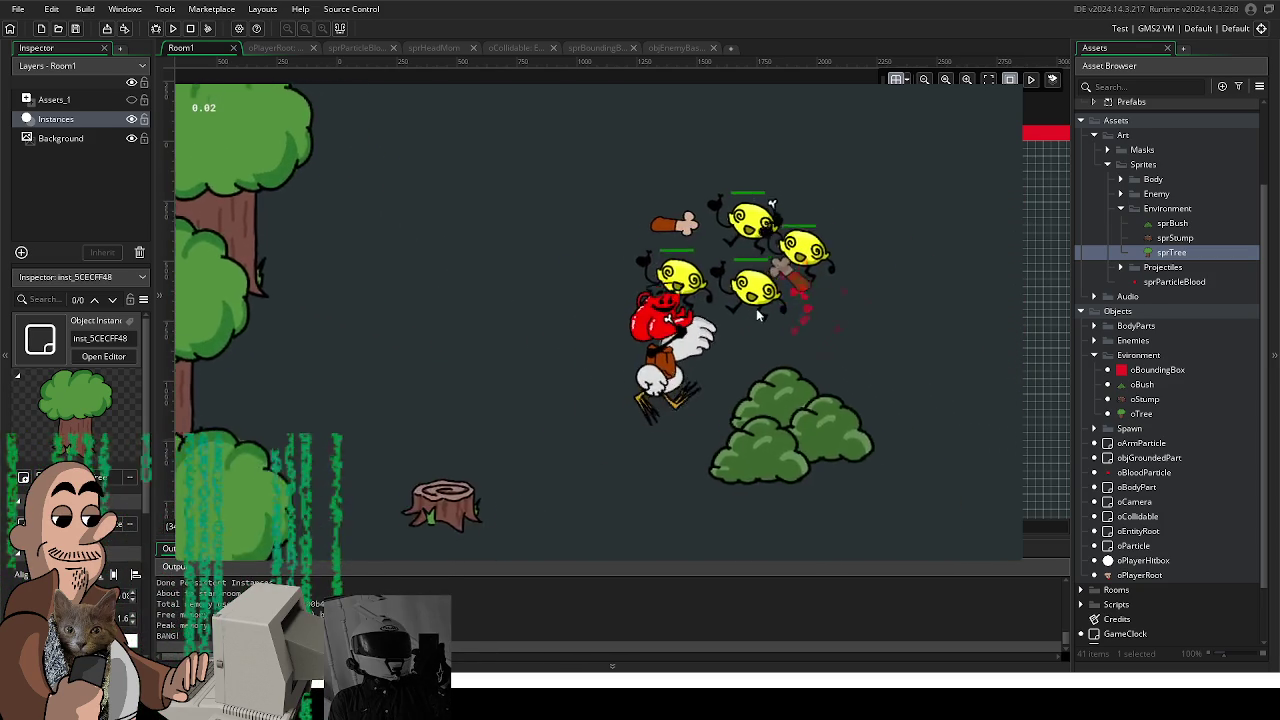
key("Escape")
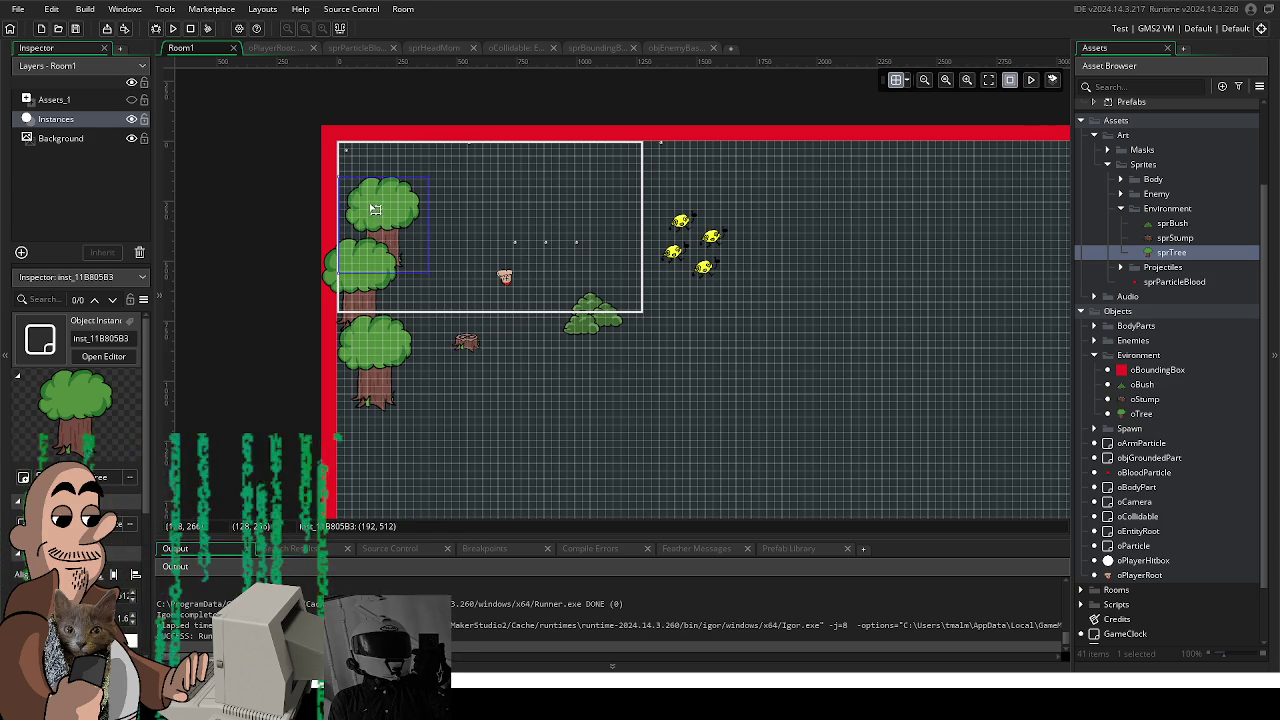
Step: Place two trees side by side on Room1's top wall and run the game
mouse_move(411, 228)
left_mouse_down()
mouse_move(460, 107)
mouse_move(463, 144)
left_mouse_up()
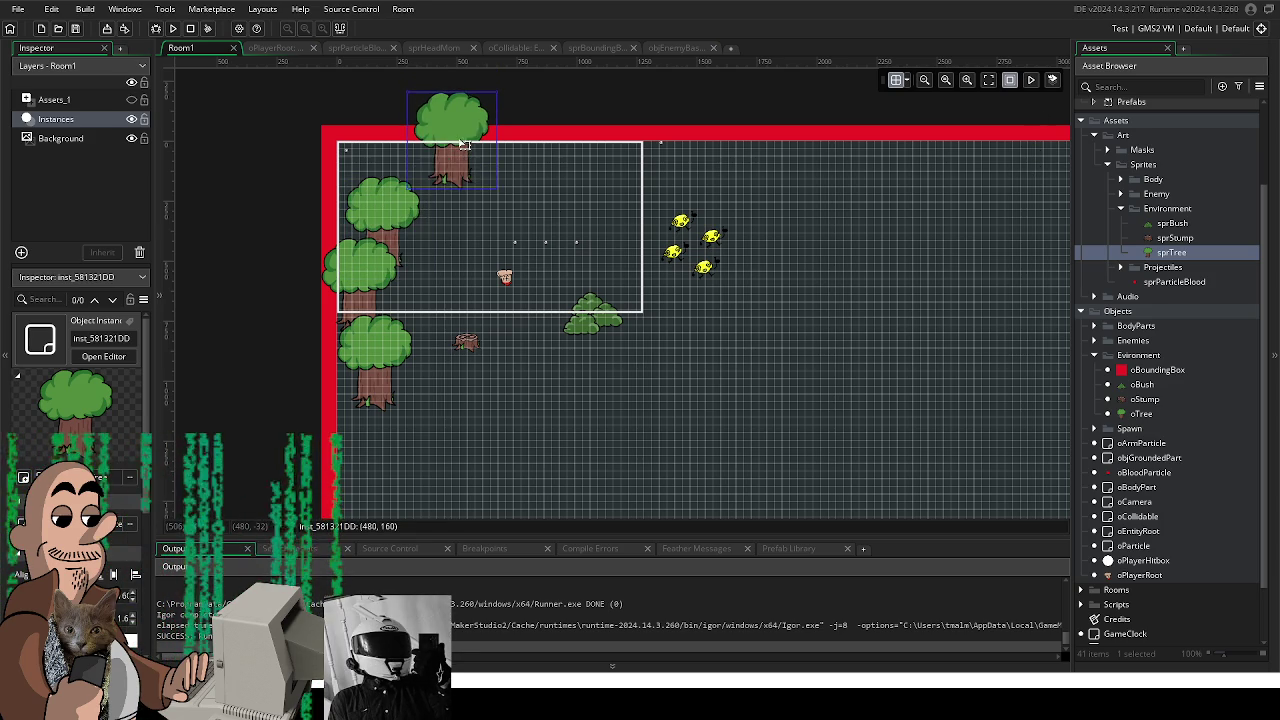
mouse_move(580, 172)
left_mouse_down()
mouse_move(657, 145)
mouse_move(604, 150)
left_mouse_up()
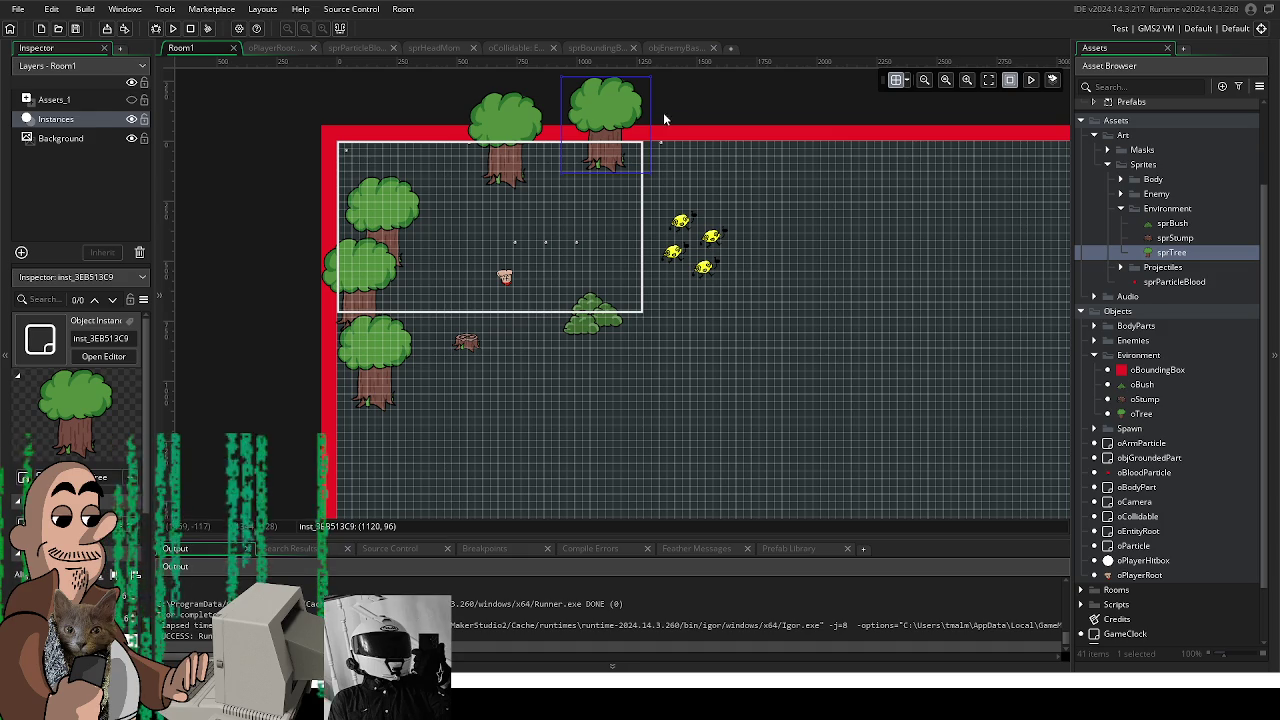
left_click(172, 30)
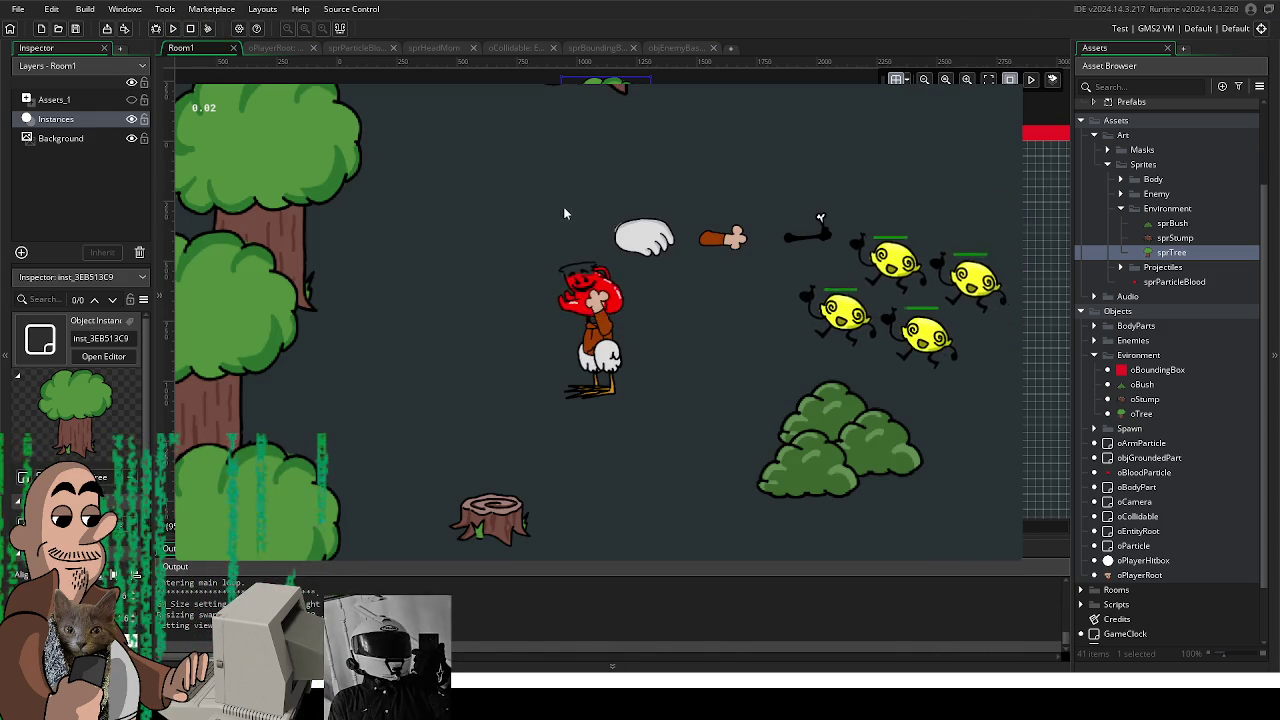
Step: Walk the player with WASD around the trees, stump and enemies, then stop the game
key("d")
key("s")
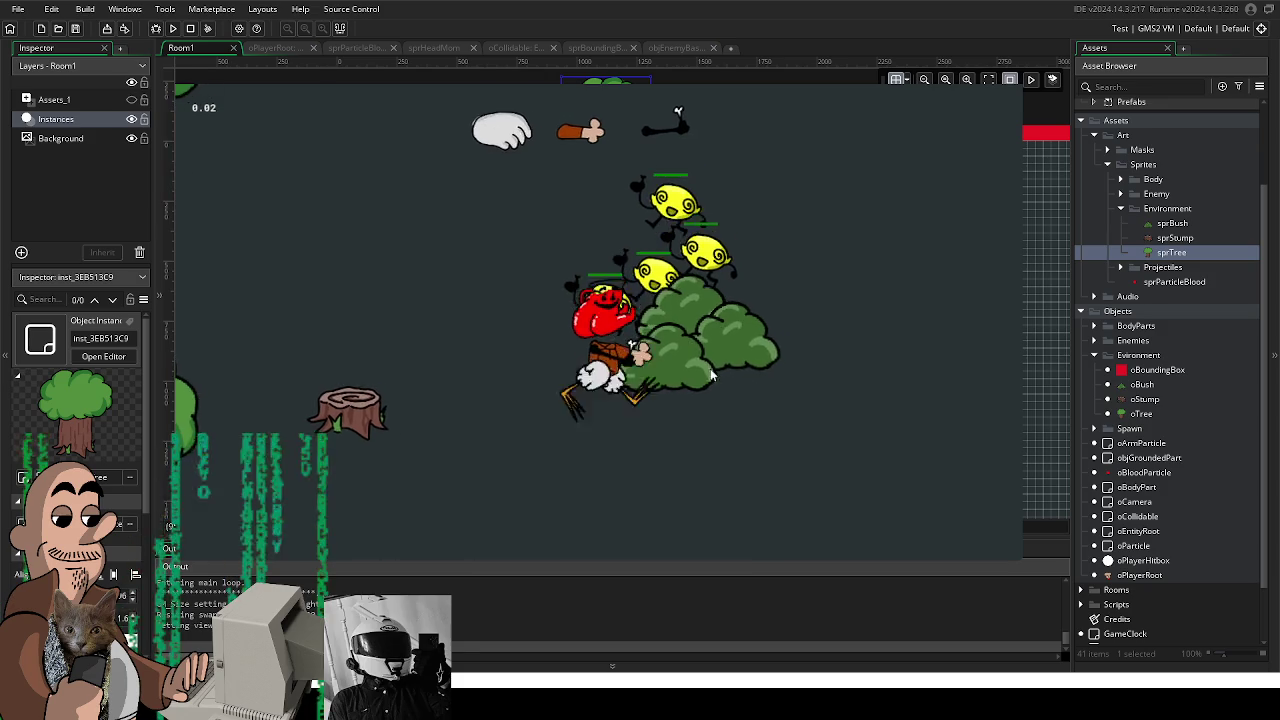
key("a")
key("w")
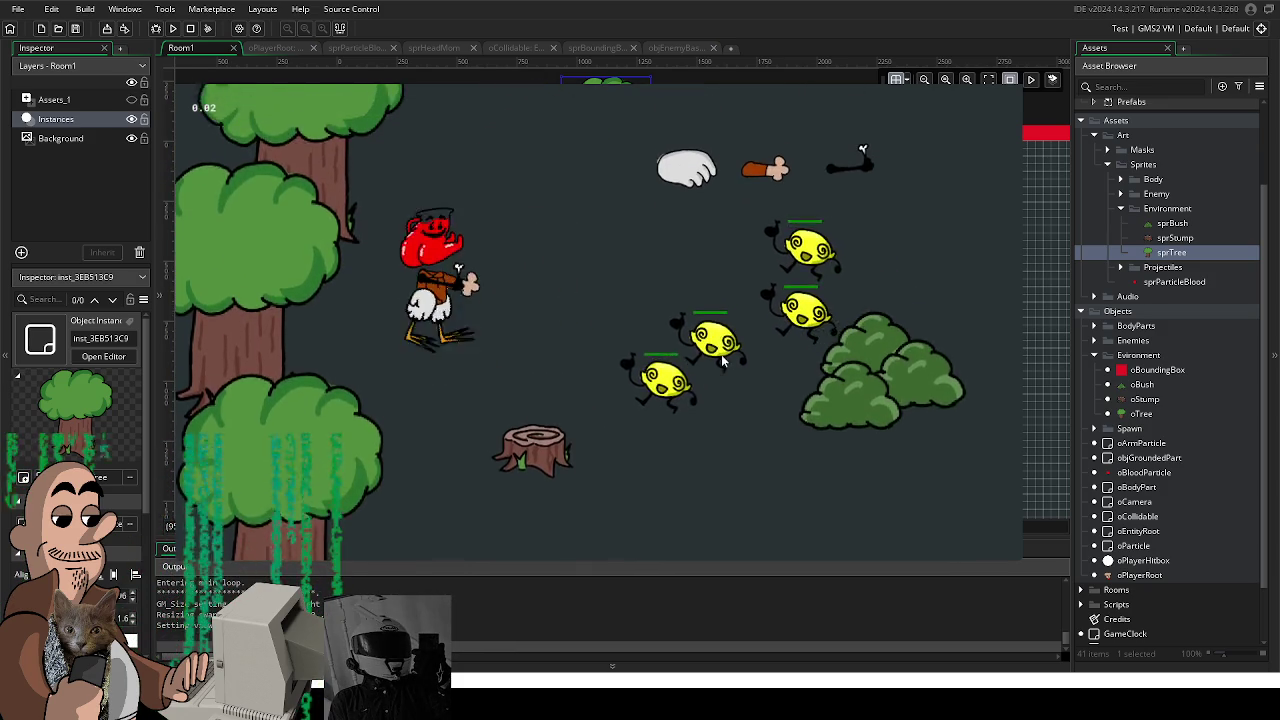
key("d")
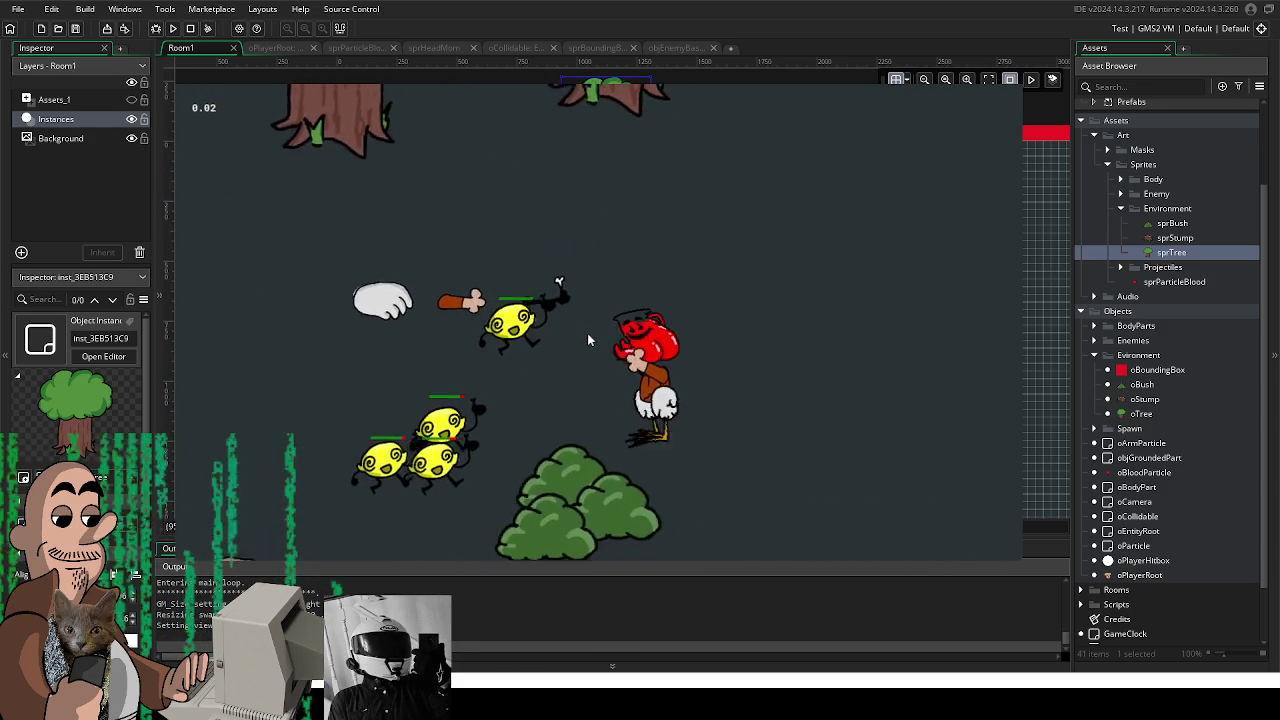
key("s")
key("a")
key("w")
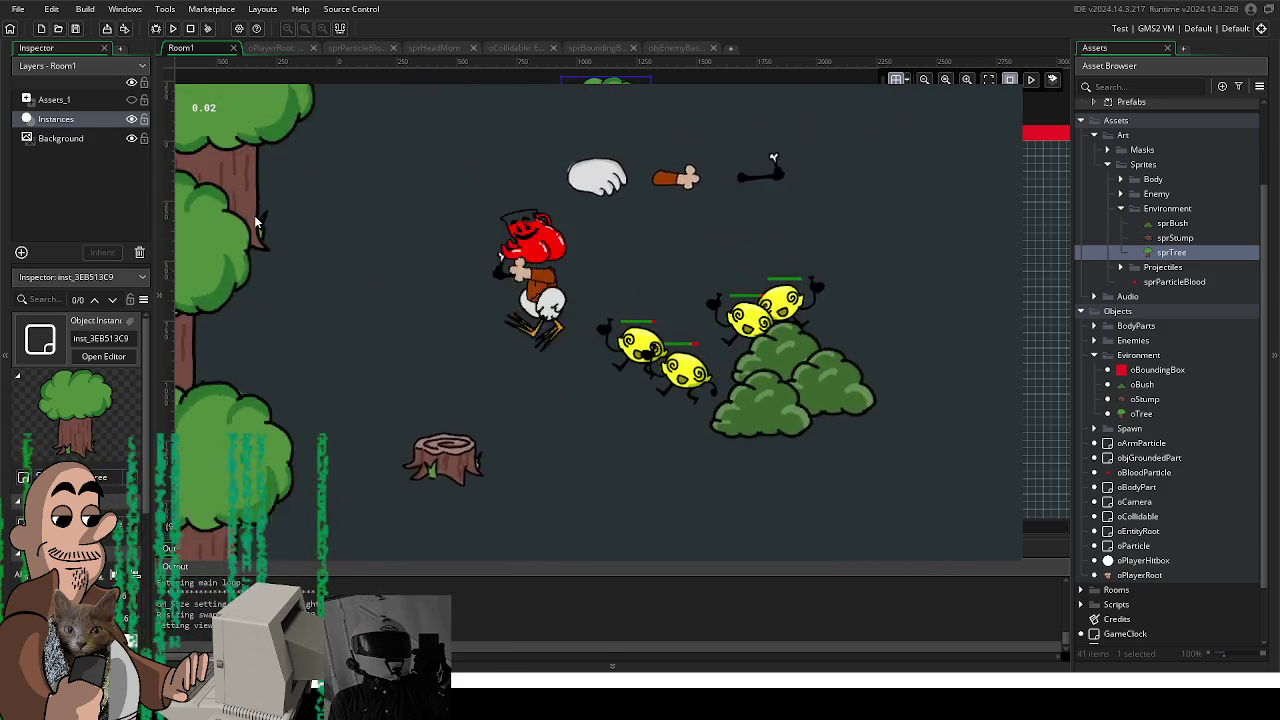
key("a")
key("w")
key("s")
key("w")
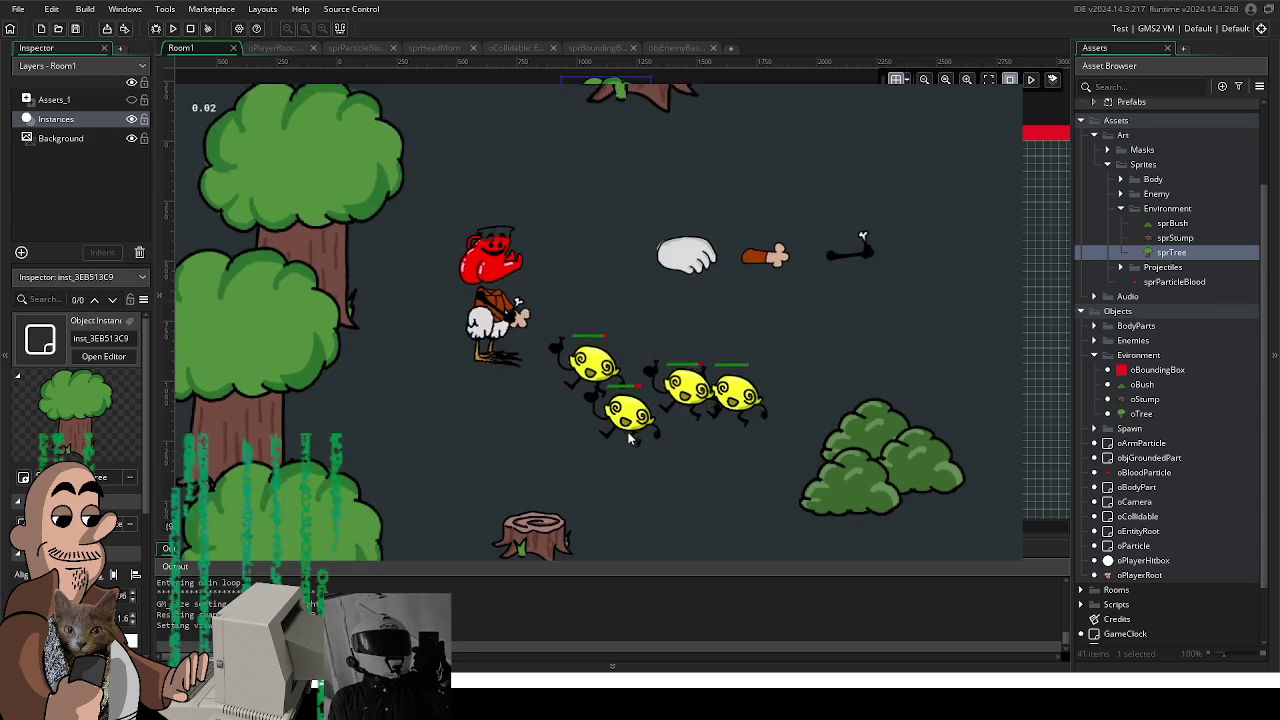
key("s")
key("d")
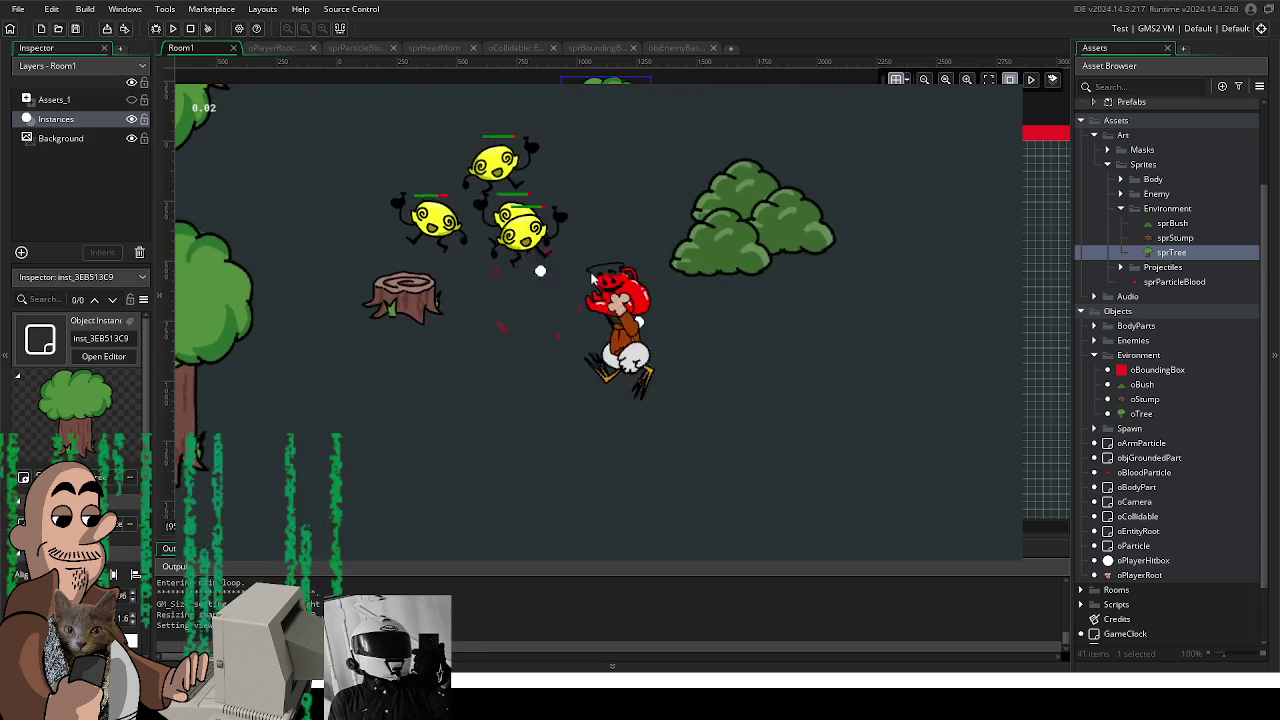
key("a")
key("w")
key("d")
key("s")
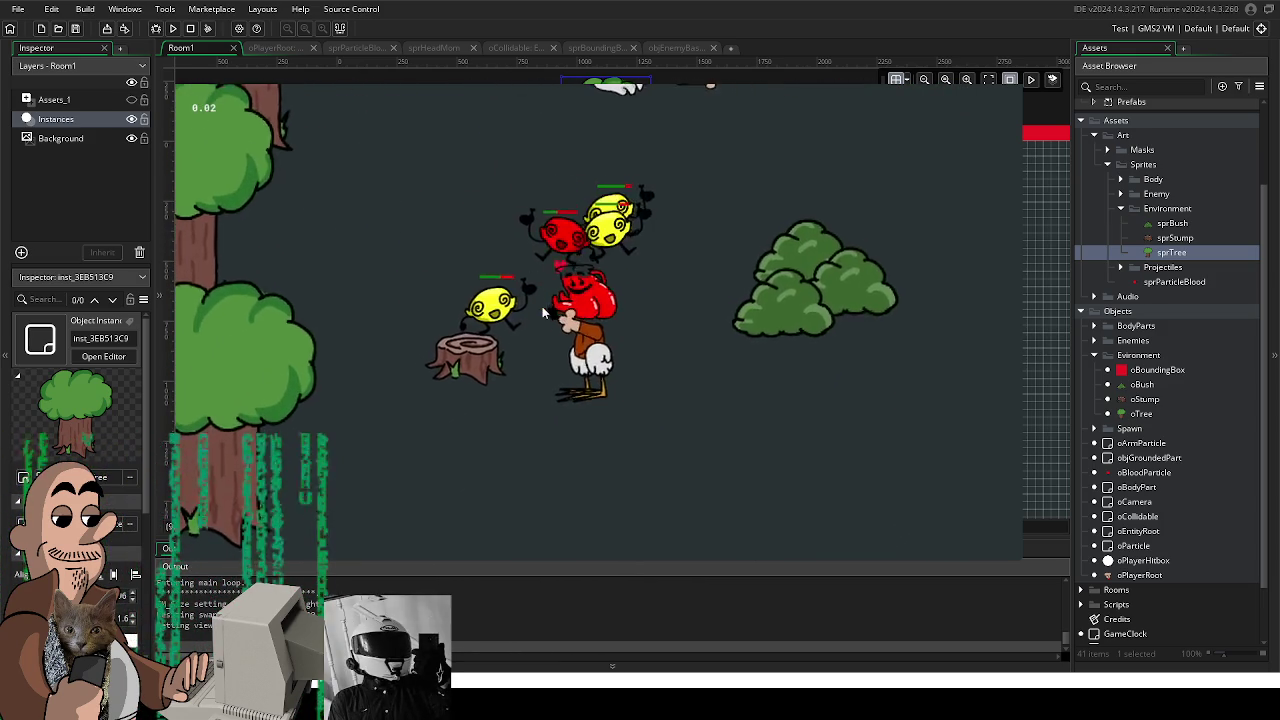
key("a")
key("w")
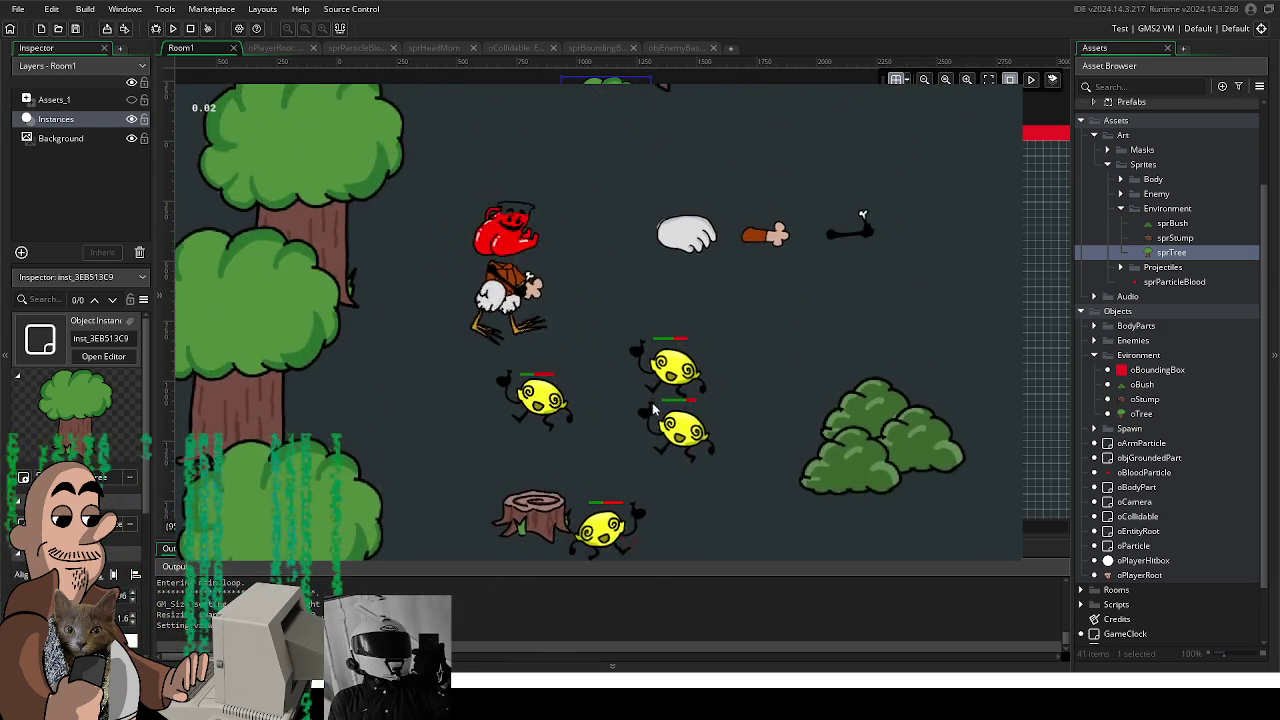
key("d")
key("s")
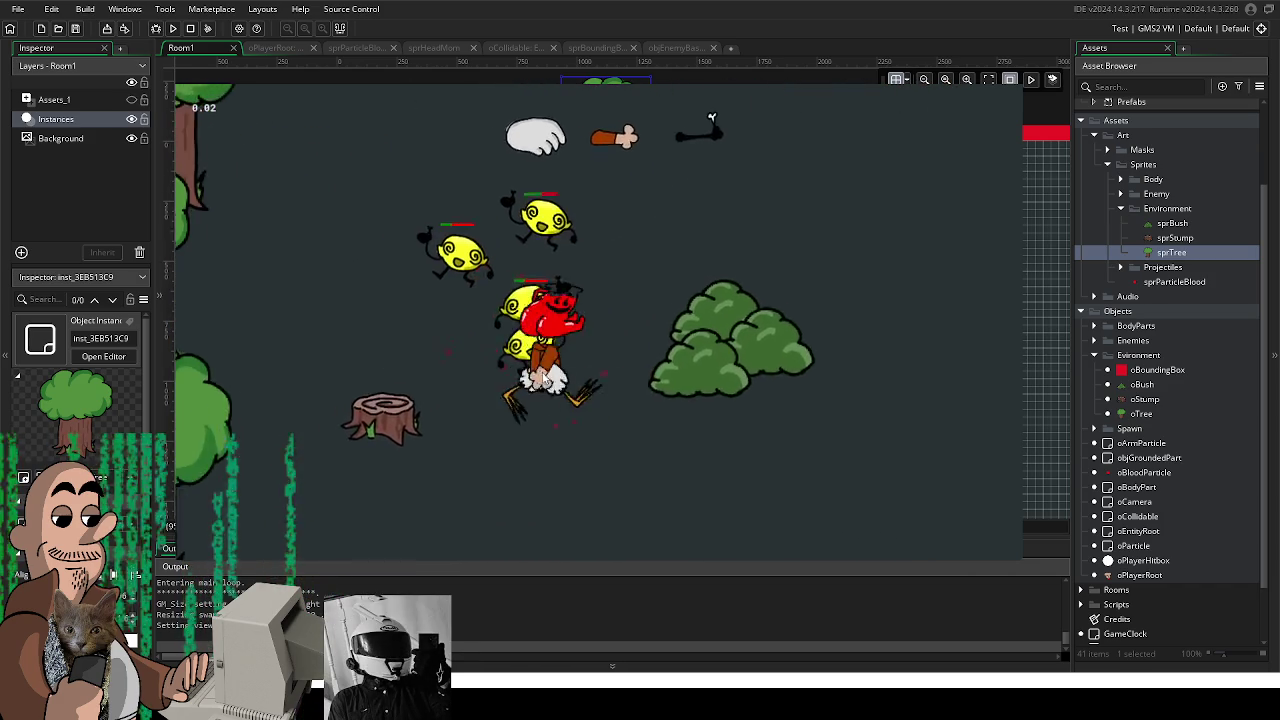
key("a")
key("w")
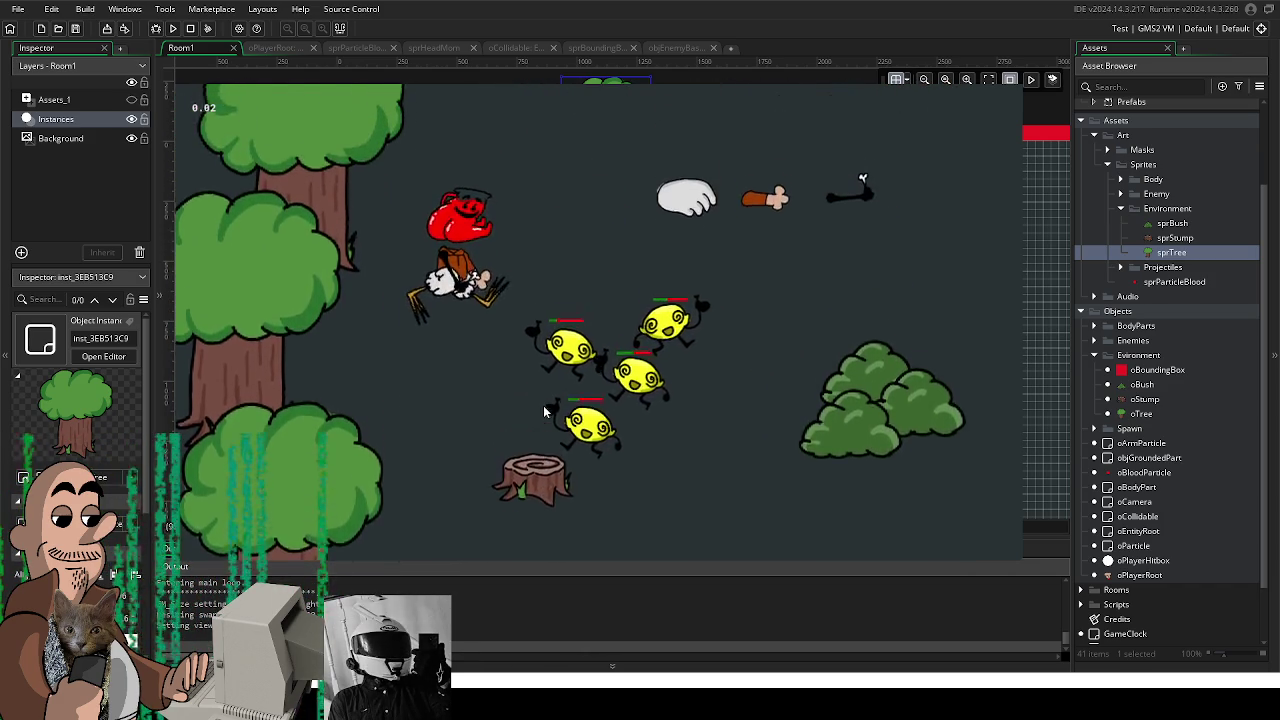
key("w")
key("d")
key("s")
key("a")
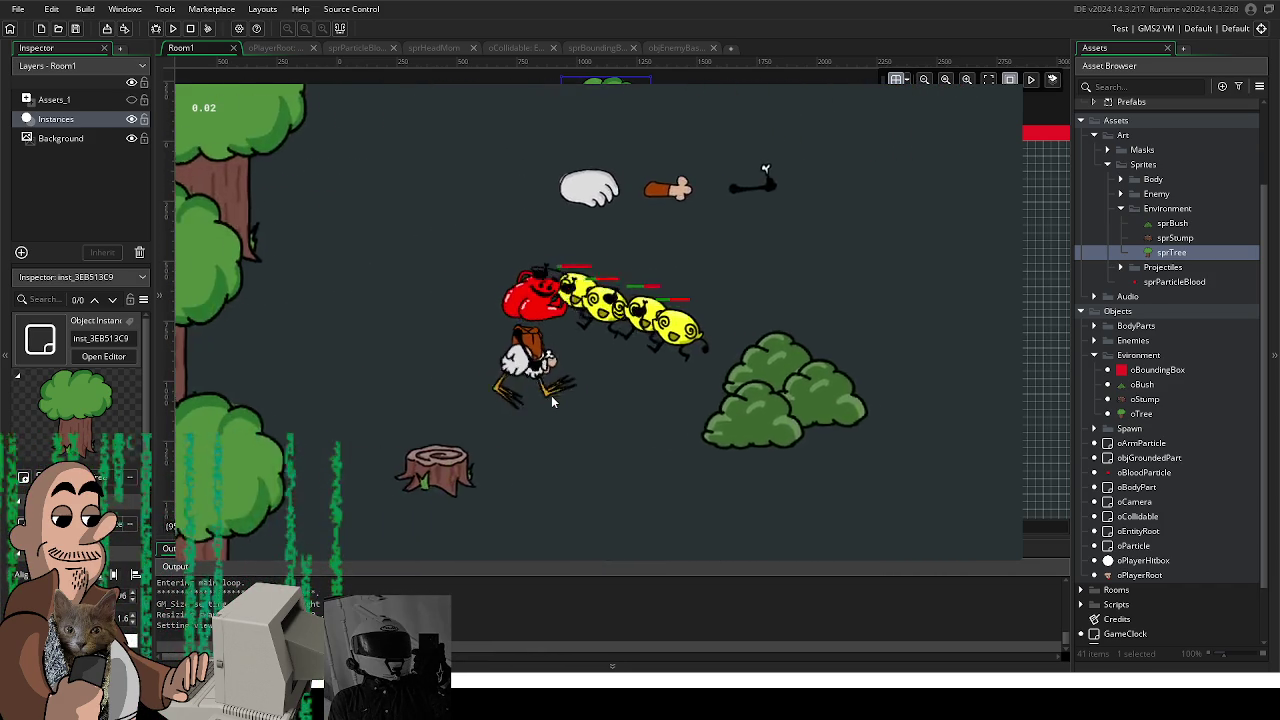
key("w")
key("s")
key("d")
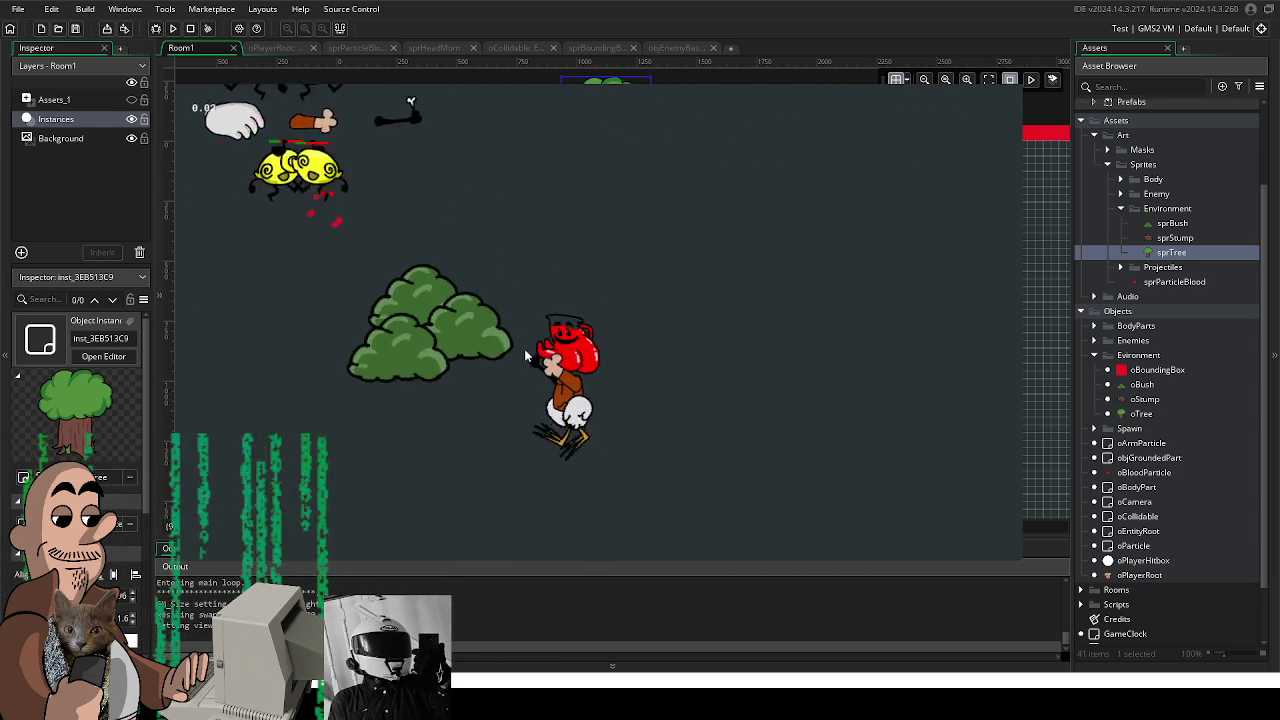
key("a")
key("w")
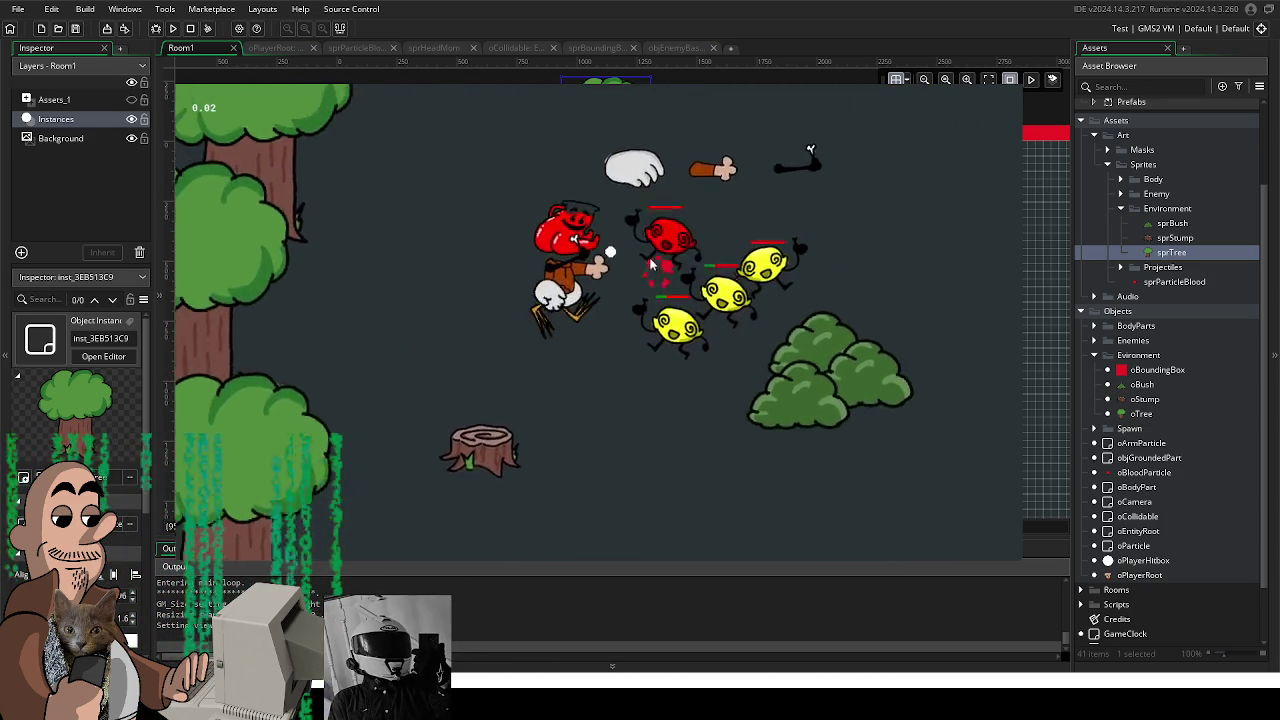
key("s")
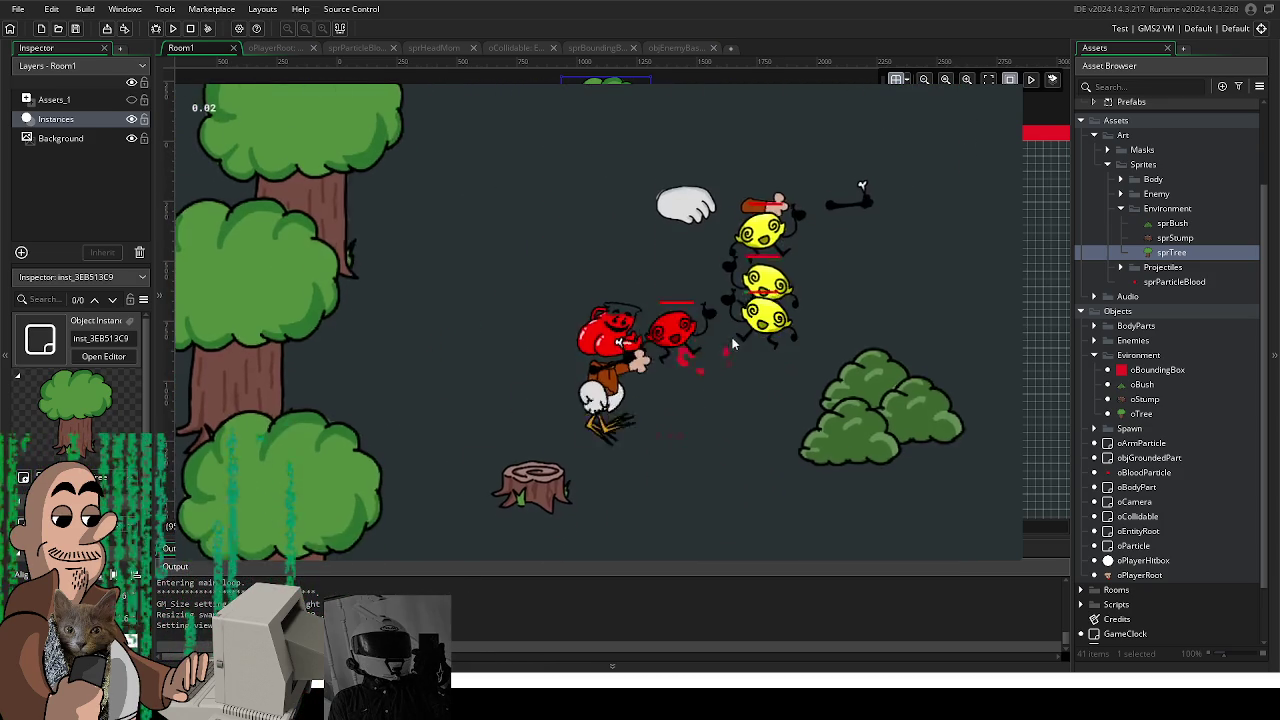
key("d")
key("a")
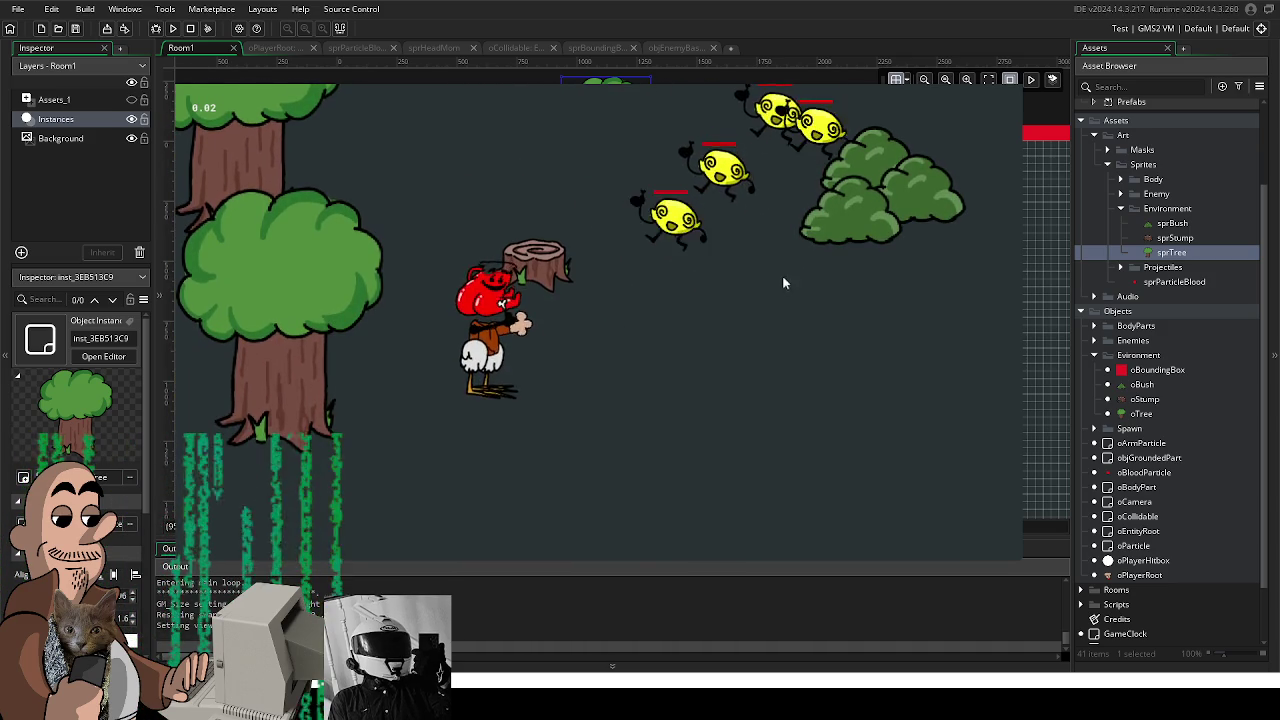
key("d")
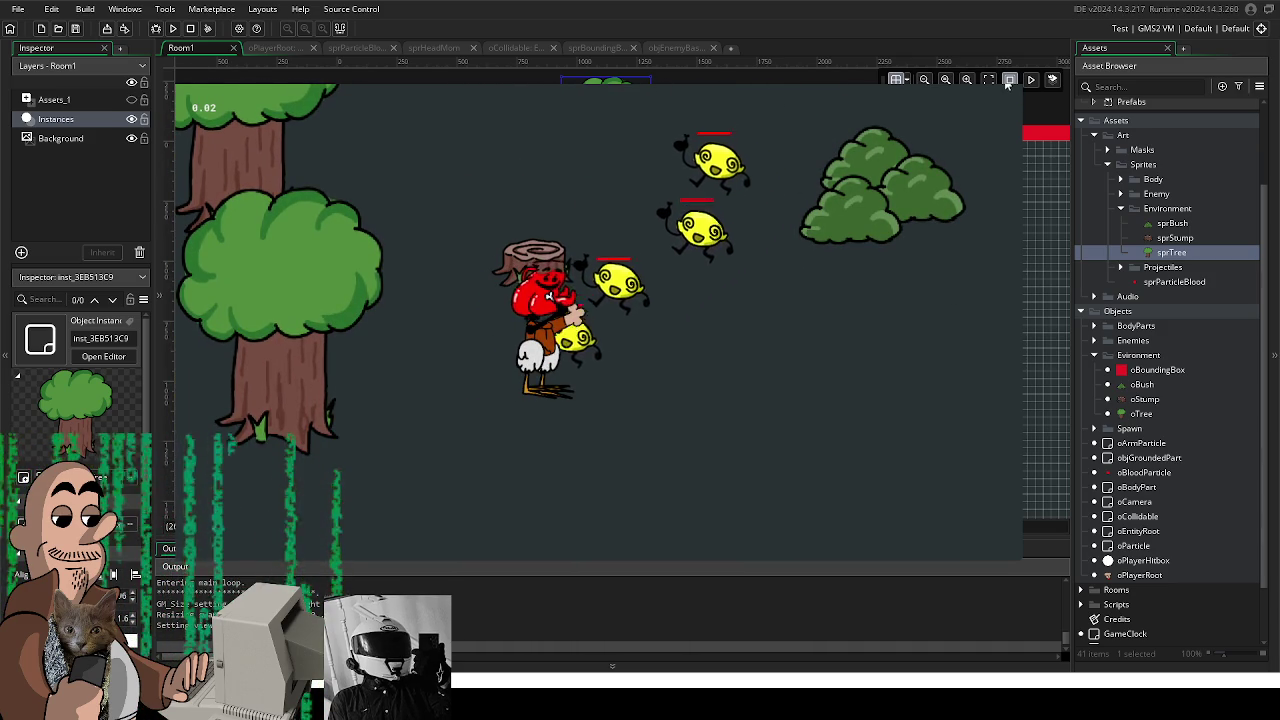
left_click(1009, 80)
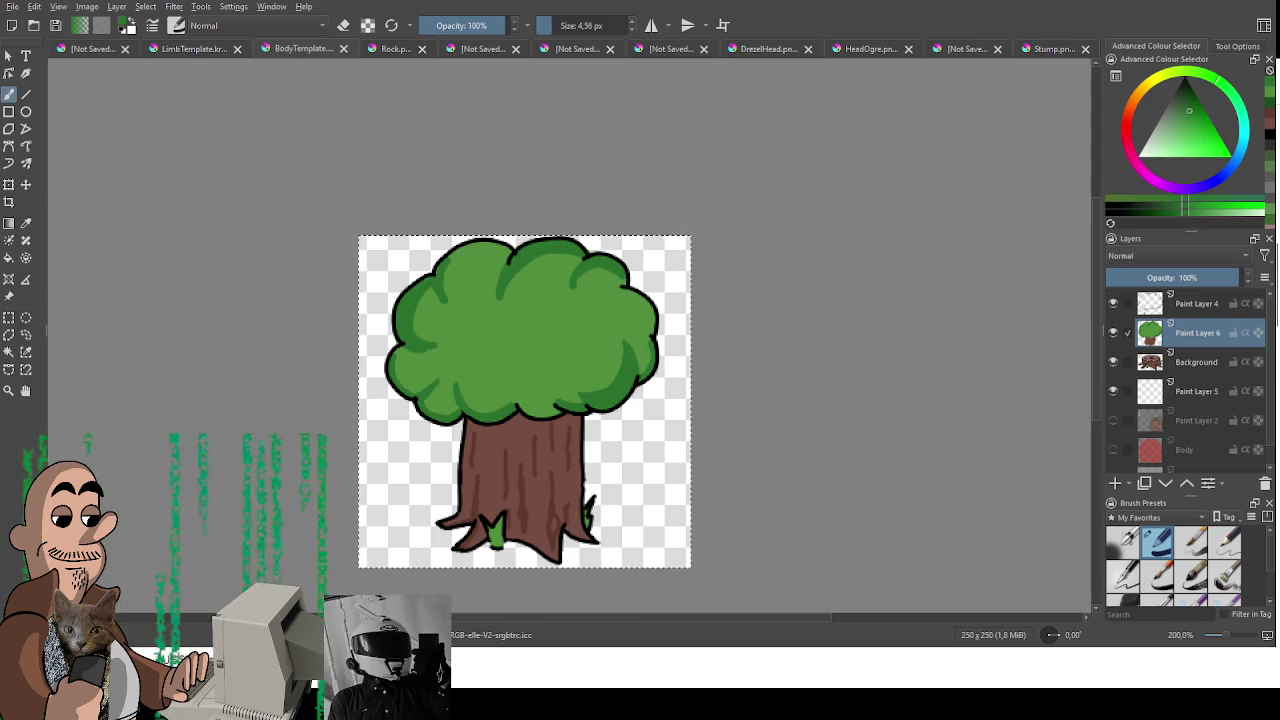
Step: Pan the Krita canvas to recentre the 250×250 tree drawing
left_click_drag(453, 493, 511, 437)
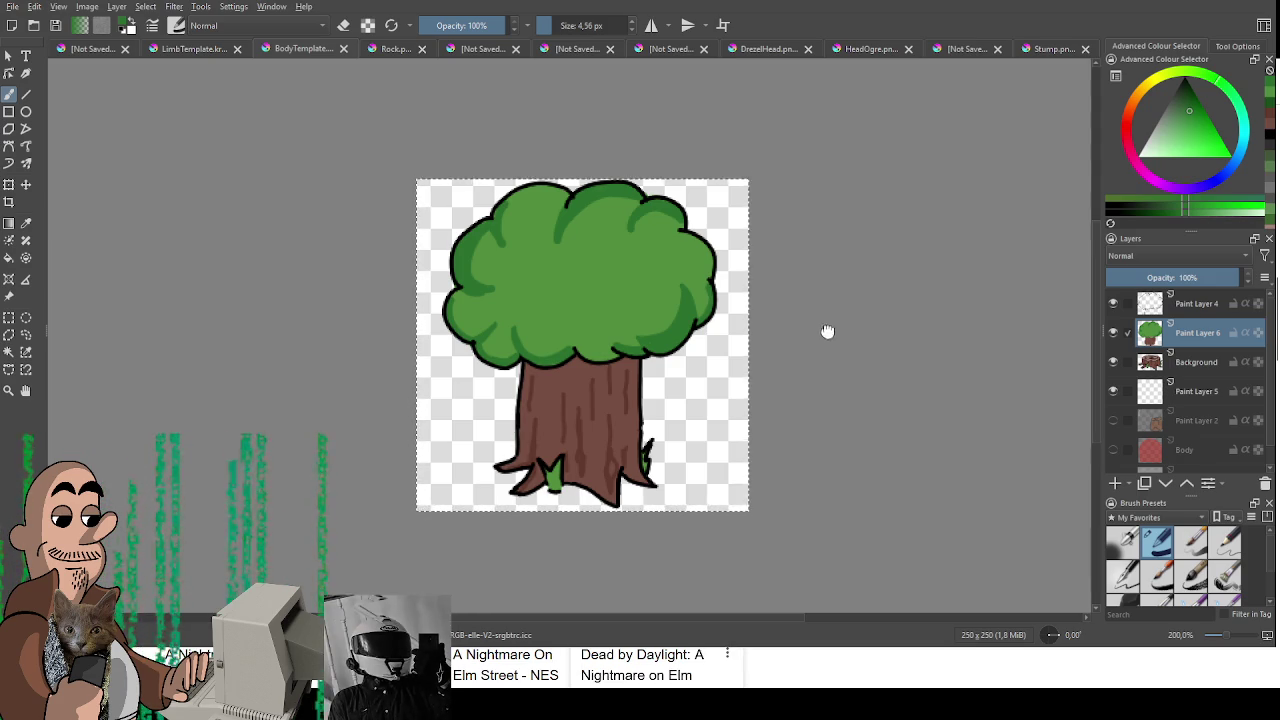
Step: Fade the Background stump layer to 20% opacity and pick a new green colour
left_click_drag(828, 331, 816, 279)
left_click(1114, 334)
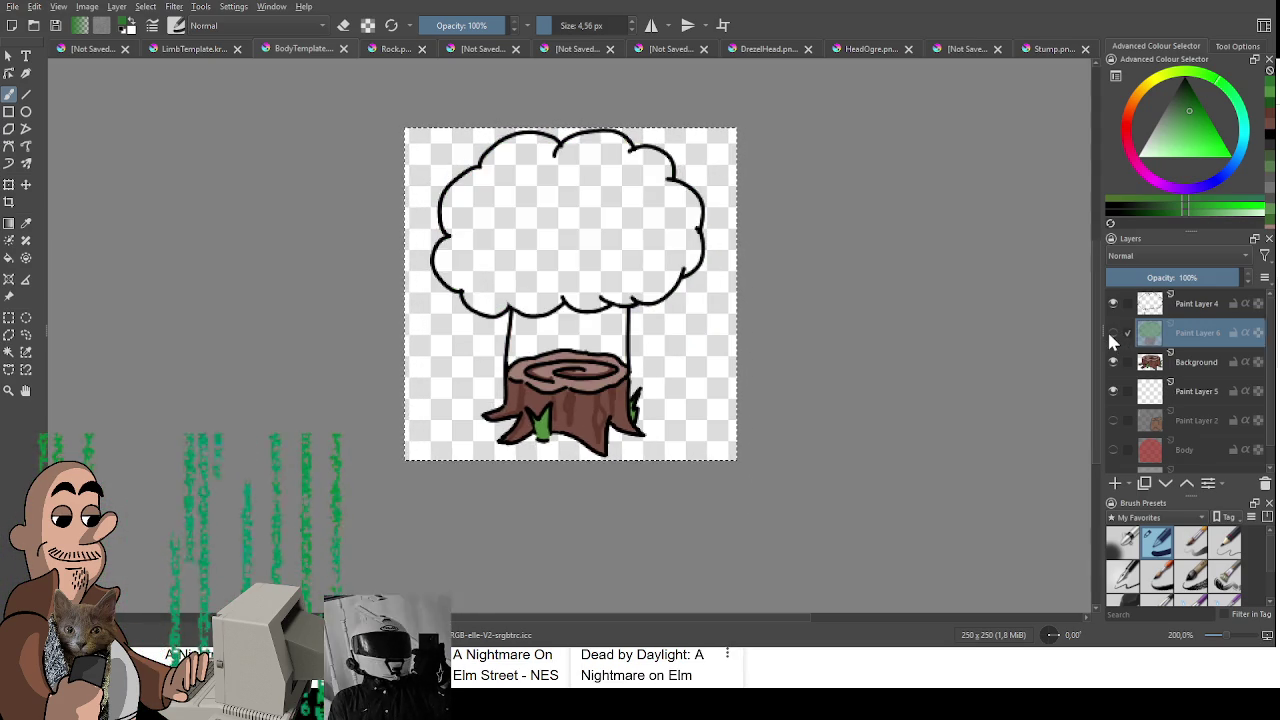
left_click(1114, 333)
left_click(1193, 306, "ctrl")
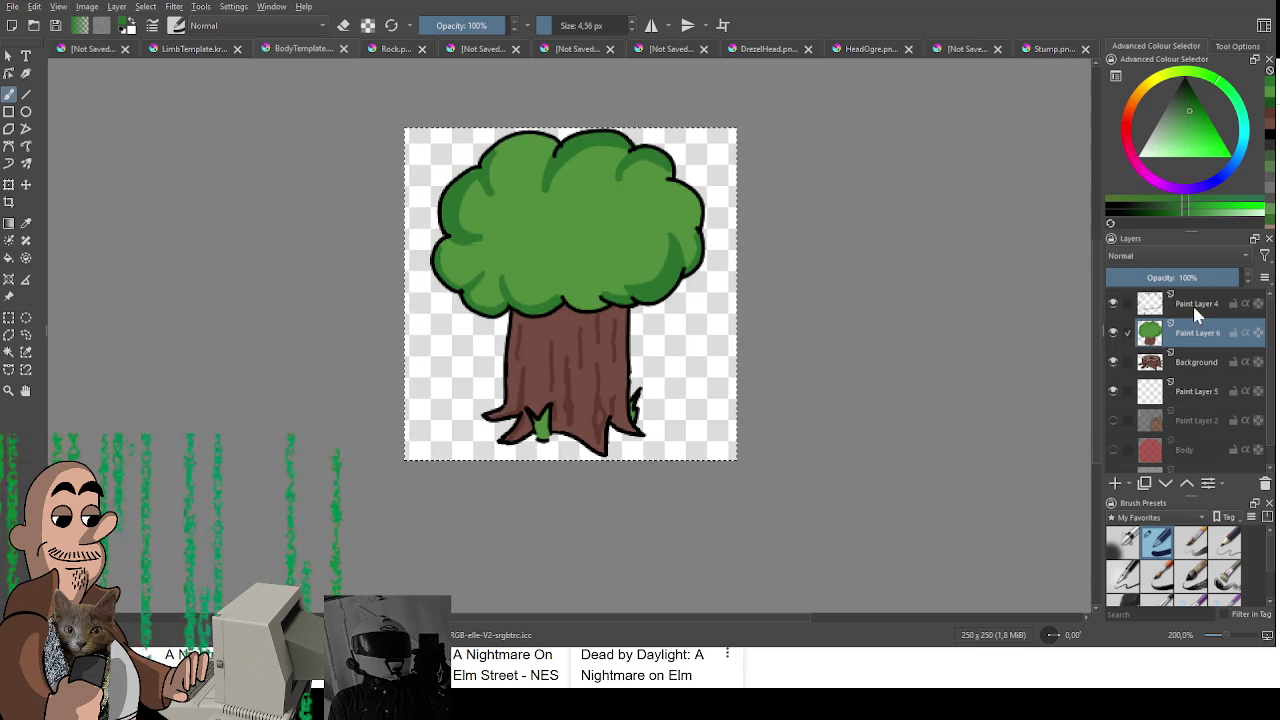
left_click(1190, 362)
left_click_drag(1185, 278, 1133, 289)
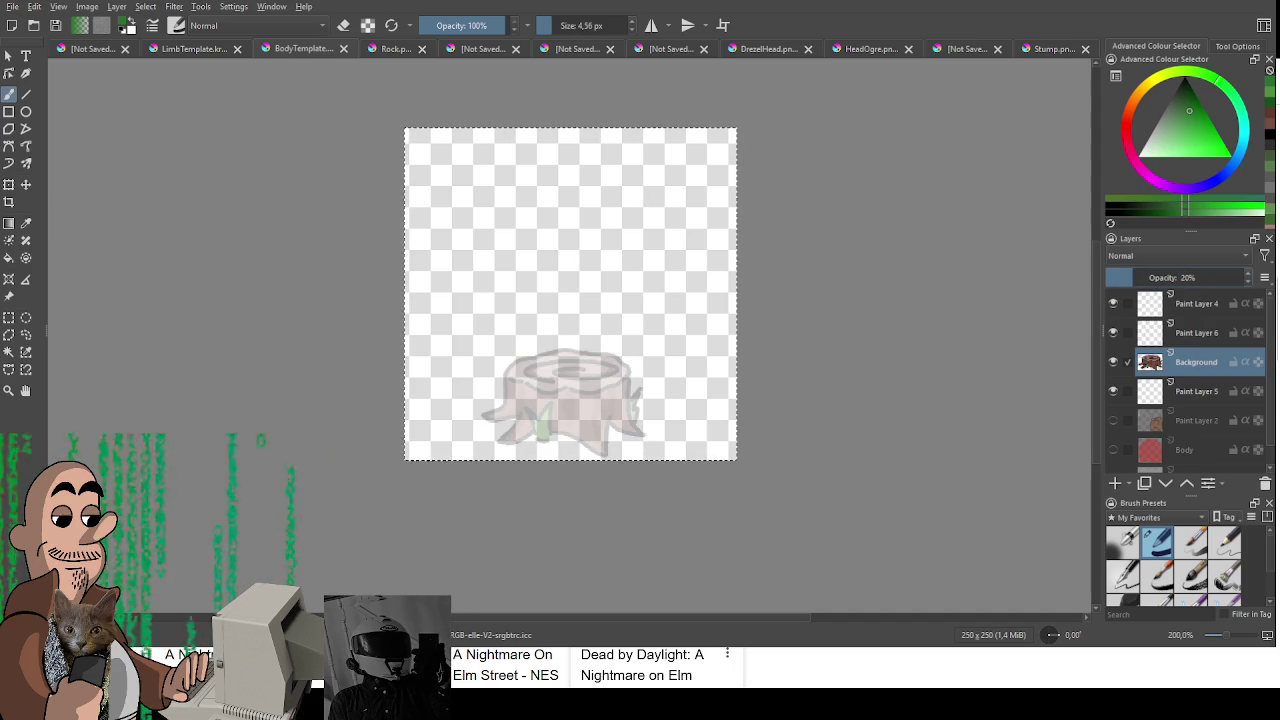
left_click_drag(1208, 148, 1179, 96)
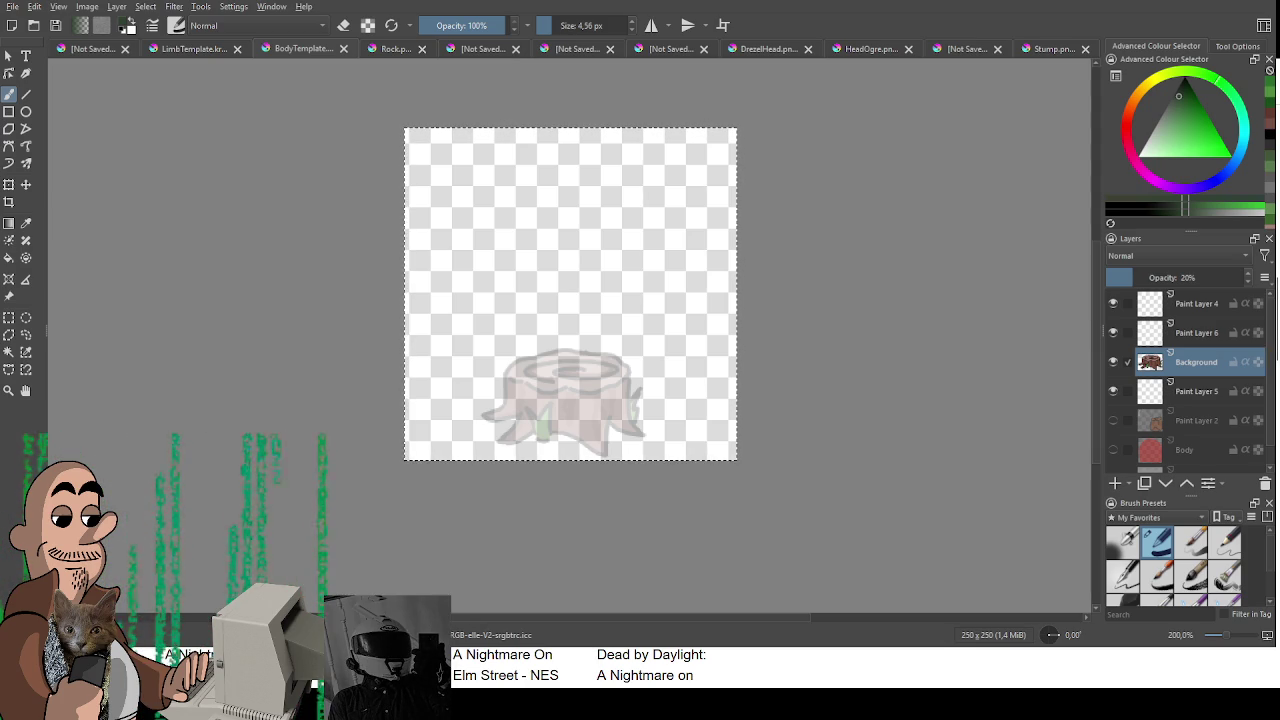
scroll(1210, 330, "down", 1)
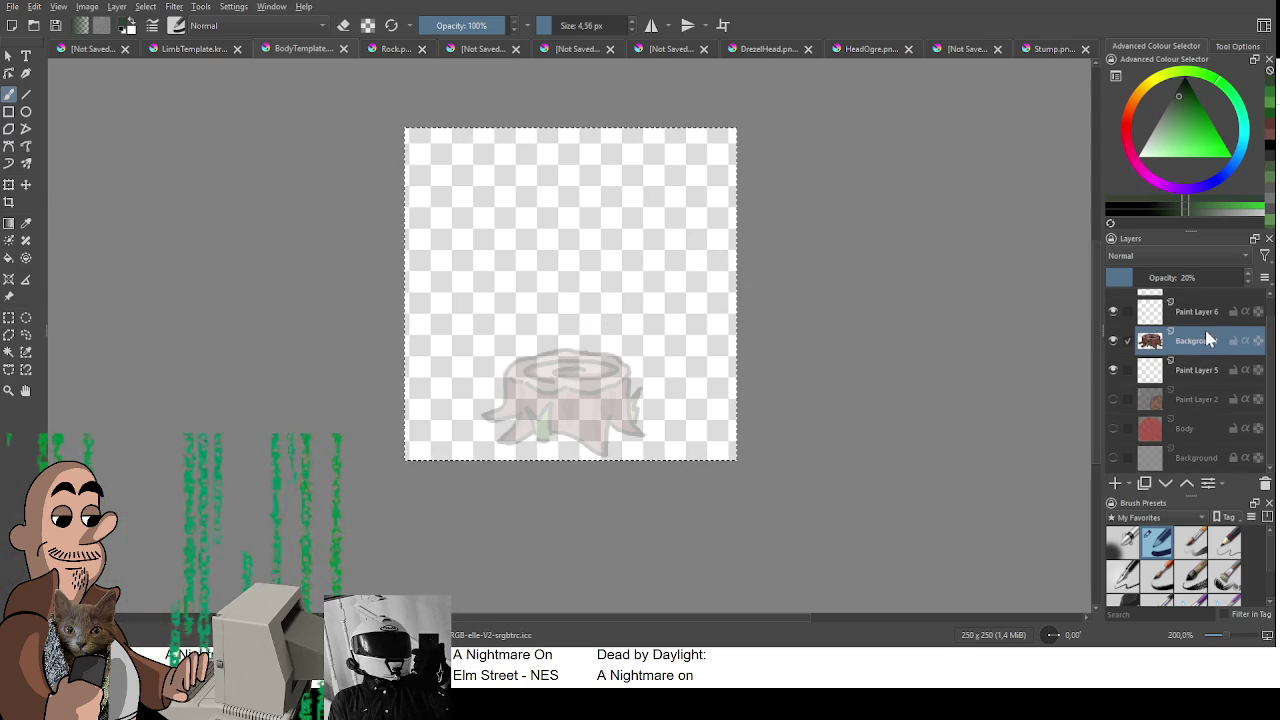
Step: On Paint Layer 6, test dark strokes and set the brush size to 2 px
left_click(1213, 320)
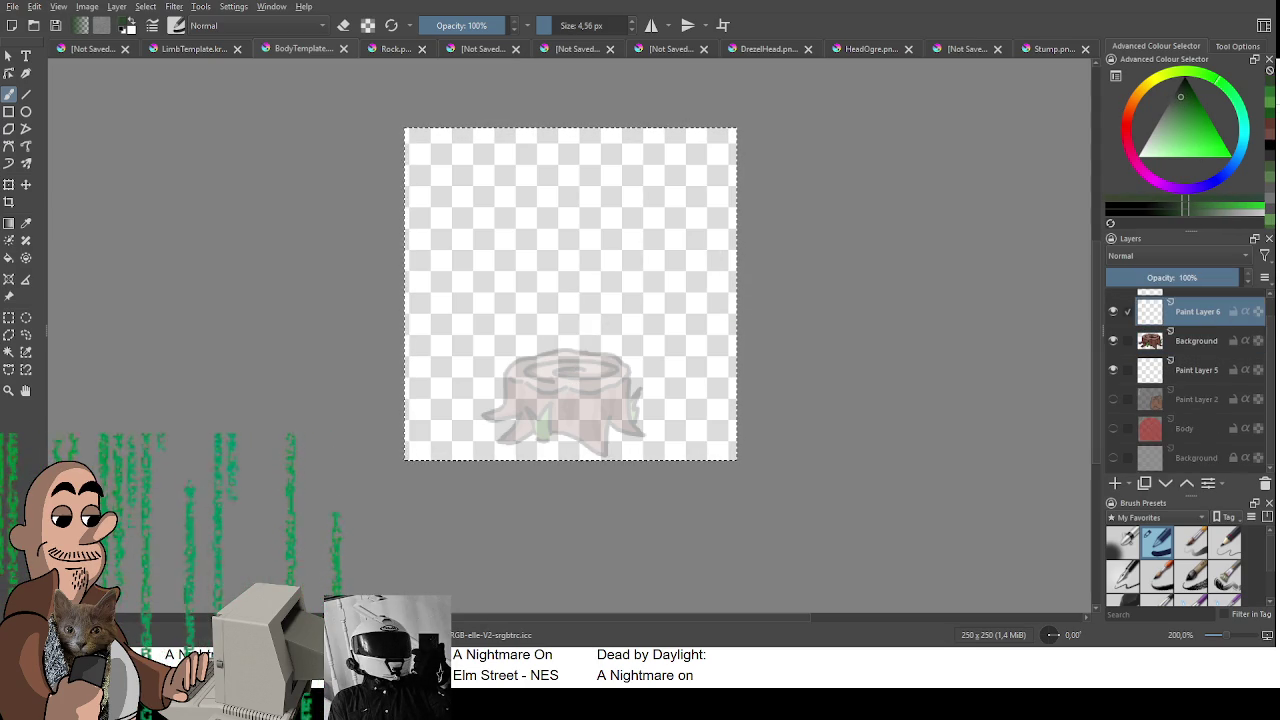
left_click_drag(565, 322, 605, 180)
key("ctrl+z")
left_click(1173, 93)
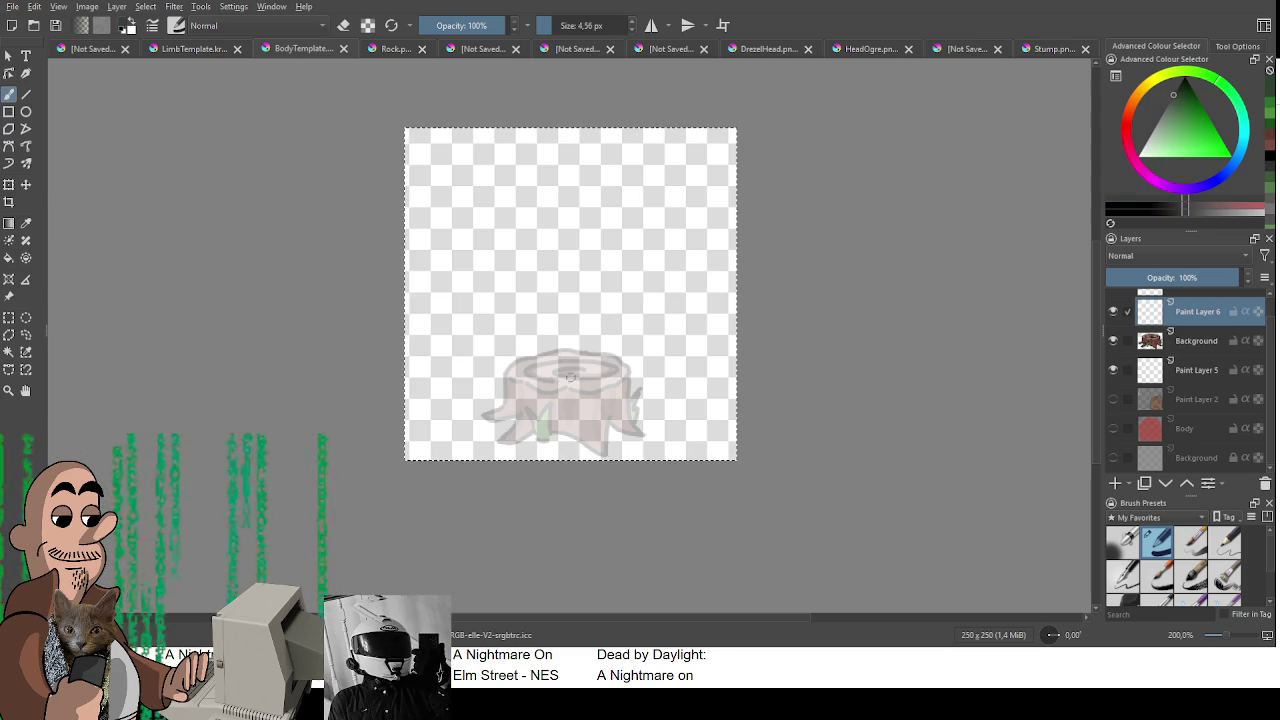
left_click_drag(562, 385, 610, 232)
key("ctrl+z")
type("2")
scroll(600, 380, "up", 2)
left_click_drag(591, 391, 651, 337)
key("ctrl+z")
left_click_drag(616, 427, 624, 366)
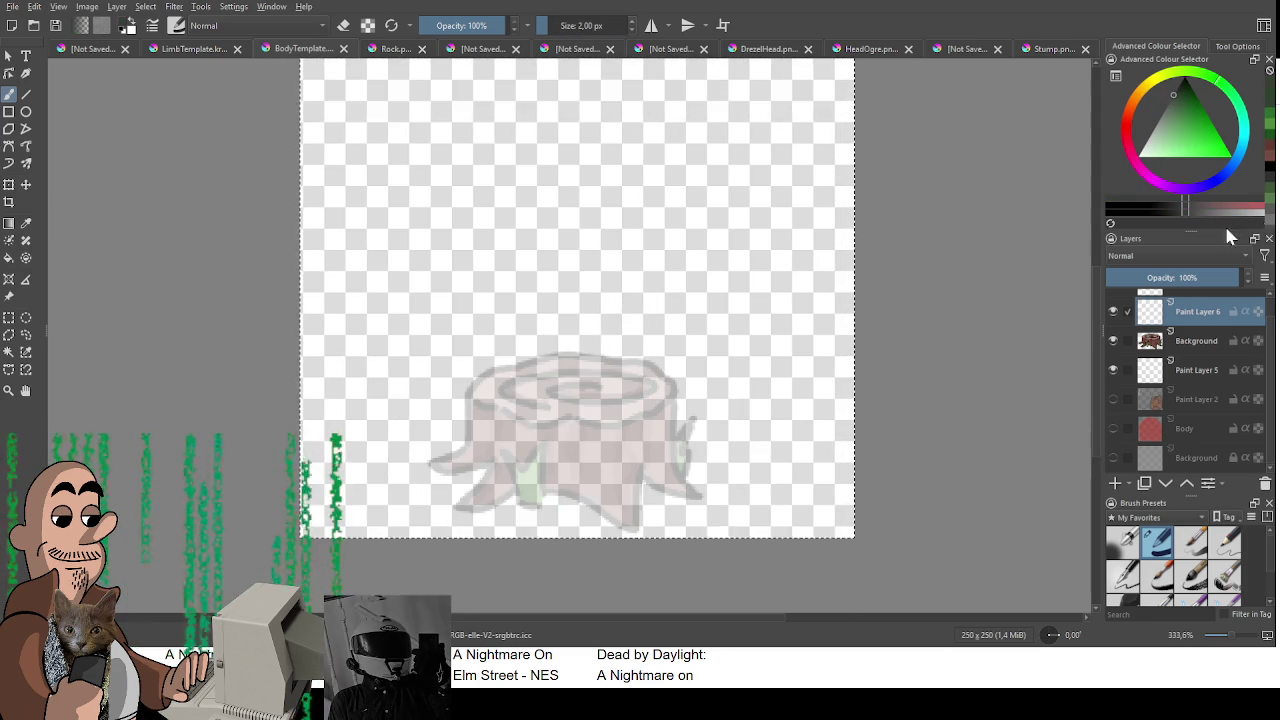
Step: Outline three dark green grass tufts: left of the stump, on its top, and above it
left_click(1196, 94)
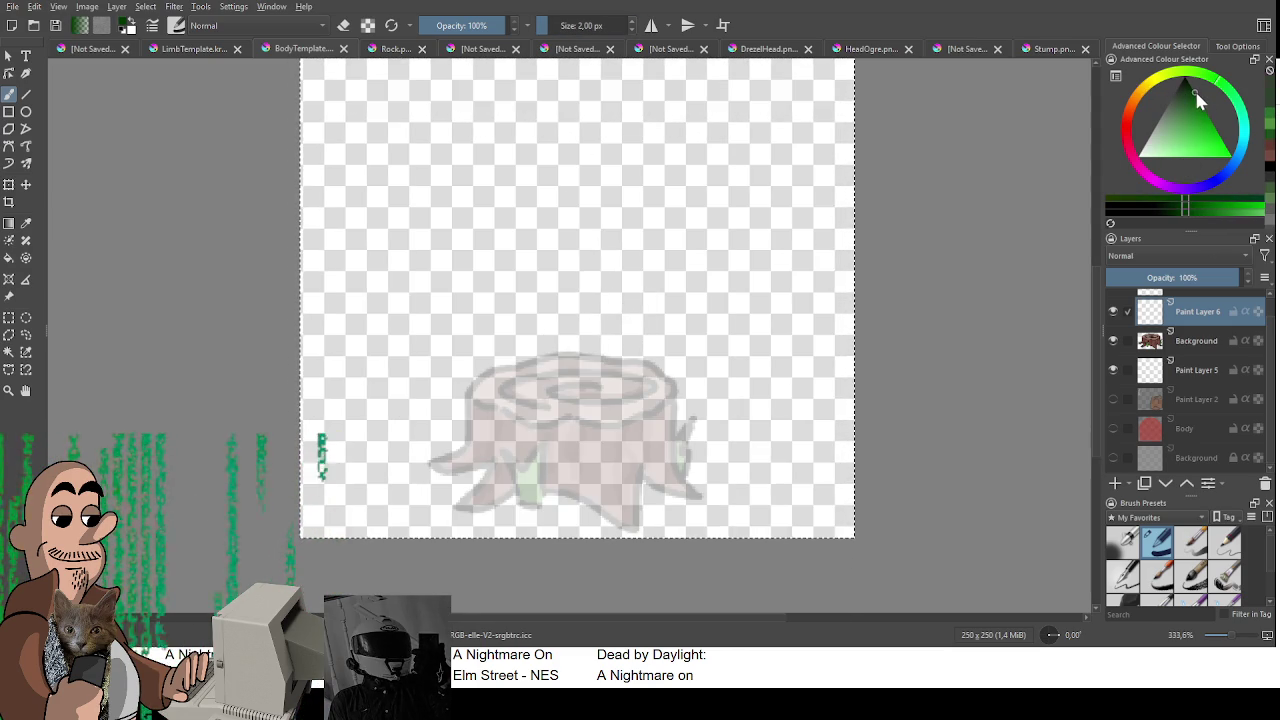
mouse_move(412, 381)
left_mouse_down()
mouse_move(432, 438)
mouse_move(440, 410)
mouse_move(478, 428)
mouse_move(481, 356)
left_mouse_up()
left_click_drag(584, 386, 651, 392)
mouse_move(521, 314)
left_mouse_down()
mouse_move(530, 295)
mouse_move(593, 308)
left_mouse_up()
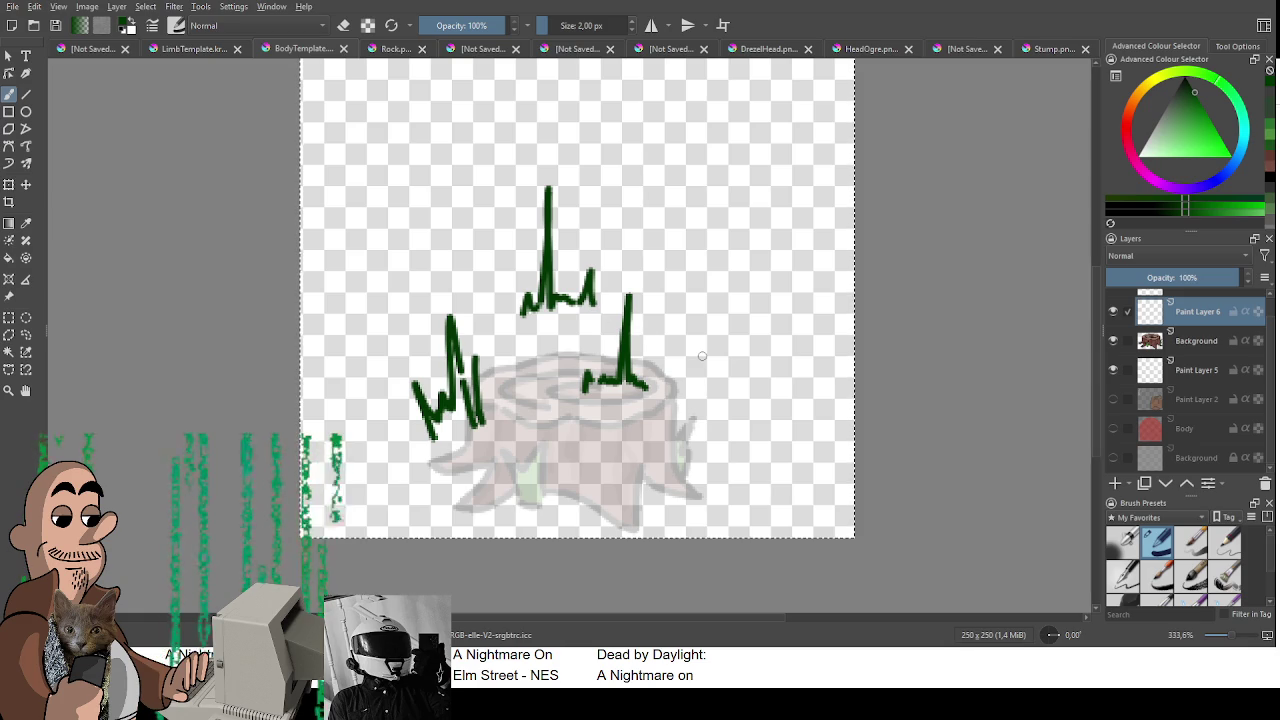
Step: Move Paint Layer 4 under the outlines and fill the three tufts with lighter green
left_click(1207, 120)
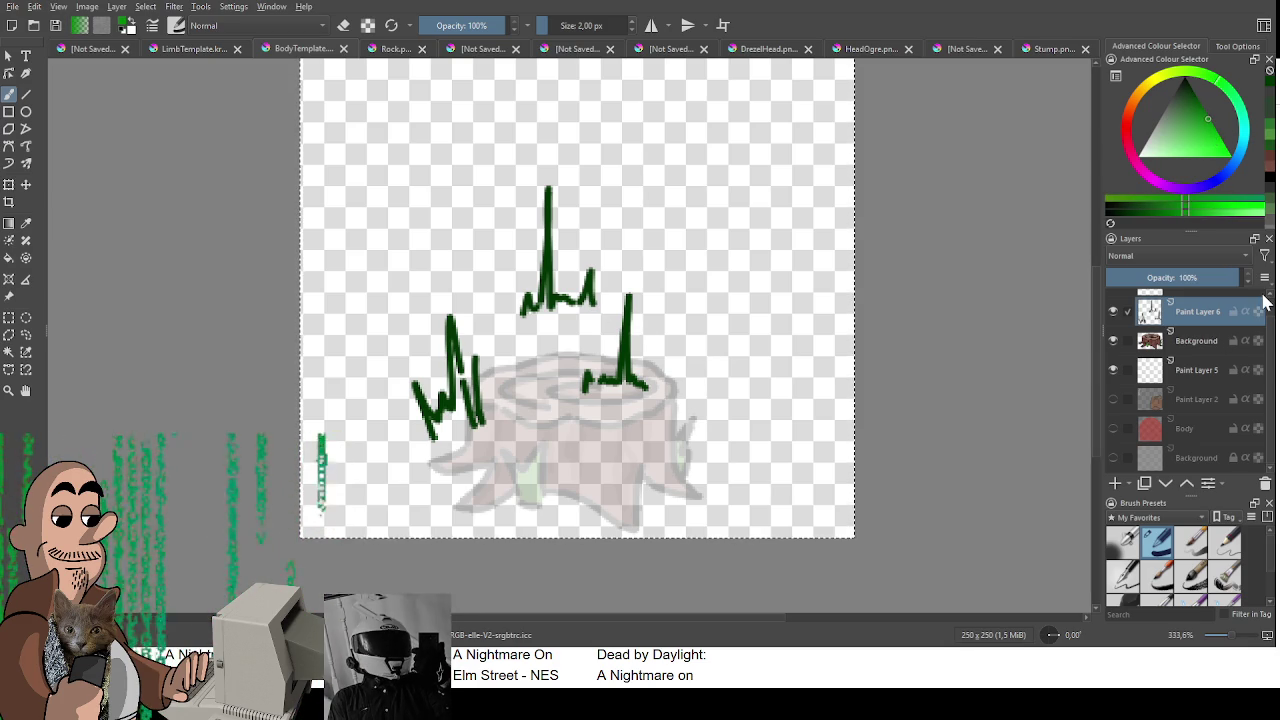
scroll(1240, 373, "up", 1)
left_click_drag(1205, 303, 1200, 318)
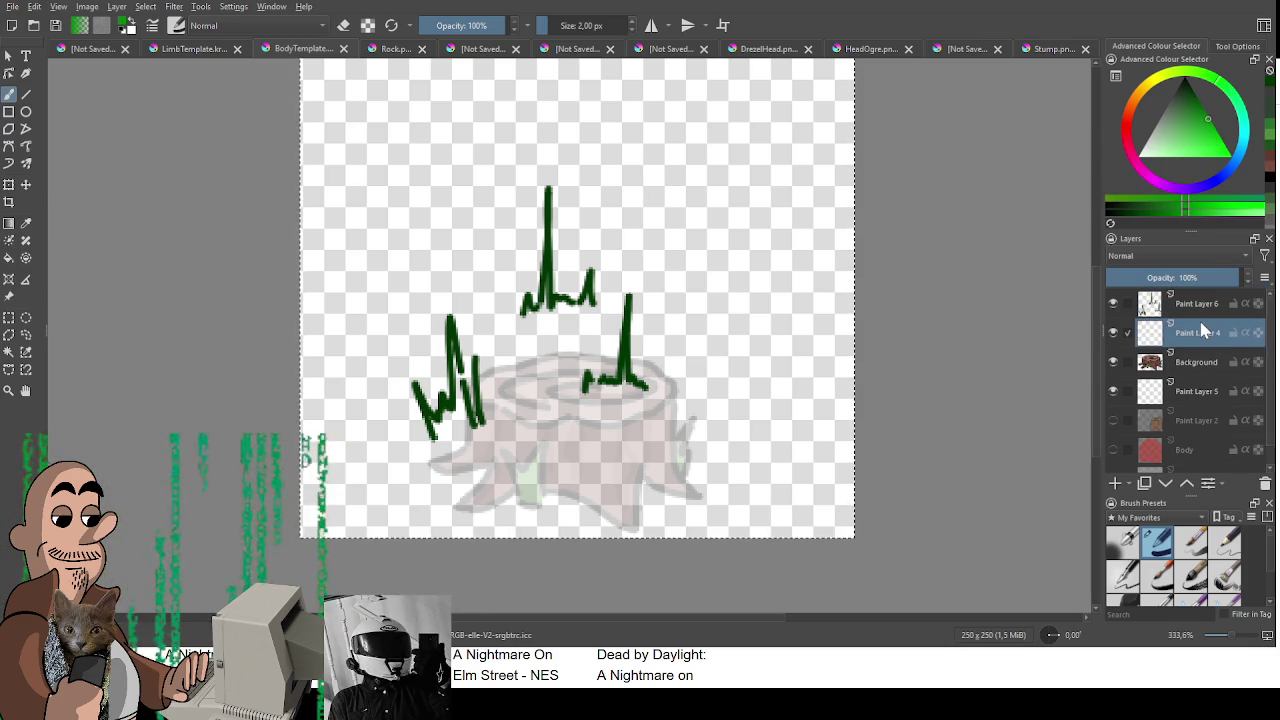
mouse_move(456, 358)
left_mouse_down()
mouse_move(464, 420)
mouse_move(458, 430)
mouse_move(447, 408)
mouse_move(445, 432)
mouse_move(453, 400)
left_mouse_up()
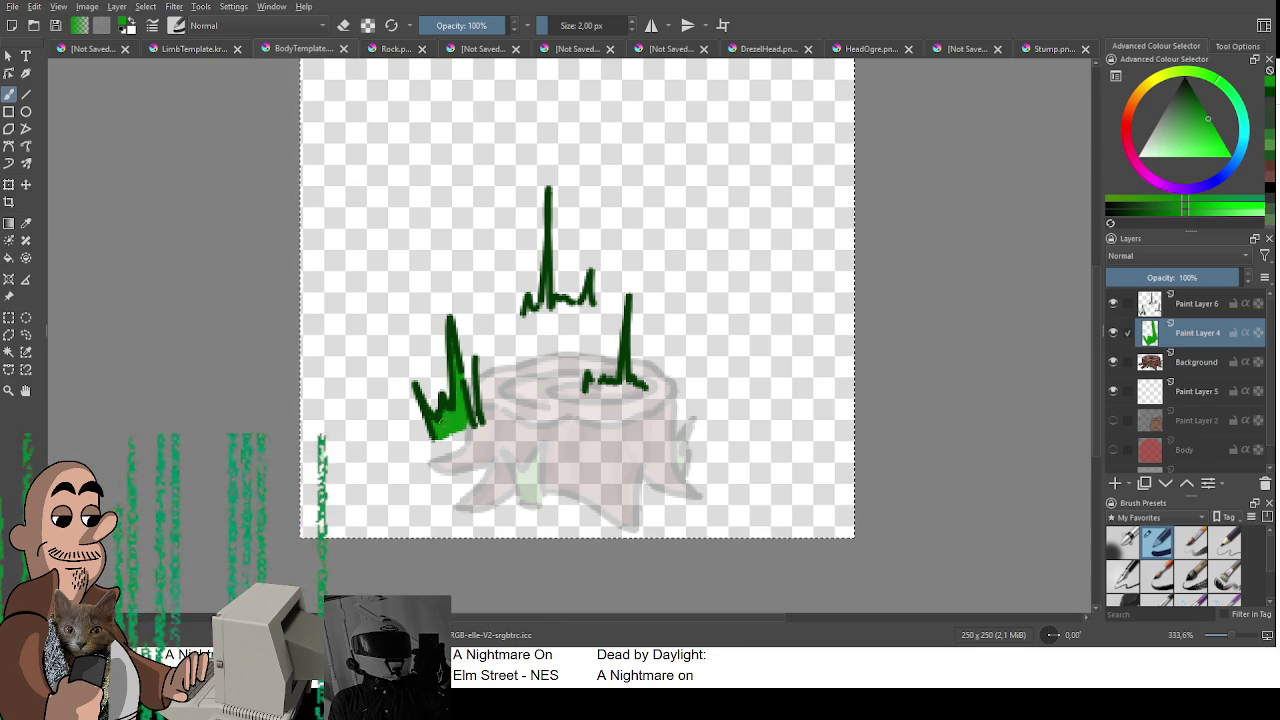
mouse_move(585, 390)
left_mouse_down()
mouse_move(628, 378)
mouse_move(648, 388)
left_mouse_up()
left_click_drag(525, 312, 595, 290)
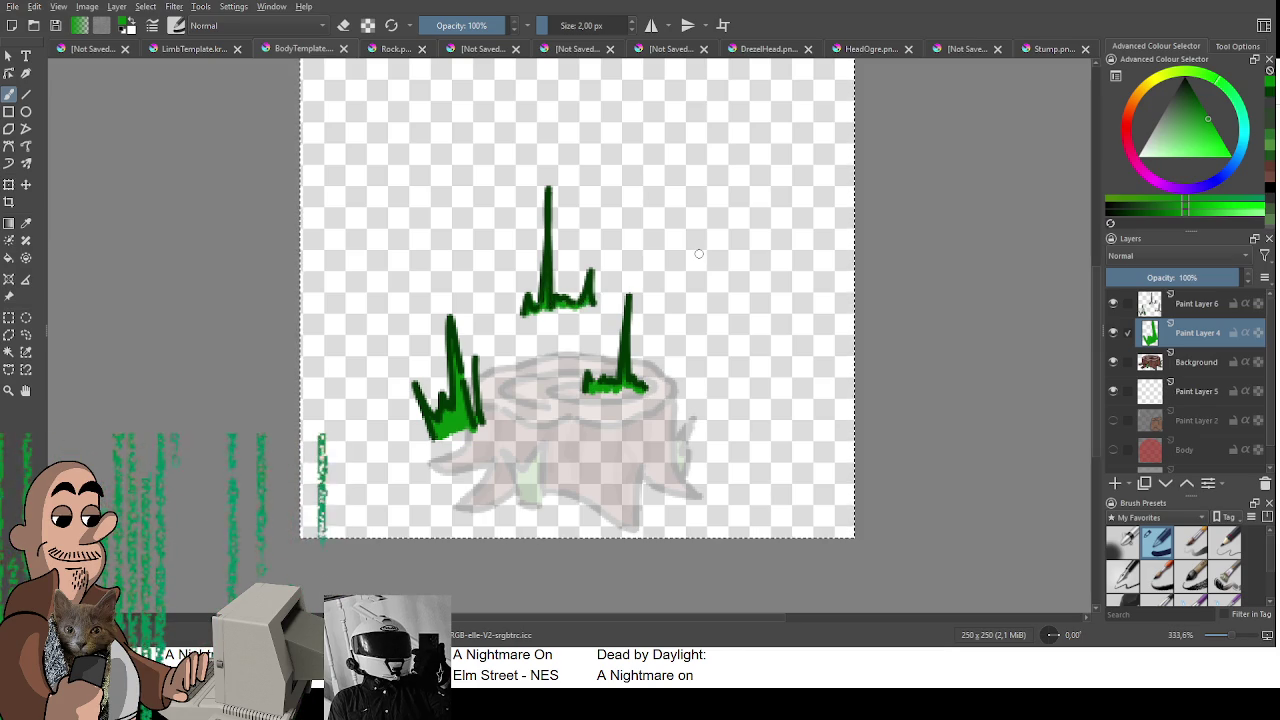
key("ctrl+t")
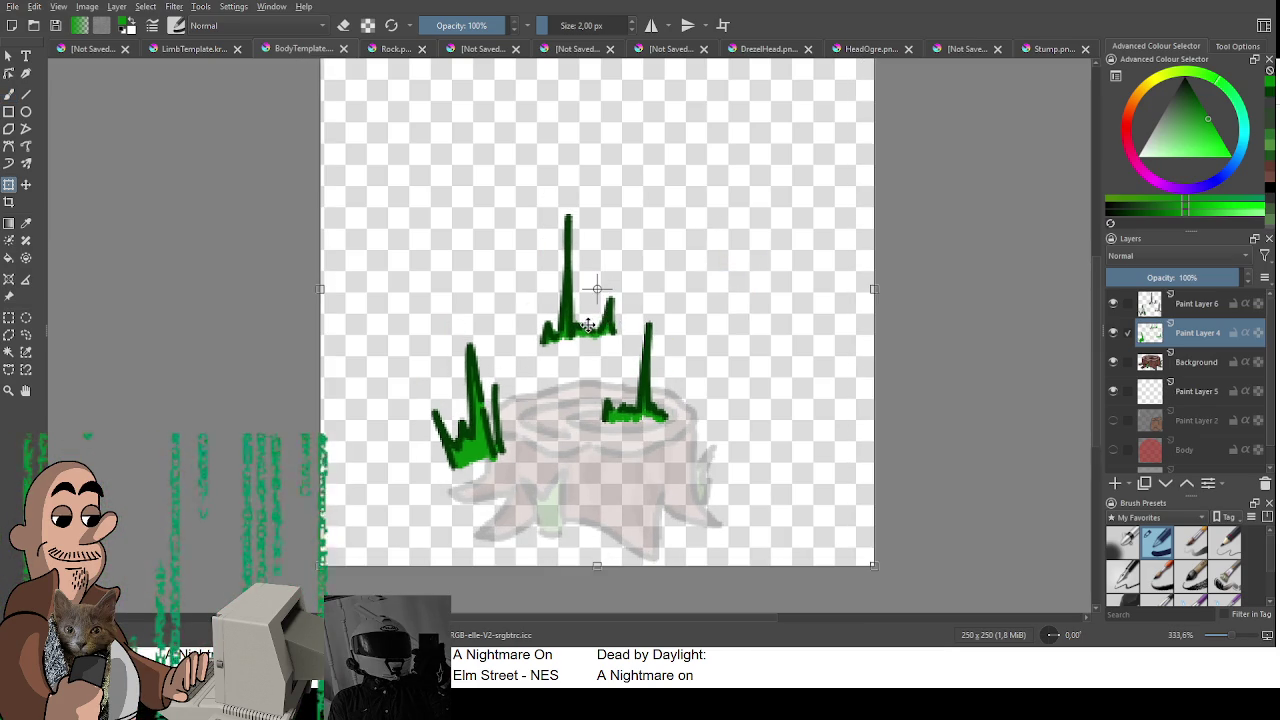
Step: Merge Paint Layer 6 down into the fill and shift the tufts right and down
left_click(1189, 306, "ctrl")
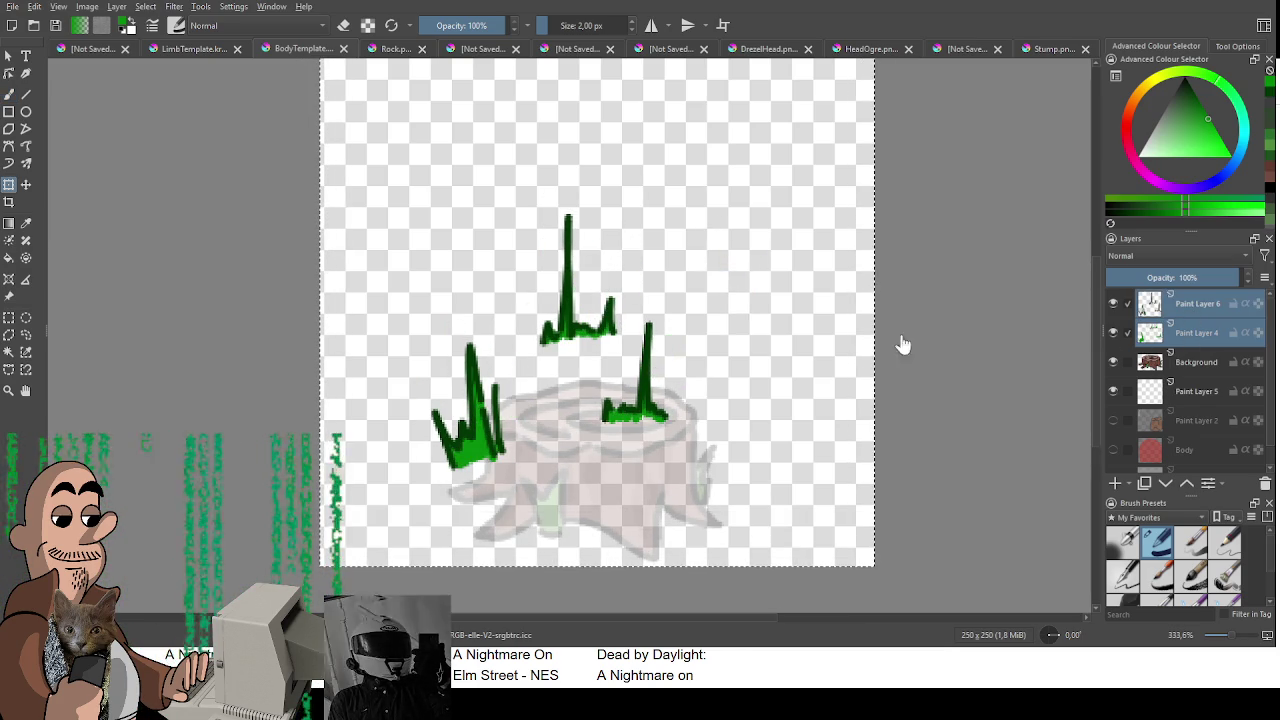
left_click(1191, 308)
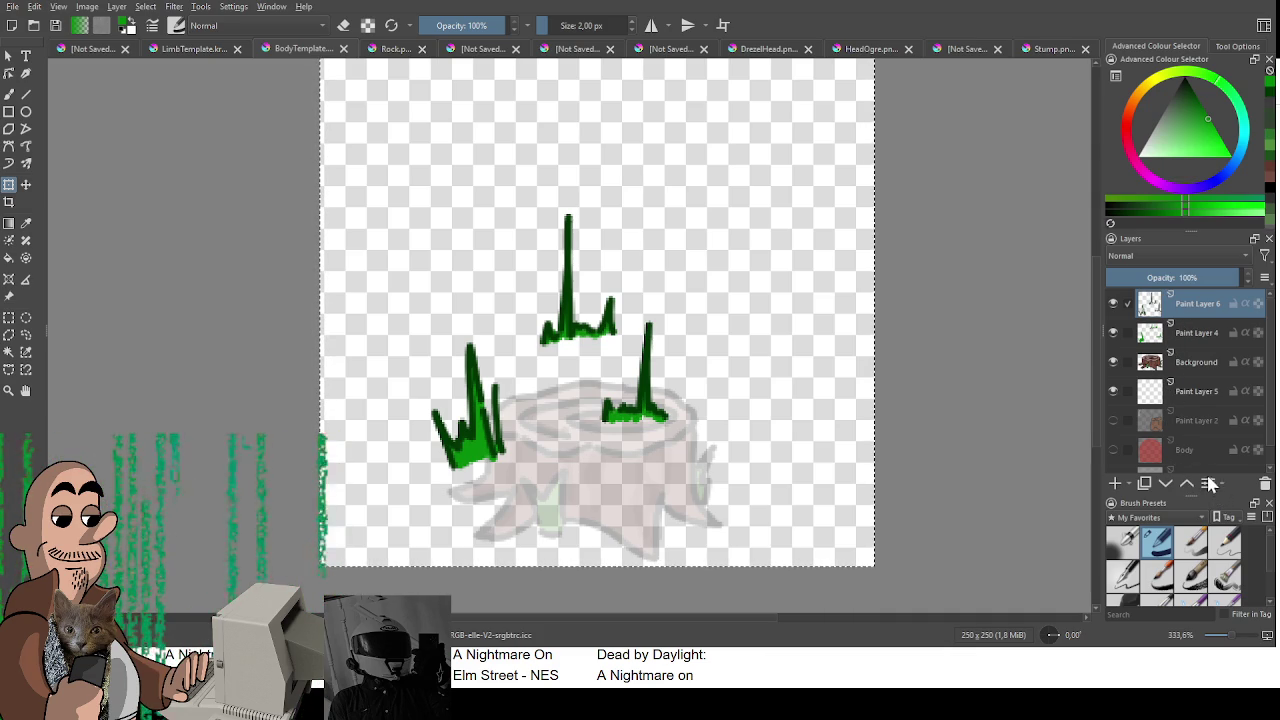
key("ctrl+e")
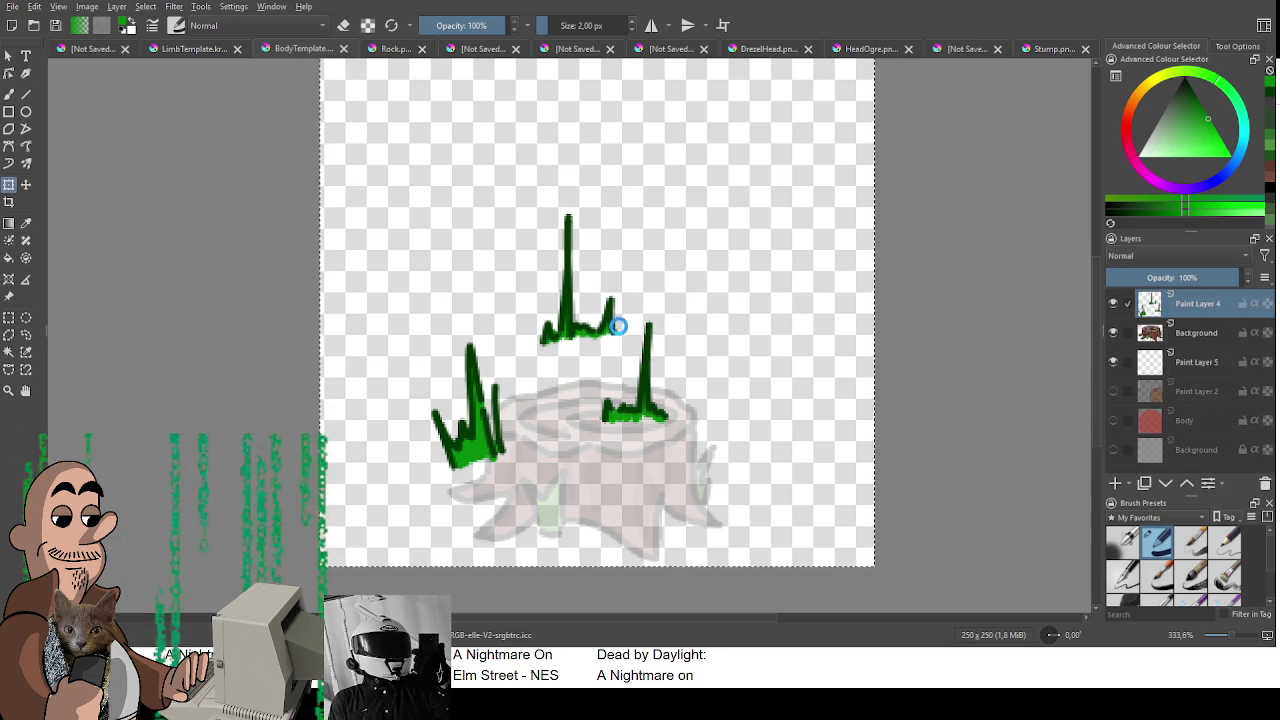
left_click_drag(617, 337, 634, 294)
left_click_drag(888, 178, 878, 230)
left_click_drag(580, 357, 602, 359)
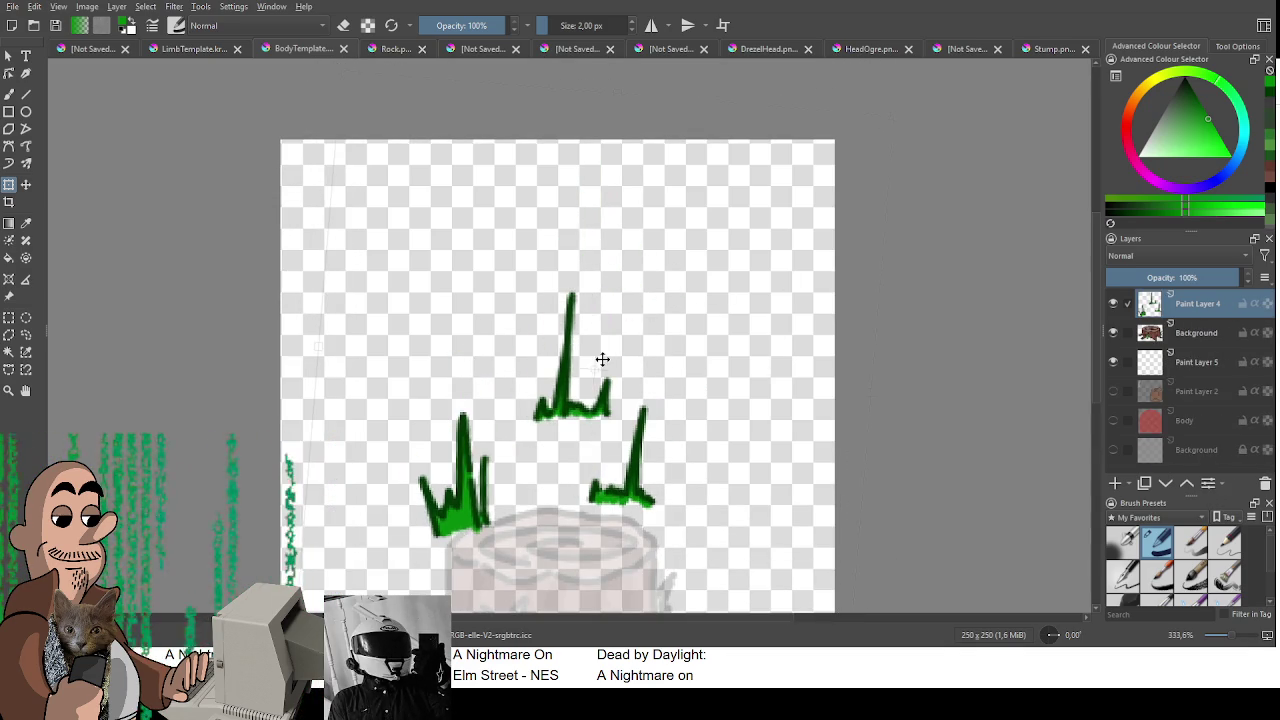
key("ctrl+r")
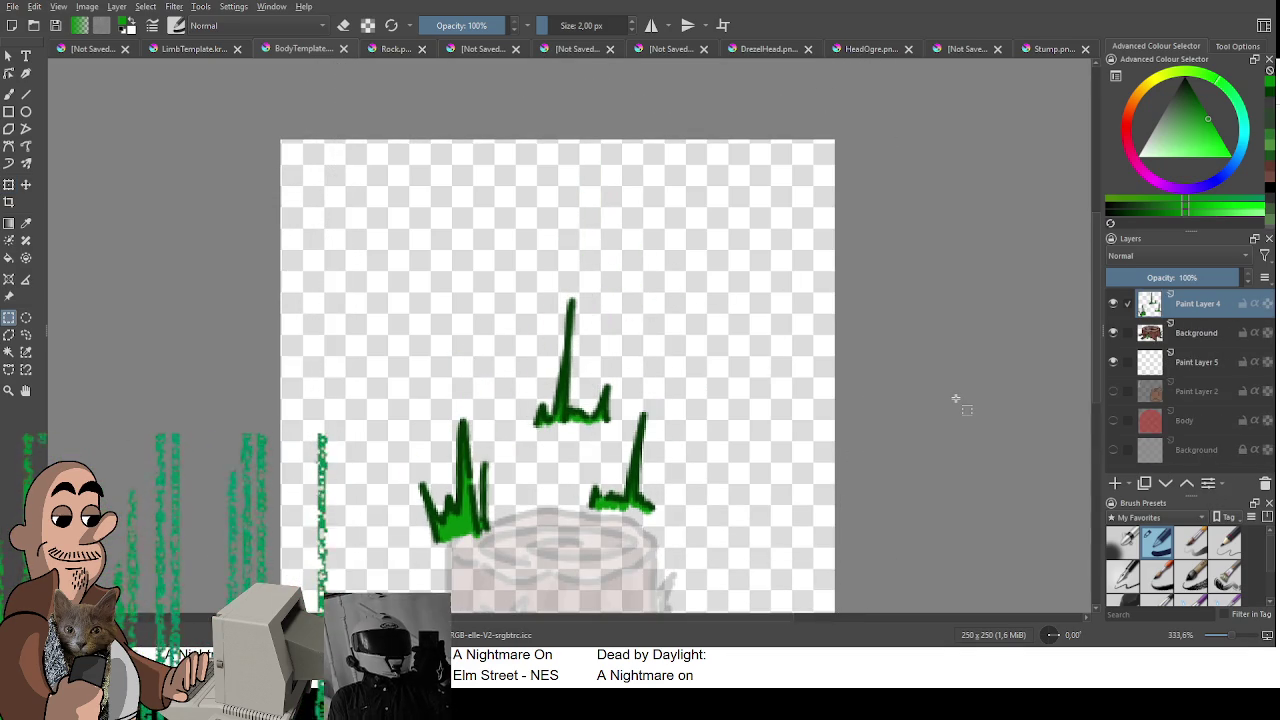
Step: Hide the stump reference layer and tilt the left tuft slightly clockwise
left_click(1114, 333)
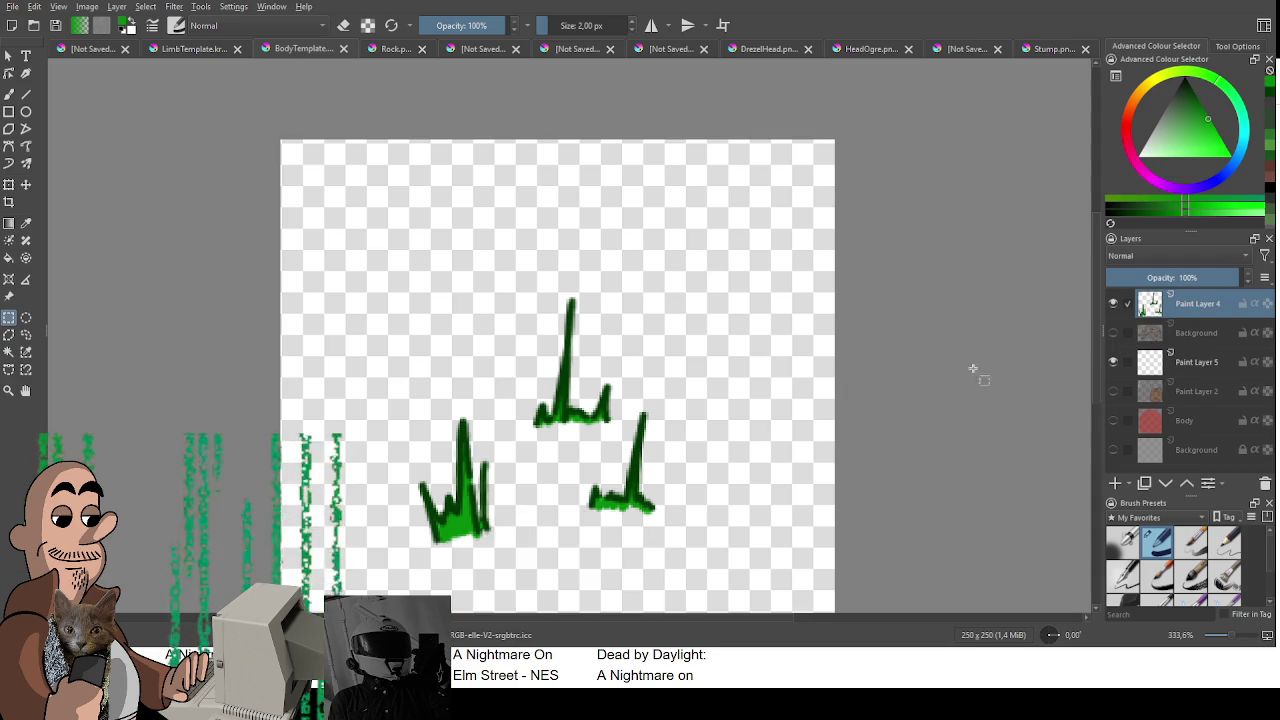
scroll(603, 385, "down", 3)
scroll(603, 385, "up", 2)
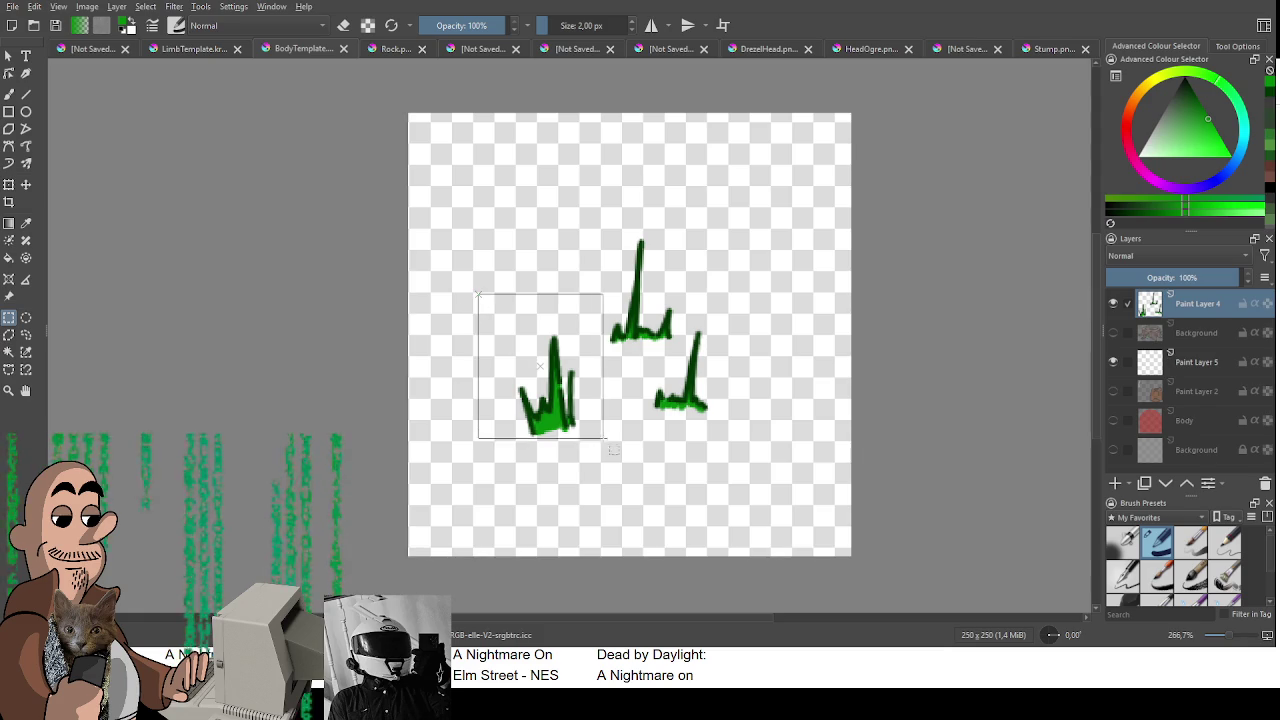
left_click_drag(478, 294, 592, 446)
key("ctrl+t")
left_click_drag(590, 293, 600, 303)
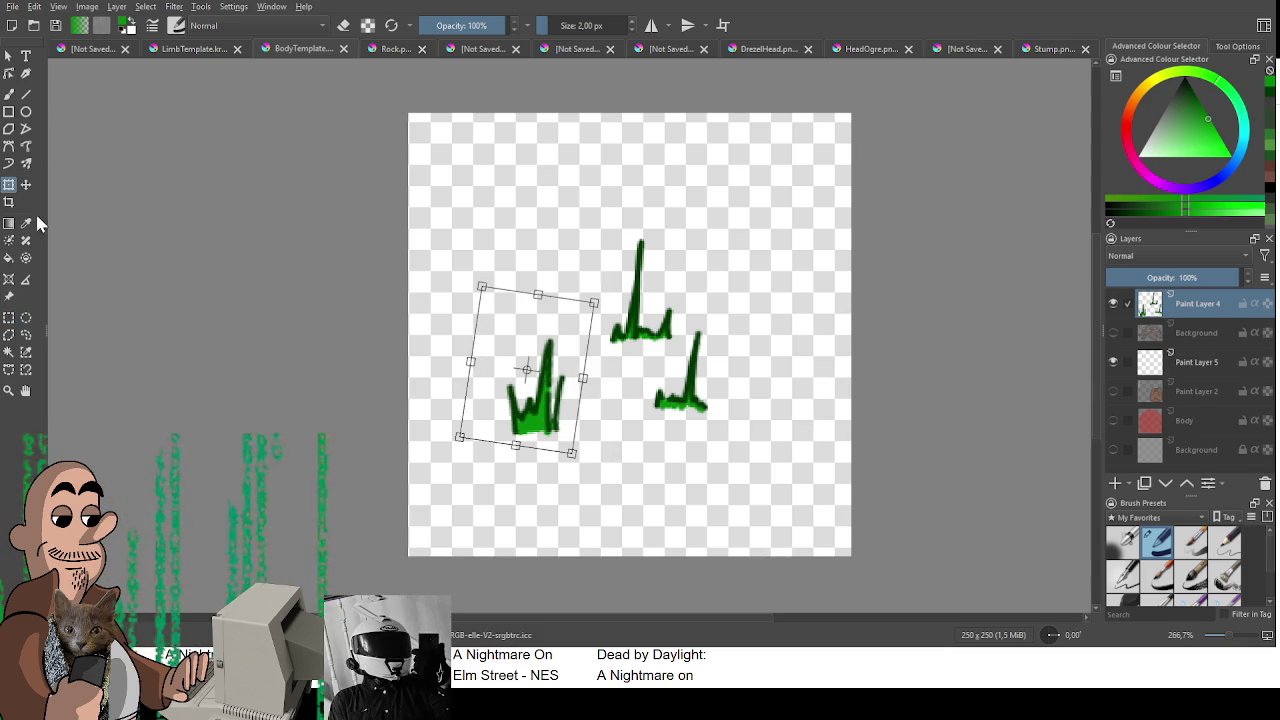
left_click(26, 335)
Step: Lasso the right tuft, nudge it slightly left, and clear the selection
mouse_move(727, 296)
left_mouse_down()
mouse_move(690, 330)
mouse_move(731, 343)
mouse_move(731, 356)
left_mouse_up()
key("ctrl+t")
key("Return")
key("ctrl+r")
key("ctrl+shift+a")
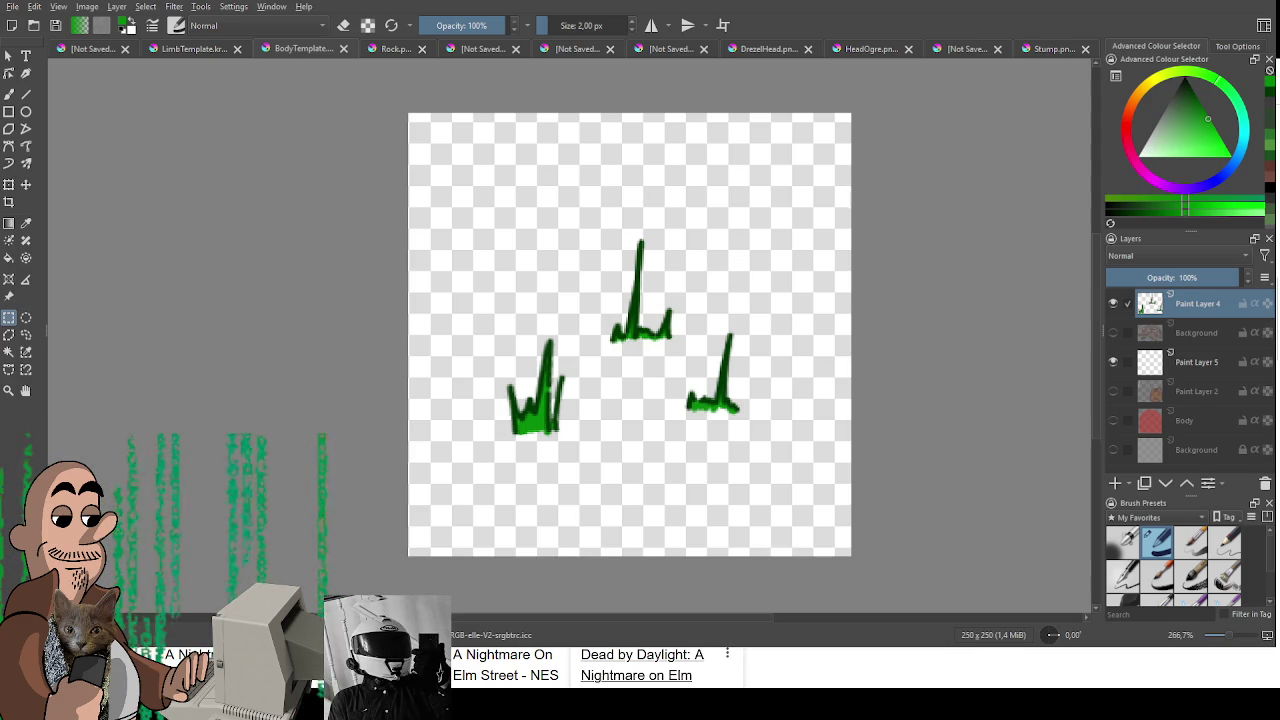
Step: Zoom and pan the view around the exported three-tuft grass drawing
scroll(565, 285, "down", 1)
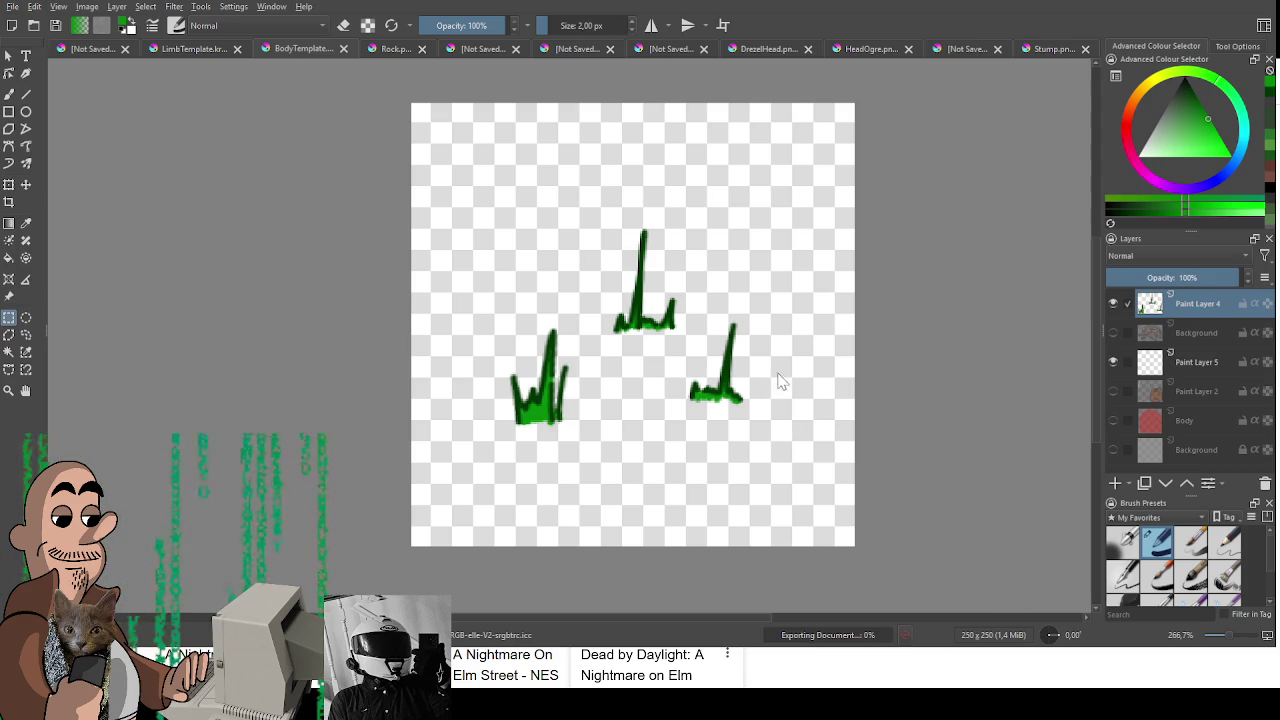
left_click_drag(777, 496, 749, 461)
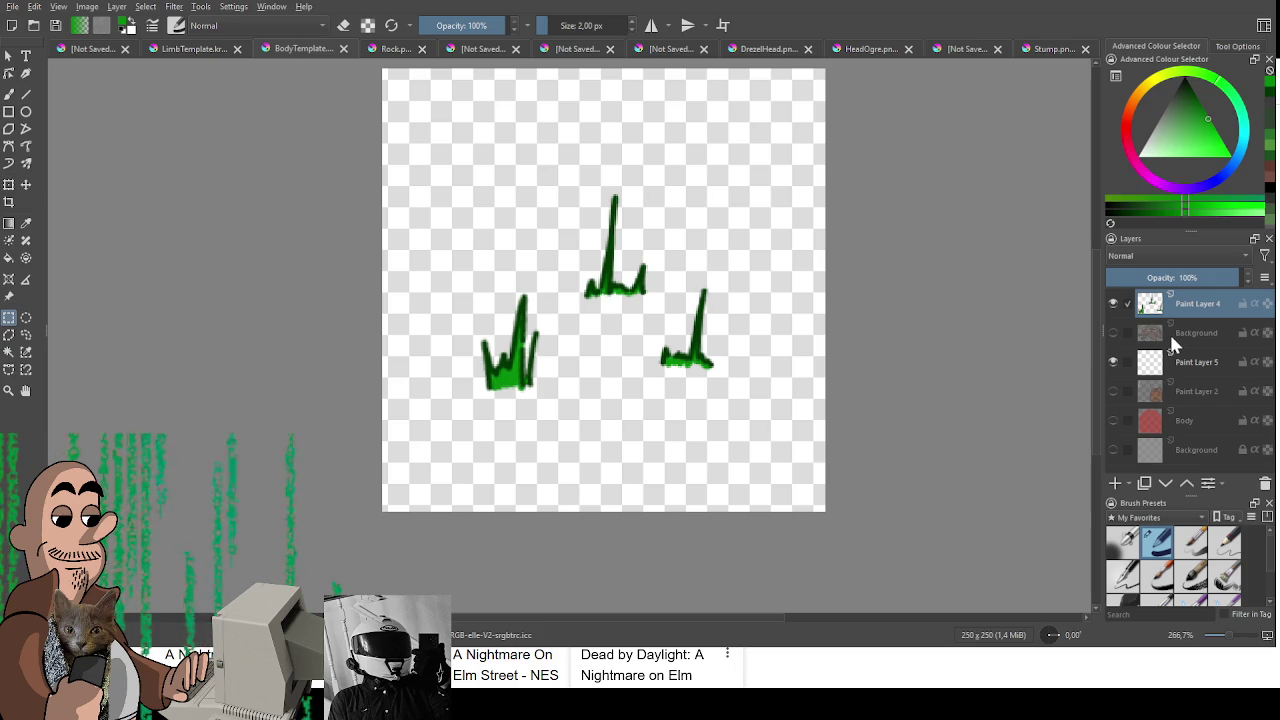
scroll(889, 340, "up", 1)
scroll(889, 340, "up", 1)
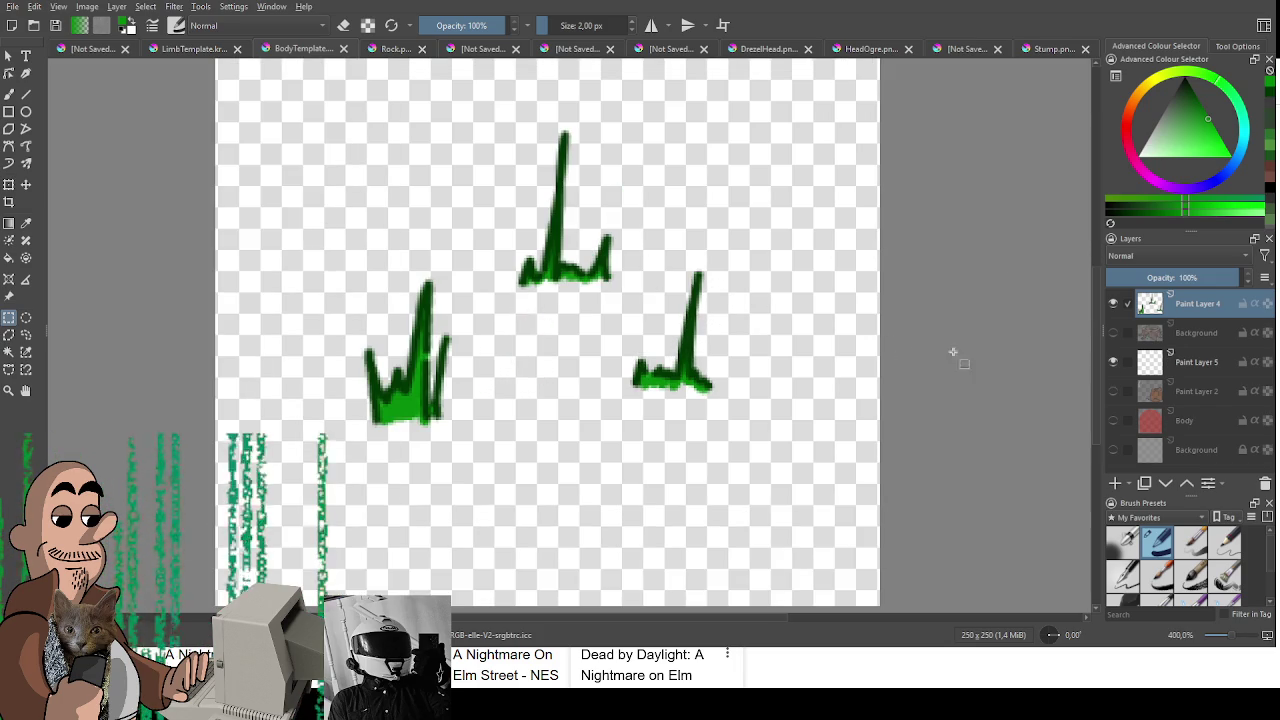
Step: Add a layer above Paint Layer 4, fade Paint Layer 4 to about 26% opacity, and choose a darker green
left_click(1115, 483)
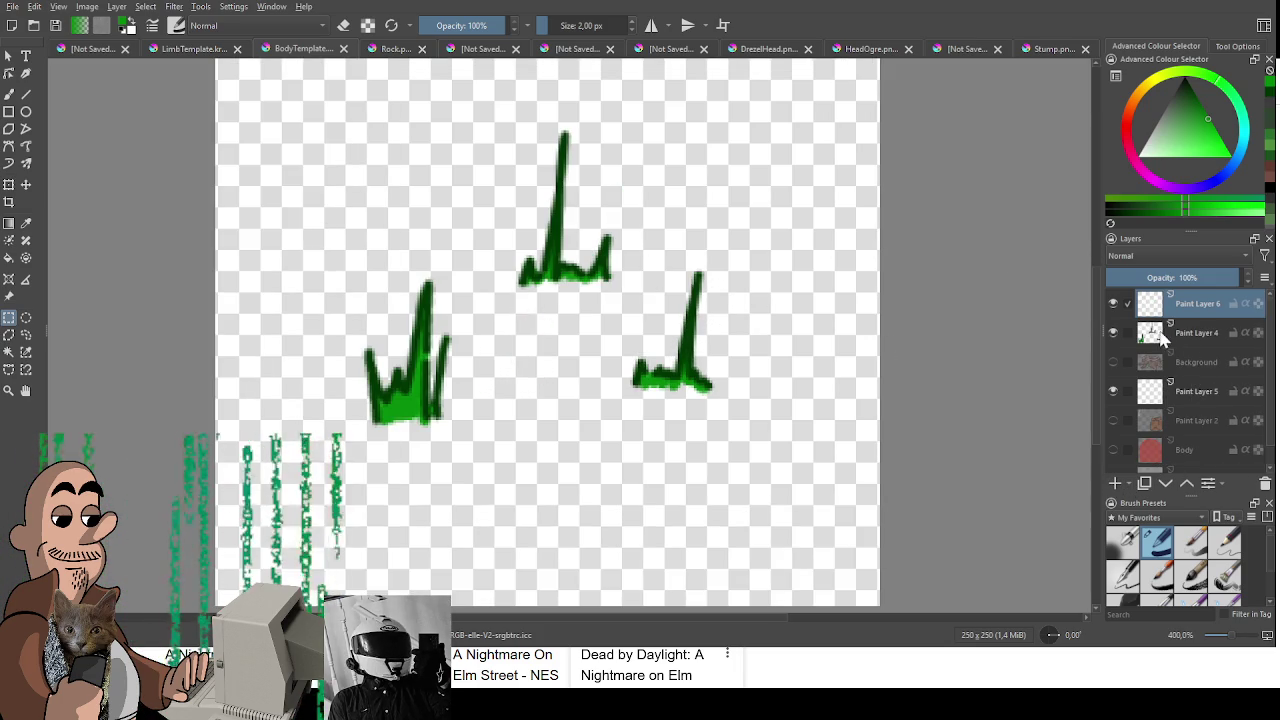
left_click(1189, 332)
left_click_drag(1185, 278, 1140, 279)
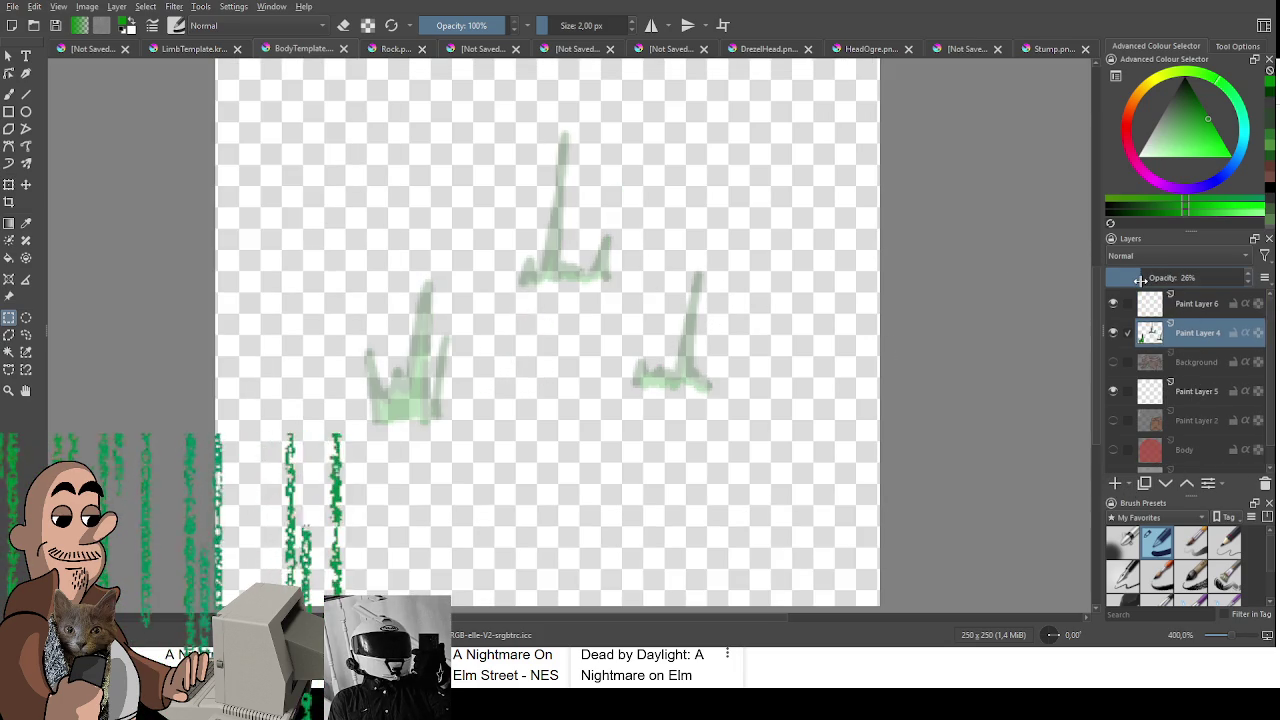
left_click(1199, 104)
left_click_drag(1200, 106, 1194, 91)
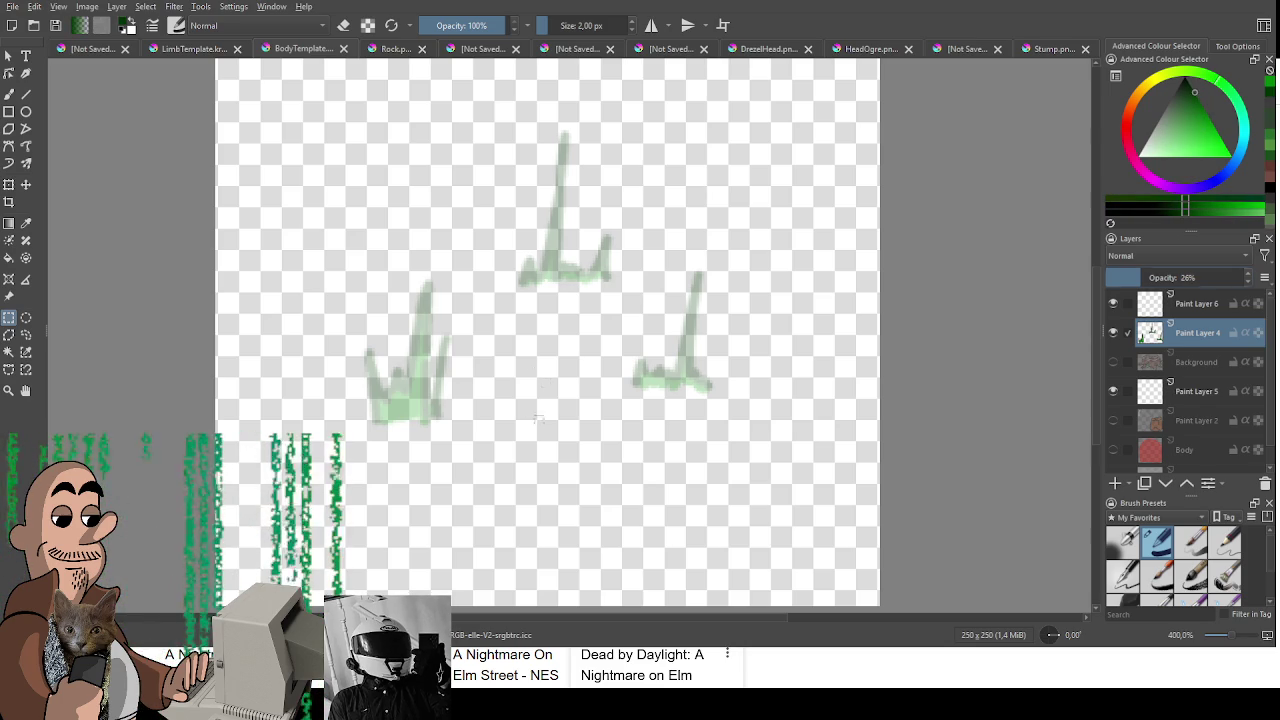
Step: Undo a stray brush stroke on the faded layer and make Paint Layer 6 active
key("b")
left_click_drag(500, 430, 520, 415)
key("ctrl+z")
left_click(1201, 306)
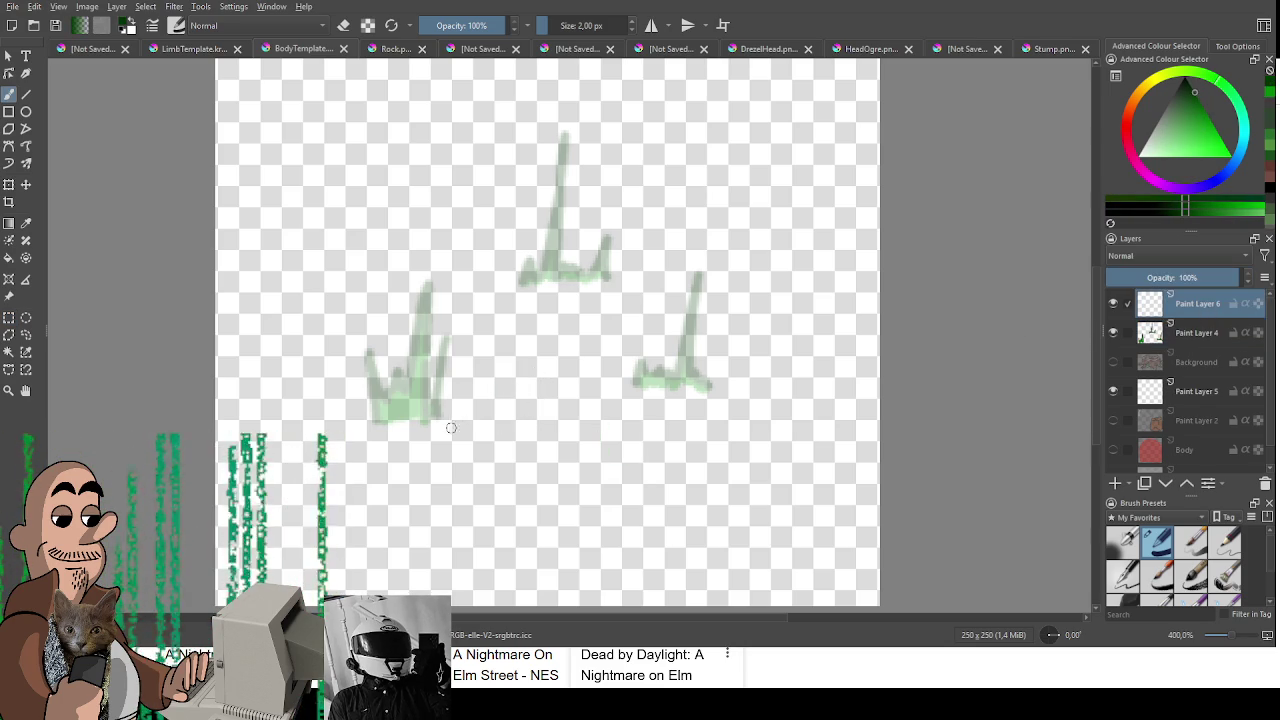
Step: Trace dark green tuft outlines on Paint Layer 6, including the right and lower-left tufts
mouse_move(569, 424)
left_mouse_down()
mouse_move(588, 355)
mouse_move(604, 387)
mouse_move(686, 418)
mouse_move(650, 402)
mouse_move(672, 366)
left_mouse_up()
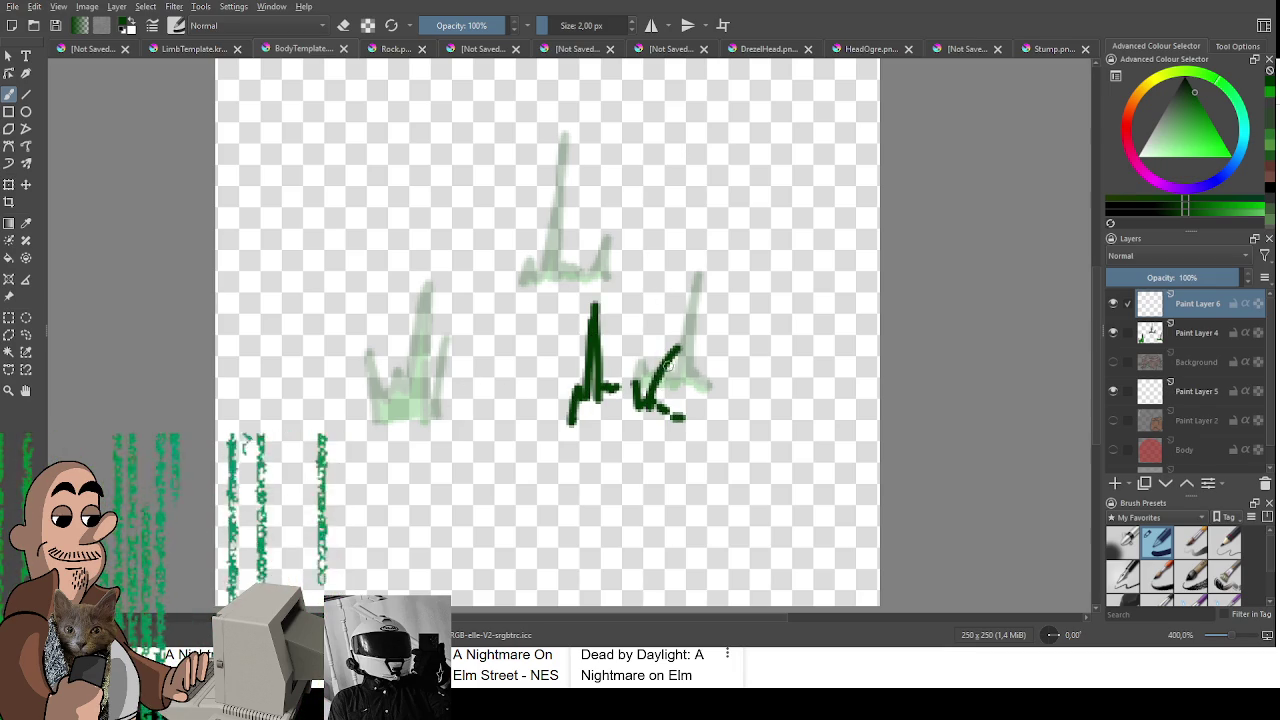
mouse_move(468, 370)
left_mouse_down()
mouse_move(464, 343)
mouse_move(442, 368)
mouse_move(464, 292)
mouse_move(446, 336)
mouse_move(425, 272)
mouse_move(406, 366)
left_mouse_up()
key("ctrl+z")
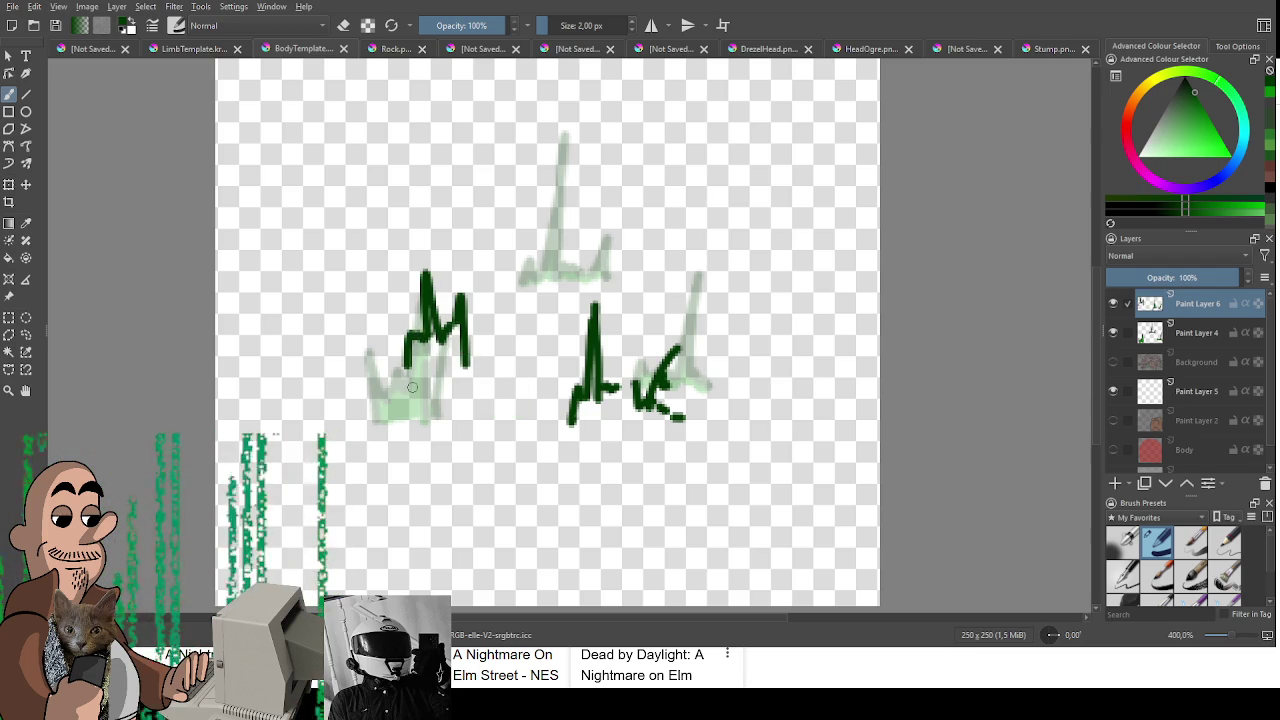
mouse_move(658, 306)
left_mouse_down()
mouse_move(672, 290)
mouse_move(752, 308)
left_mouse_up()
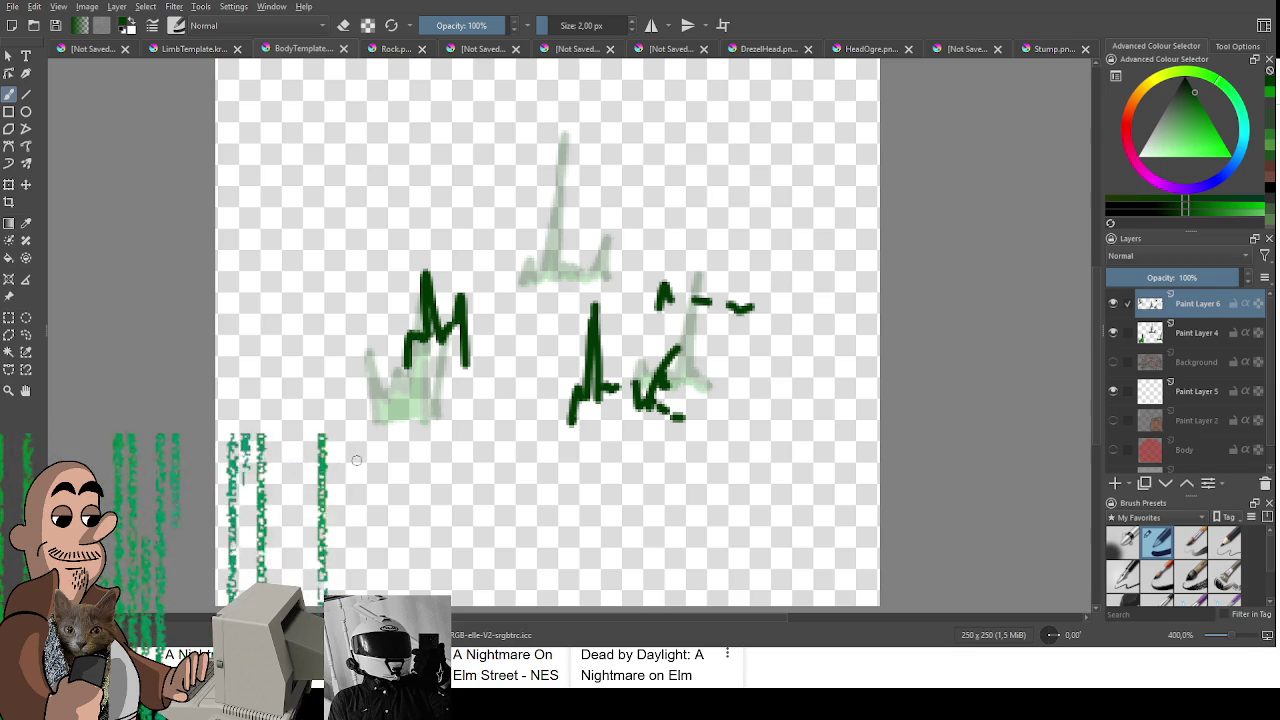
mouse_move(358, 446)
left_mouse_down()
mouse_move(414, 450)
mouse_move(354, 464)
mouse_move(427, 455)
left_mouse_up()
key("ctrl+z")
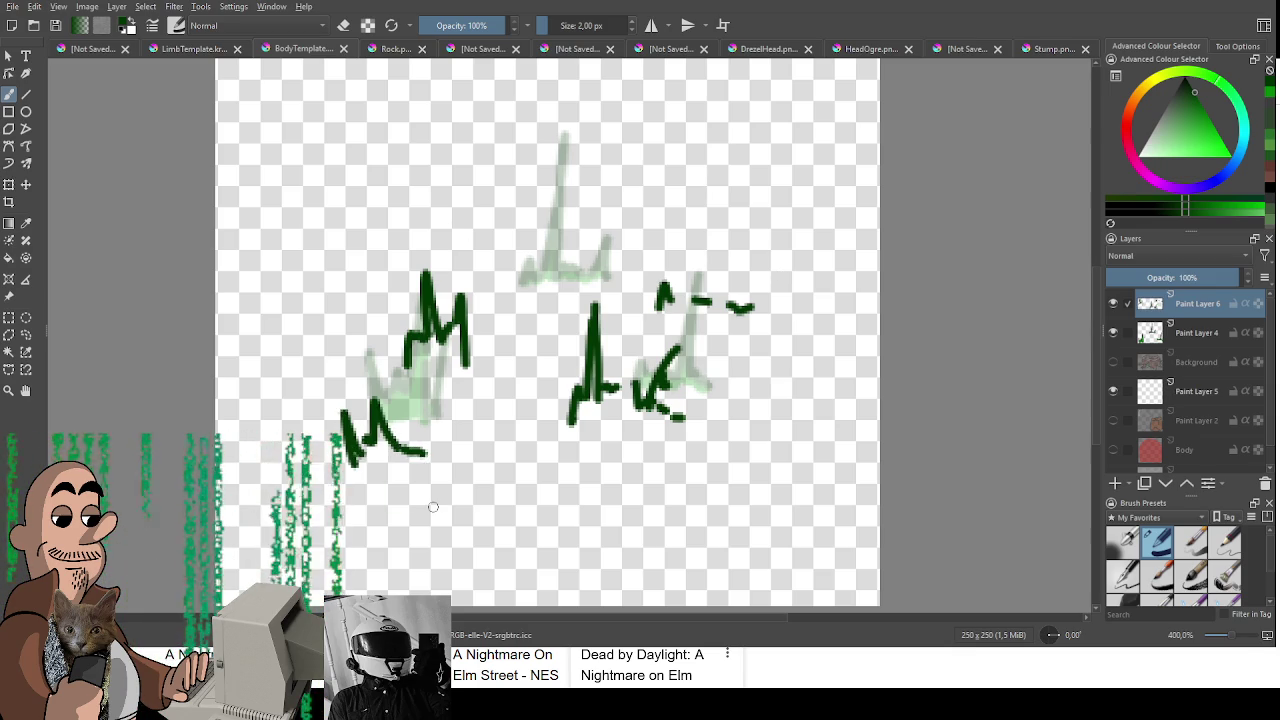
Step: Restore Paint Layer 4 to full opacity, pick a lighter green, and add Paint Layer 7
left_click(1204, 340)
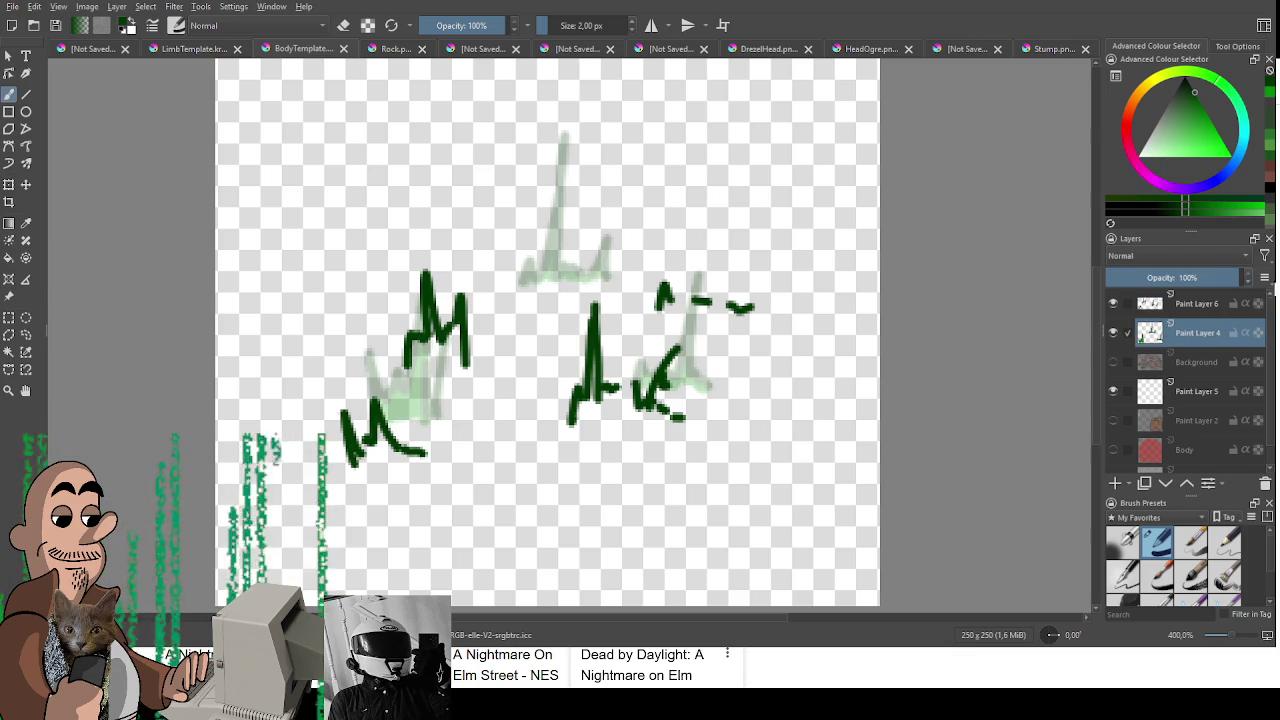
left_click_drag(1150, 277, 1250, 277)
left_click(449, 448, "ctrl")
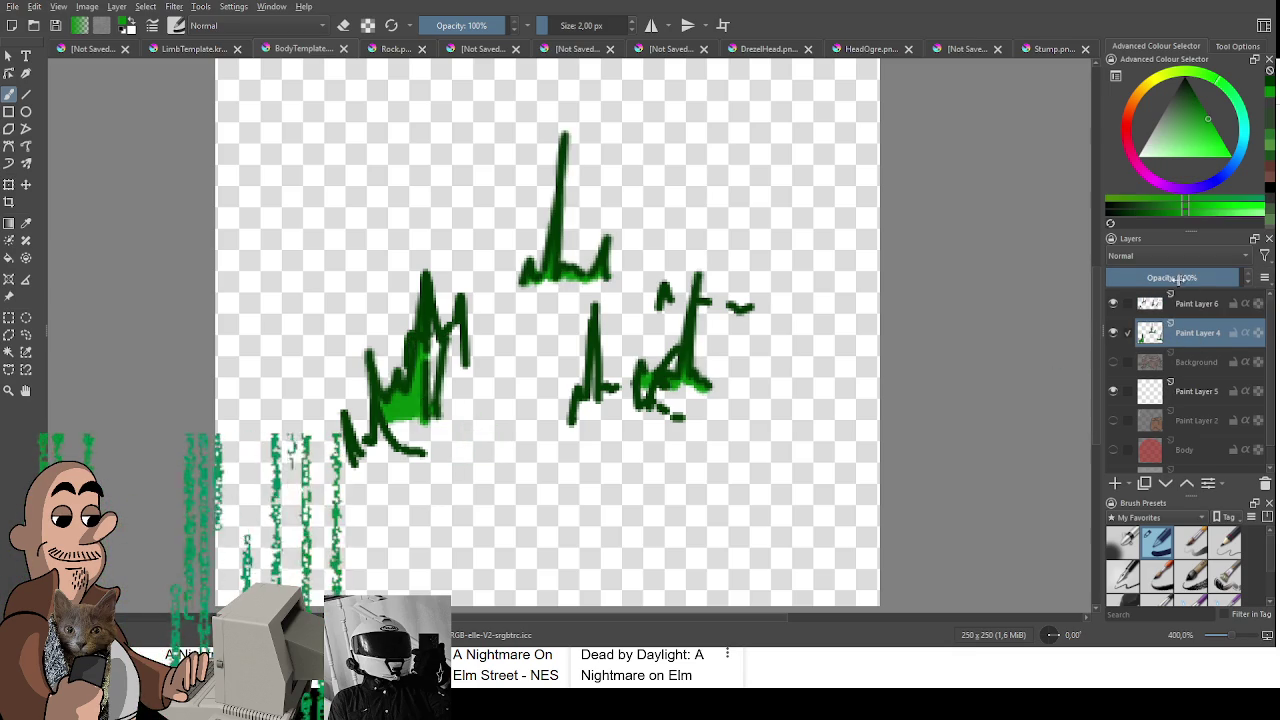
key("Insert")
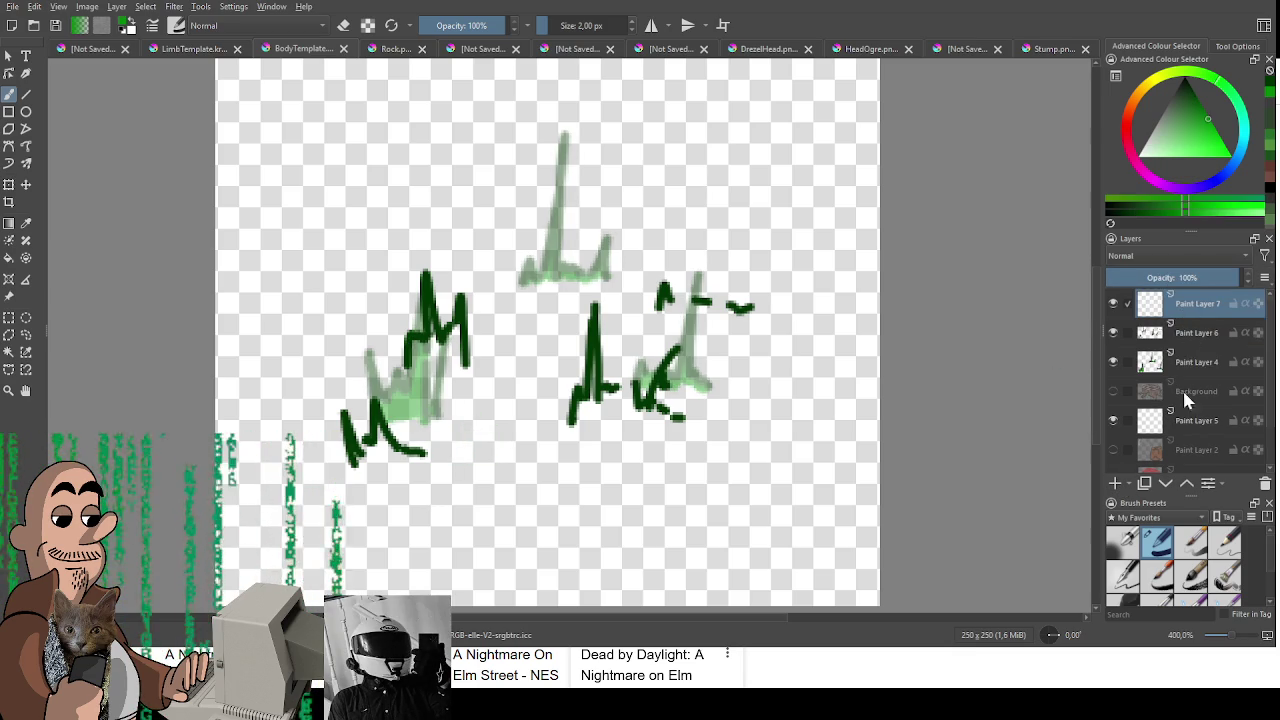
Step: Move Paint Layer 7 beneath the outline layer and fill the left and lower-left tufts light green
left_click_drag(1200, 303, 1200, 345)
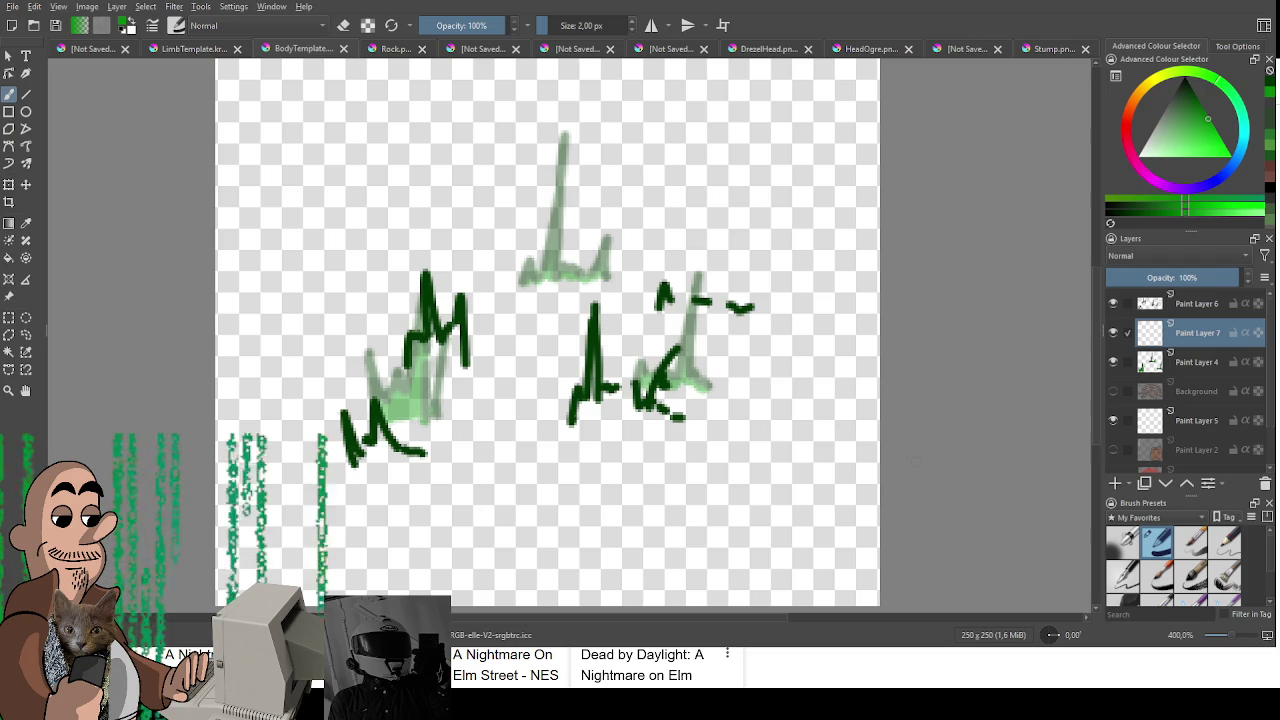
mouse_move(432, 314)
left_mouse_down()
mouse_move(432, 362)
mouse_move(464, 316)
mouse_move(466, 360)
left_mouse_up()
mouse_move(356, 462)
left_mouse_down()
mouse_move(380, 425)
mouse_move(410, 456)
left_mouse_up()
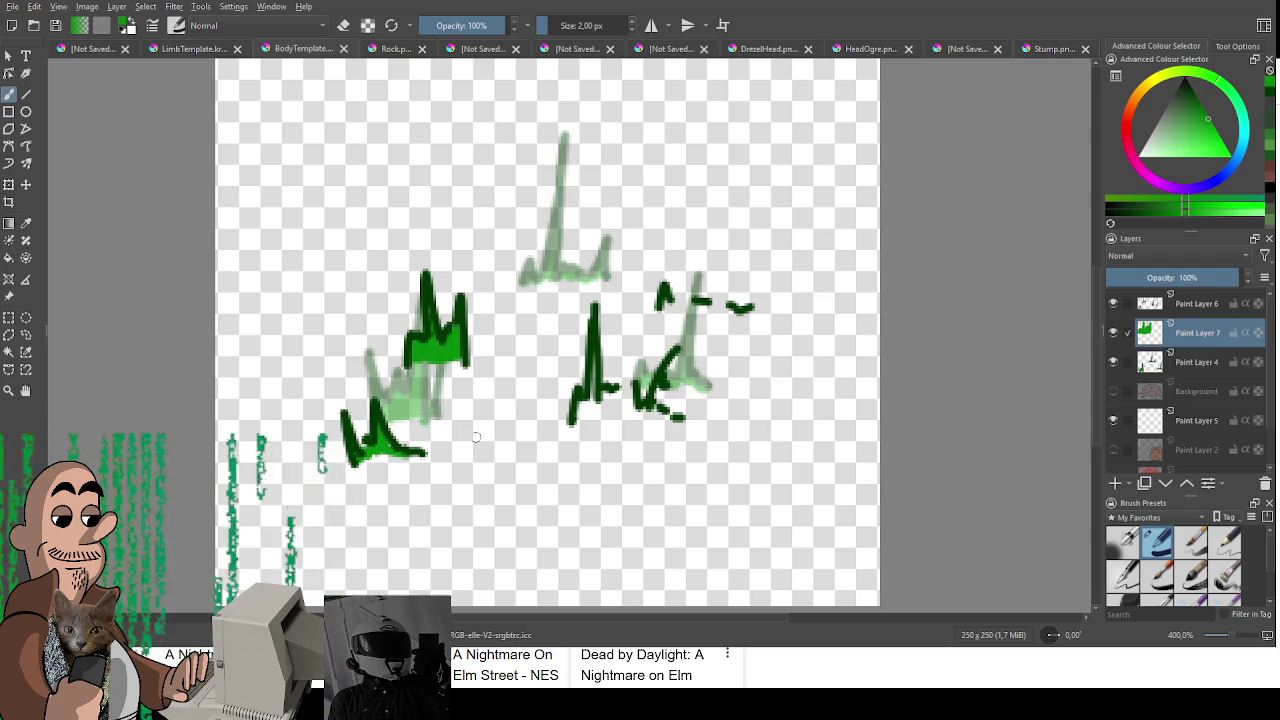
Step: Fill the middle, right-hand and small top-right tufts with light green
mouse_move(580, 400)
left_mouse_down()
mouse_move(594, 380)
mouse_move(580, 396)
left_mouse_up()
left_click_drag(656, 410, 680, 408)
left_click_drag(644, 418, 666, 408)
left_click_drag(664, 298, 695, 306)
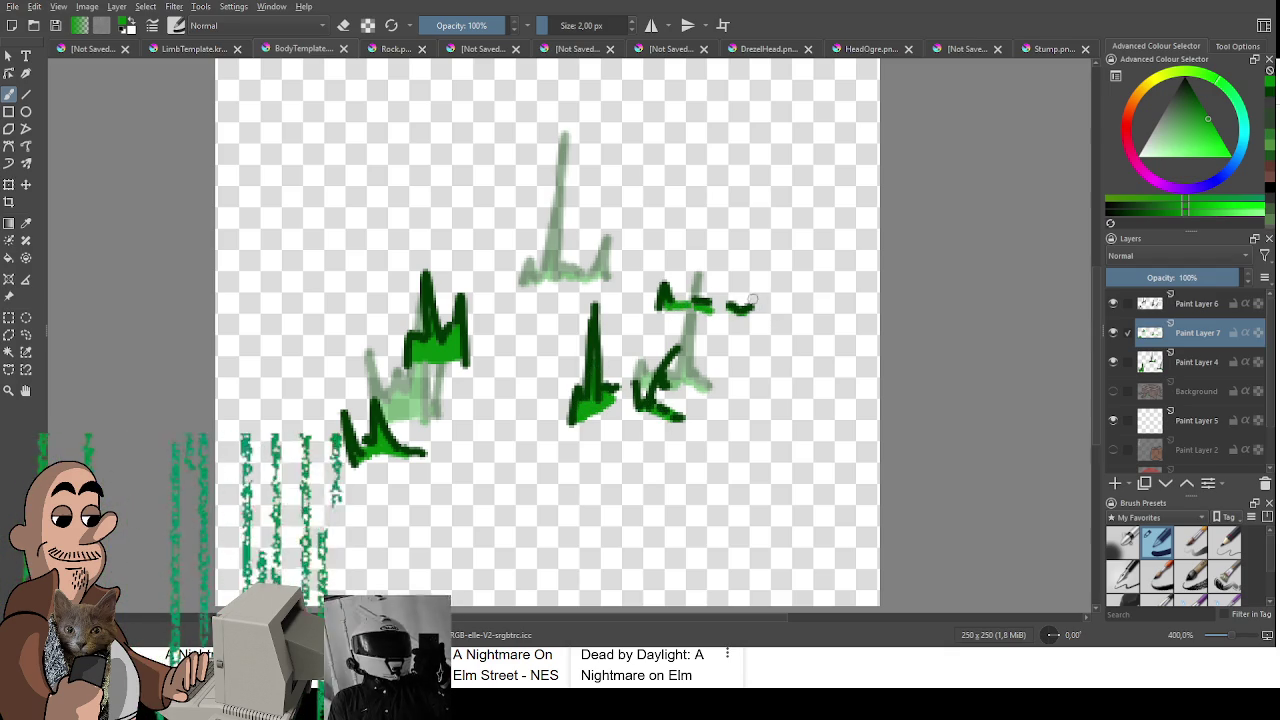
left_click_drag(633, 307, 653, 339)
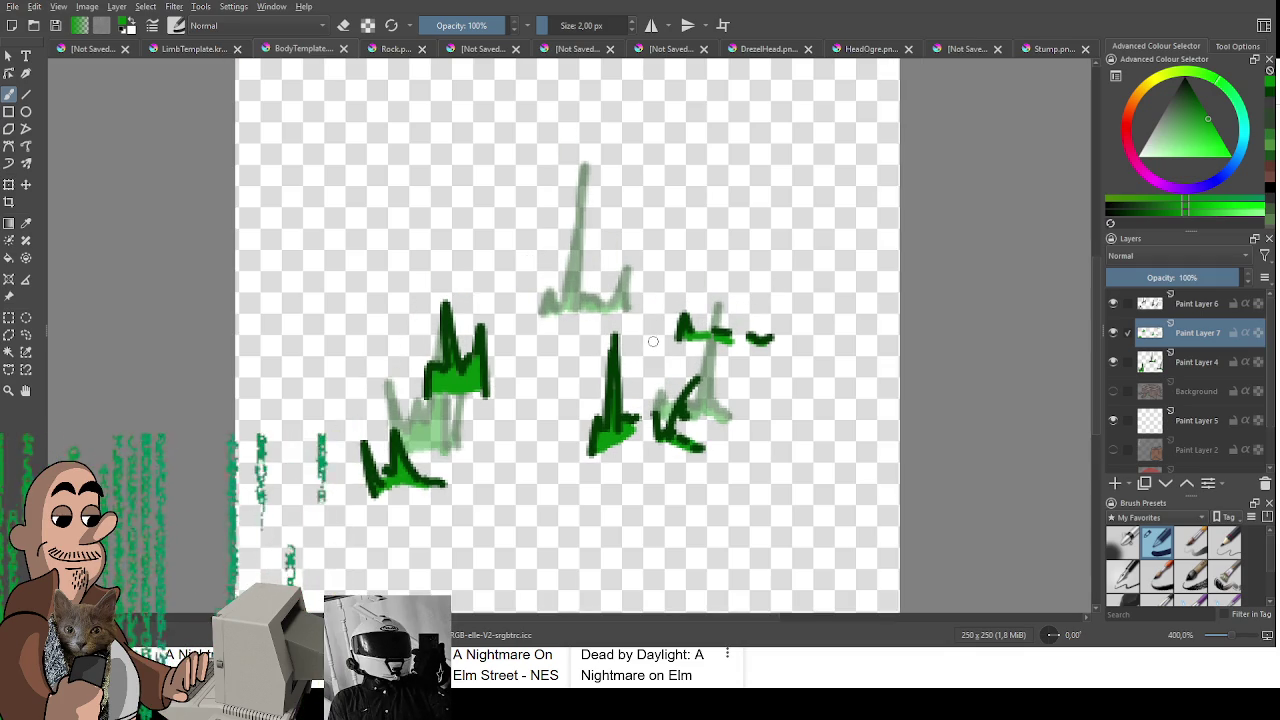
Step: Hide the faint sketch layer, export the tufts, and merge Paint Layer 6 down into Paint Layer 7
left_click(1112, 361)
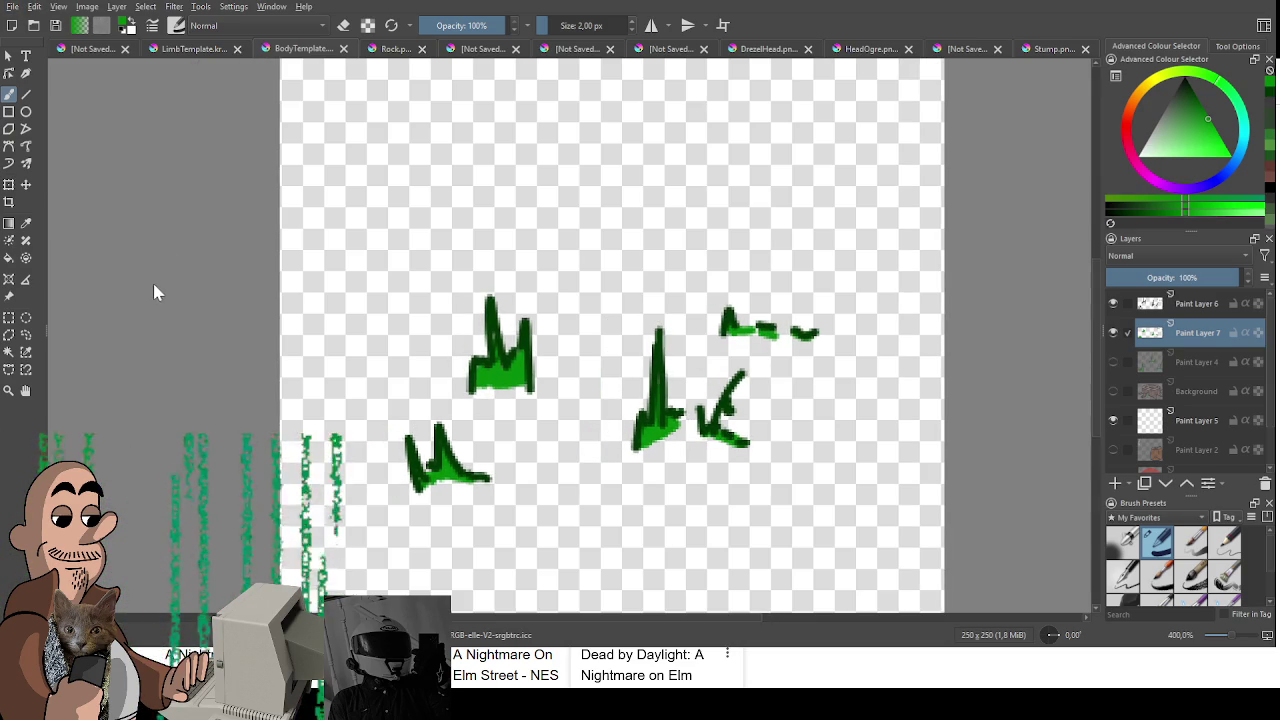
key("ctrl+s")
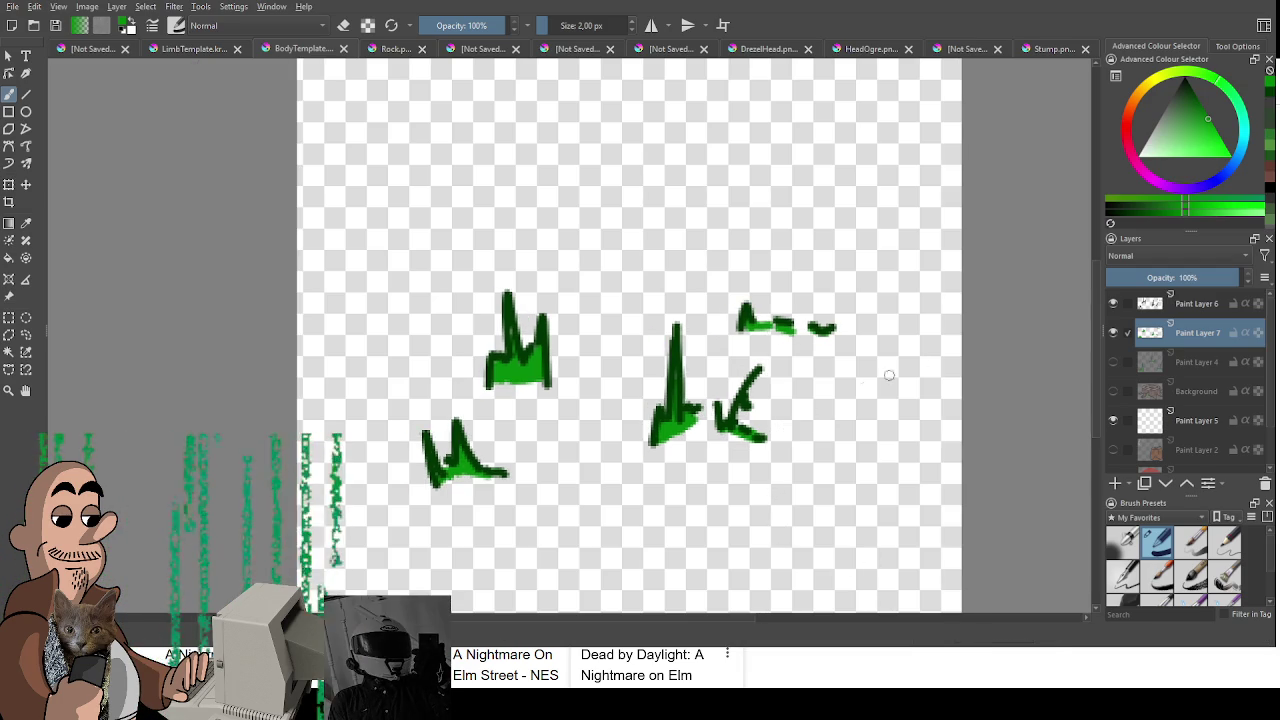
left_click(1203, 308)
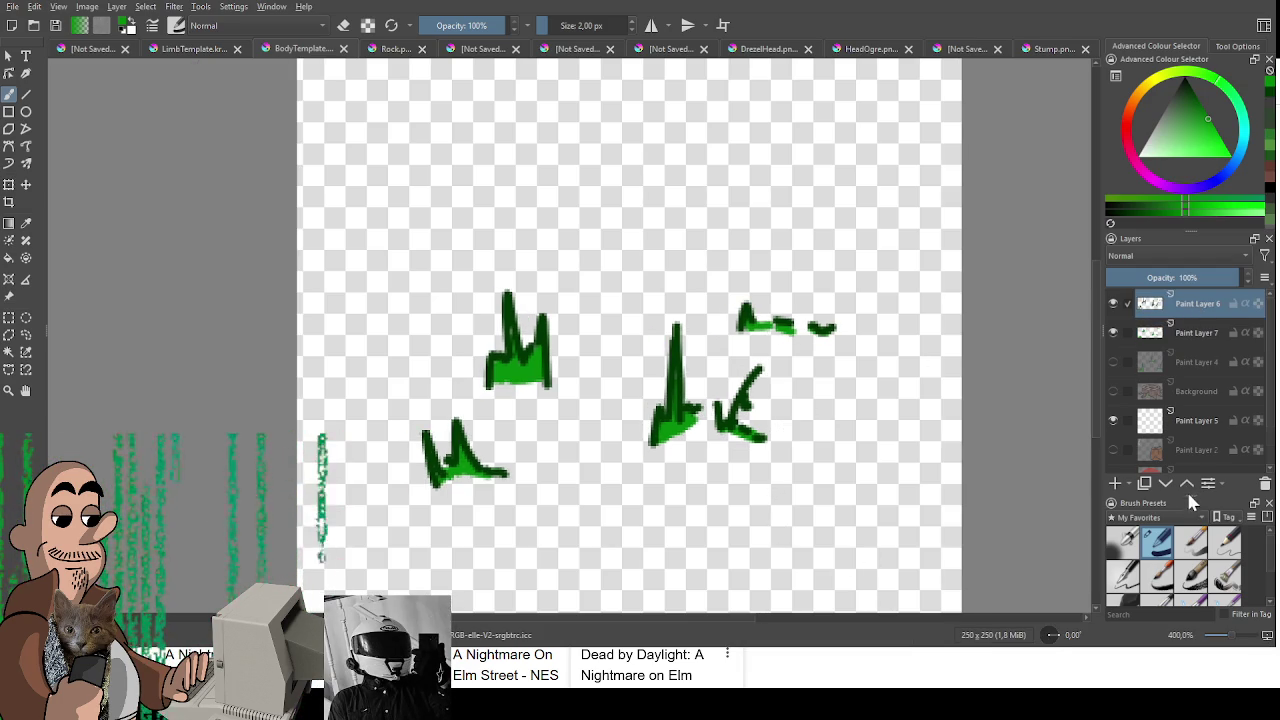
key("ctrl+e")
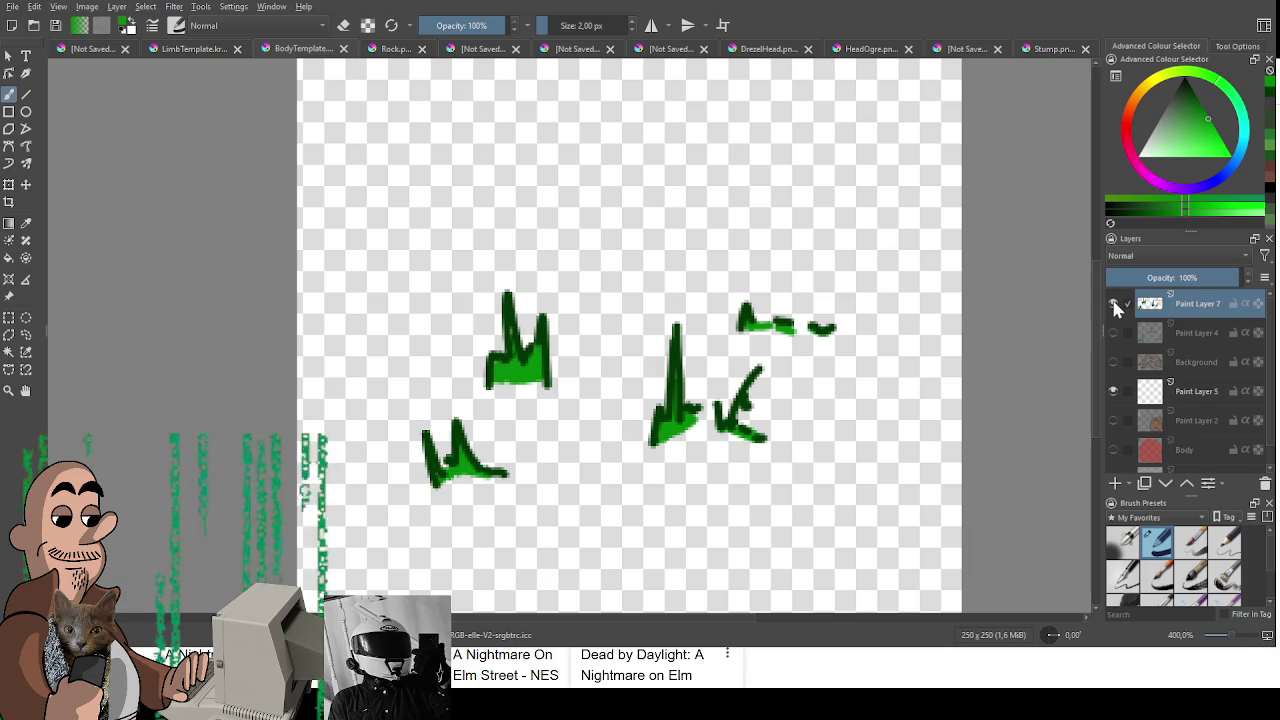
Step: Hide the merged tufts layer and add a new empty Paint Layer 8
left_click(1114, 304)
left_click(1115, 483)
left_click_drag(508, 287, 569, 272)
key("ctrl+z")
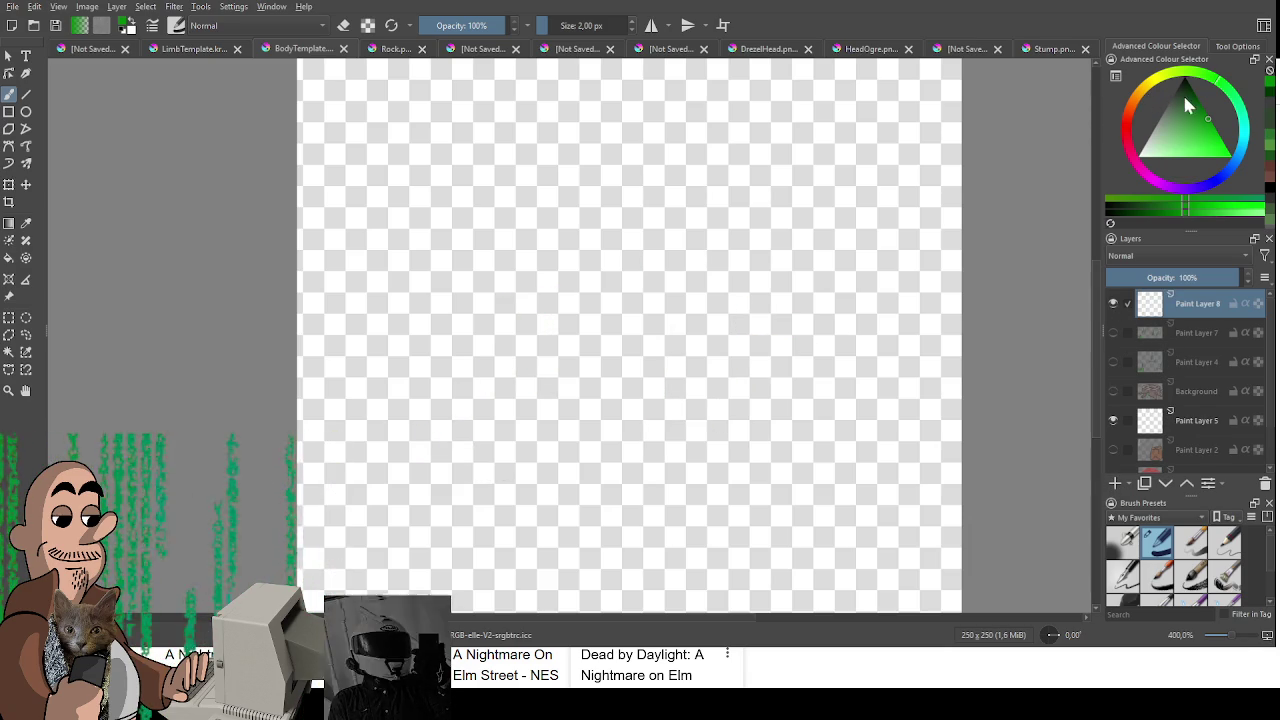
Step: Pick dark green and draw an N-shaped tuft outline on the left of Paint Layer 8
left_click(1196, 95)
scroll(417, 378, "down", 2)
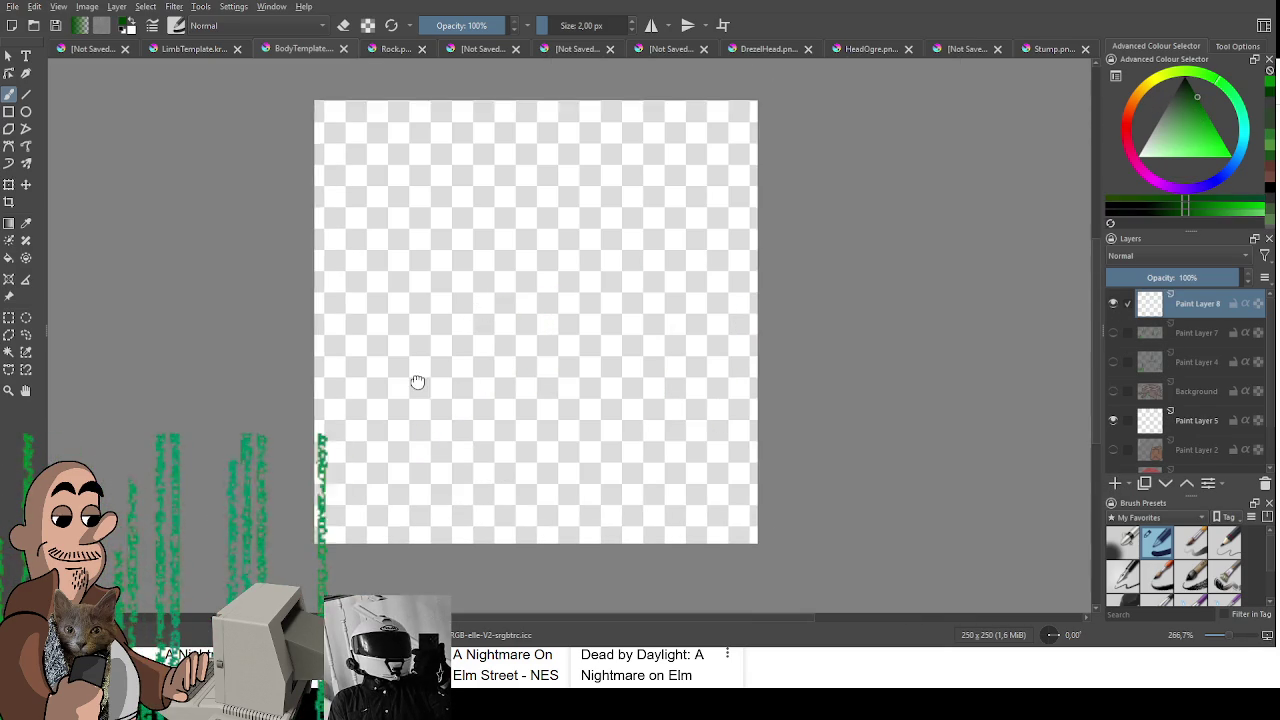
mouse_move(511, 314)
left_mouse_down()
mouse_move(513, 335)
mouse_move(522, 314)
mouse_move(536, 325)
mouse_move(530, 284)
mouse_move(548, 320)
mouse_move(564, 314)
mouse_move(568, 352)
left_mouse_up()
key("ctrl+z")
key("ctrl+z")
mouse_move(404, 312)
left_mouse_down()
mouse_move(432, 352)
mouse_move(424, 310)
mouse_move(440, 352)
left_mouse_up()
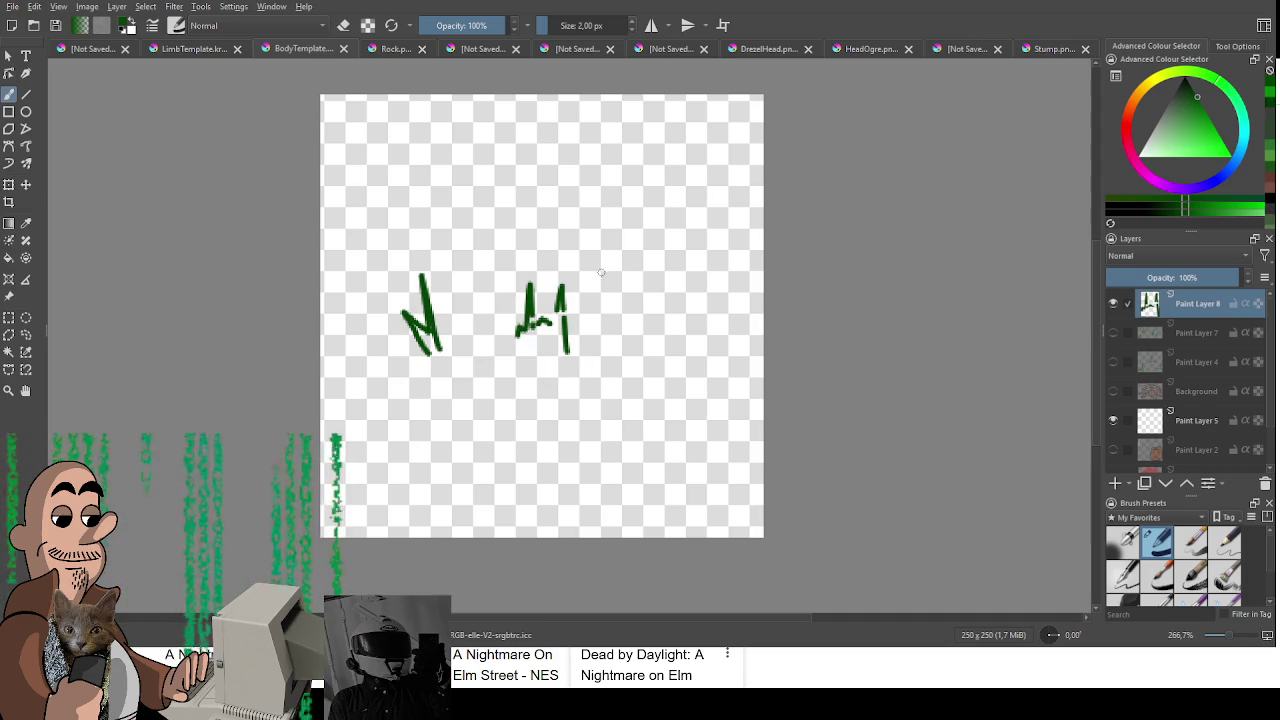
Step: Draw the upper-right tuft outline, then shift the left tuft upward with a transform
mouse_move(630, 278)
left_mouse_down()
mouse_move(638, 218)
mouse_move(618, 268)
mouse_move(646, 266)
mouse_move(661, 208)
mouse_move(681, 278)
left_mouse_up()
key("ctrl+z")
key("ctrl+z")
key("ctrl+z")
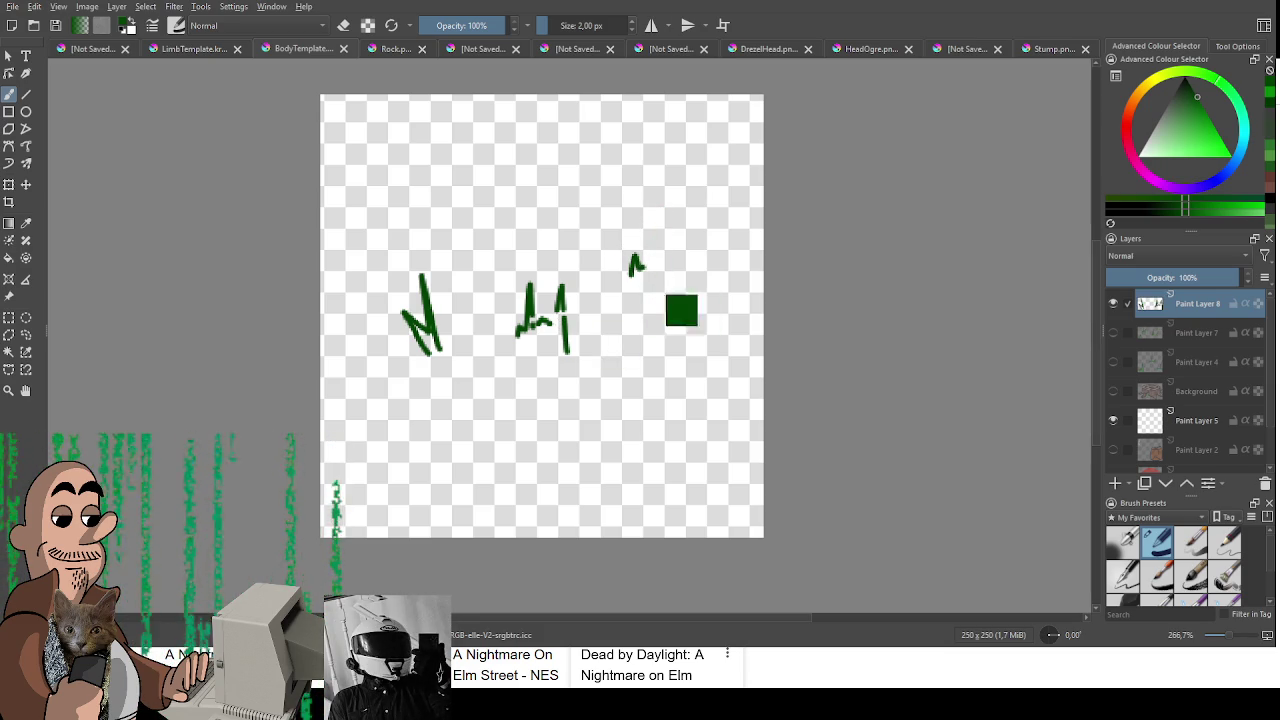
mouse_move(612, 200)
left_mouse_down()
mouse_move(636, 278)
mouse_move(645, 256)
mouse_move(683, 288)
left_mouse_up()
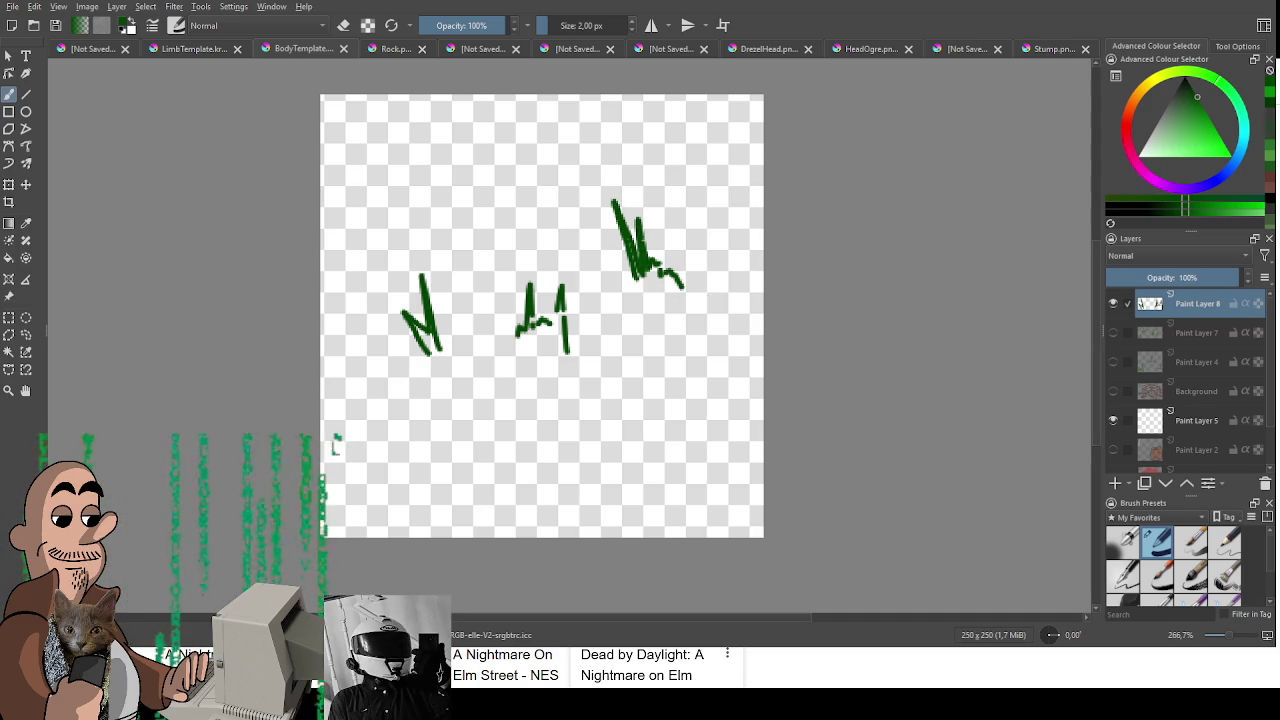
key("ctrl+z")
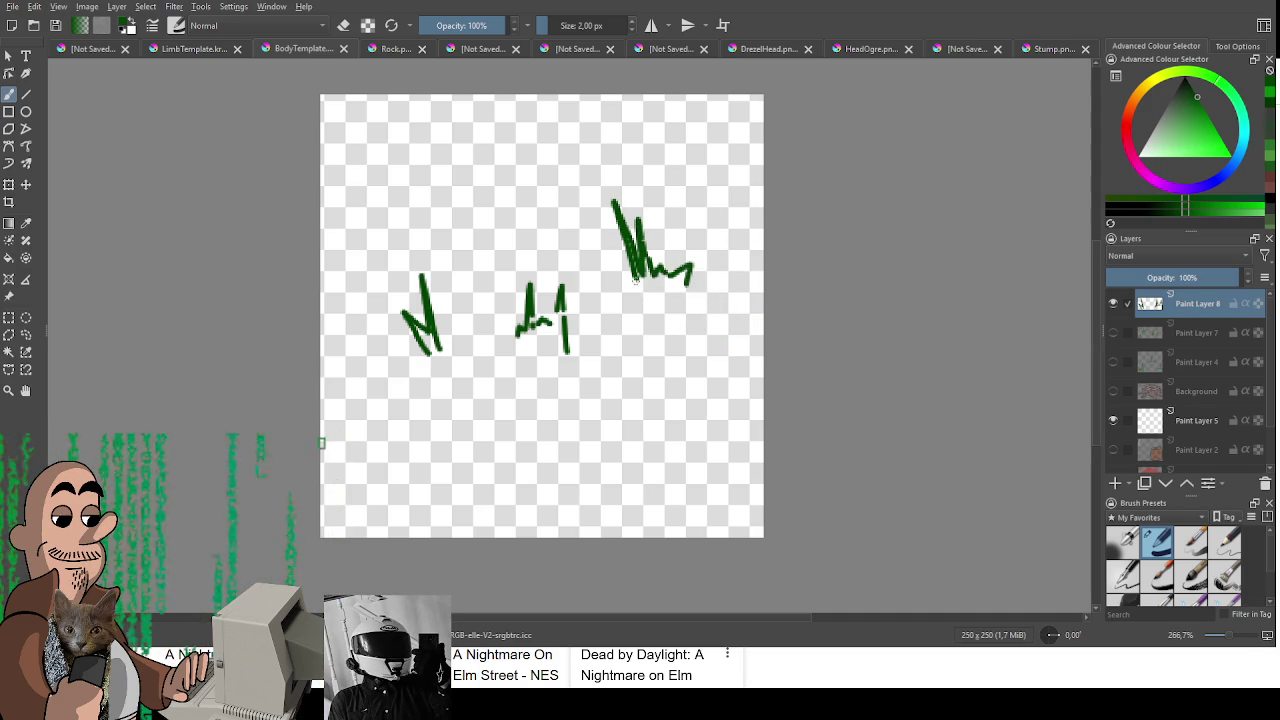
left_click_drag(634, 280, 621, 288)
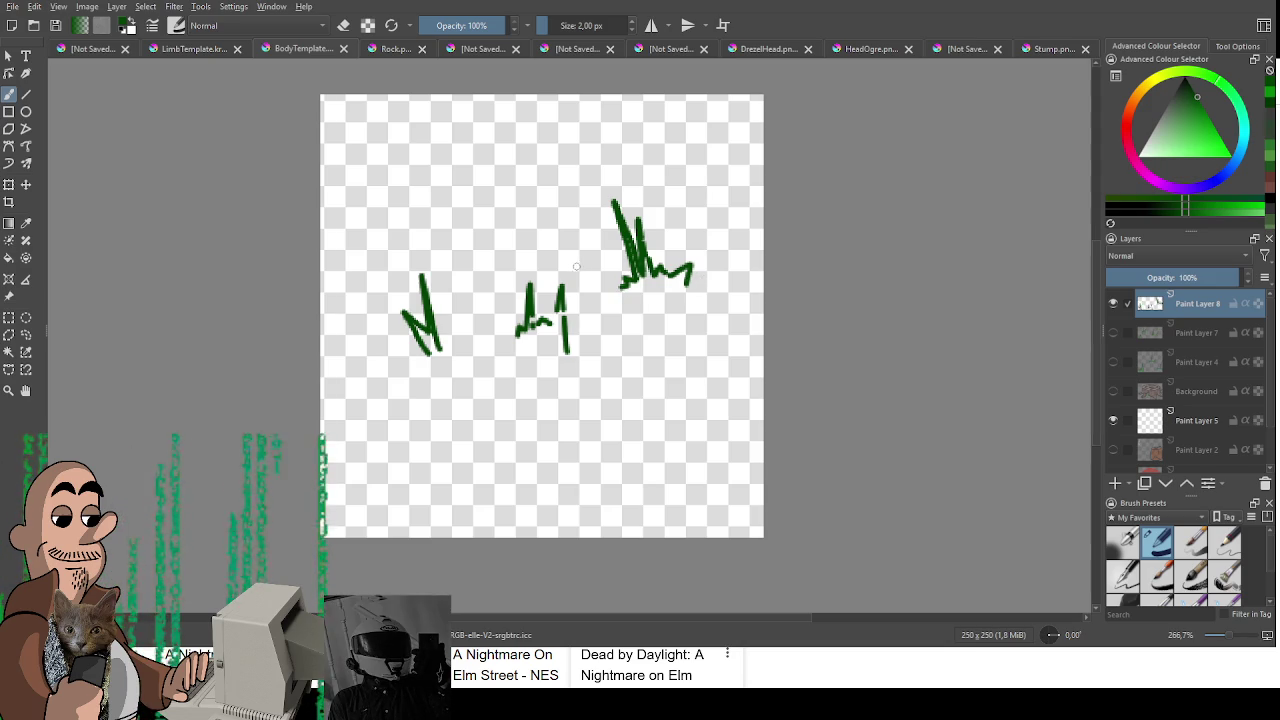
key("ctrl+t")
left_click_drag(450, 300, 450, 260)
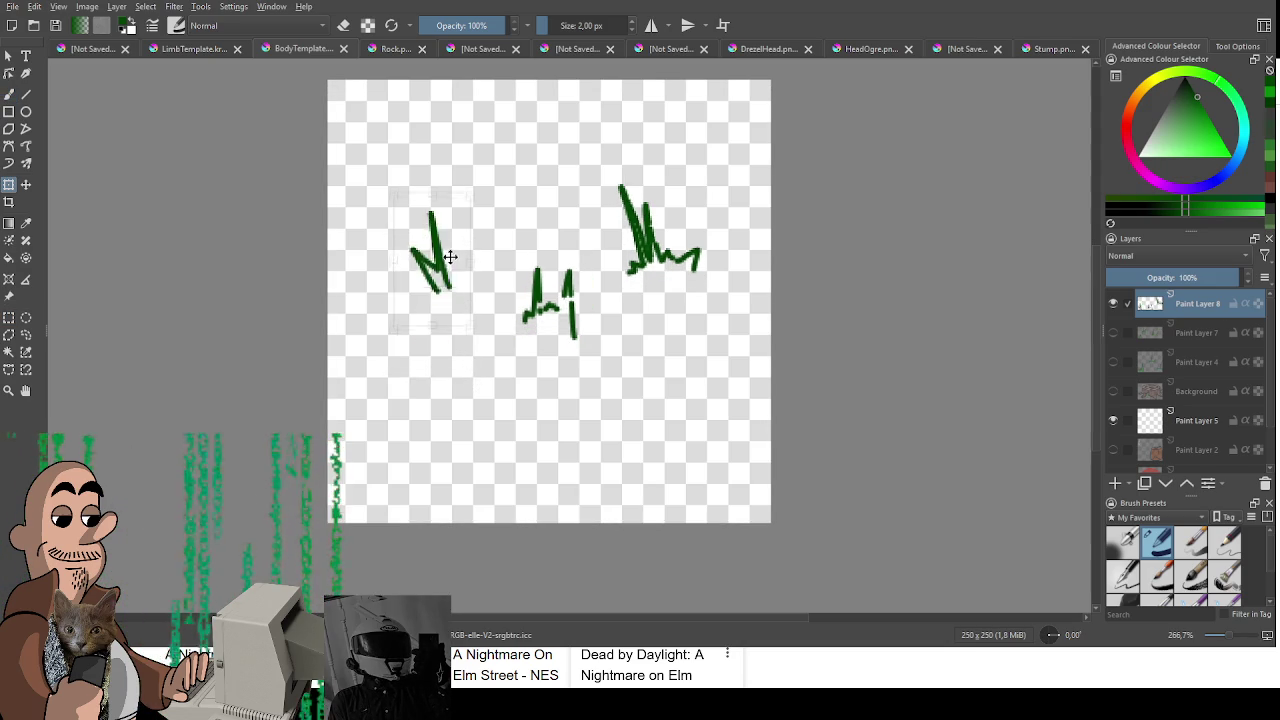
Step: Rotate the left and upper-right tuft outlines slightly clockwise
left_click_drag(476, 192, 484, 210)
key("ctrl+r")
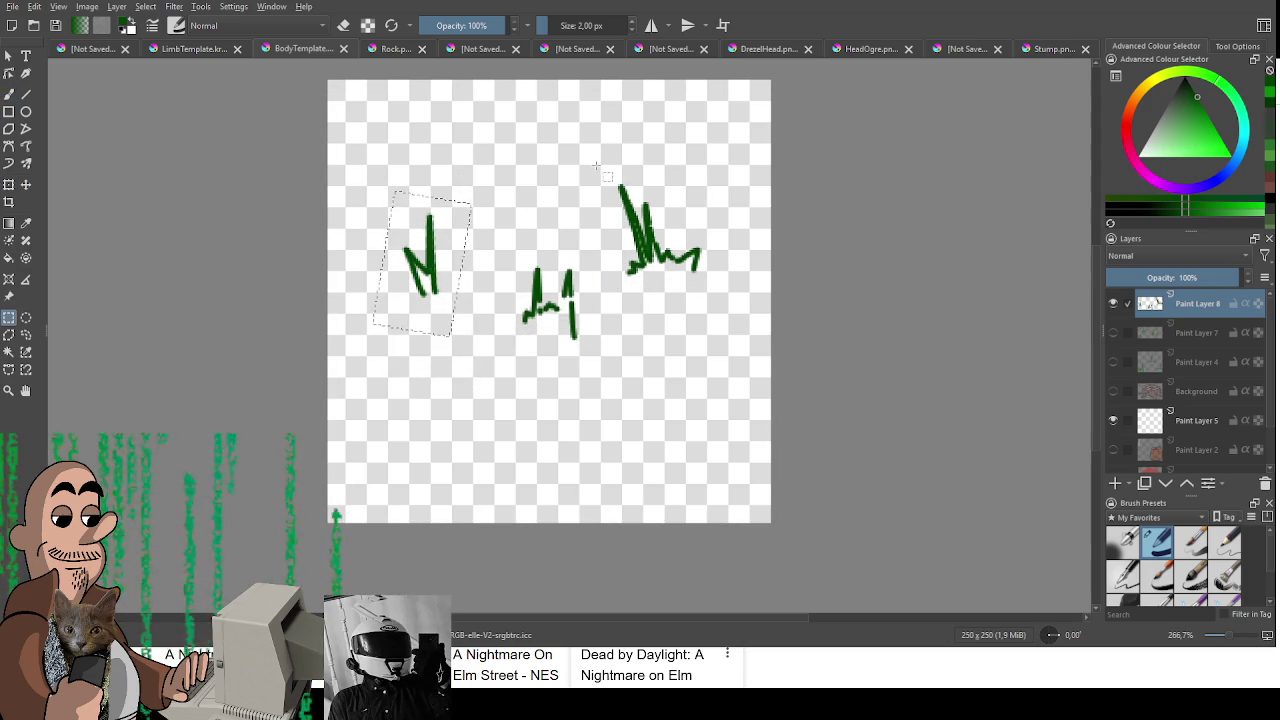
key("ctrl+shift+a")
left_click_drag(603, 167, 725, 289)
key("ctrl+t")
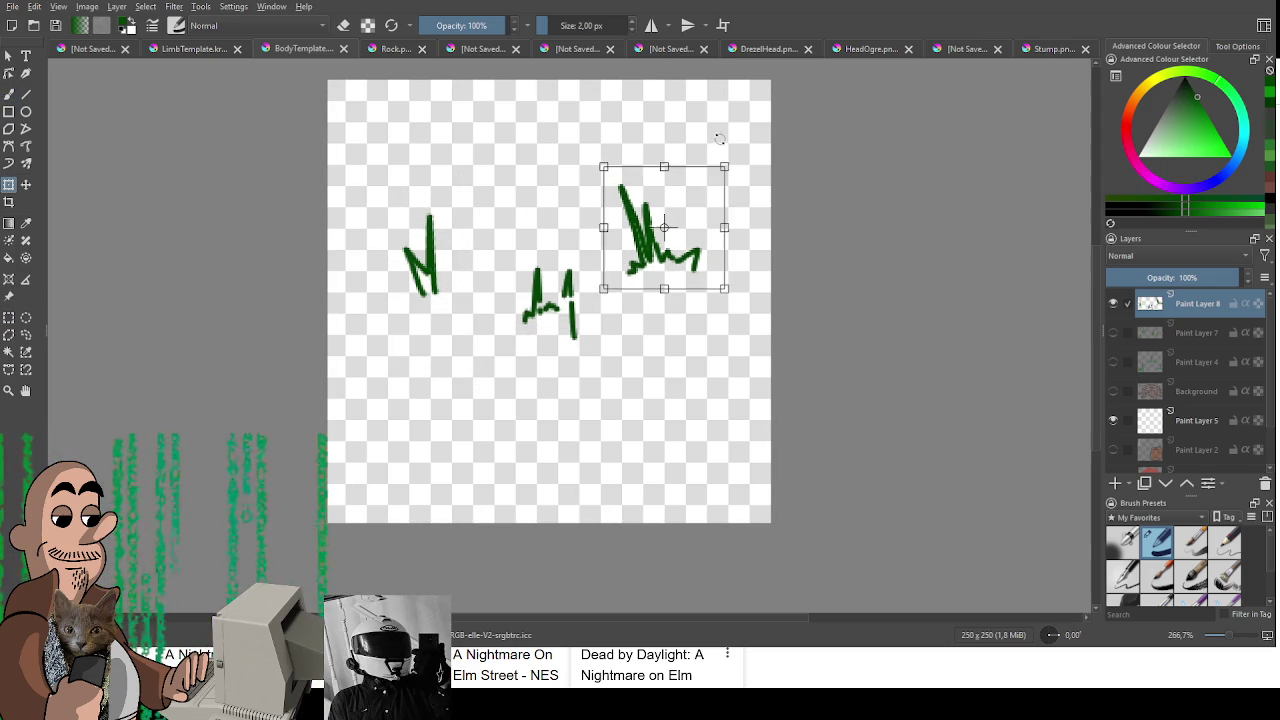
left_click_drag(717, 139, 729, 148)
Step: Move the middle tuft down and left, then add a new Paint Layer 9
left_click_drag(500, 250, 594, 372)
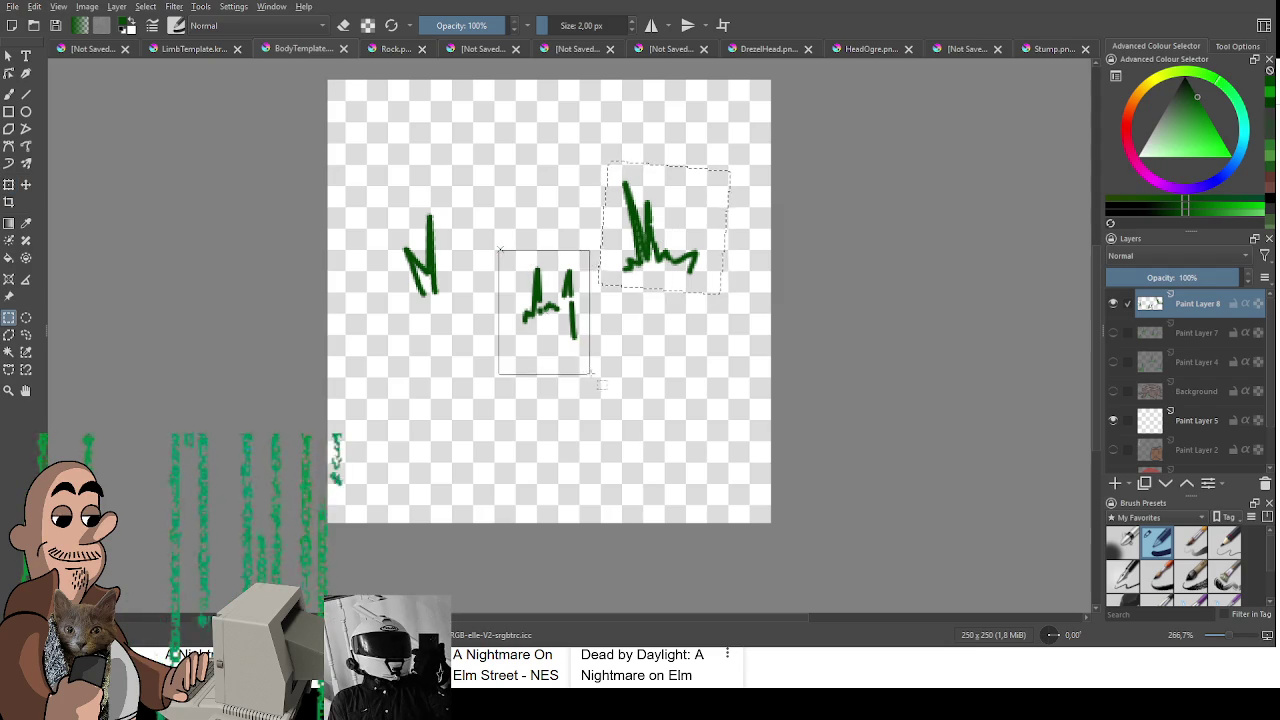
key("ctrl+t")
left_click_drag(548, 300, 525, 385)
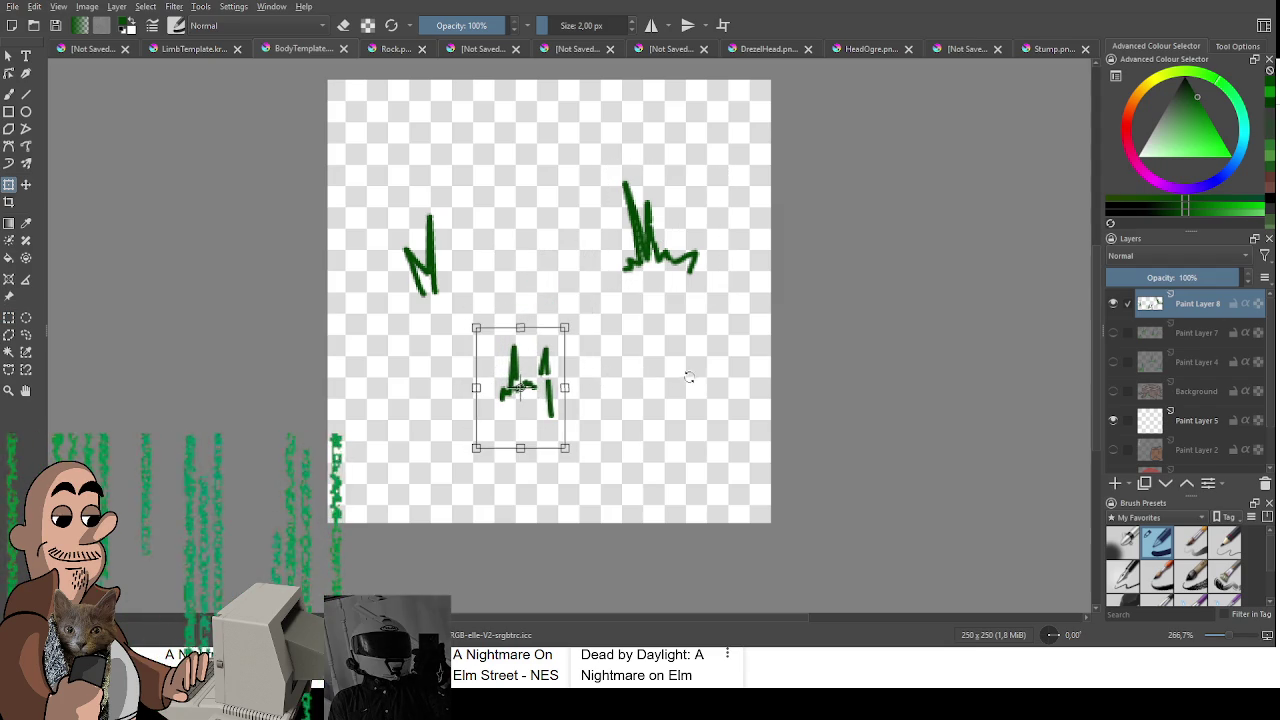
key("ctrl+r")
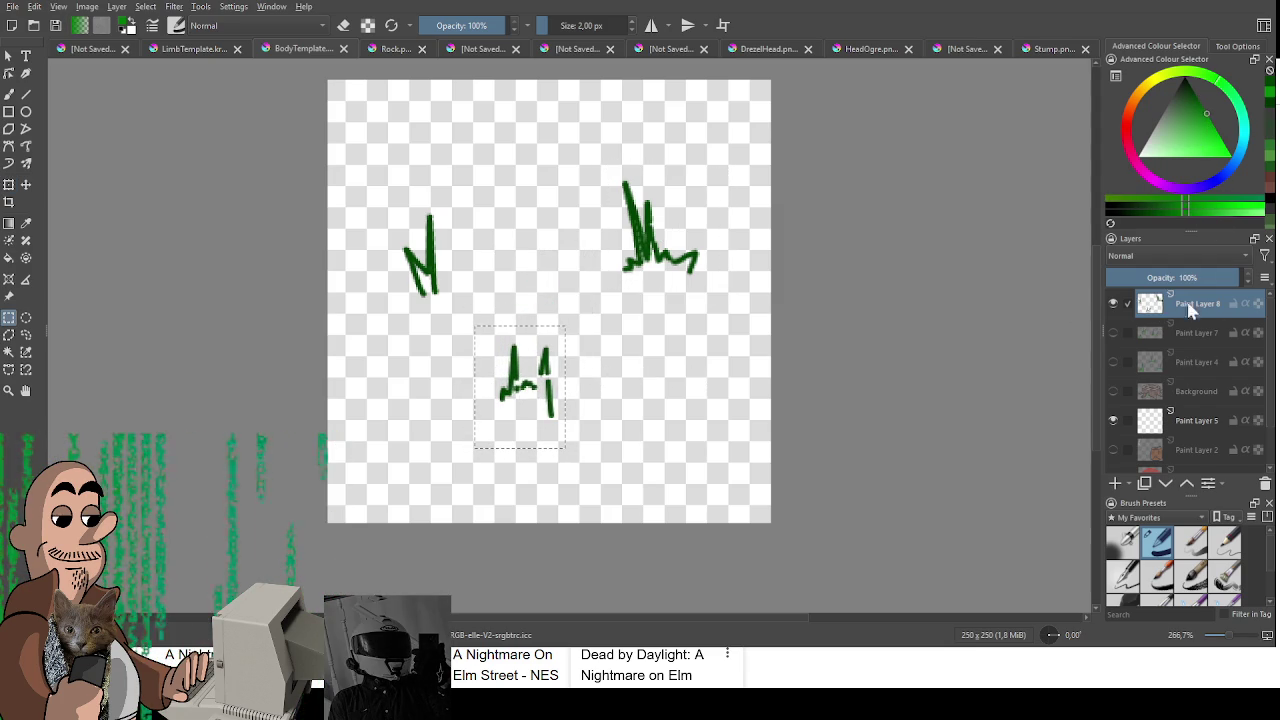
left_click(1117, 483)
key("b")
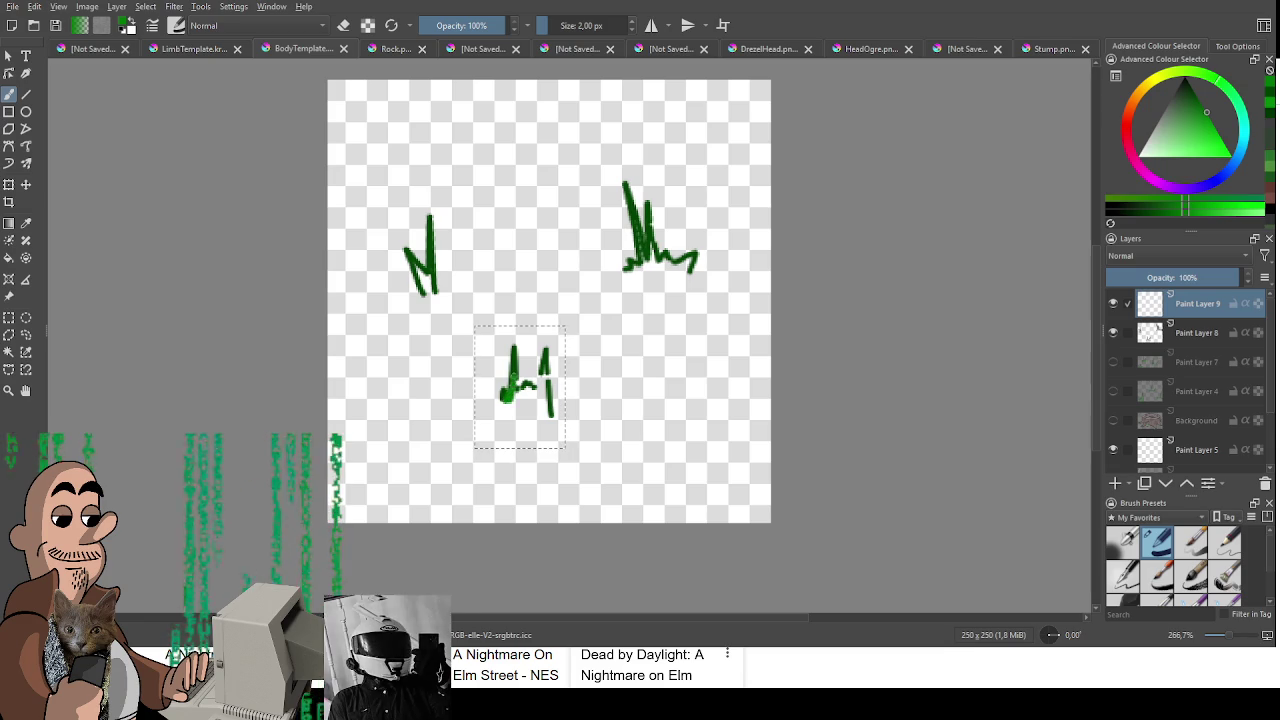
Step: Place Paint Layer 9 beneath Paint Layer 8 and paint green fill into the bottom, right and left tuft bases
mouse_move(1188, 306)
left_mouse_down()
mouse_move(1185, 352)
mouse_move(1185, 340)
left_mouse_up()
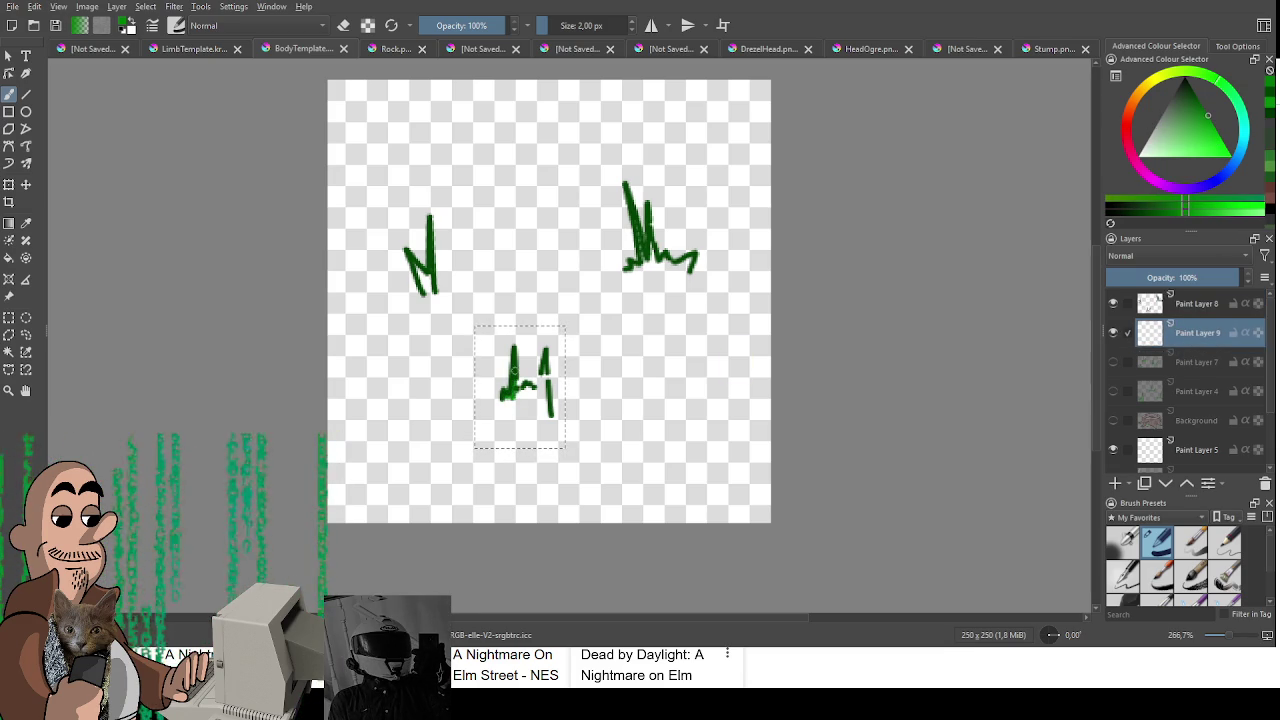
left_click_drag(514, 370, 530, 392)
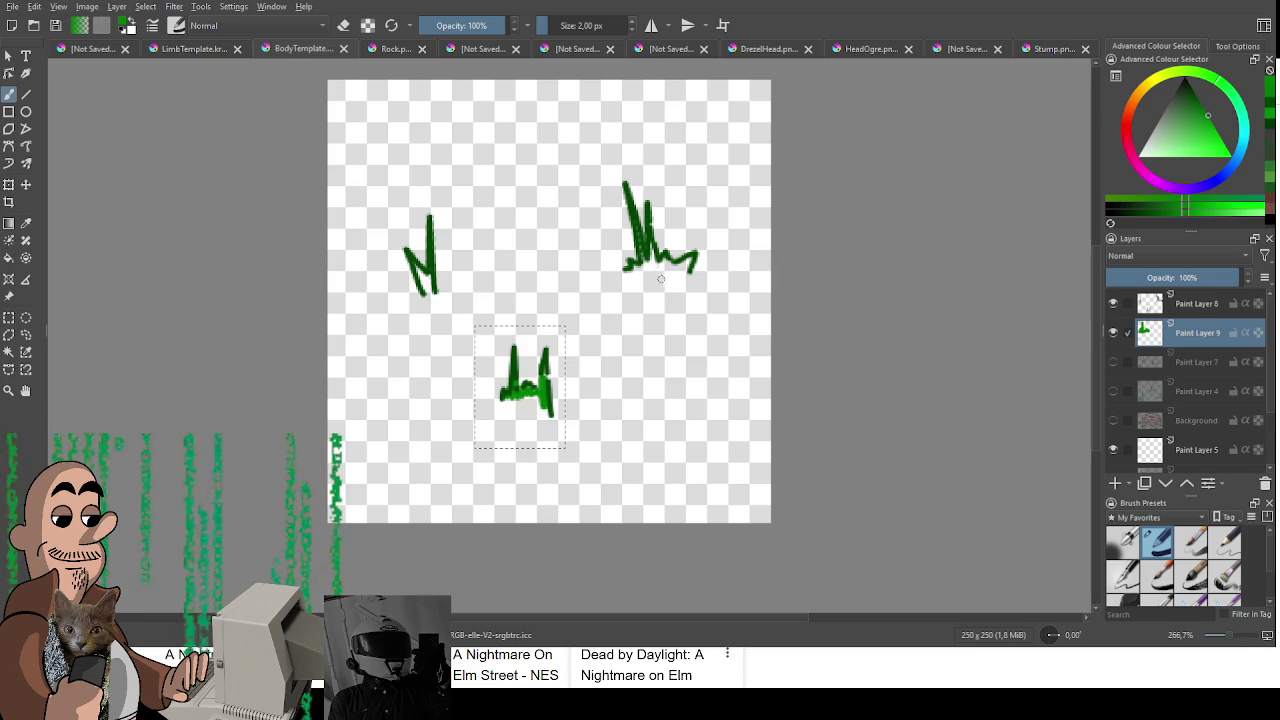
key("ctrl+r")
key("ctrl+shift+a")
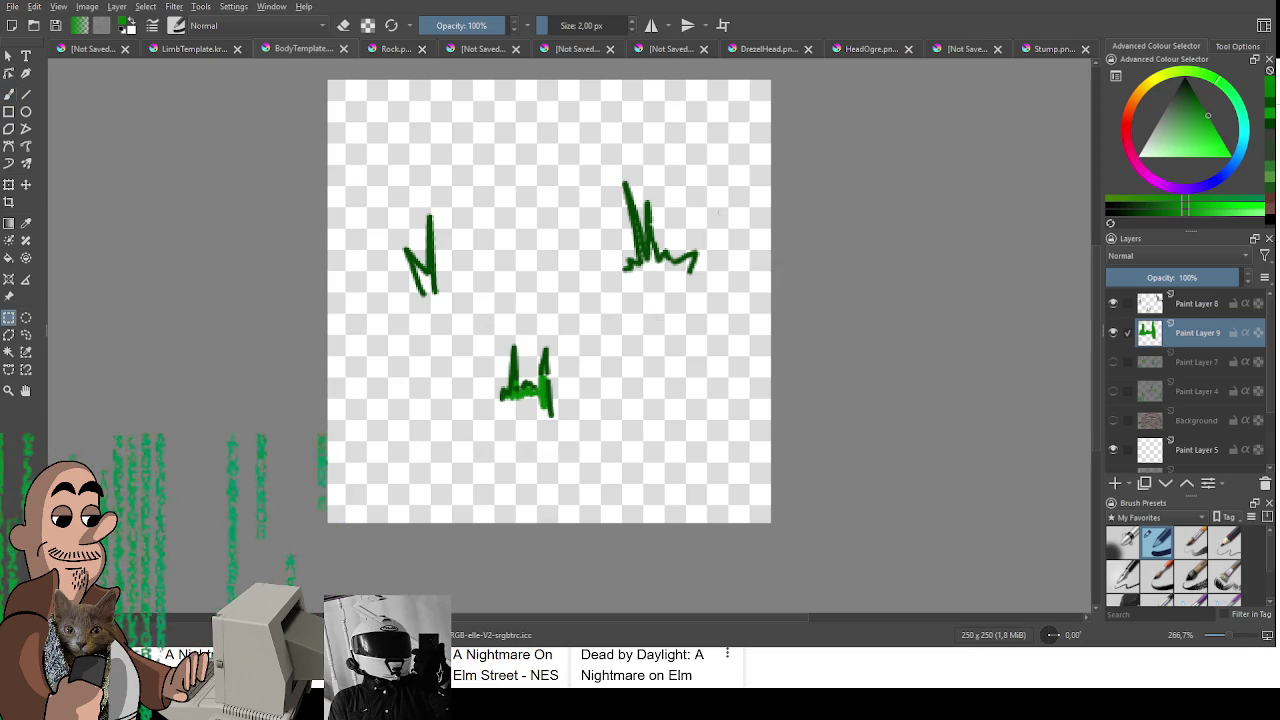
key("b")
left_click_drag(648, 262, 696, 262)
left_click_drag(418, 268, 434, 290)
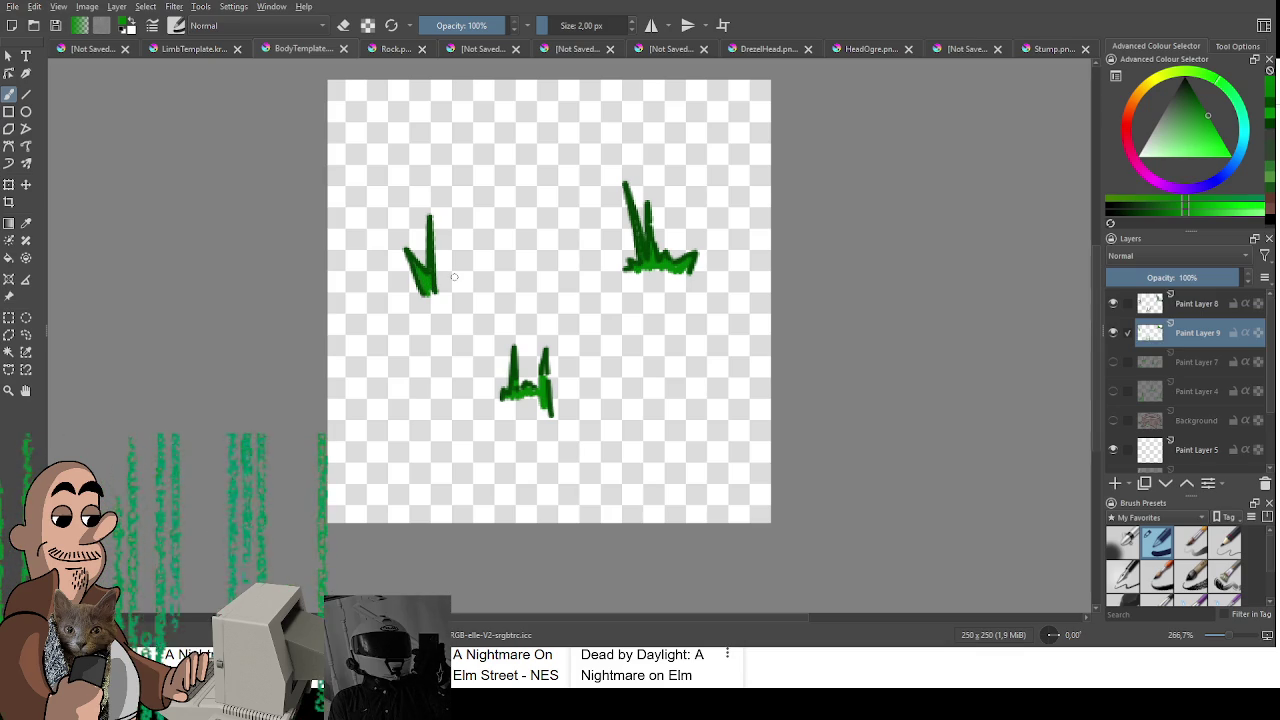